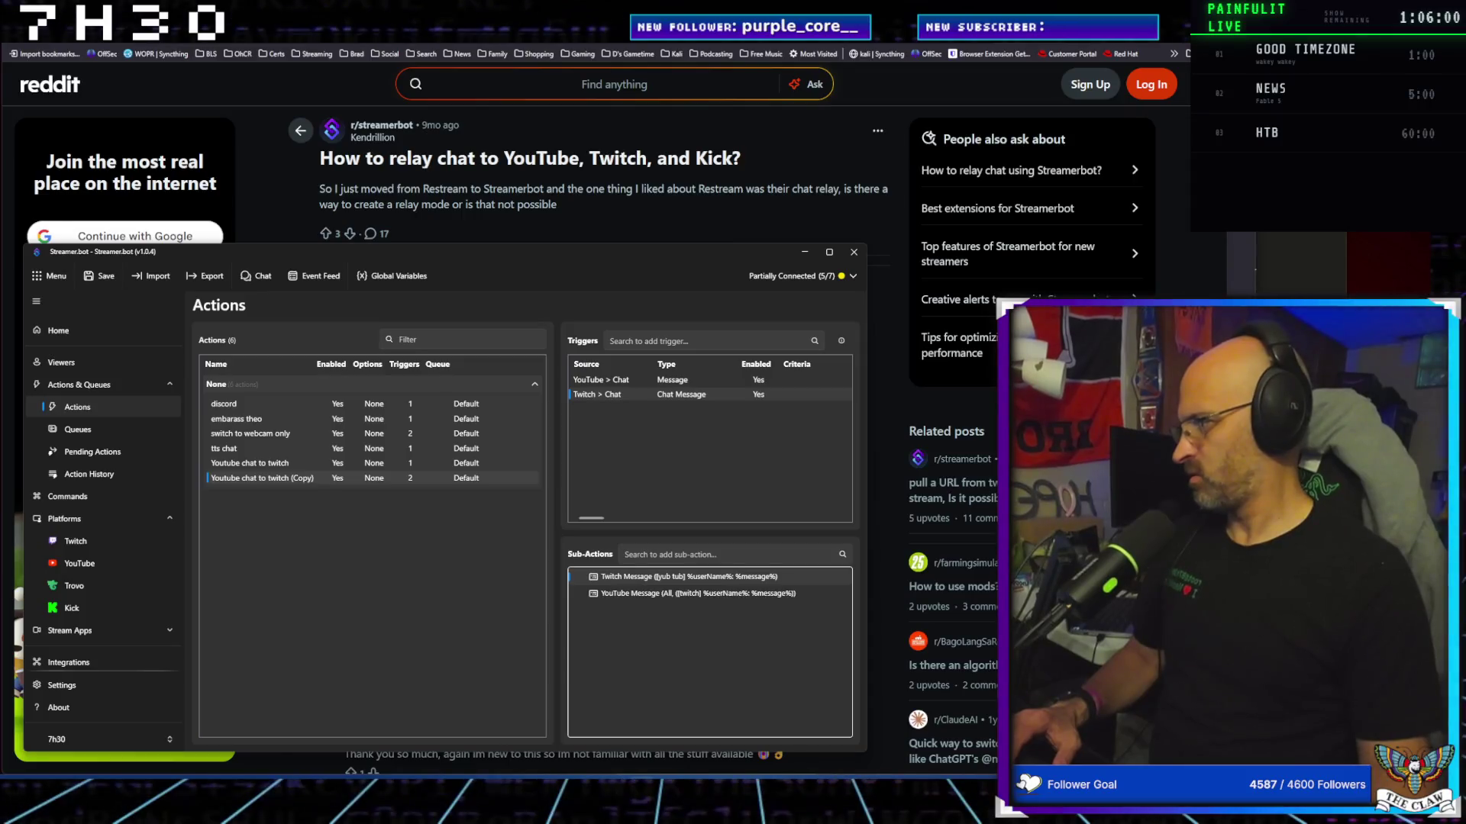
Uncheck Enabled on the (Copy) action's Twitch > Chat trigger.
{"action": "right_click", "coordinate": [609, 397]}
{"action": "left_click", "coordinate": [630, 492]}
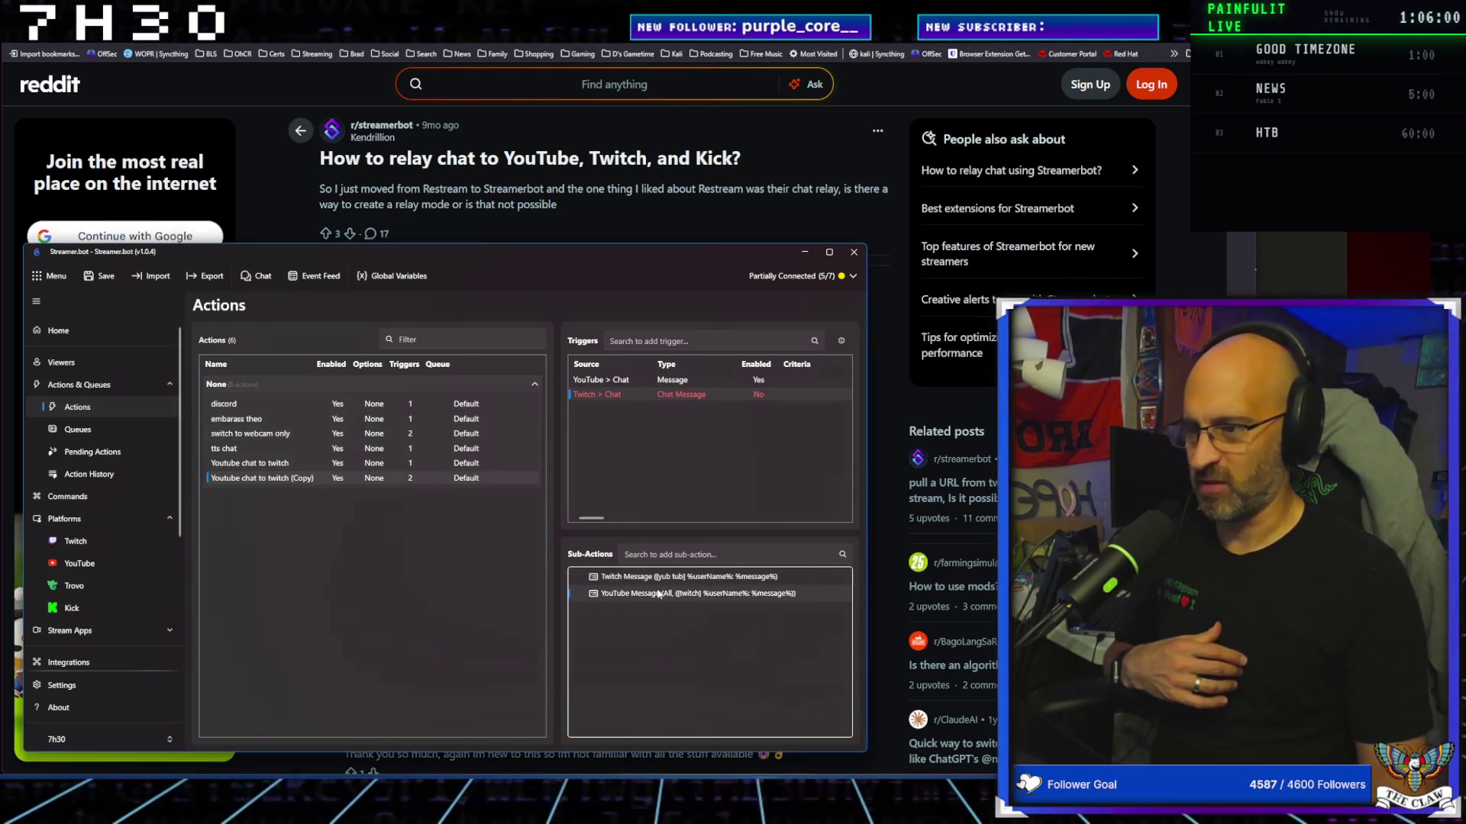
Delete the YouTube Message sub-action from the (Copy) action, then uncheck Enabled on that action.
{"action": "right_click", "coordinate": [599, 592]}
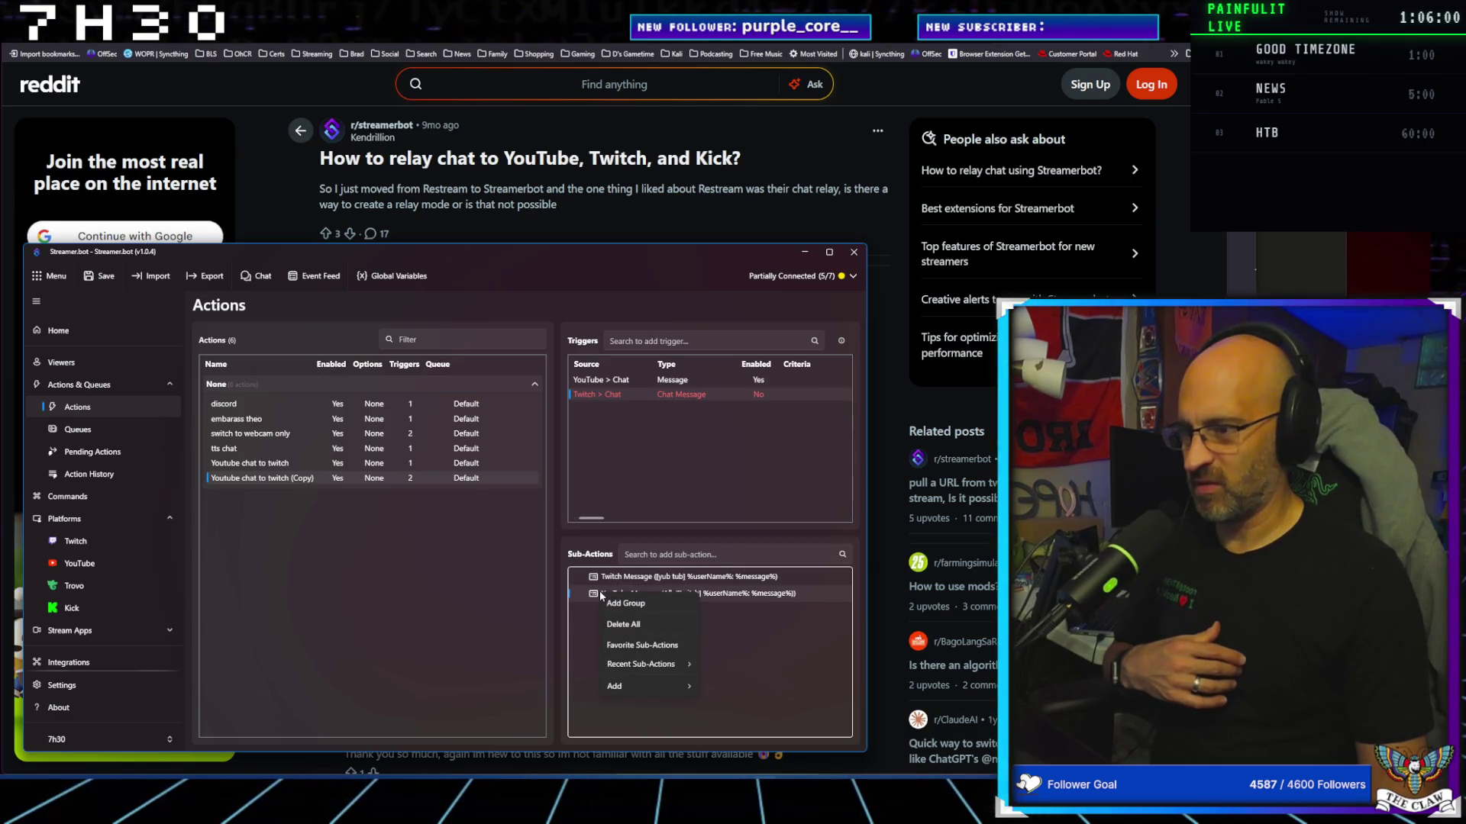
{"action": "left_click", "coordinate": [611, 598]}
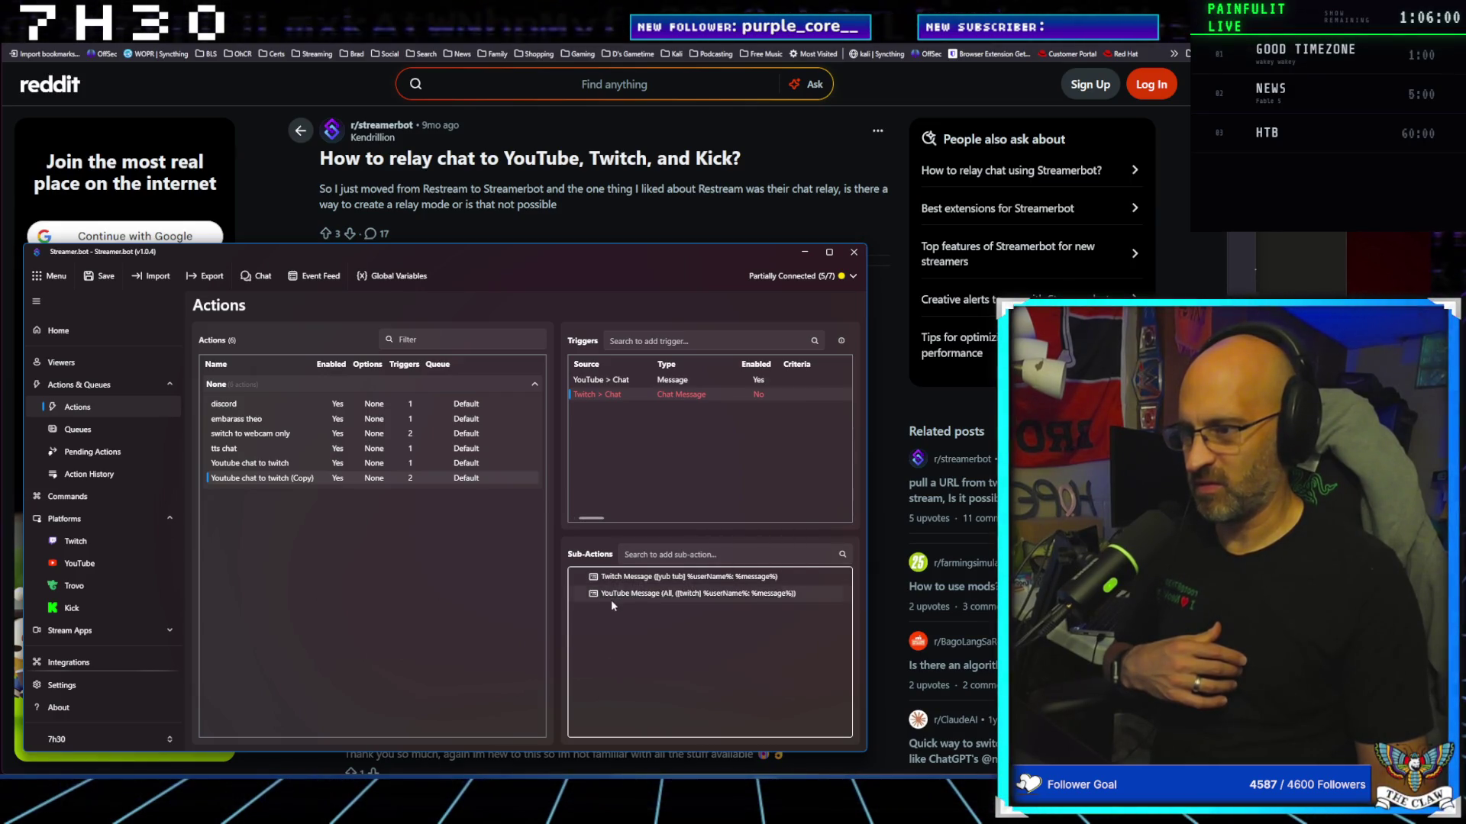
{"action": "right_click", "coordinate": [612, 596]}
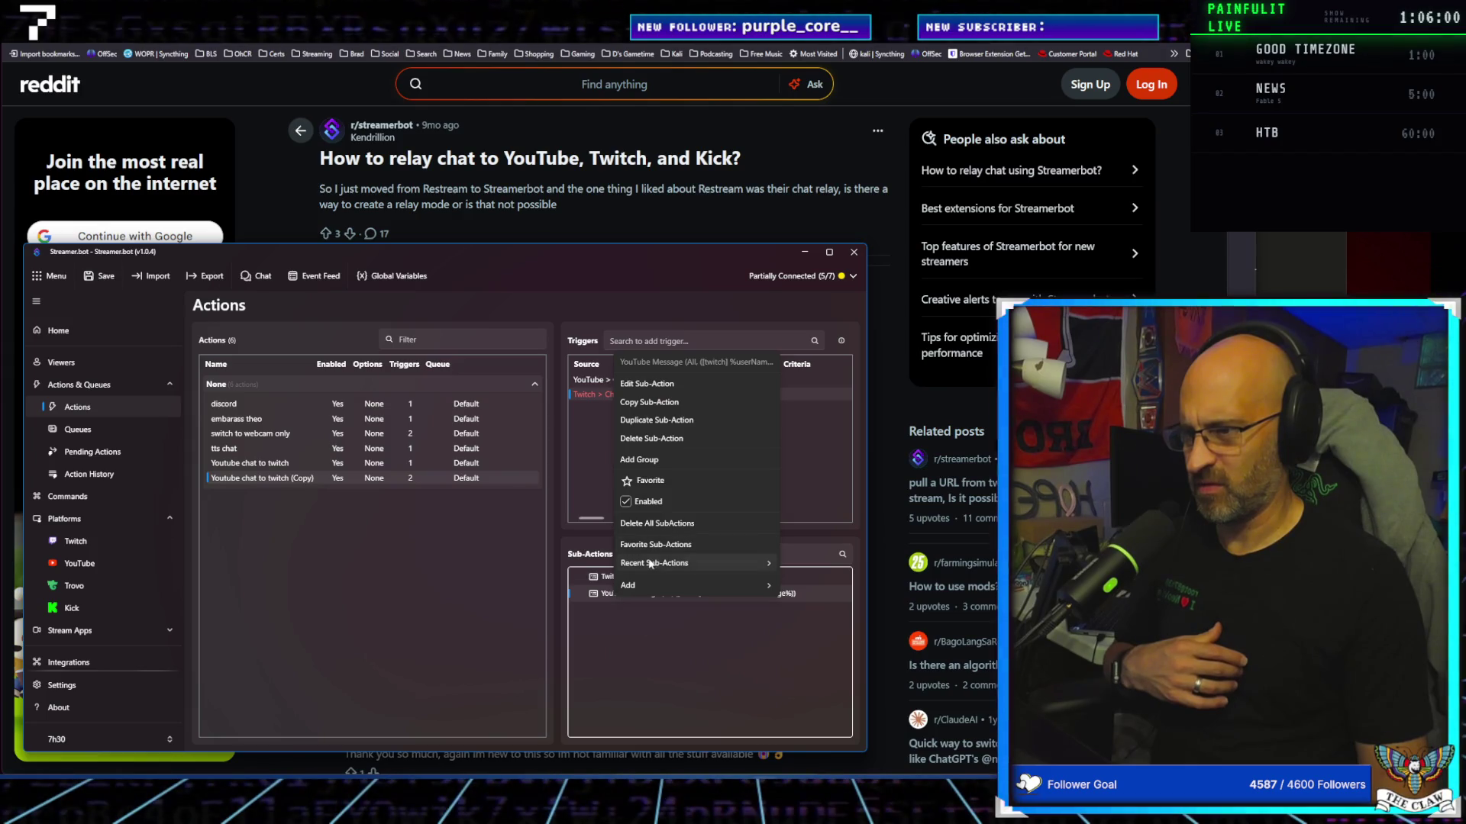
{"action": "left_click", "coordinate": [646, 653]}
{"action": "left_click", "coordinate": [624, 594]}
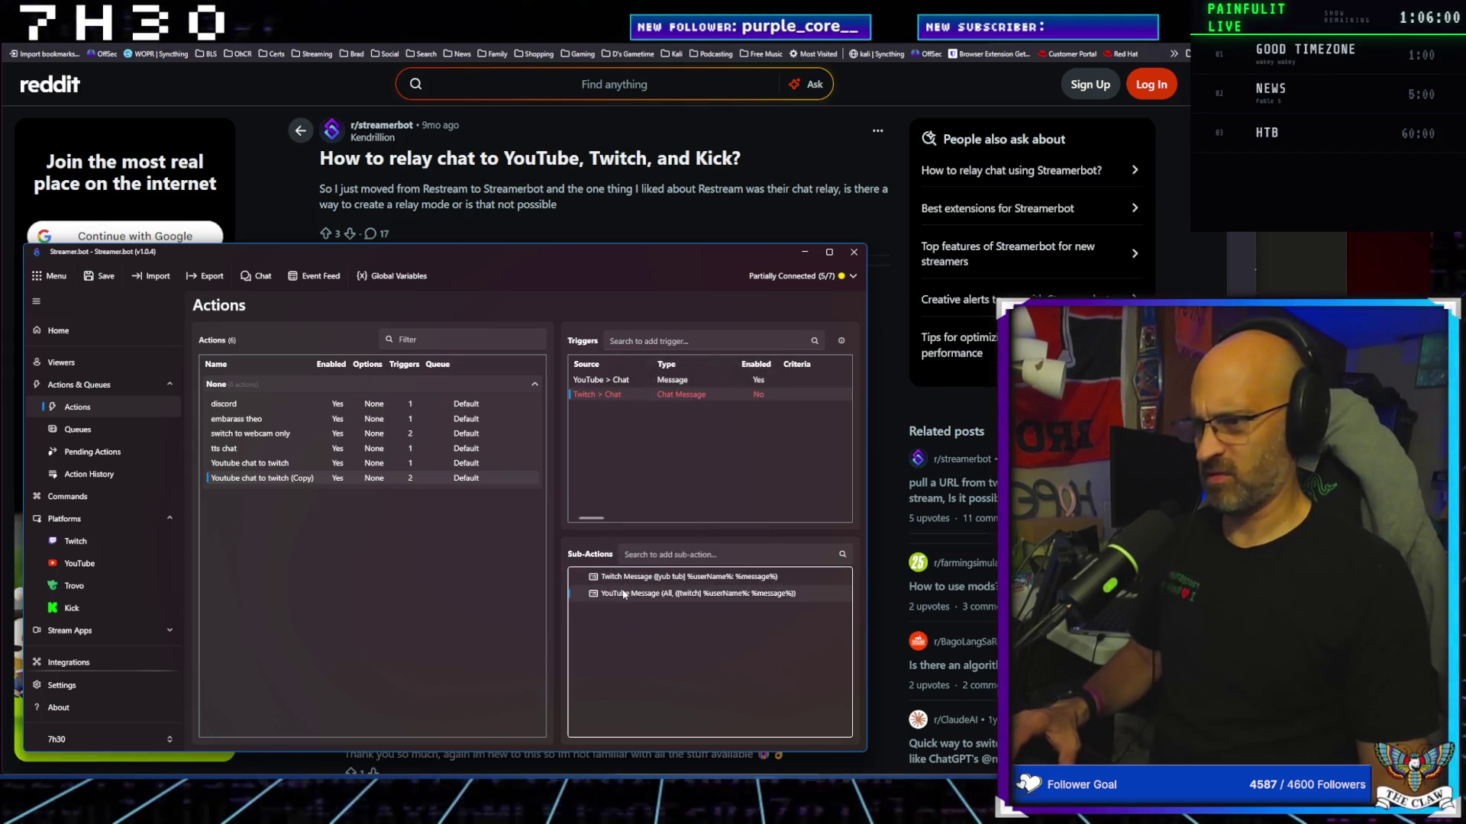
{"action": "key", "text": "Delete"}
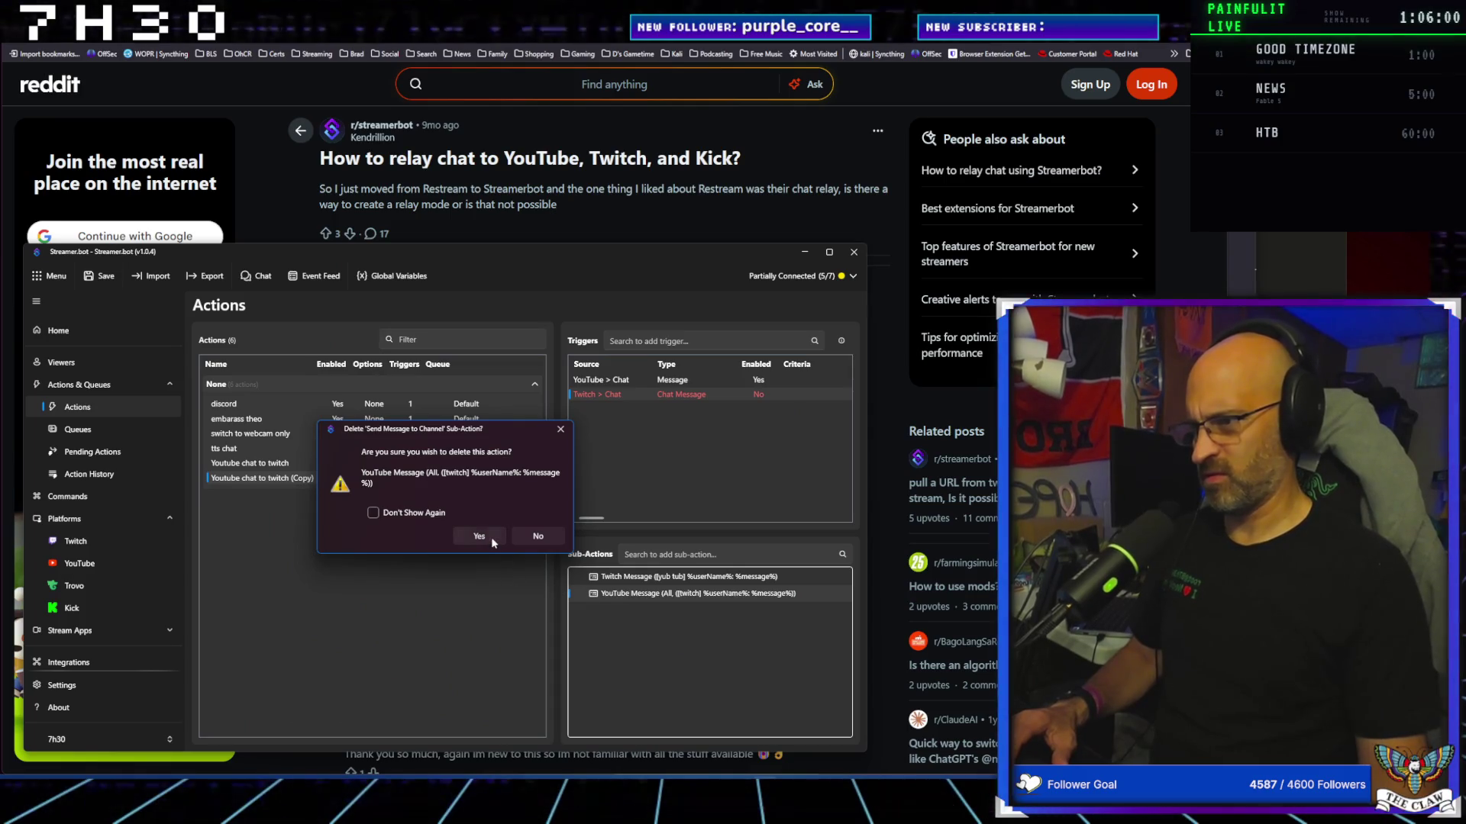
{"action": "left_click", "coordinate": [491, 537]}
{"action": "right_click", "coordinate": [273, 487]}
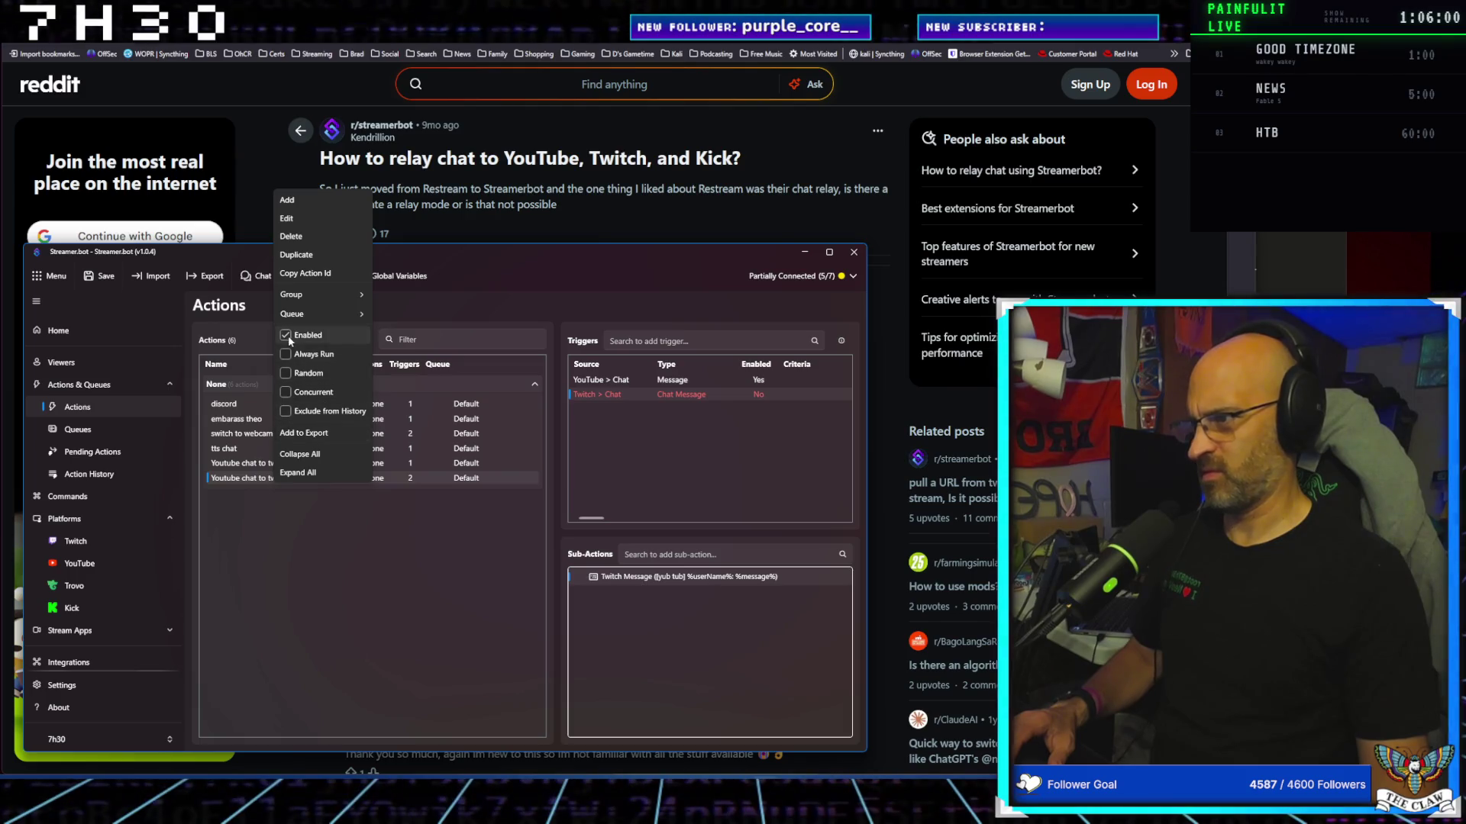
{"action": "left_click", "coordinate": [287, 336]}
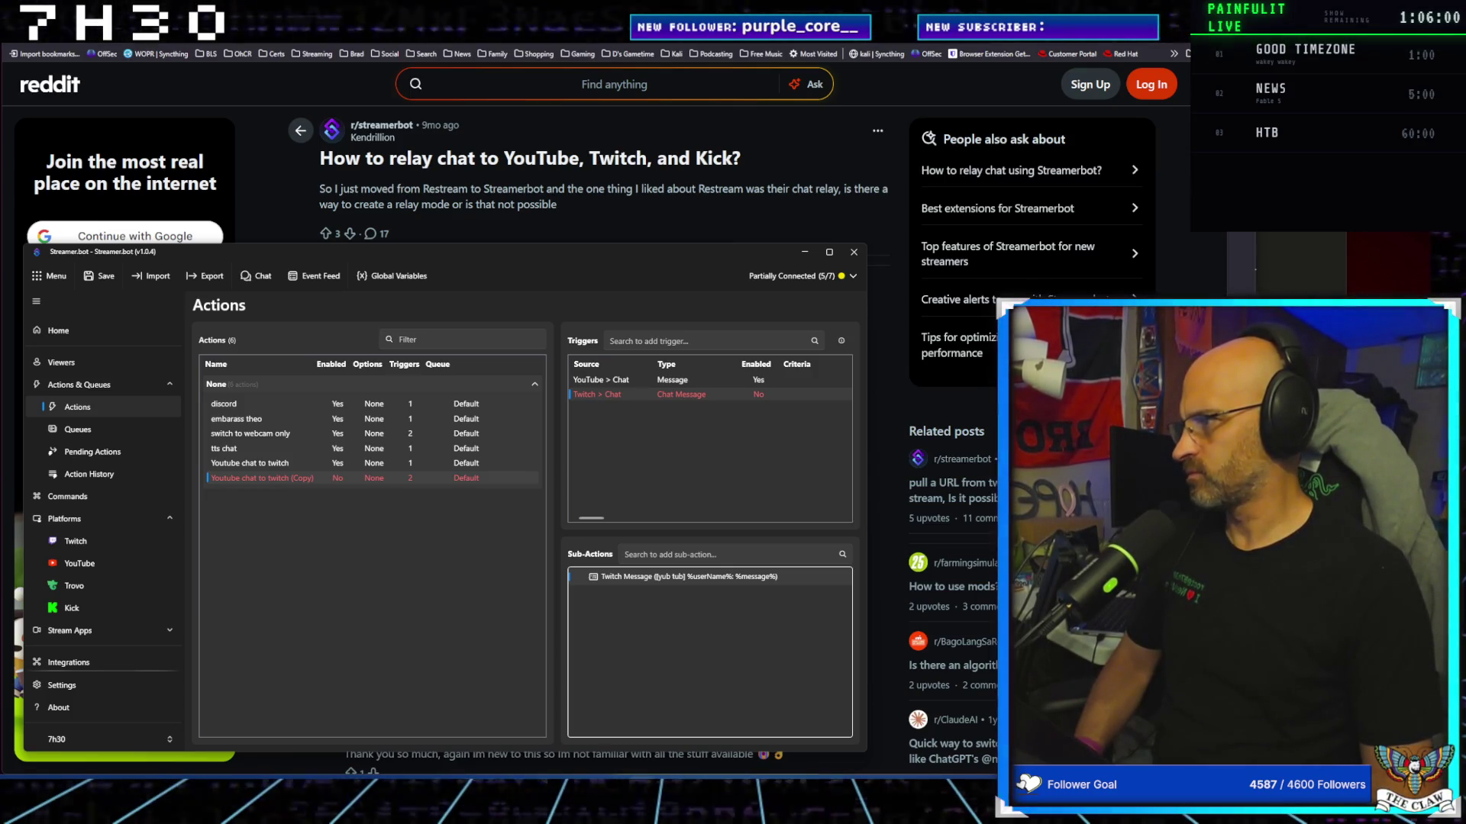
{"action": "double_click", "coordinate": [295, 479]}
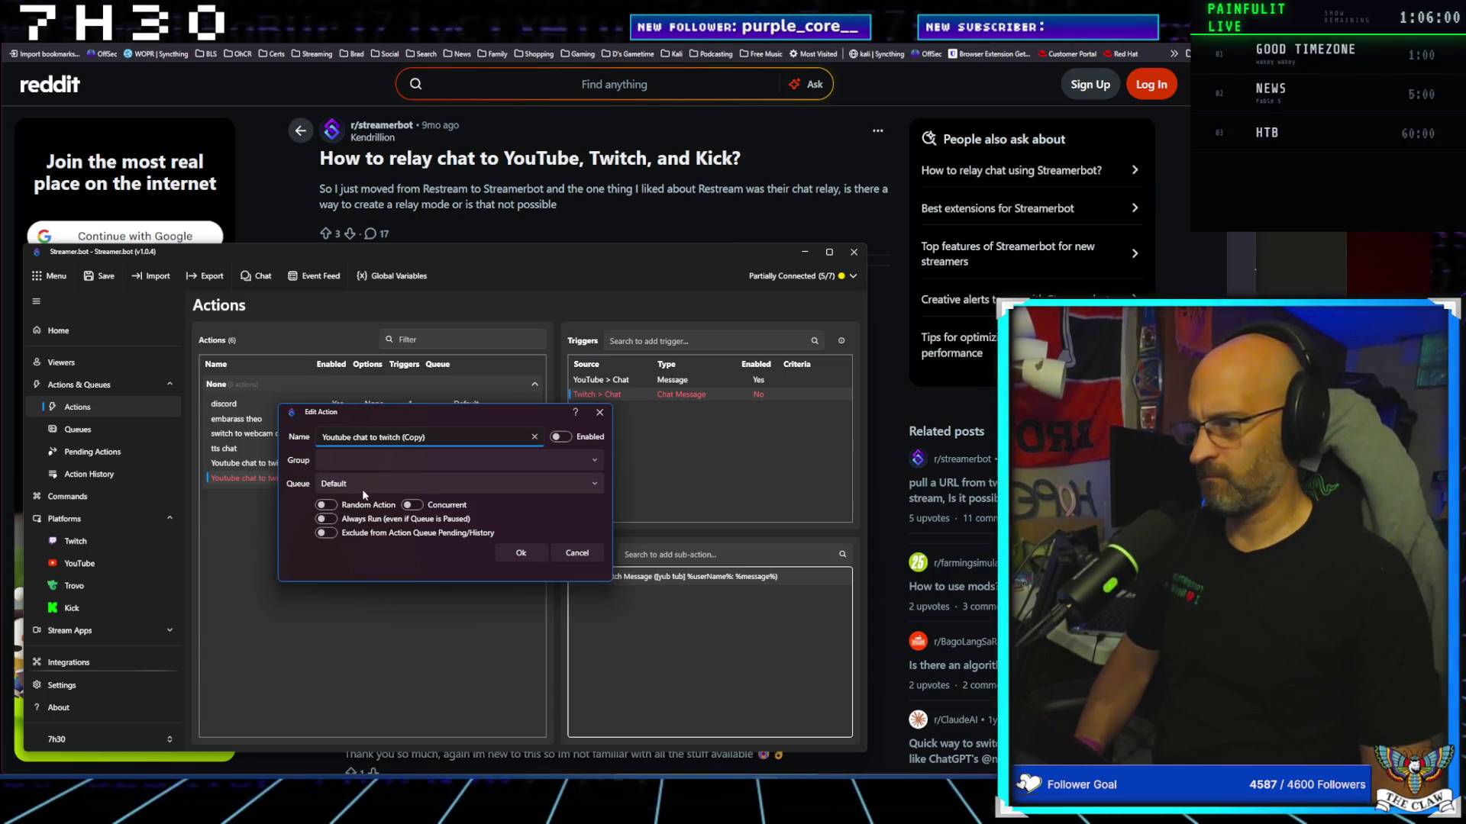
{"action": "left_click", "coordinate": [565, 555]}
{"action": "double_click", "coordinate": [487, 464]}
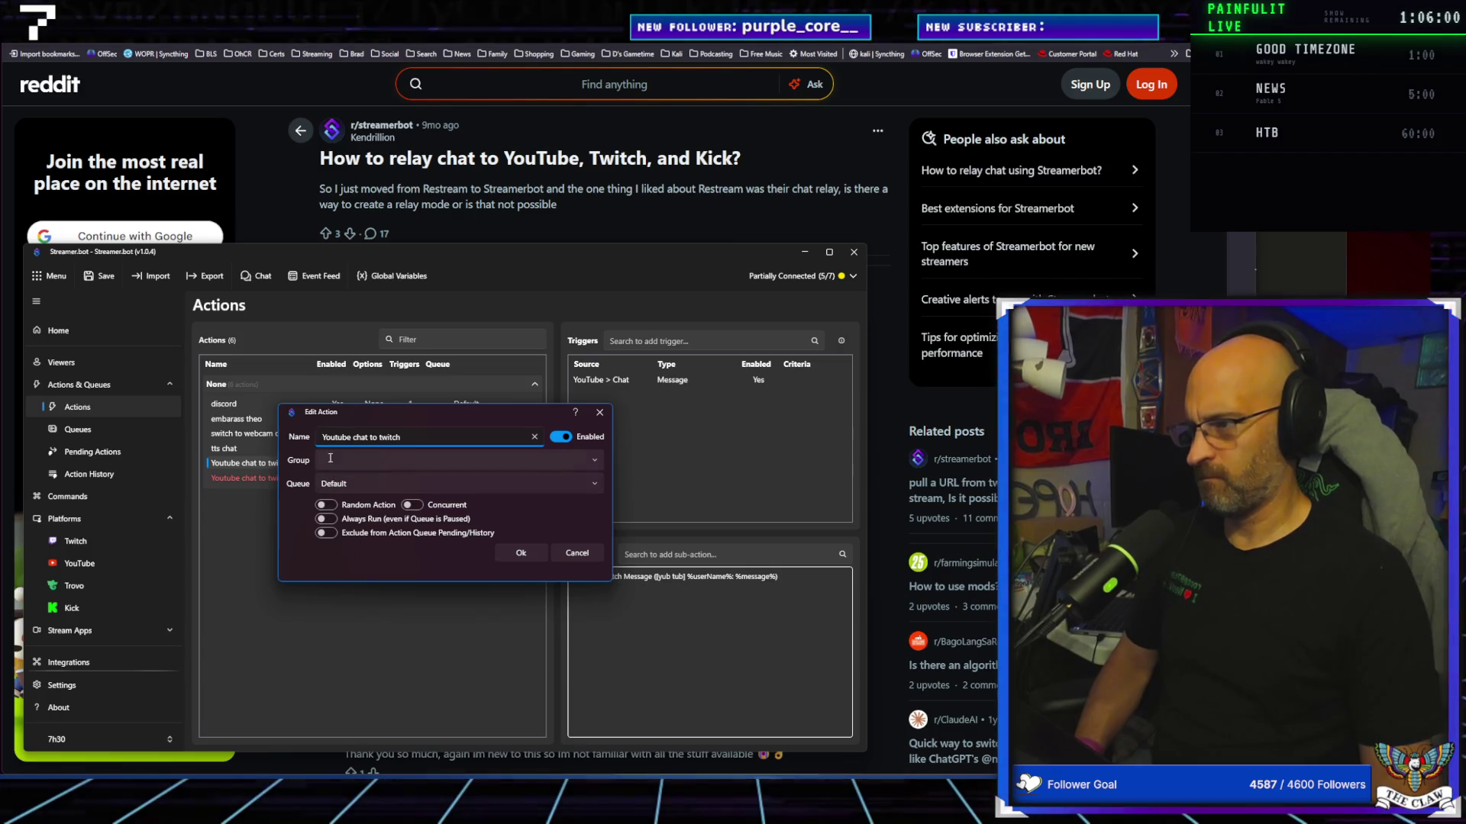
{"action": "left_click", "coordinate": [577, 554]}
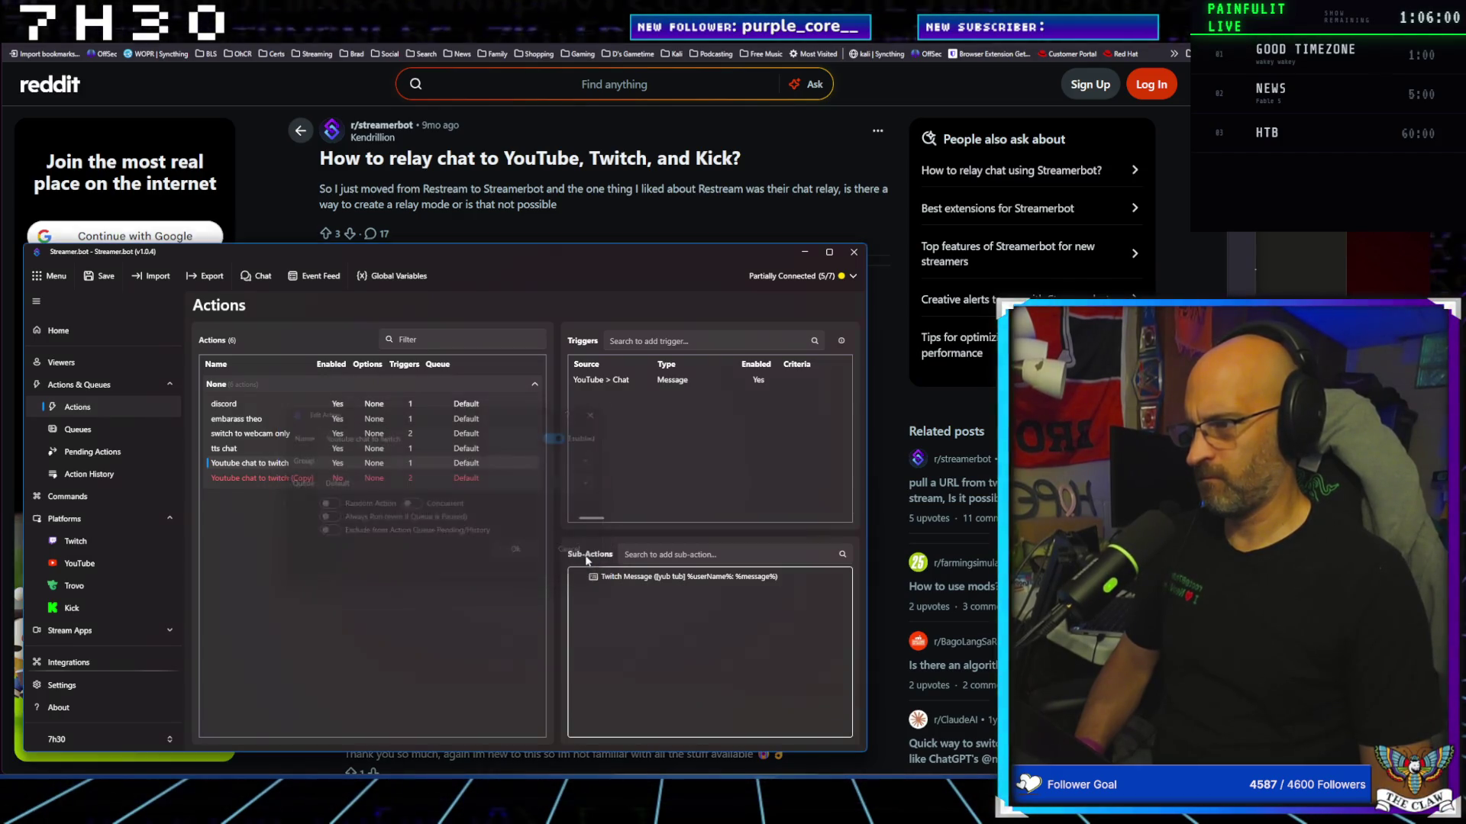
{"action": "double_click", "coordinate": [326, 480]}
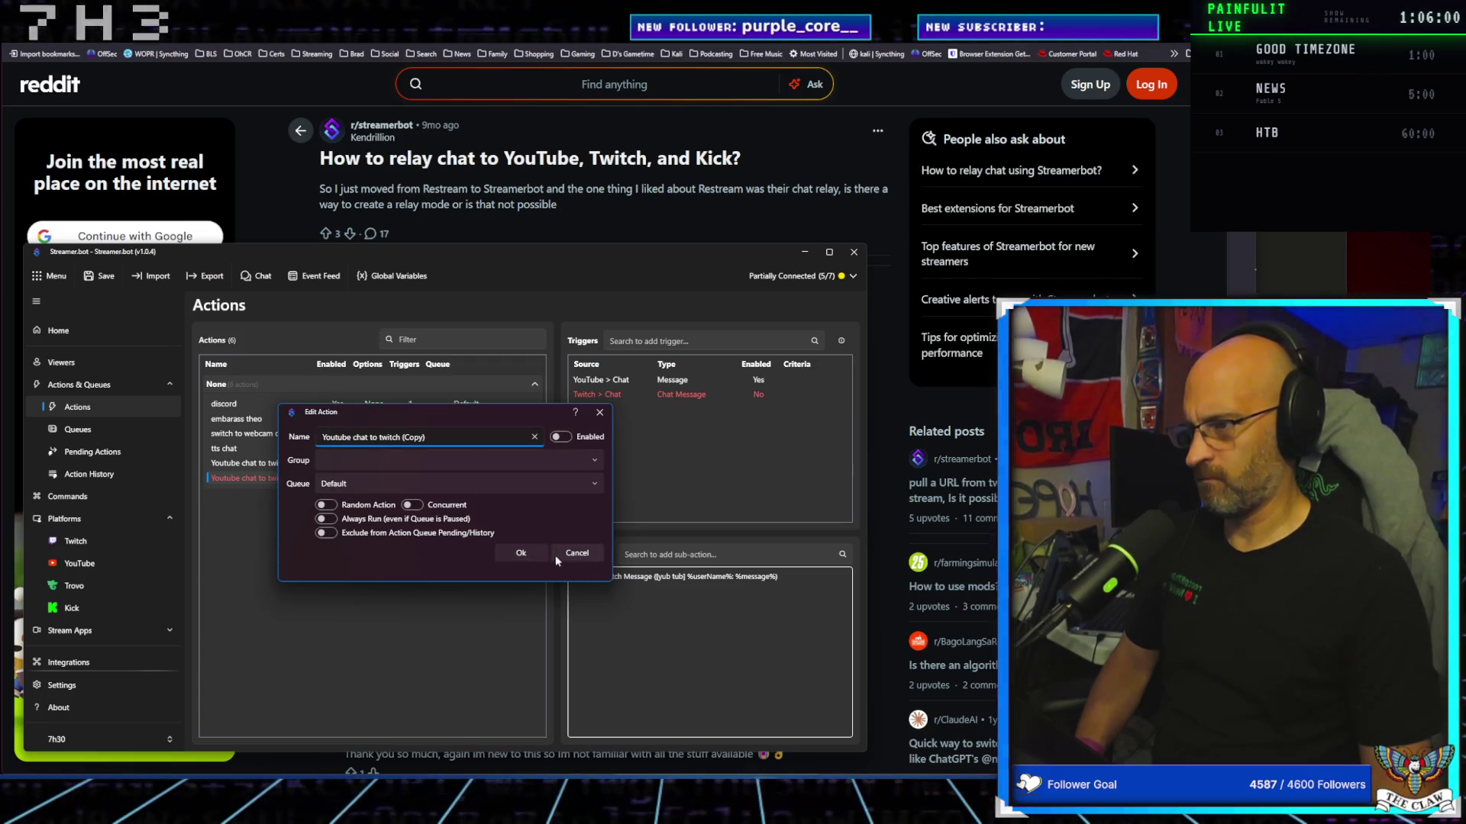
{"action": "left_click", "coordinate": [576, 554]}
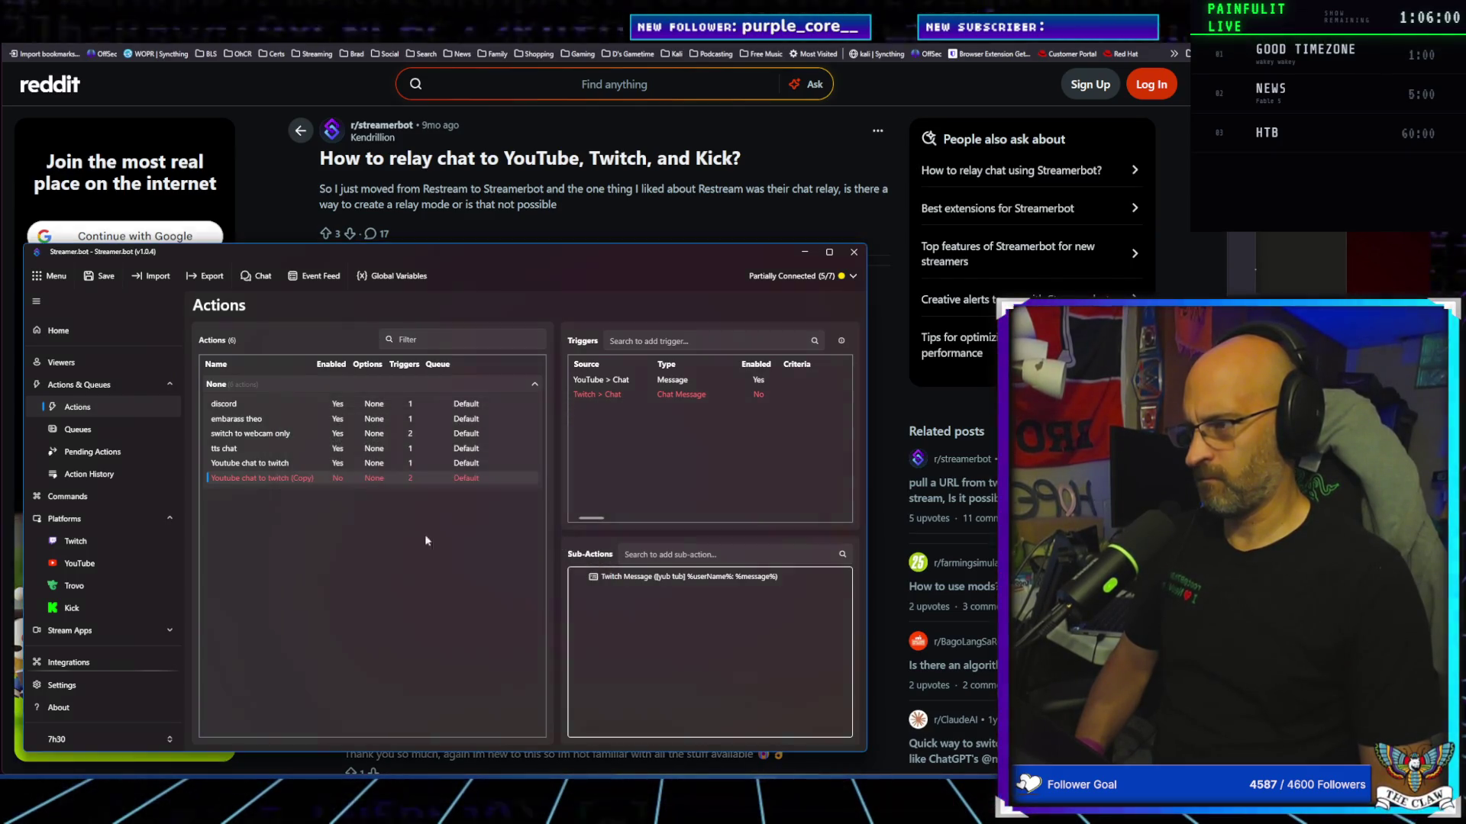
{"action": "double_click", "coordinate": [296, 464]}
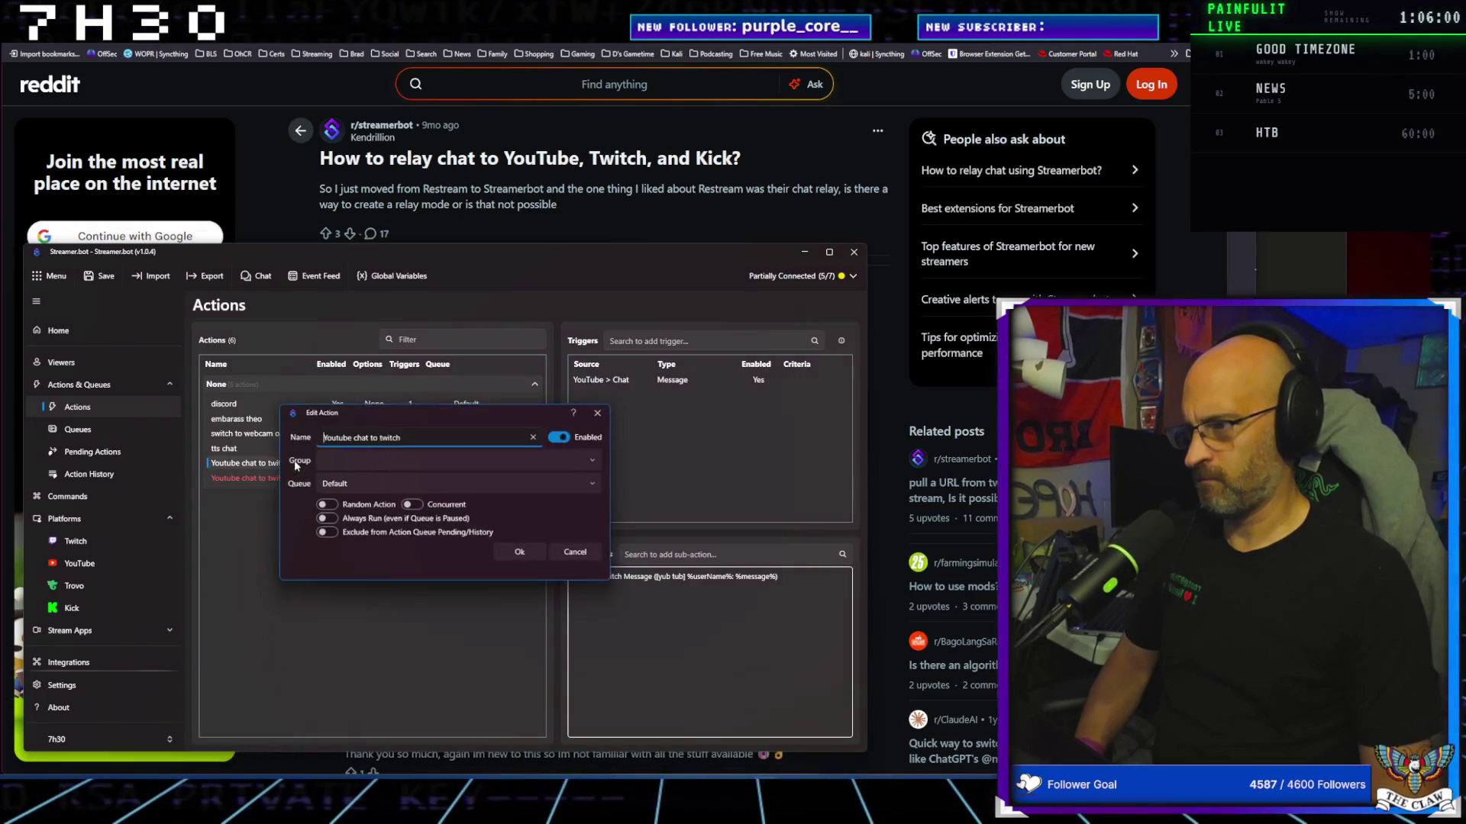
{"action": "left_click", "coordinate": [570, 554]}
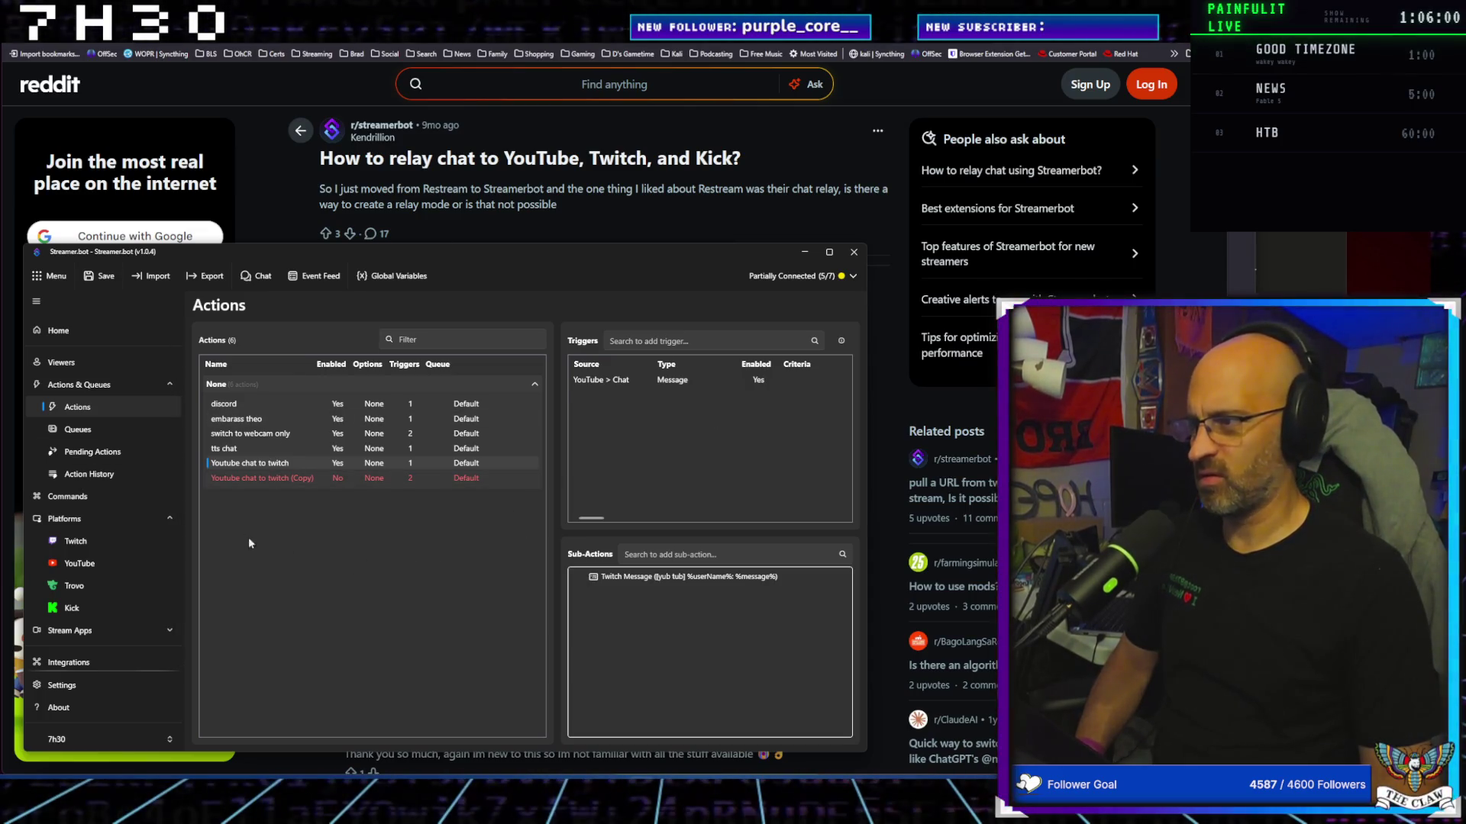
{"action": "left_click", "coordinate": [327, 481]}
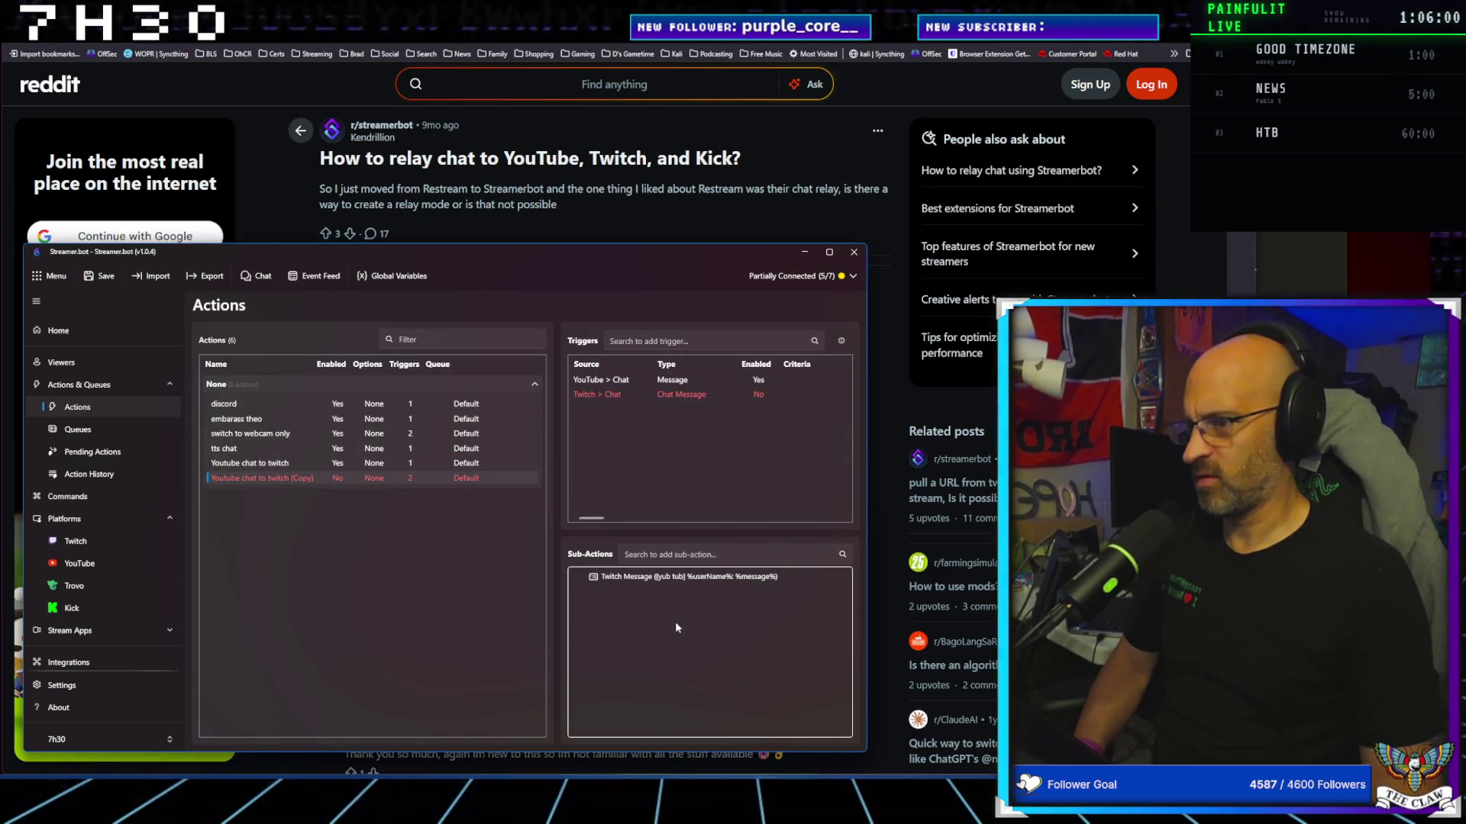
{"action": "left_click", "coordinate": [366, 465]}
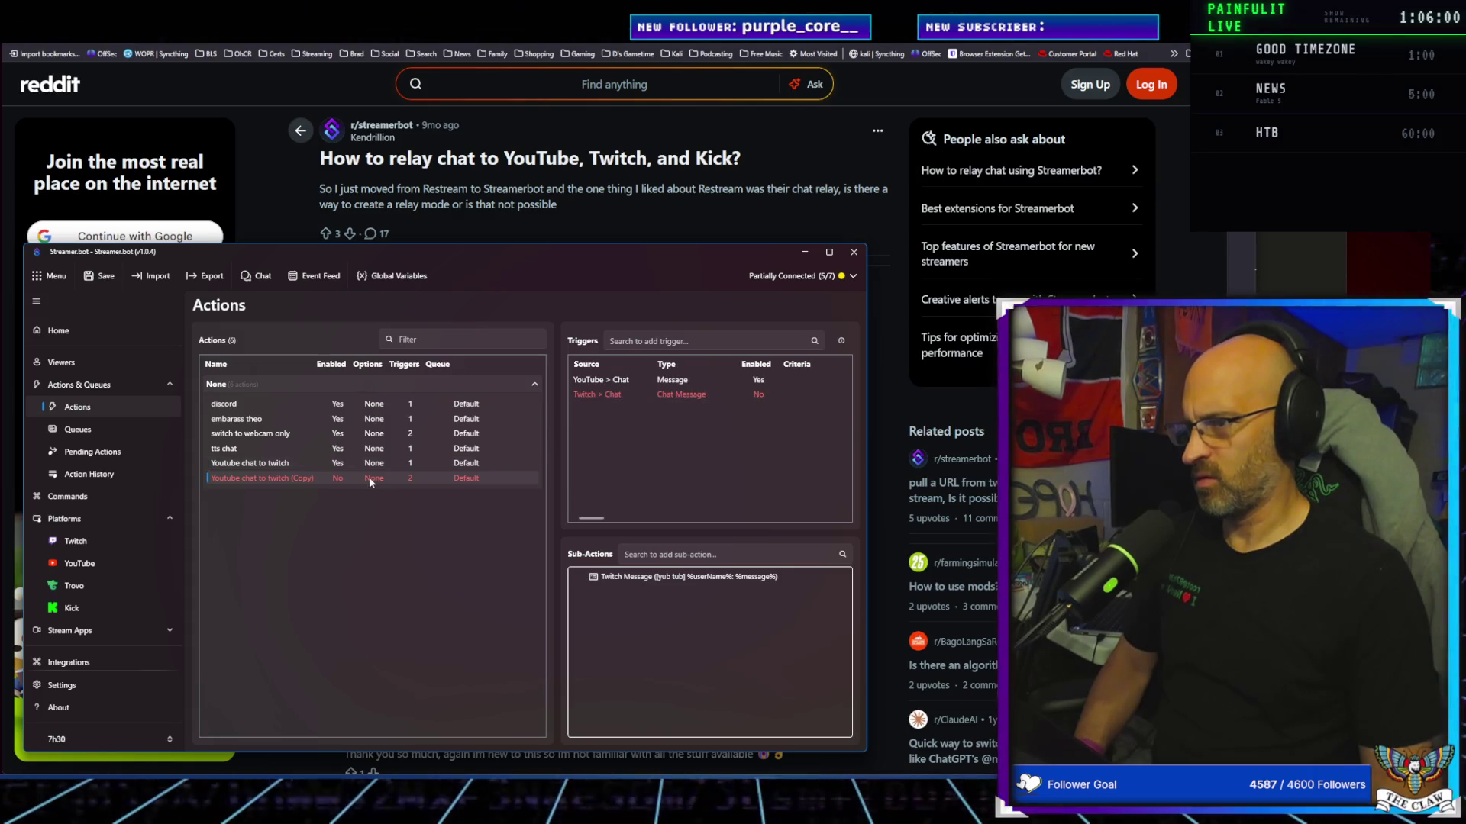
{"action": "left_click", "coordinate": [371, 481]}
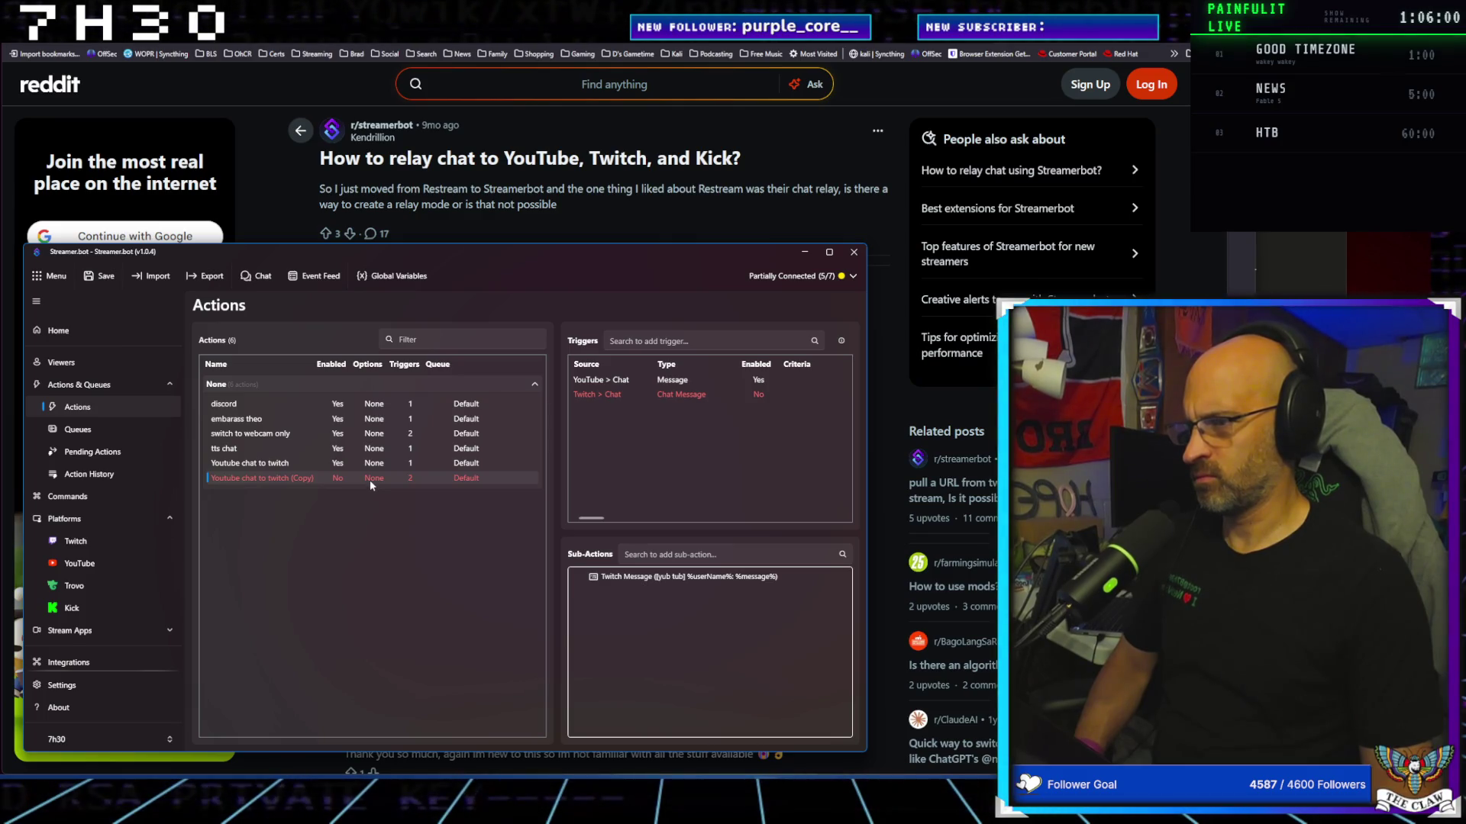
{"action": "left_click", "coordinate": [368, 463]}
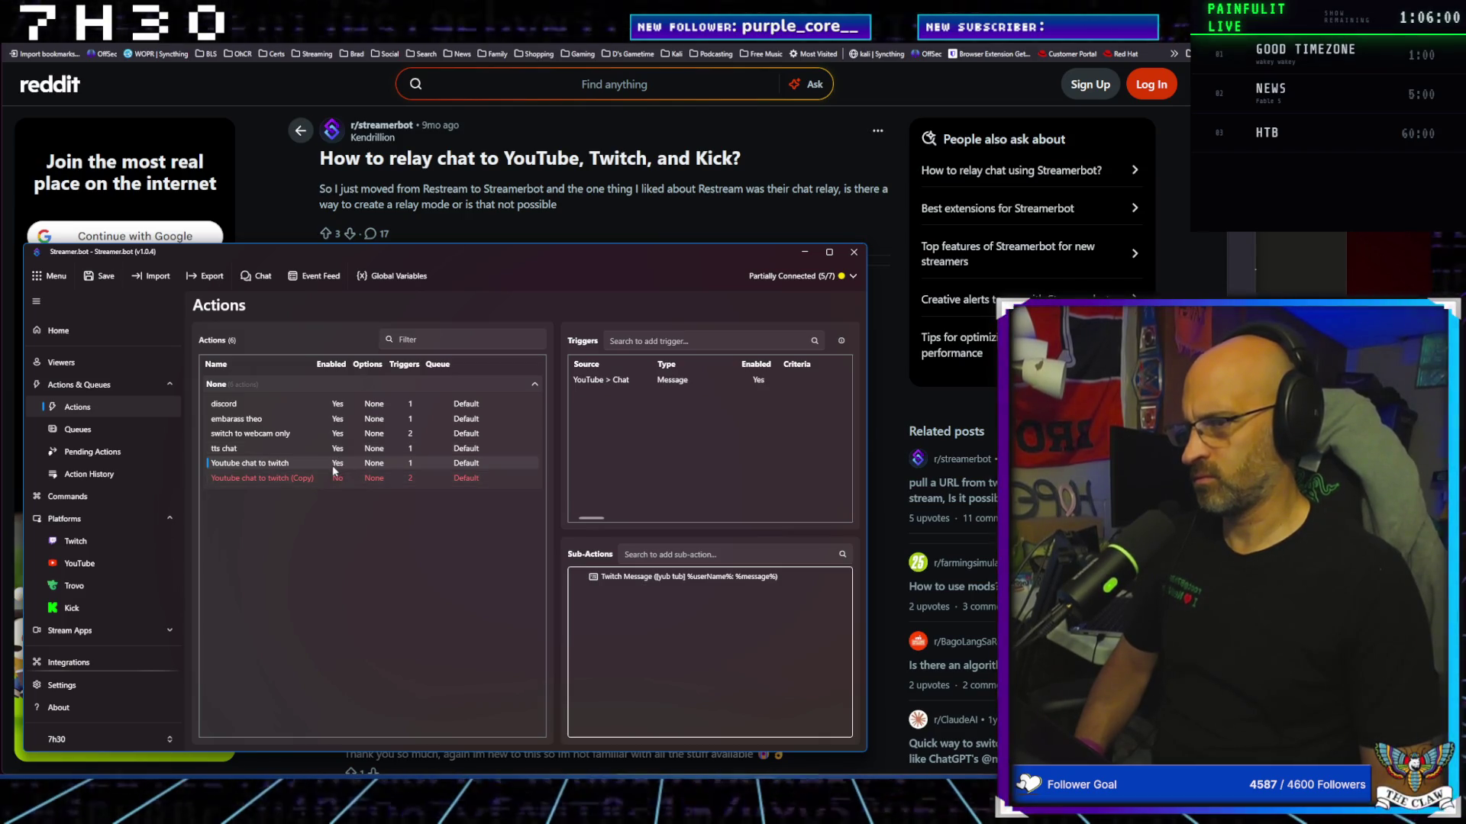
{"action": "left_click", "coordinate": [635, 381]}
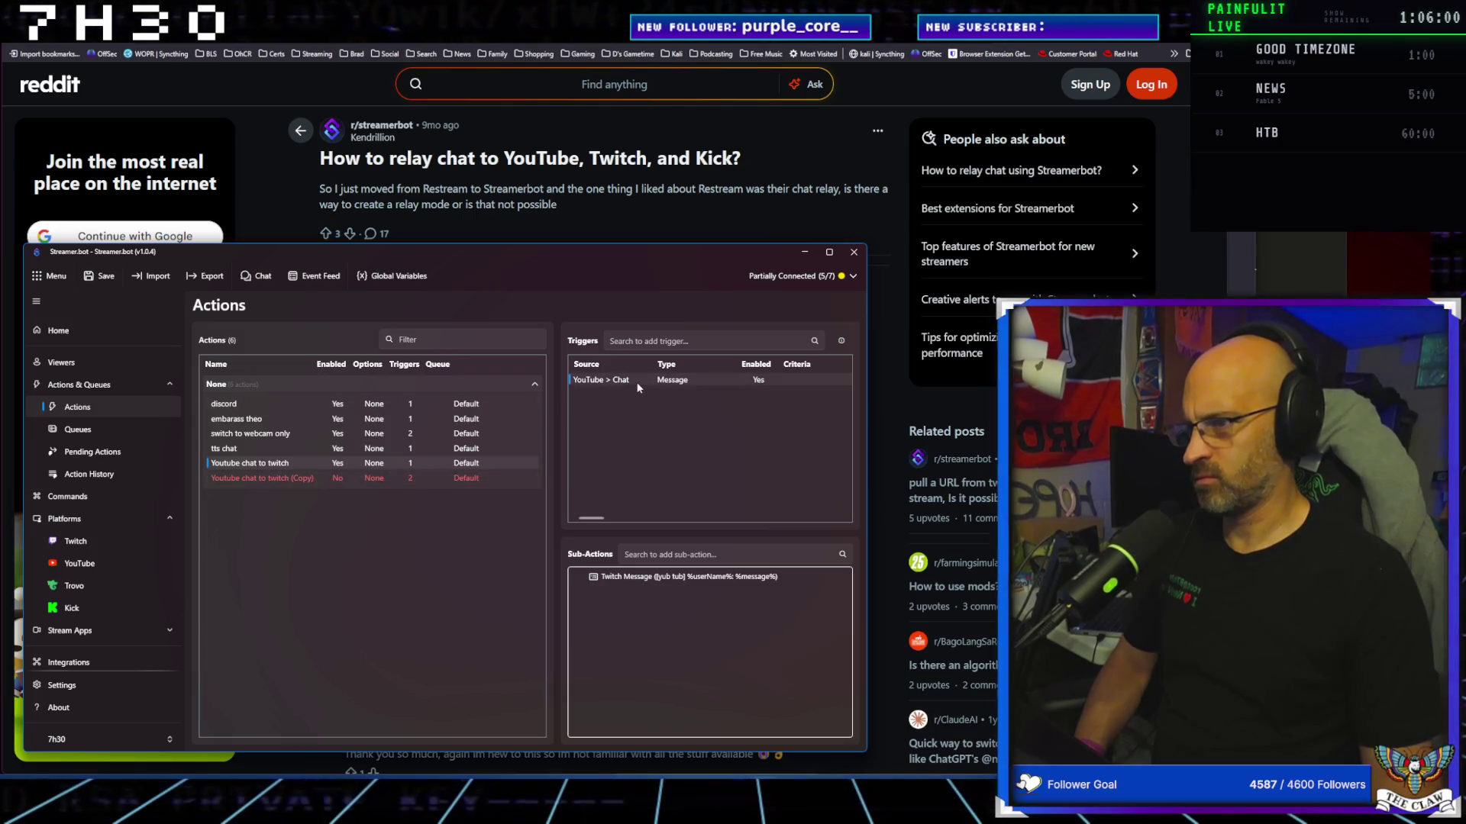
Check the Twitch Message text '[yub tub] %userName%: %message%', then bring up the (Copy) action's settings.
{"action": "double_click", "coordinate": [626, 577]}
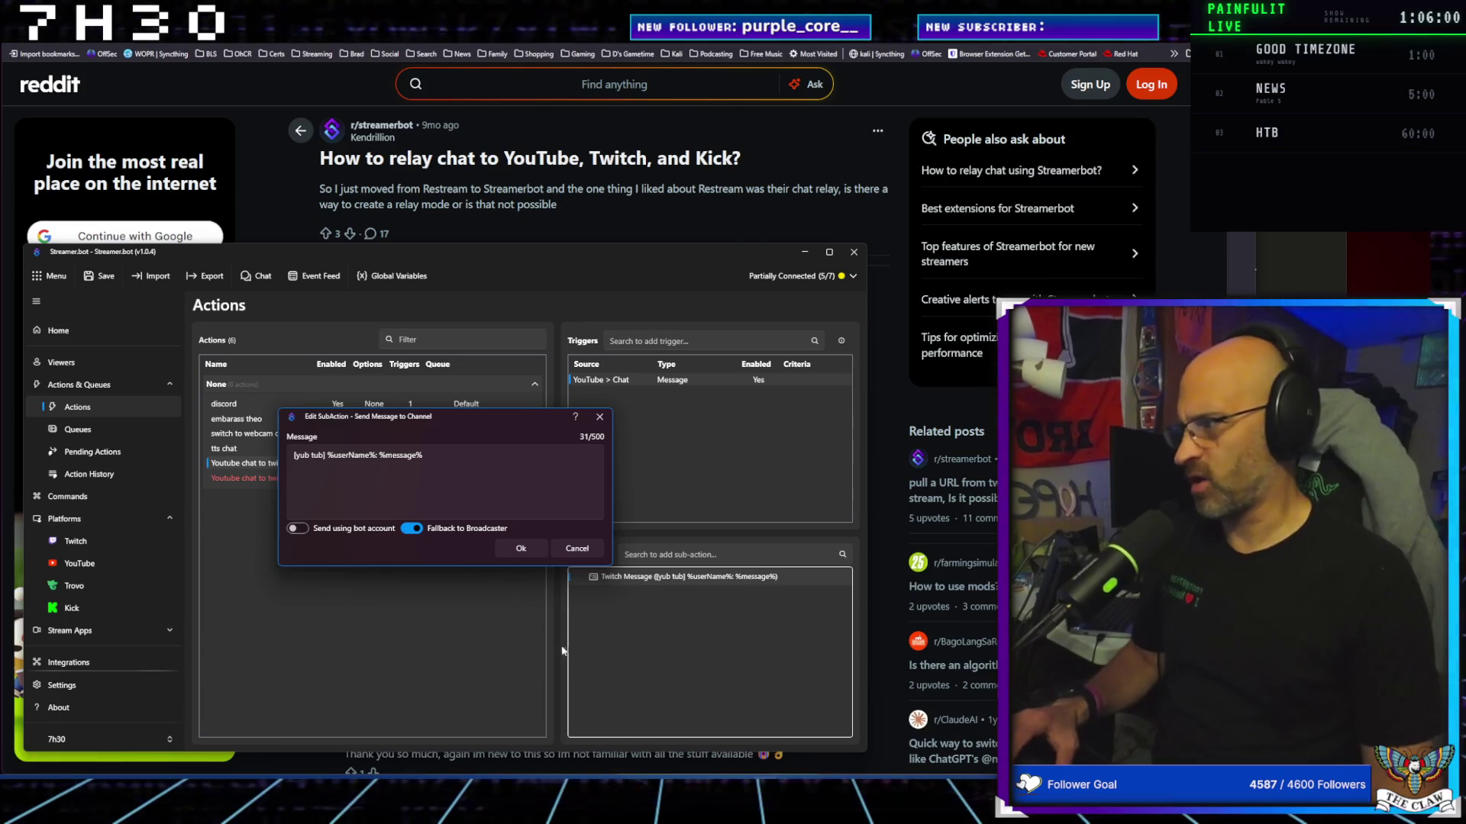
{"action": "left_click", "coordinate": [542, 548]}
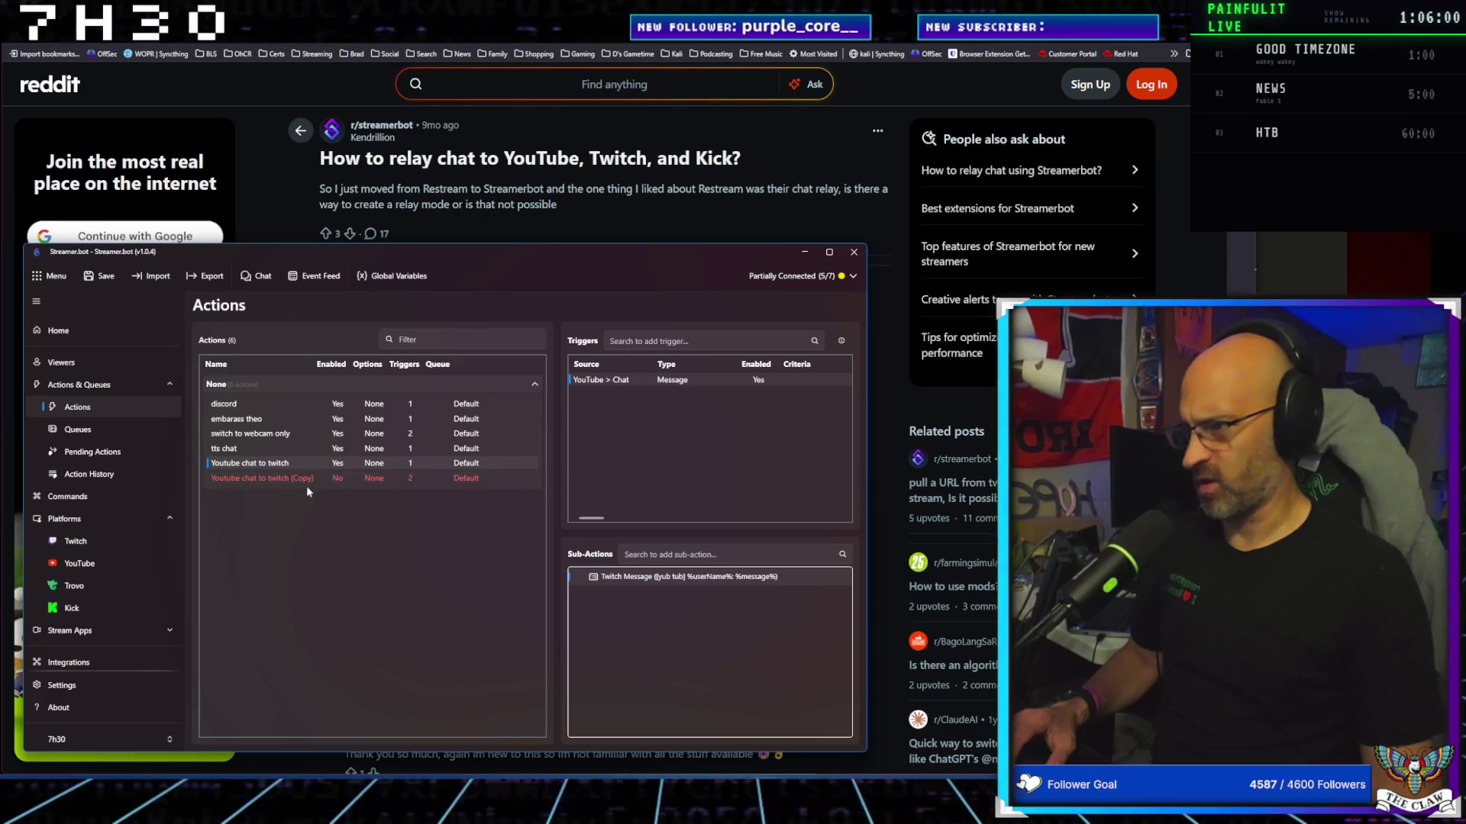
{"action": "double_click", "coordinate": [306, 479]}
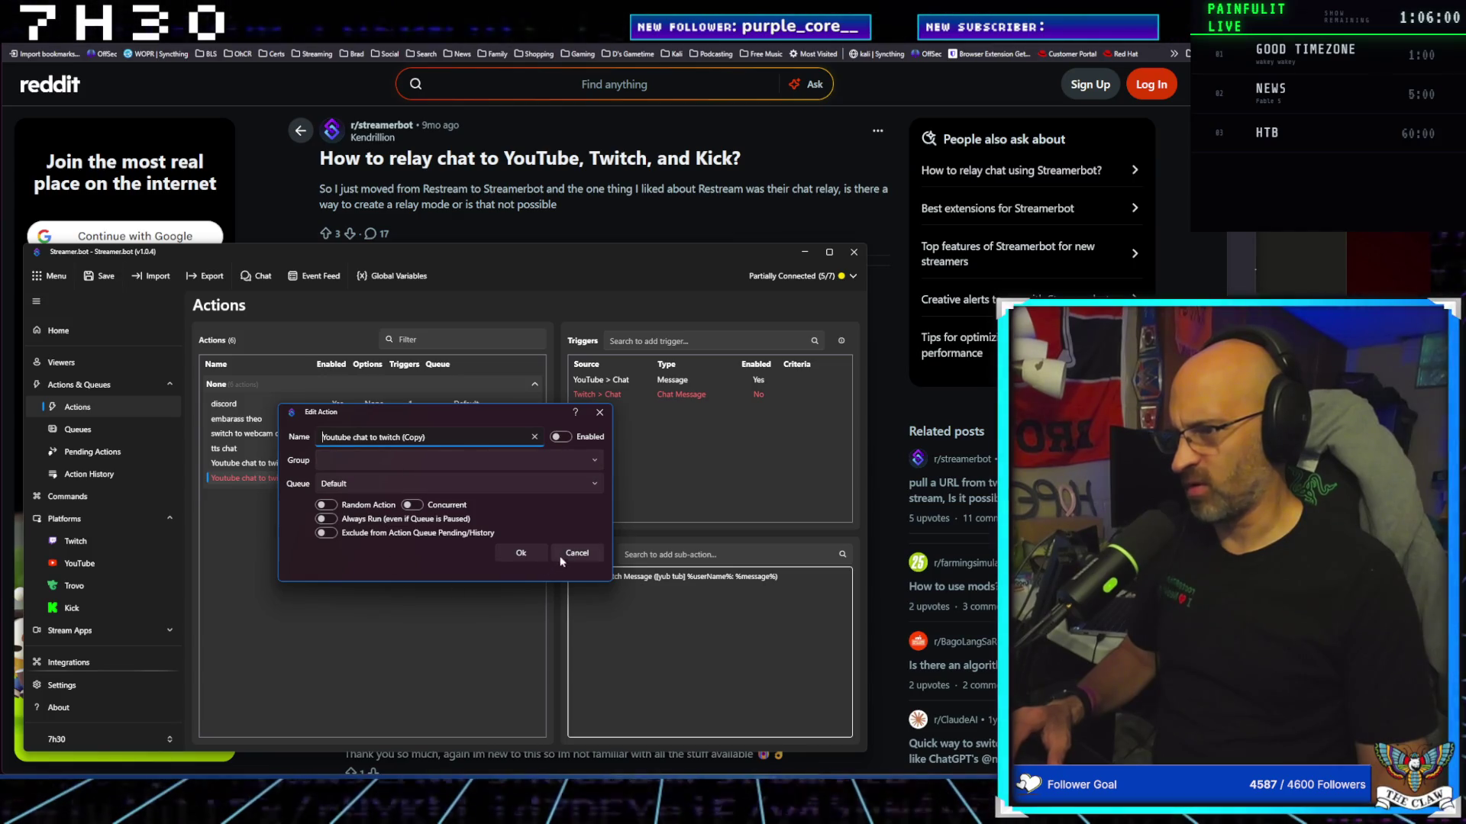
Close the copy's settings unchanged and compare the original and copied actions' triggers.
{"action": "left_click", "coordinate": [522, 553]}
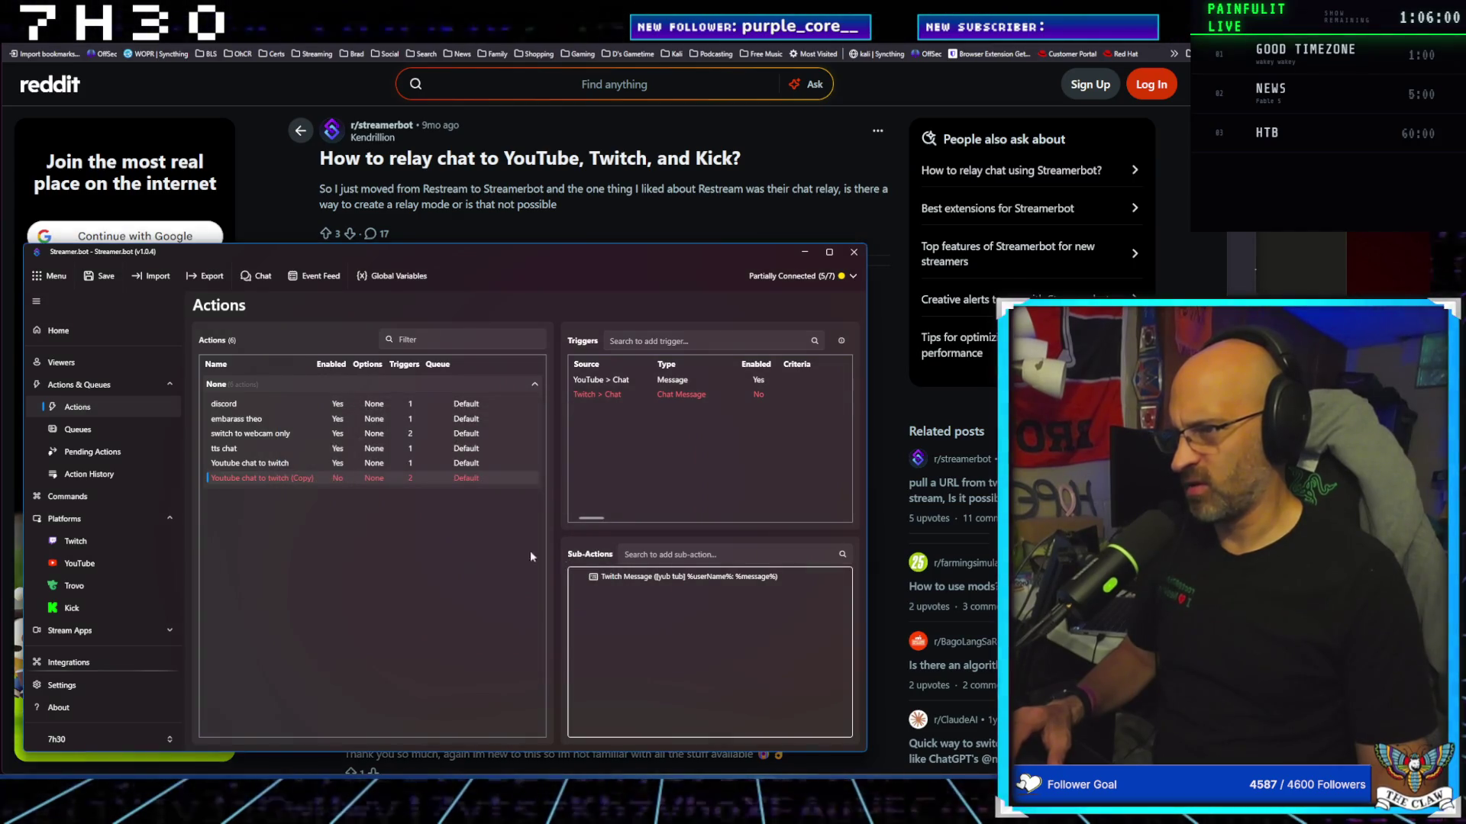
{"action": "left_click", "coordinate": [279, 463]}
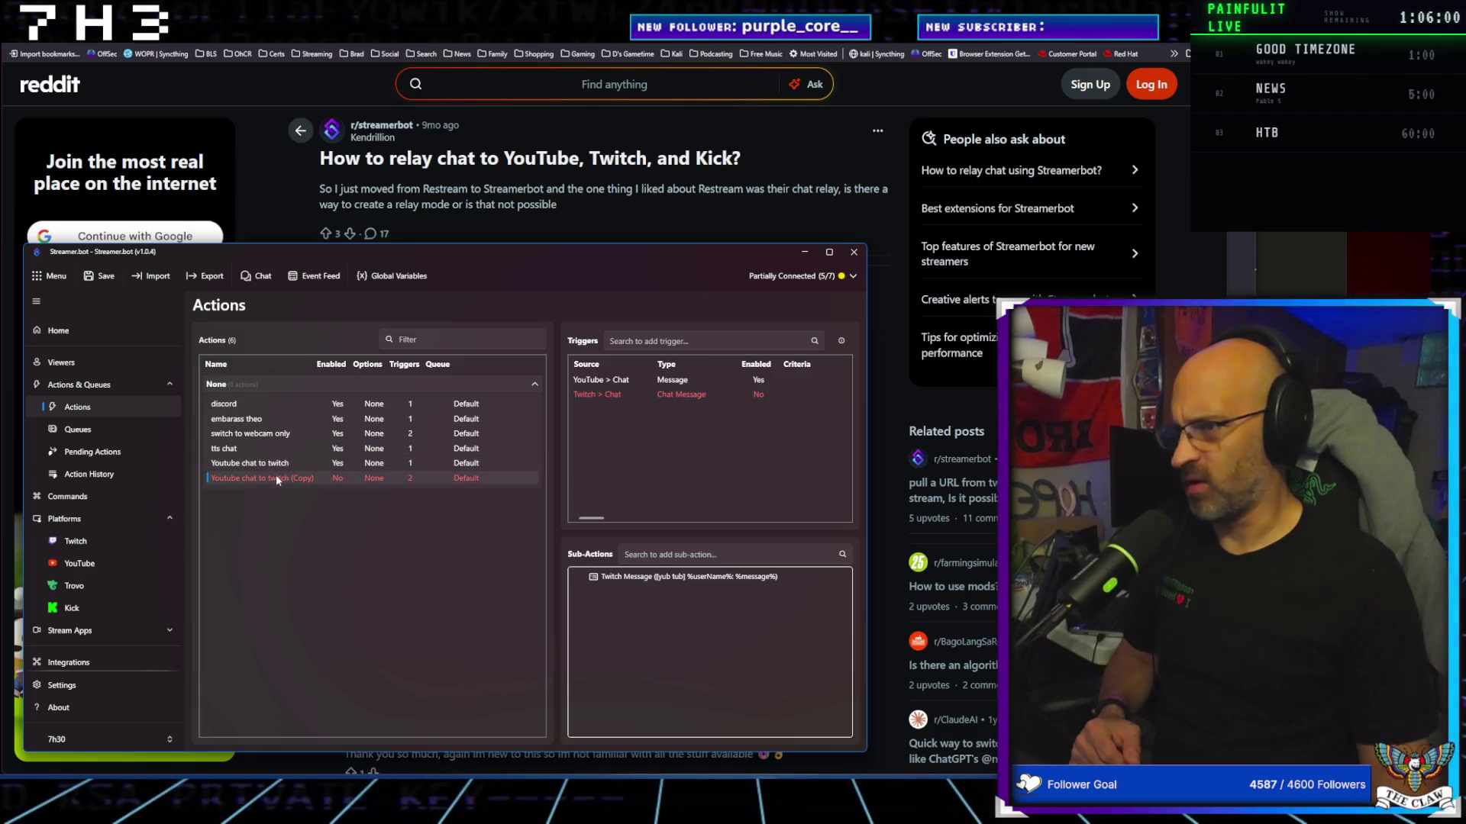
{"action": "left_click", "coordinate": [276, 478]}
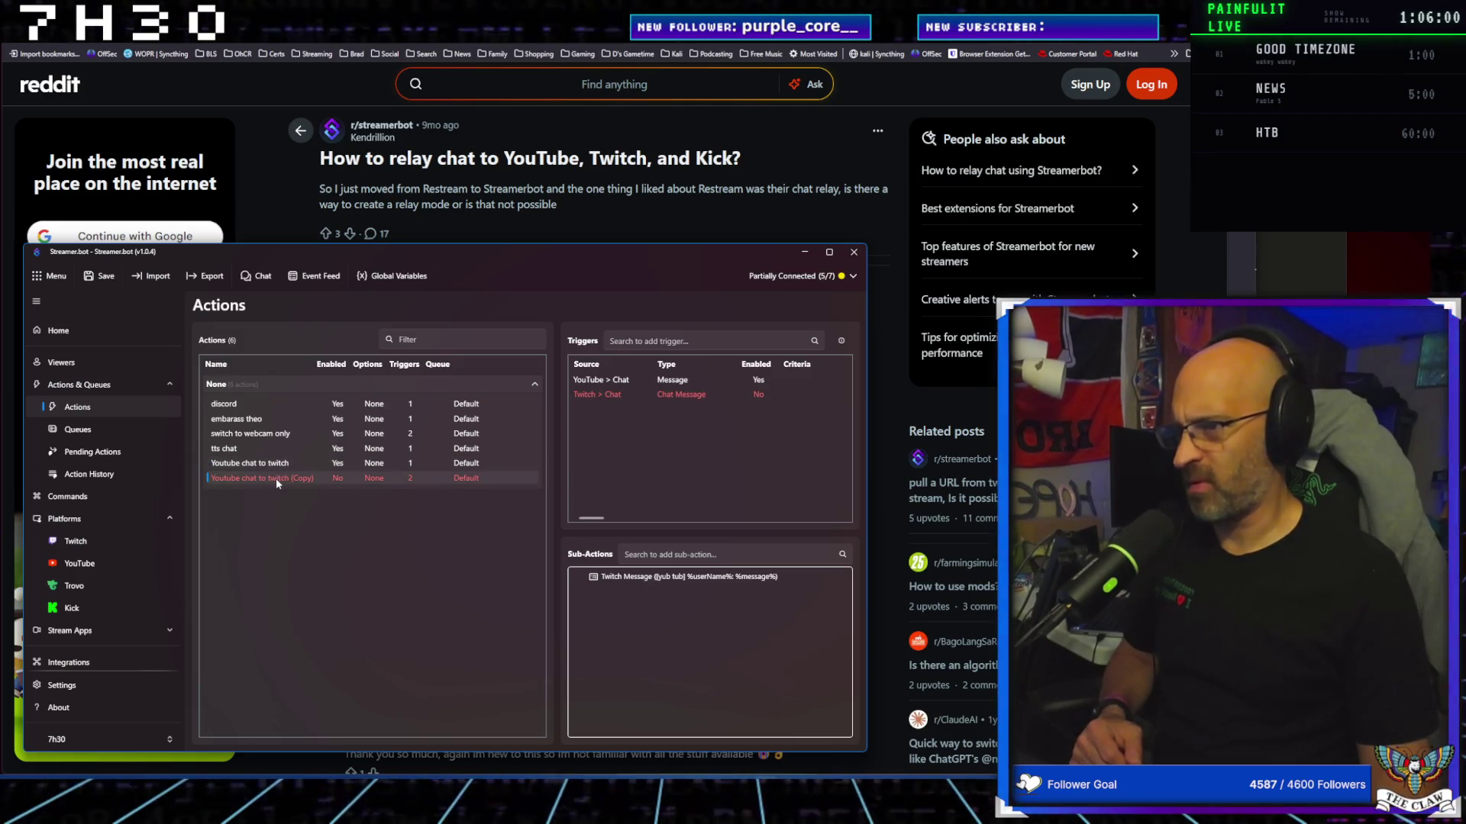
{"action": "left_click", "coordinate": [594, 394]}
{"action": "left_click", "coordinate": [607, 382]}
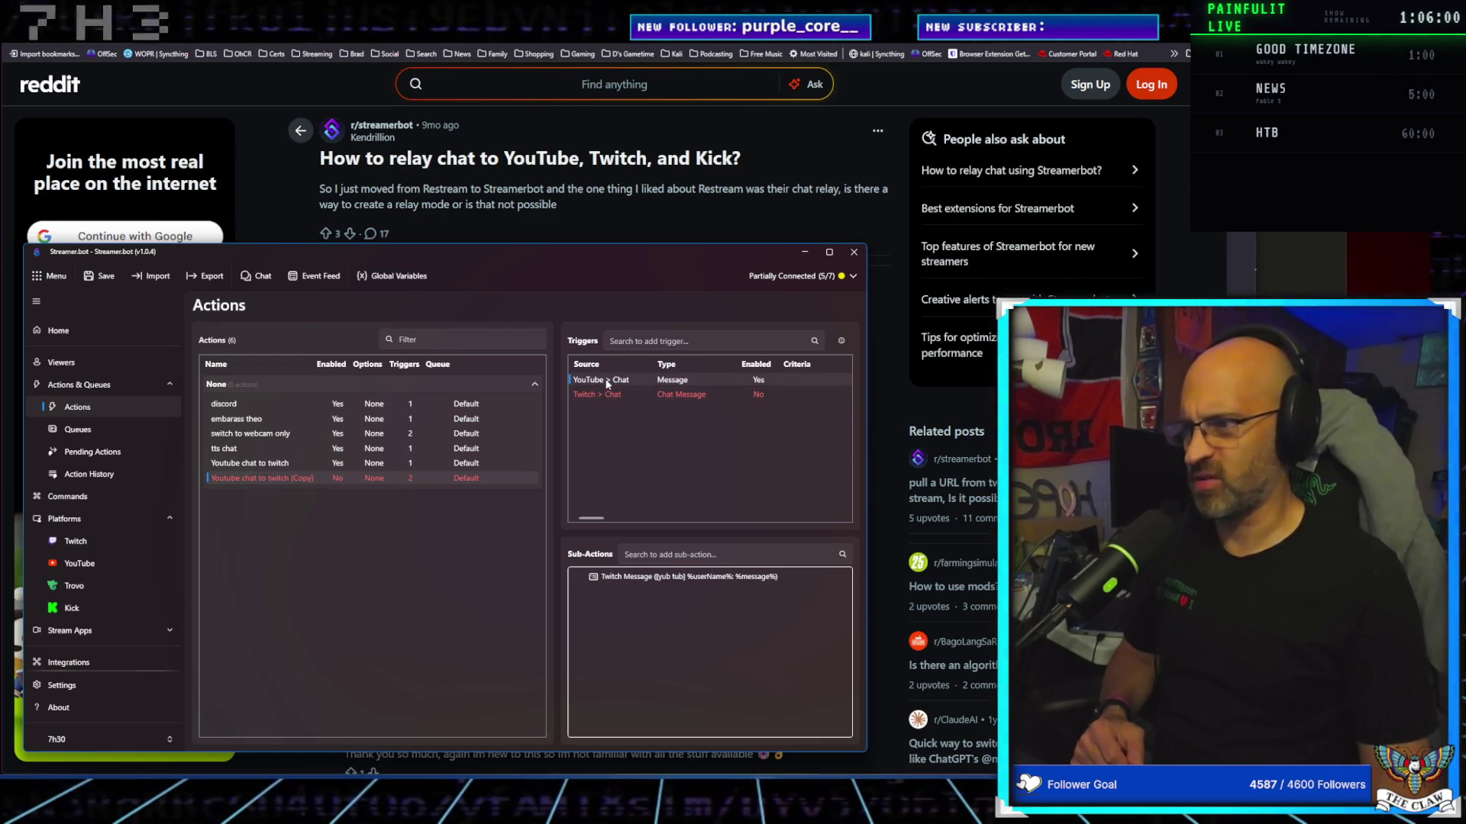
{"action": "right_click", "coordinate": [609, 384]}
{"action": "left_click", "coordinate": [595, 383]}
{"action": "left_click", "coordinate": [596, 396]}
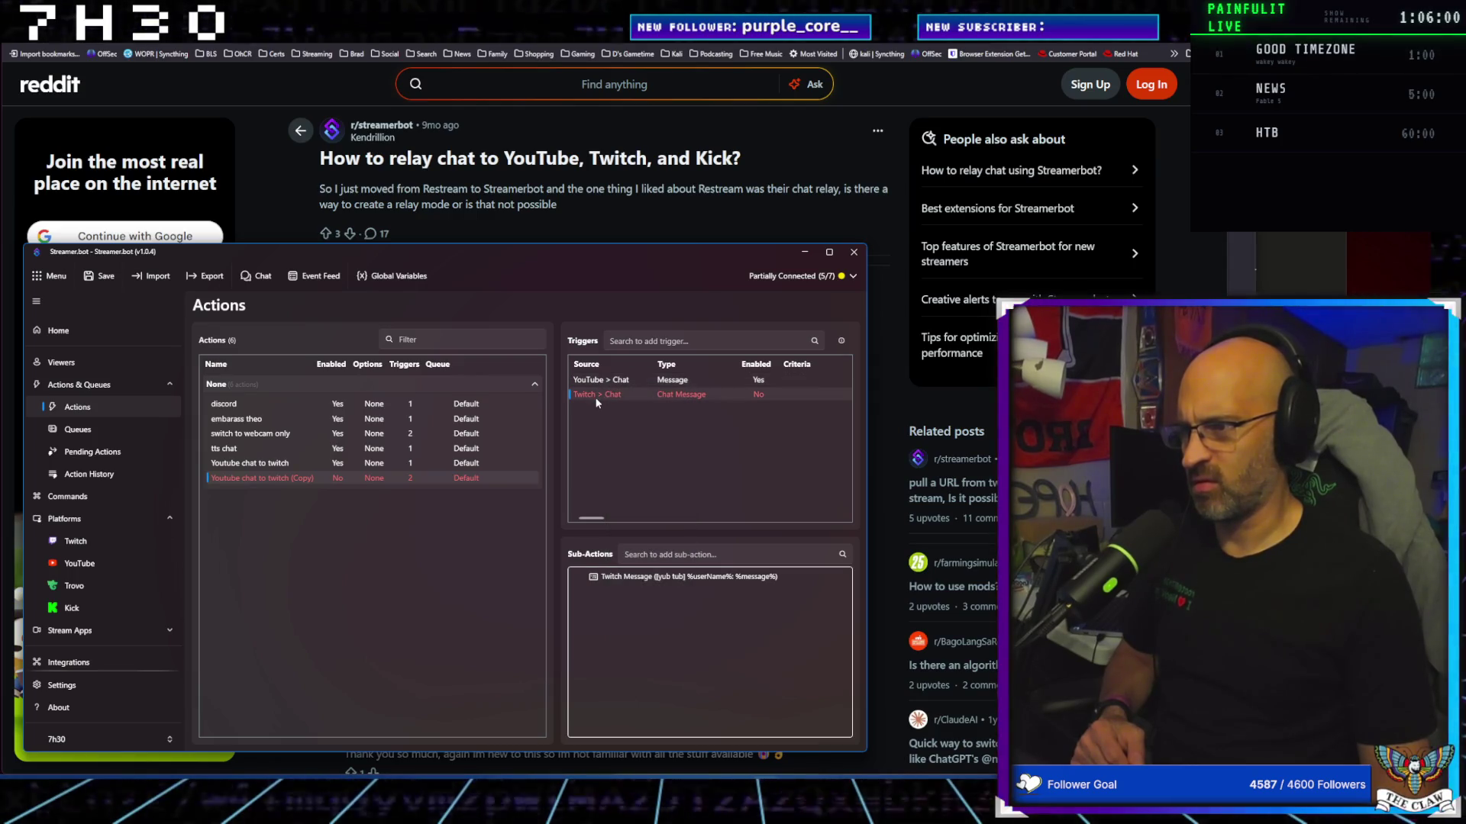
{"action": "right_click", "coordinate": [602, 438]}
{"action": "mouse_move", "coordinate": [634, 567]}
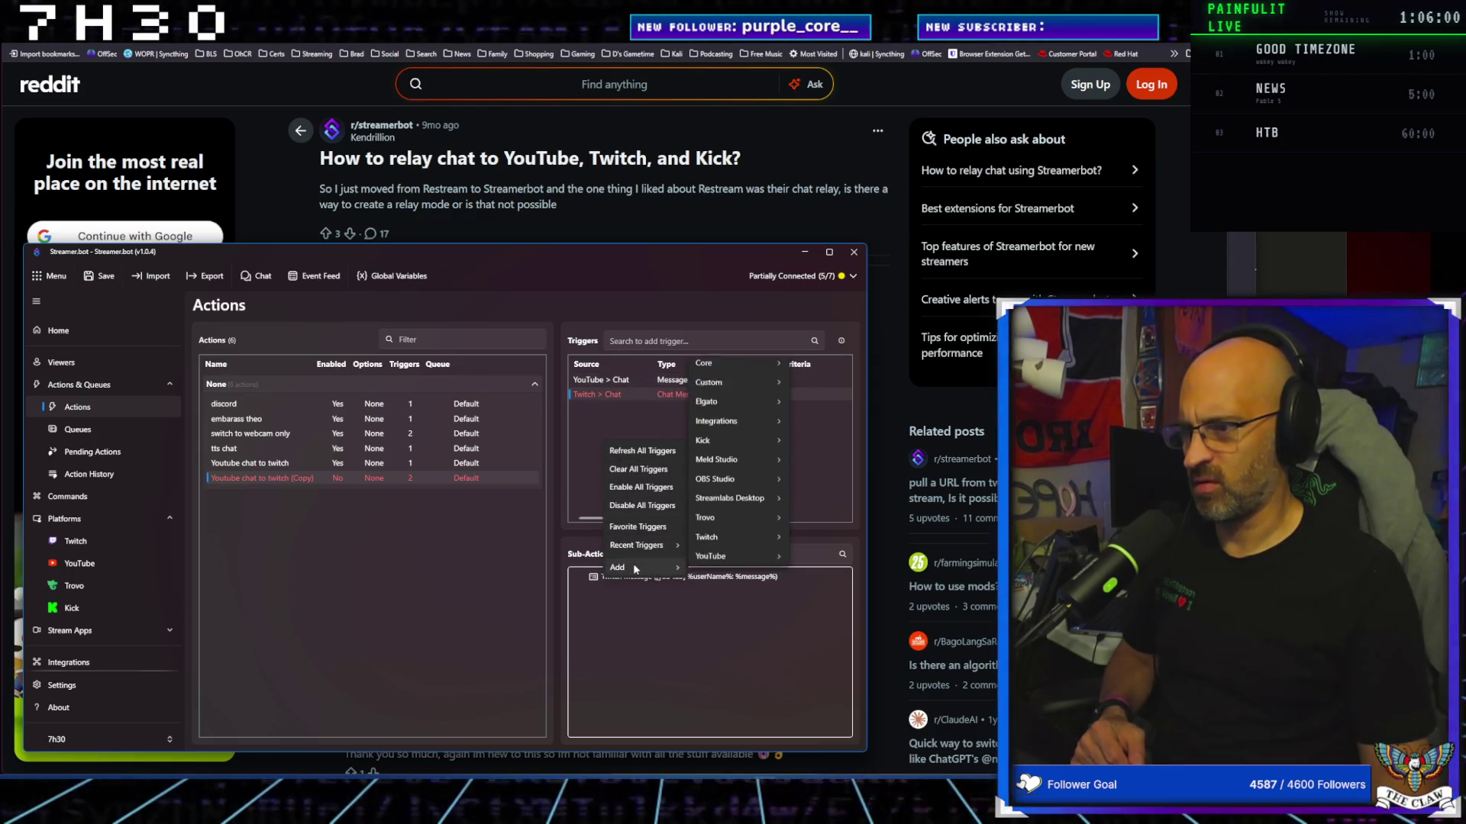
{"action": "left_click", "coordinate": [589, 423]}
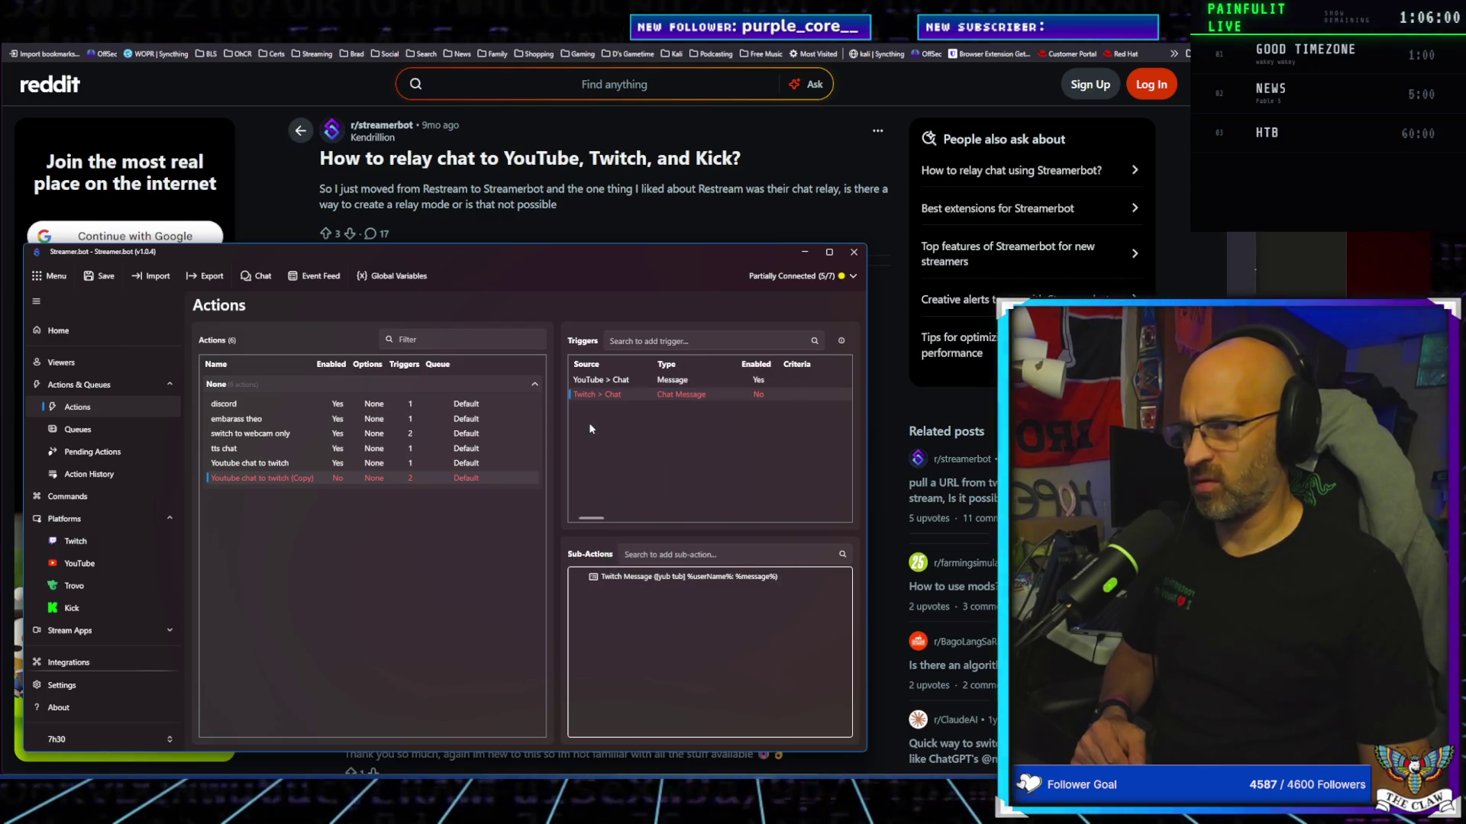
Delete the copy's YouTube > Chat trigger, leaving only Twitch > Chat, and recheck both actions.
{"action": "right_click", "coordinate": [589, 378]}
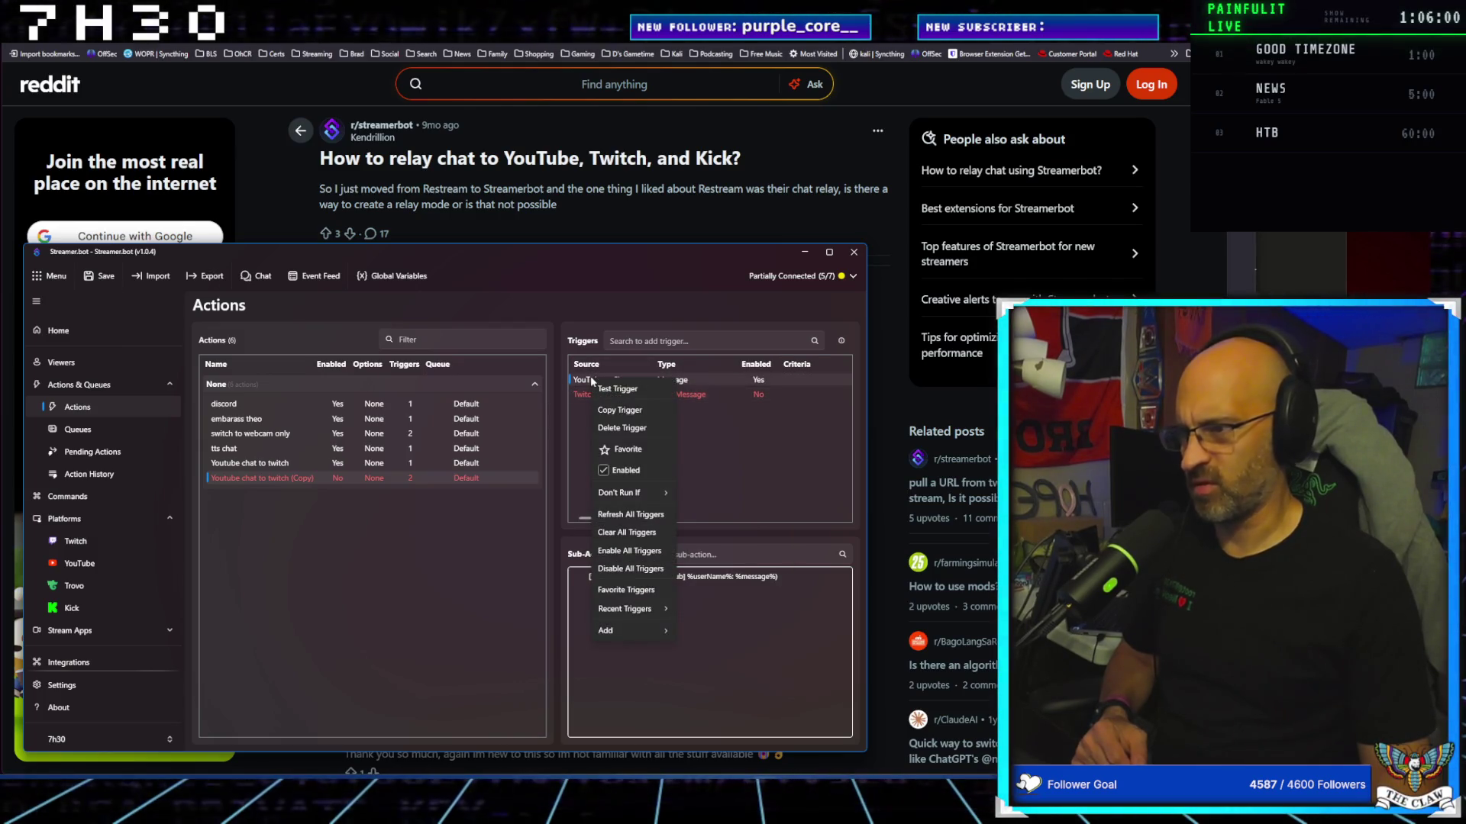
{"action": "left_click", "coordinate": [618, 429]}
{"action": "left_click", "coordinate": [487, 532]}
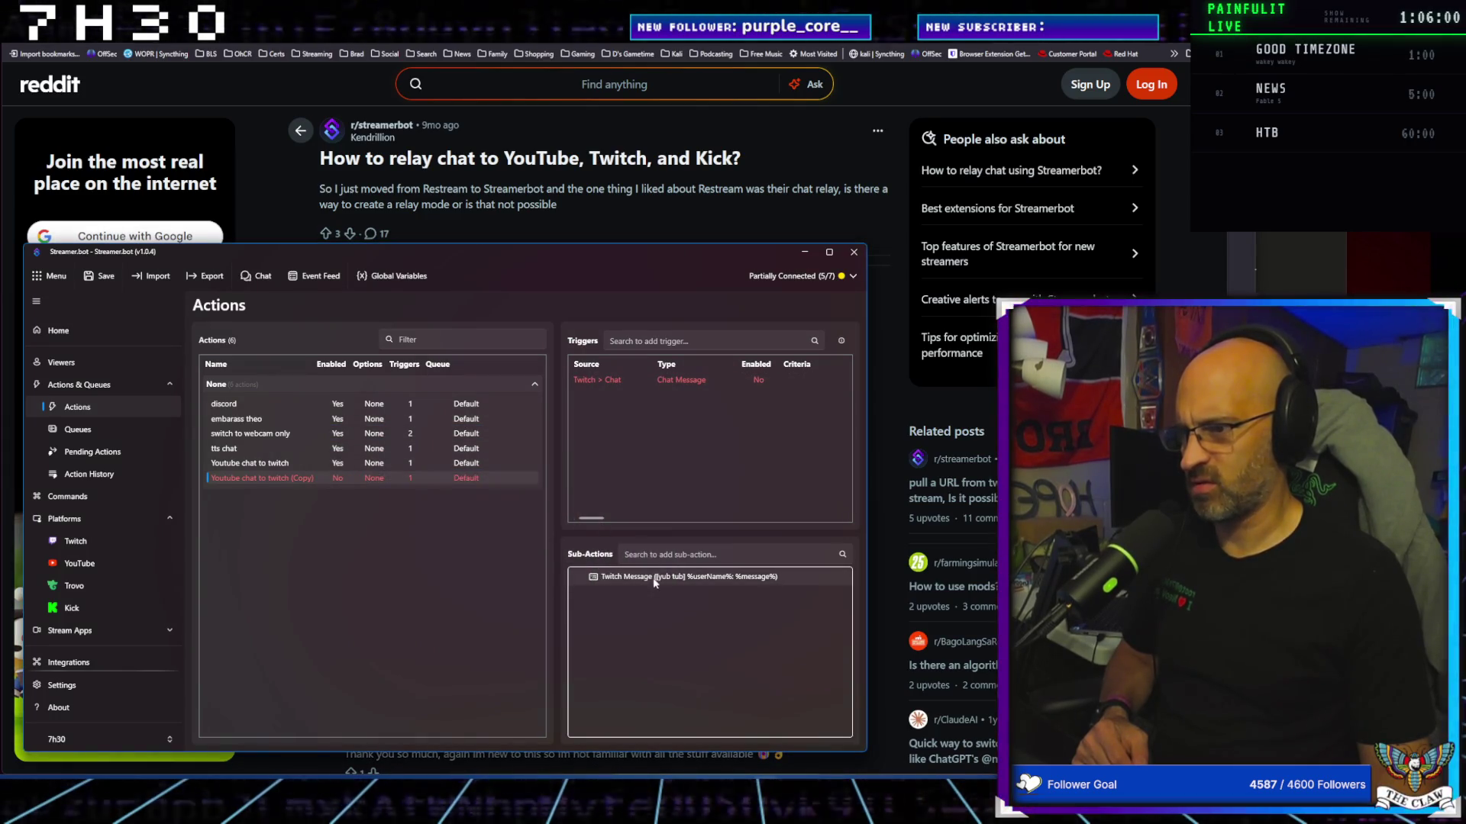
{"action": "left_click", "coordinate": [309, 464]}
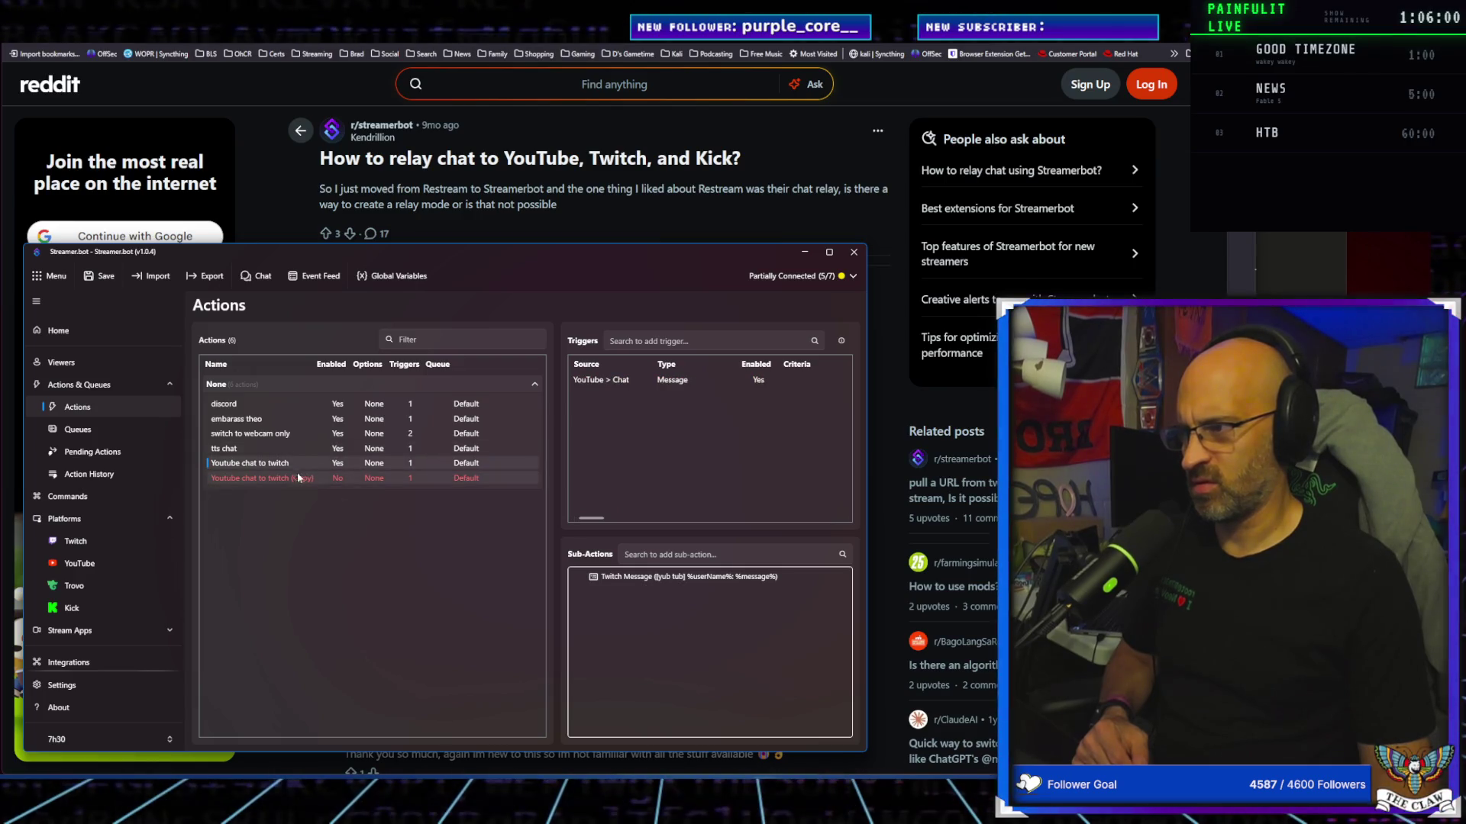
{"action": "left_click", "coordinate": [280, 479]}
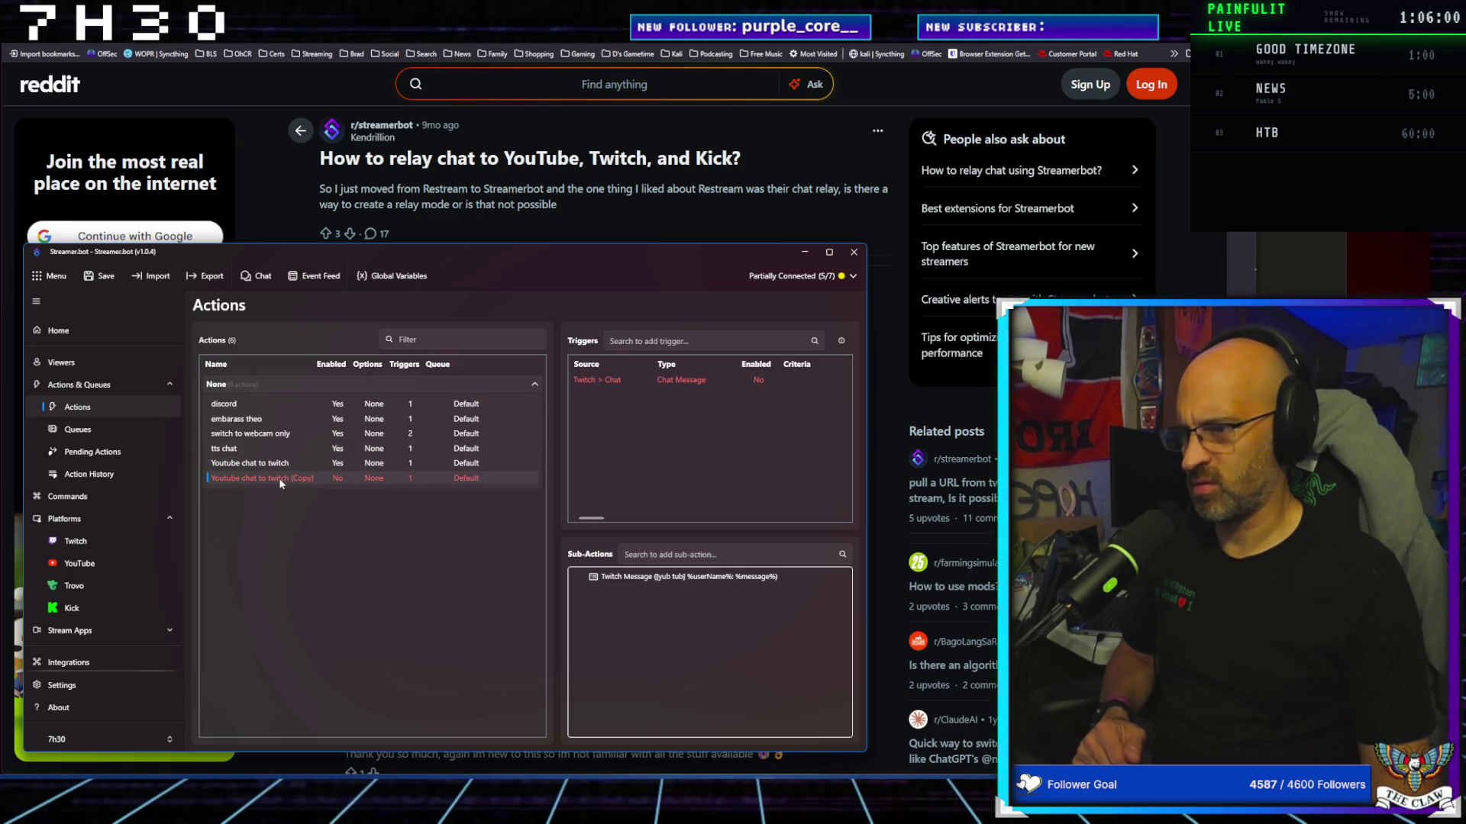
{"action": "left_click", "coordinate": [280, 464]}
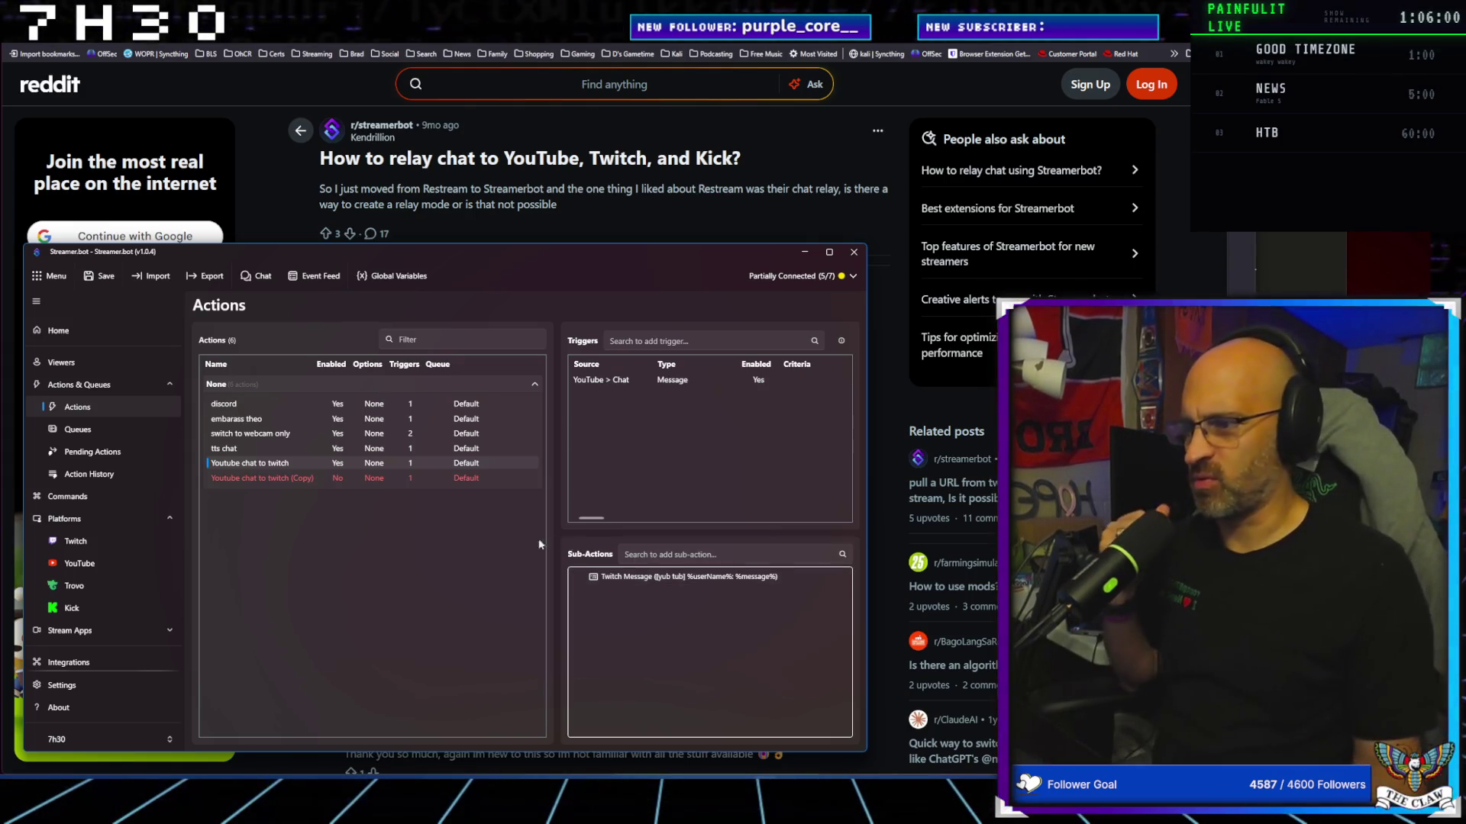
Select the copied action and review its Twitch message sub-action without changes.
{"action": "left_click", "coordinate": [260, 479]}
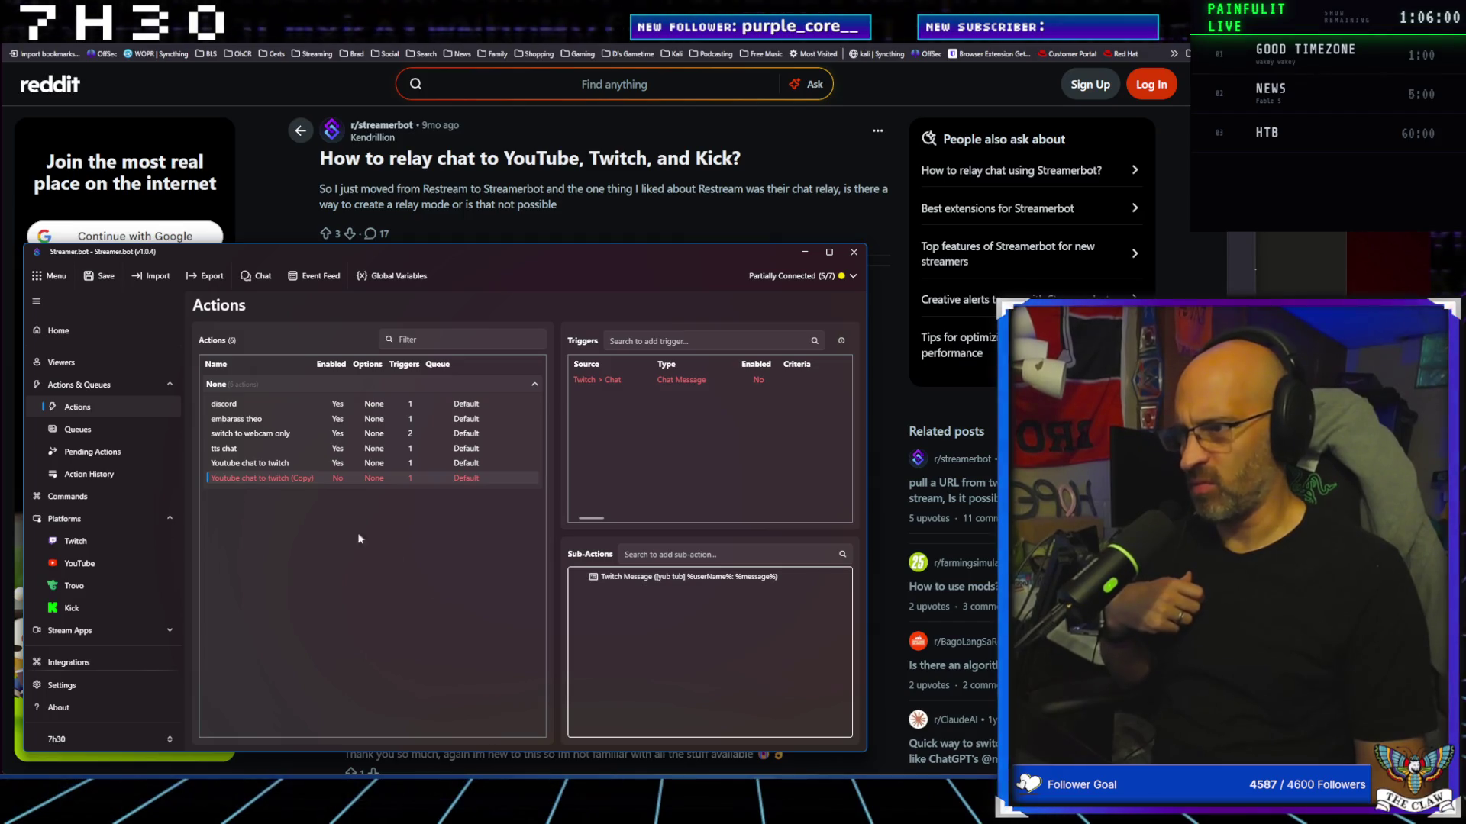
{"action": "left_click", "coordinate": [663, 579]}
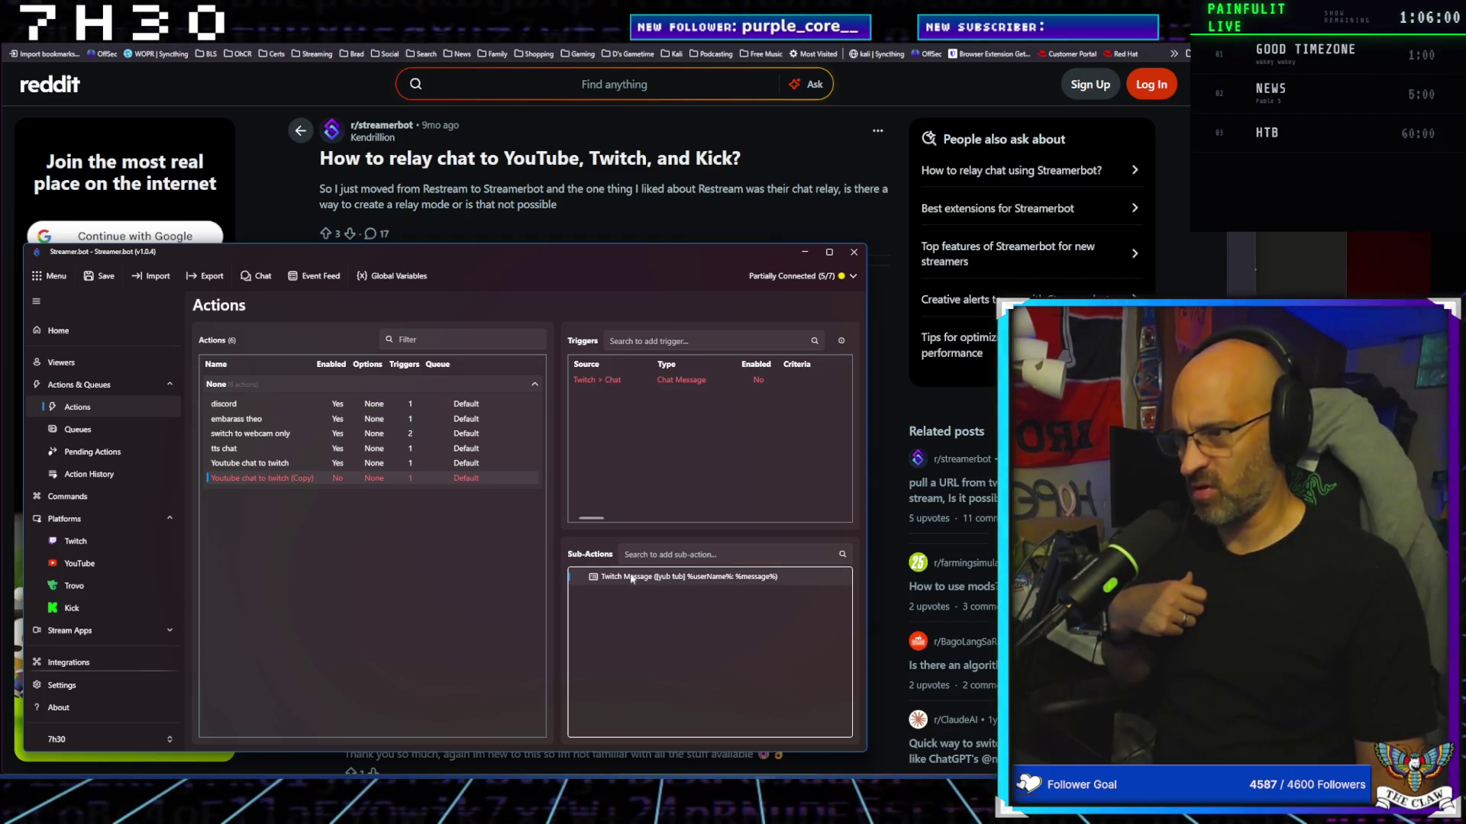
{"action": "double_click", "coordinate": [663, 578]}
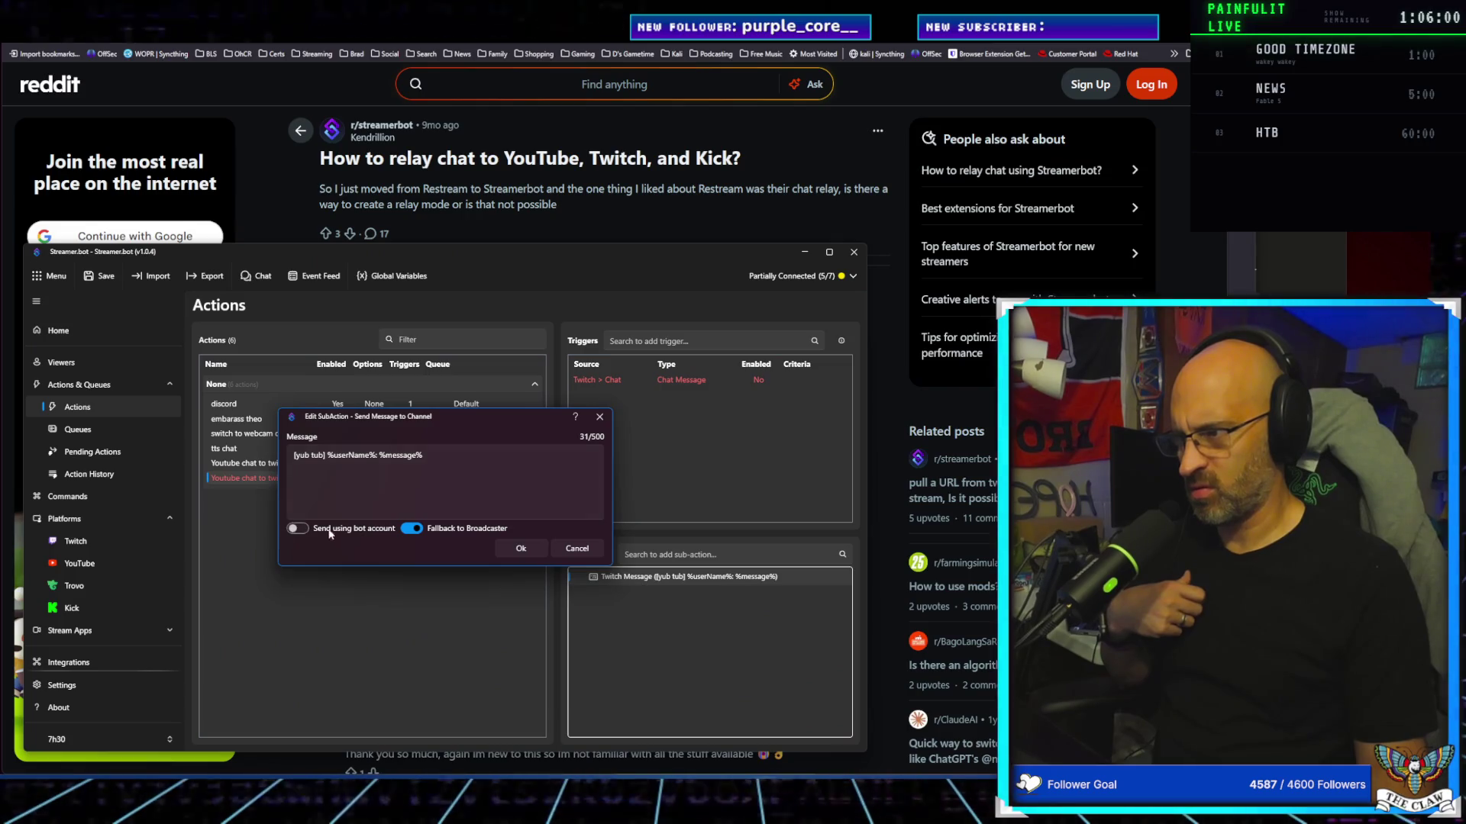
{"action": "left_click", "coordinate": [577, 550]}
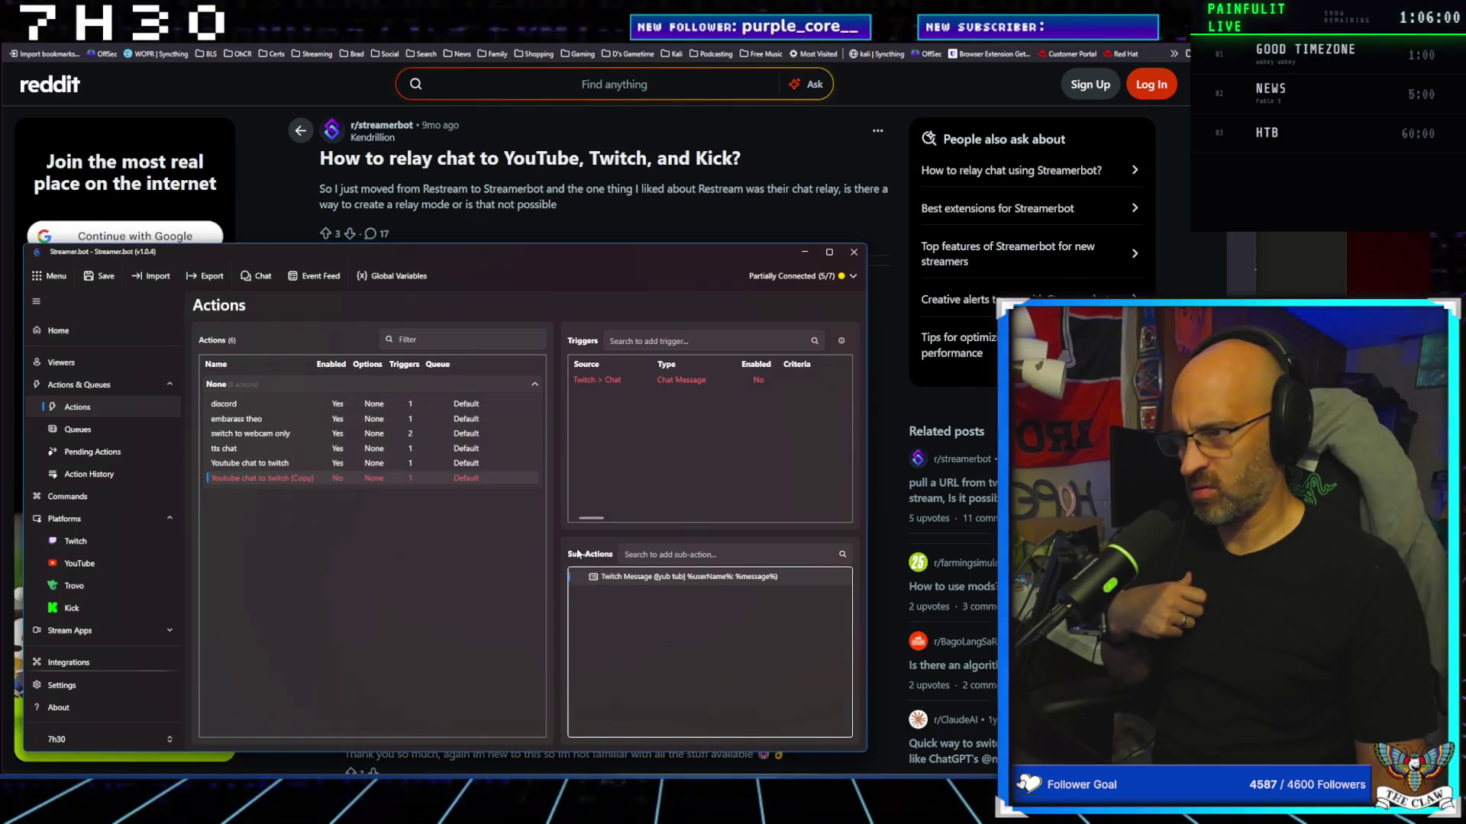
Rename the copied action to 'twitch chat to youtube' in its Edit window.
{"action": "right_click", "coordinate": [226, 478]}
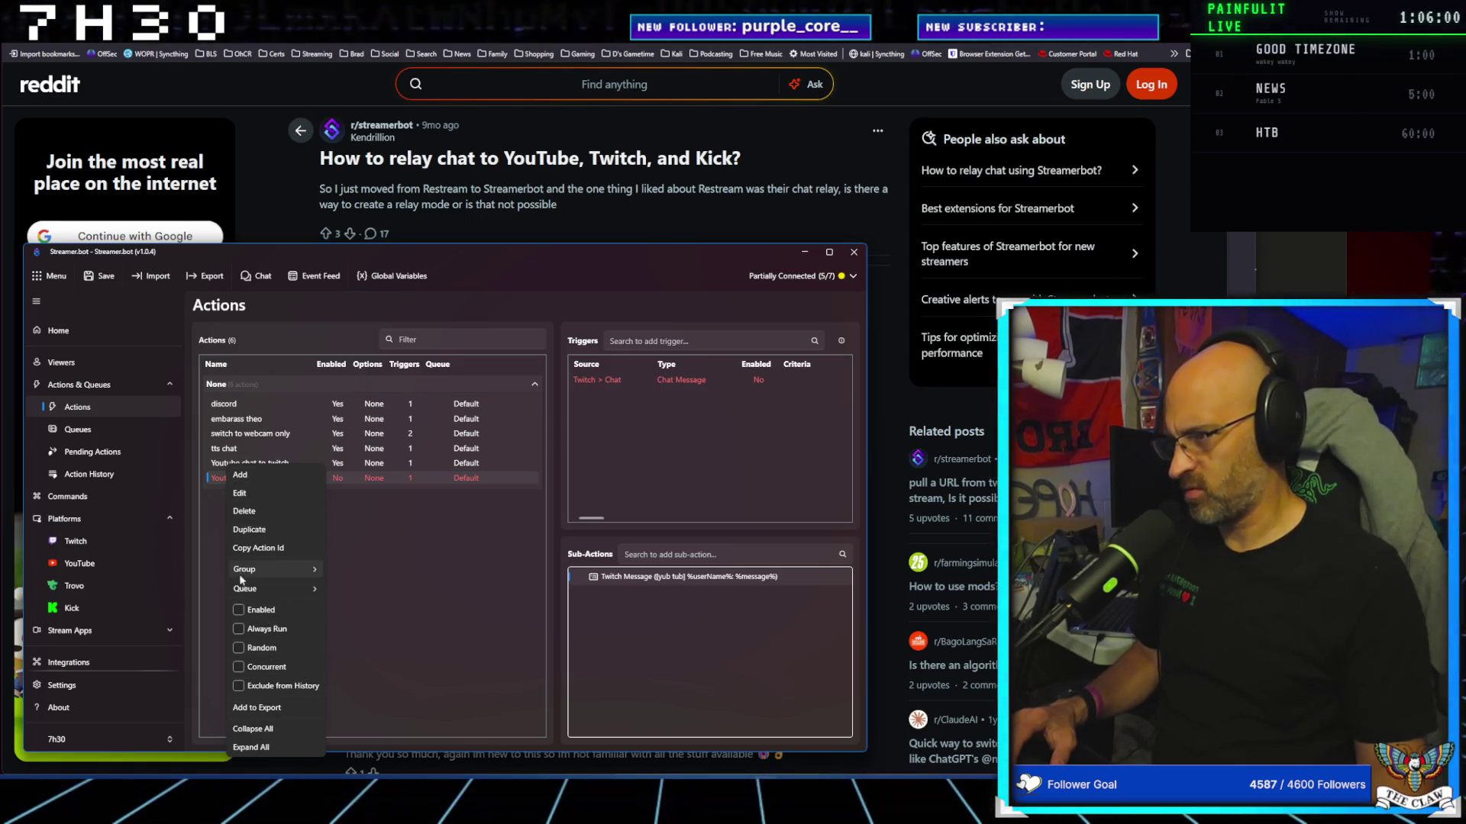
{"action": "left_click", "coordinate": [282, 493]}
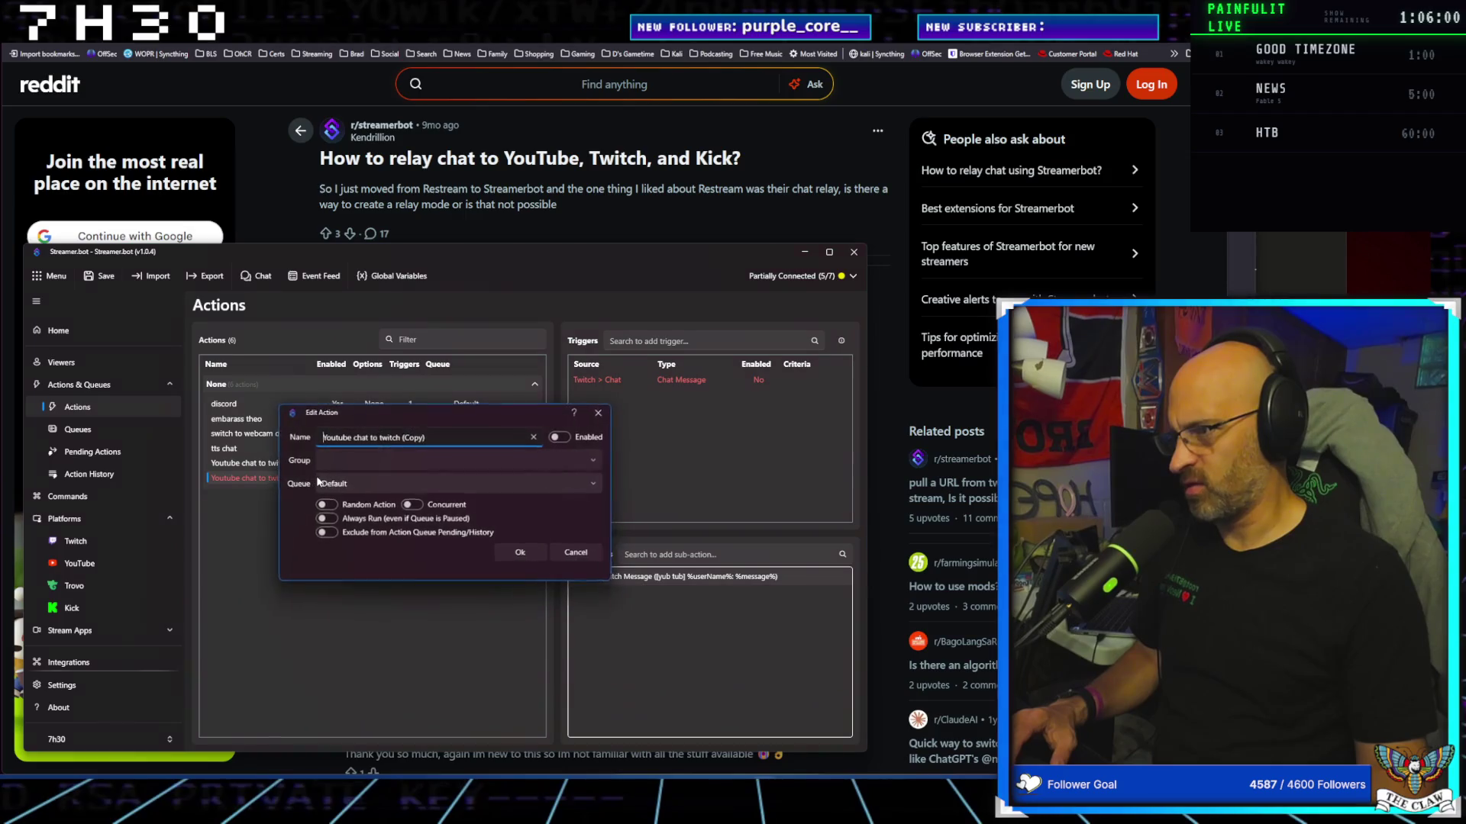
{"action": "left_click_drag", "start_coordinate": [389, 422], "coordinate": [373, 523]}
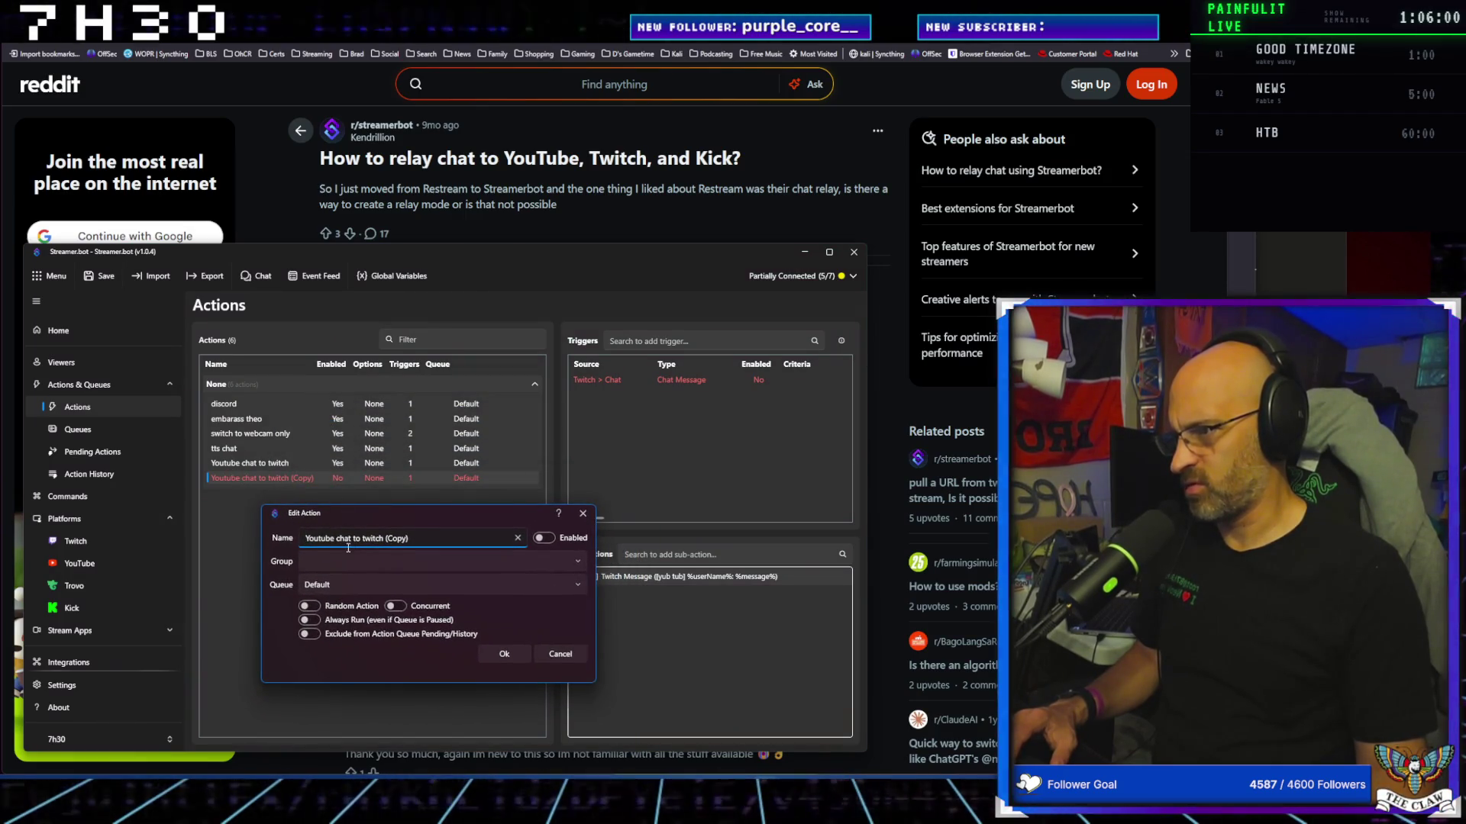
{"action": "key", "text": "BackSpace"}
{"action": "key", "text": "BackSpace"}
{"action": "key", "text": "BackSpace"}
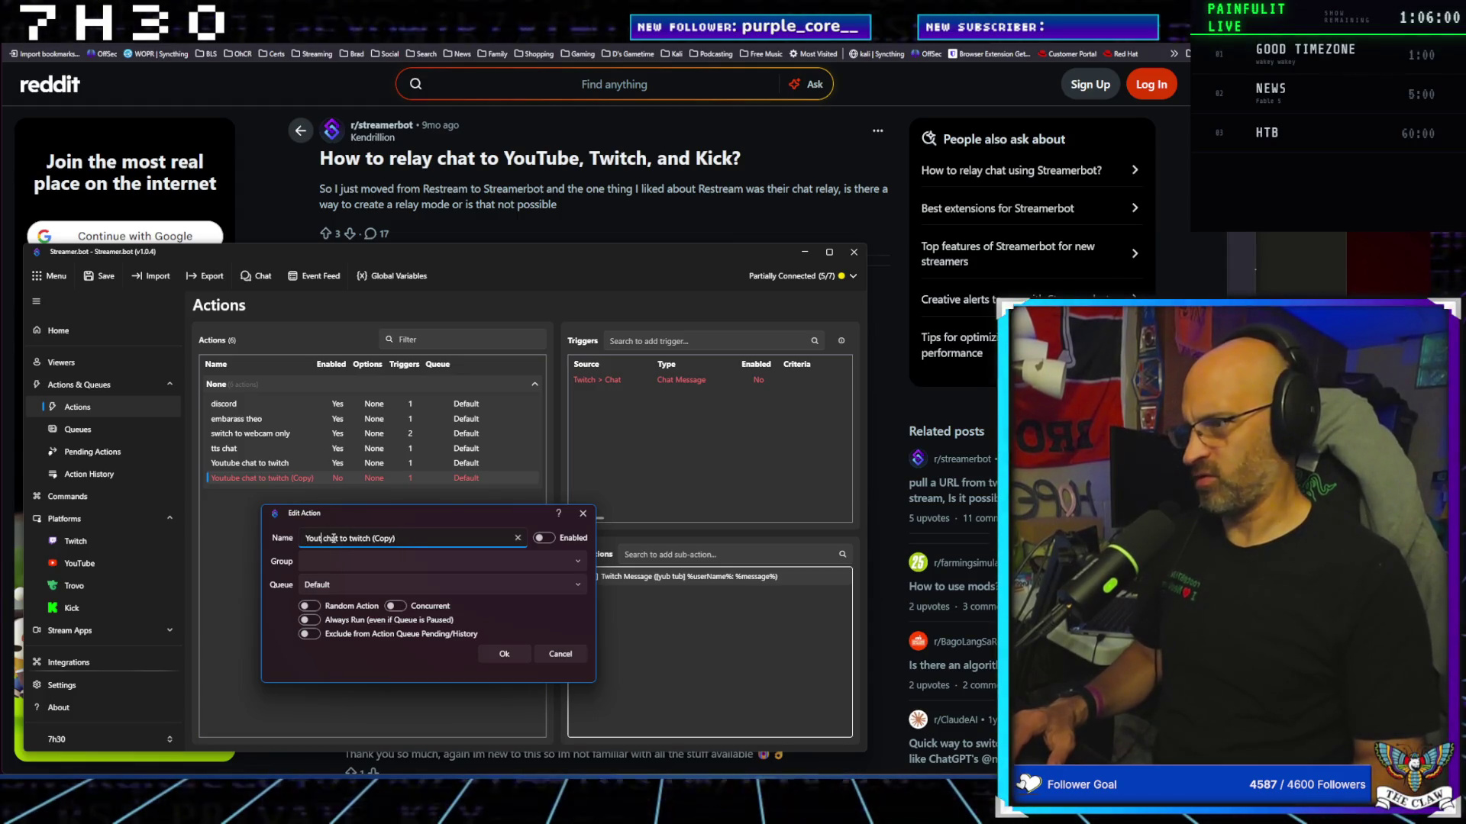
{"action": "type", "text": "twitch"}
{"action": "key", "text": "Right"}
{"action": "key", "text": "Right"}
{"action": "key", "text": "Right"}
{"action": "key", "text": "Right"}
{"action": "key", "text": "Right"}
{"action": "key", "text": "Right"}
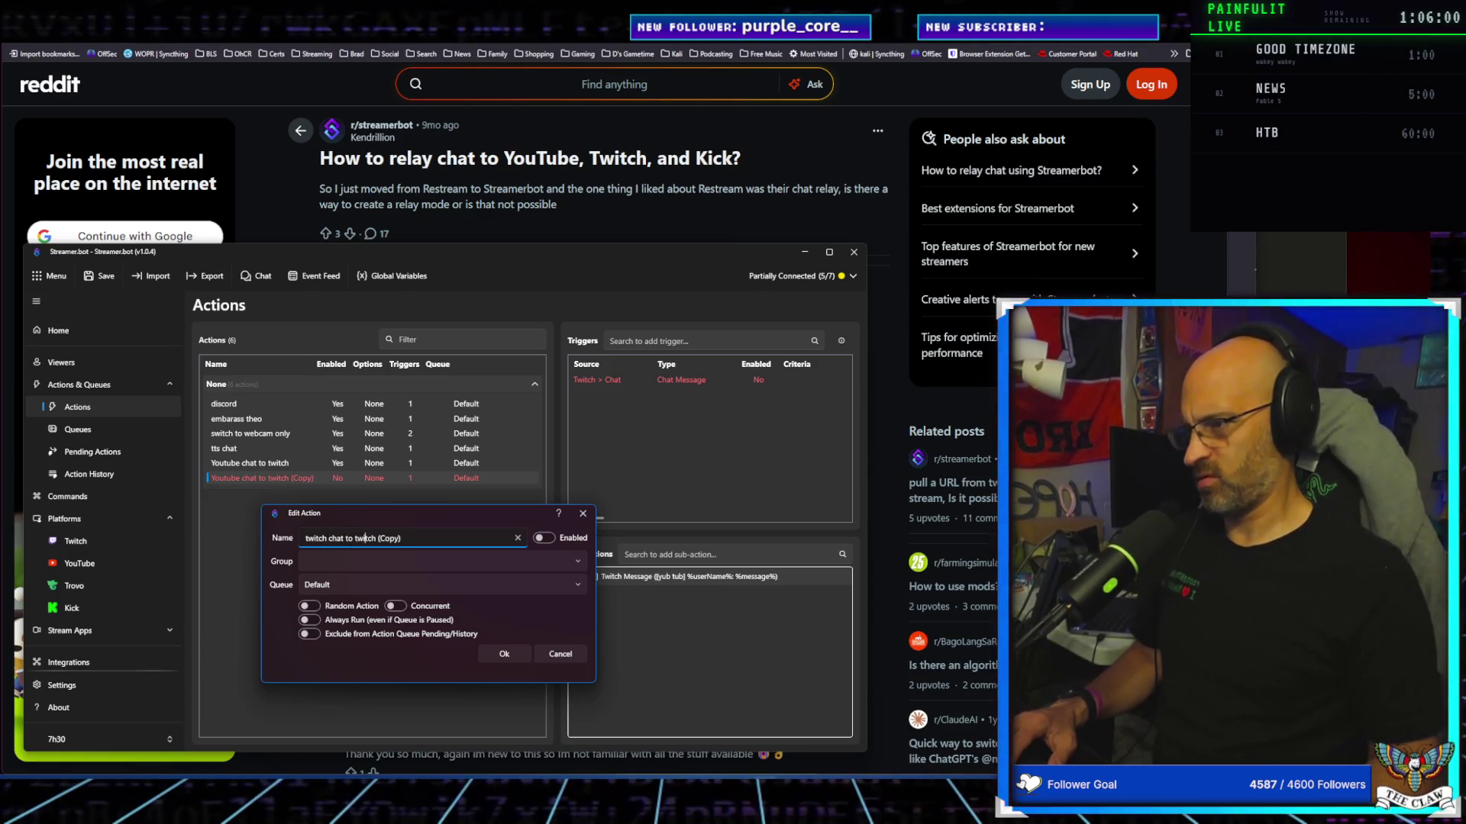
{"action": "key", "text": "BackSpace"}
{"action": "key", "text": "BackSpace"}
{"action": "key", "text": "BackSpace"}
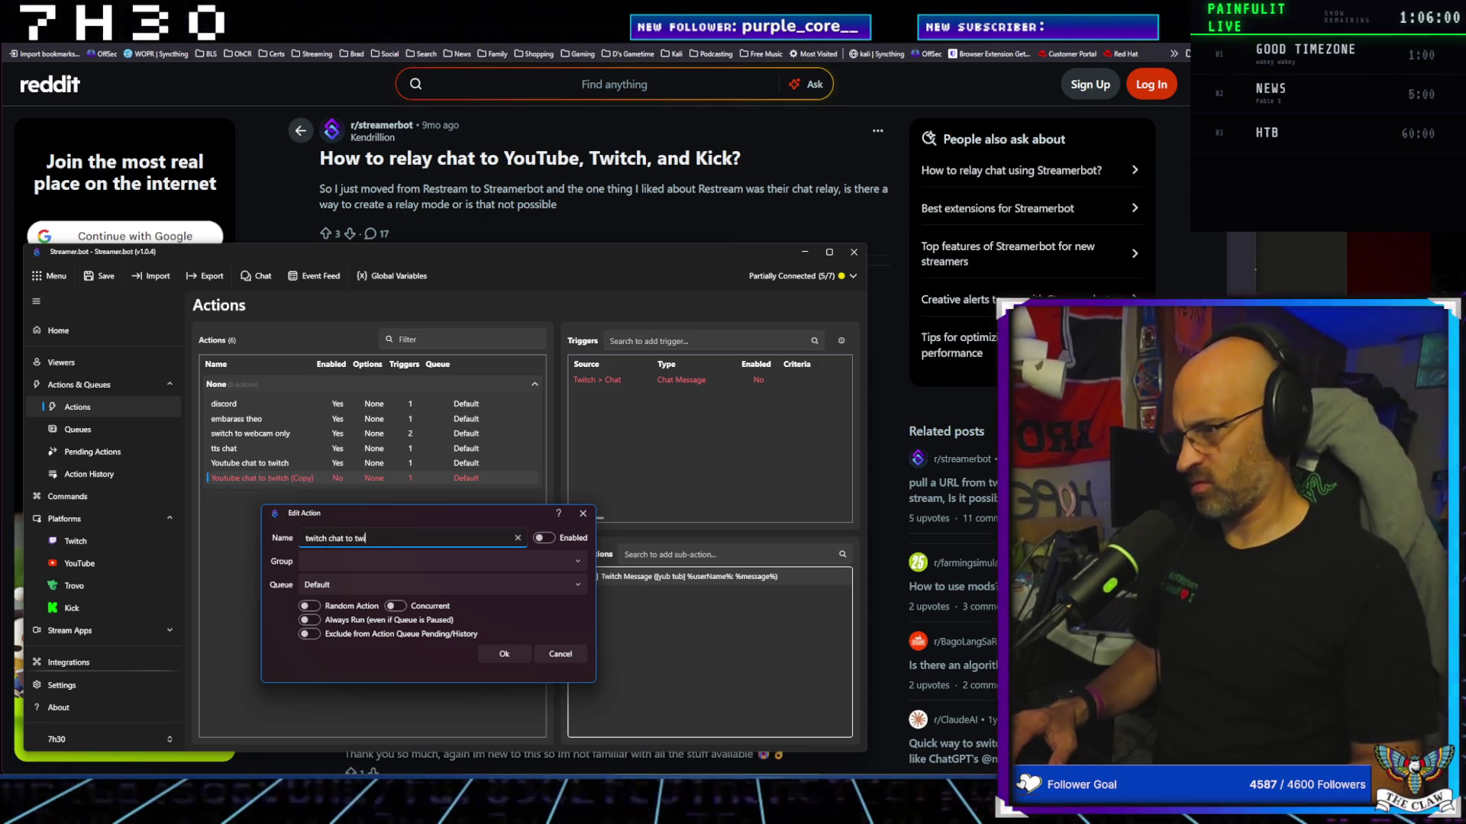
{"action": "type", "text": "youtube"}
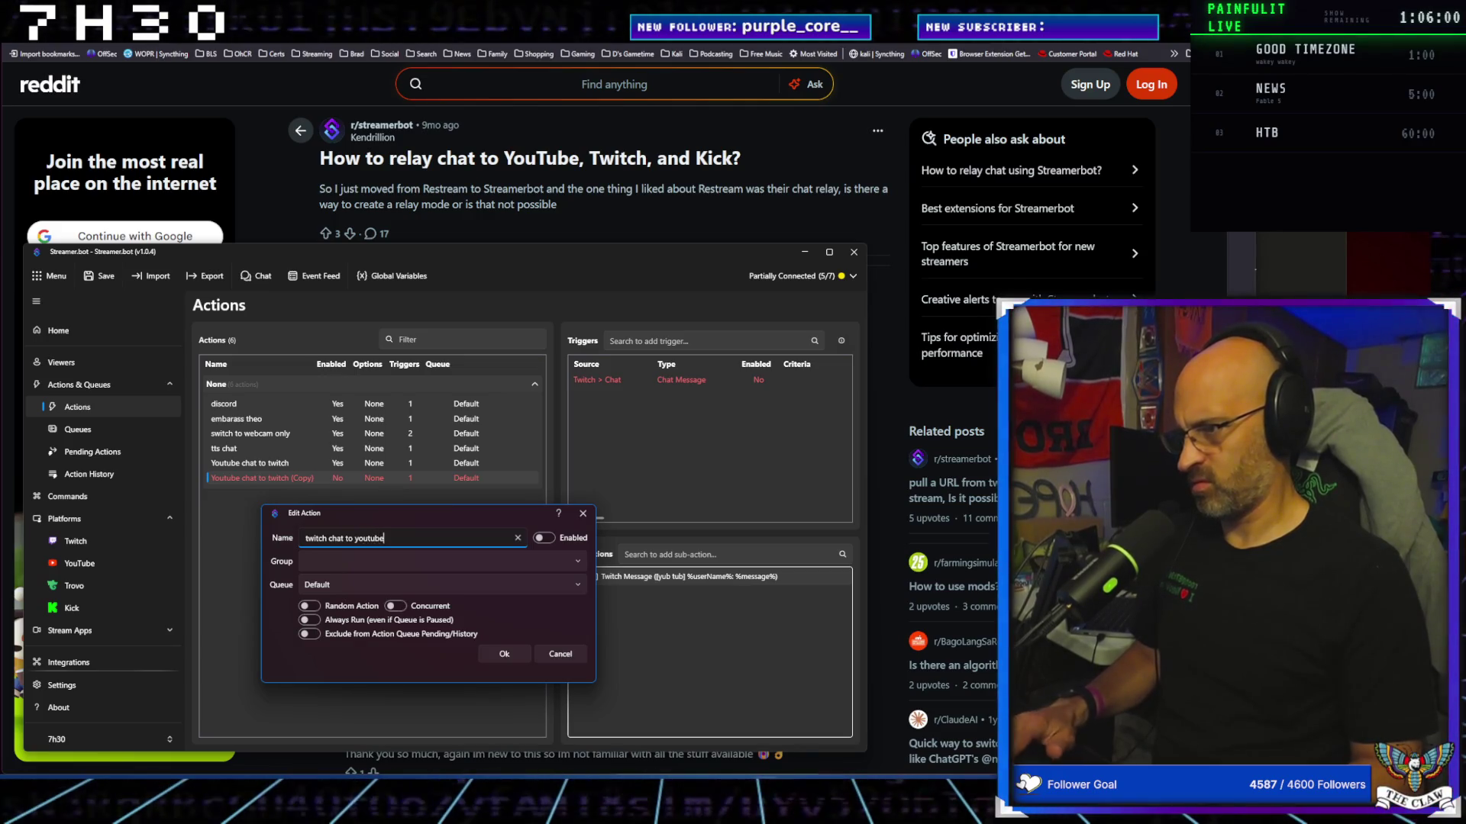
{"action": "key", "text": "Return"}
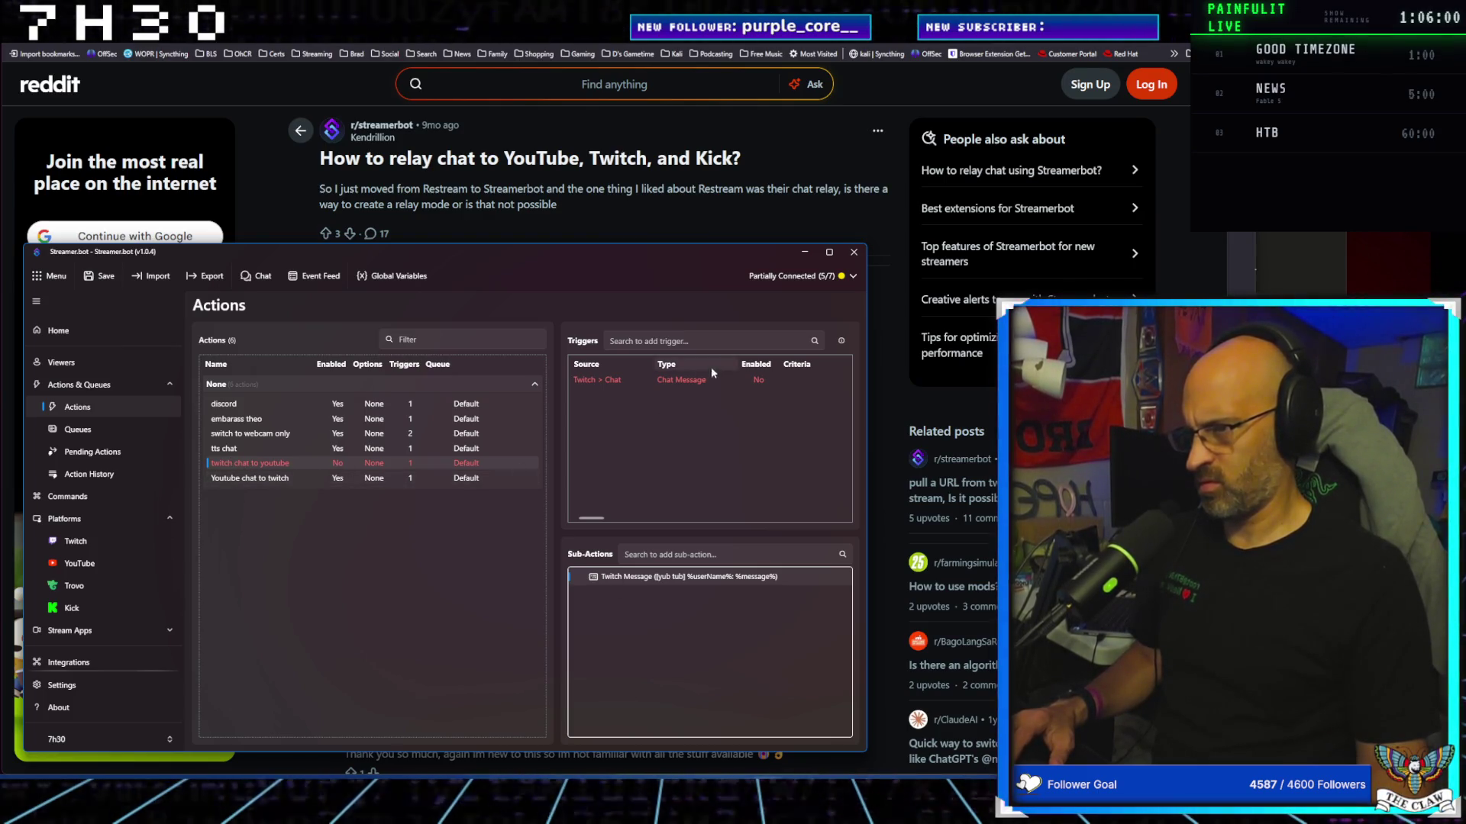
{"action": "left_click", "coordinate": [273, 481]}
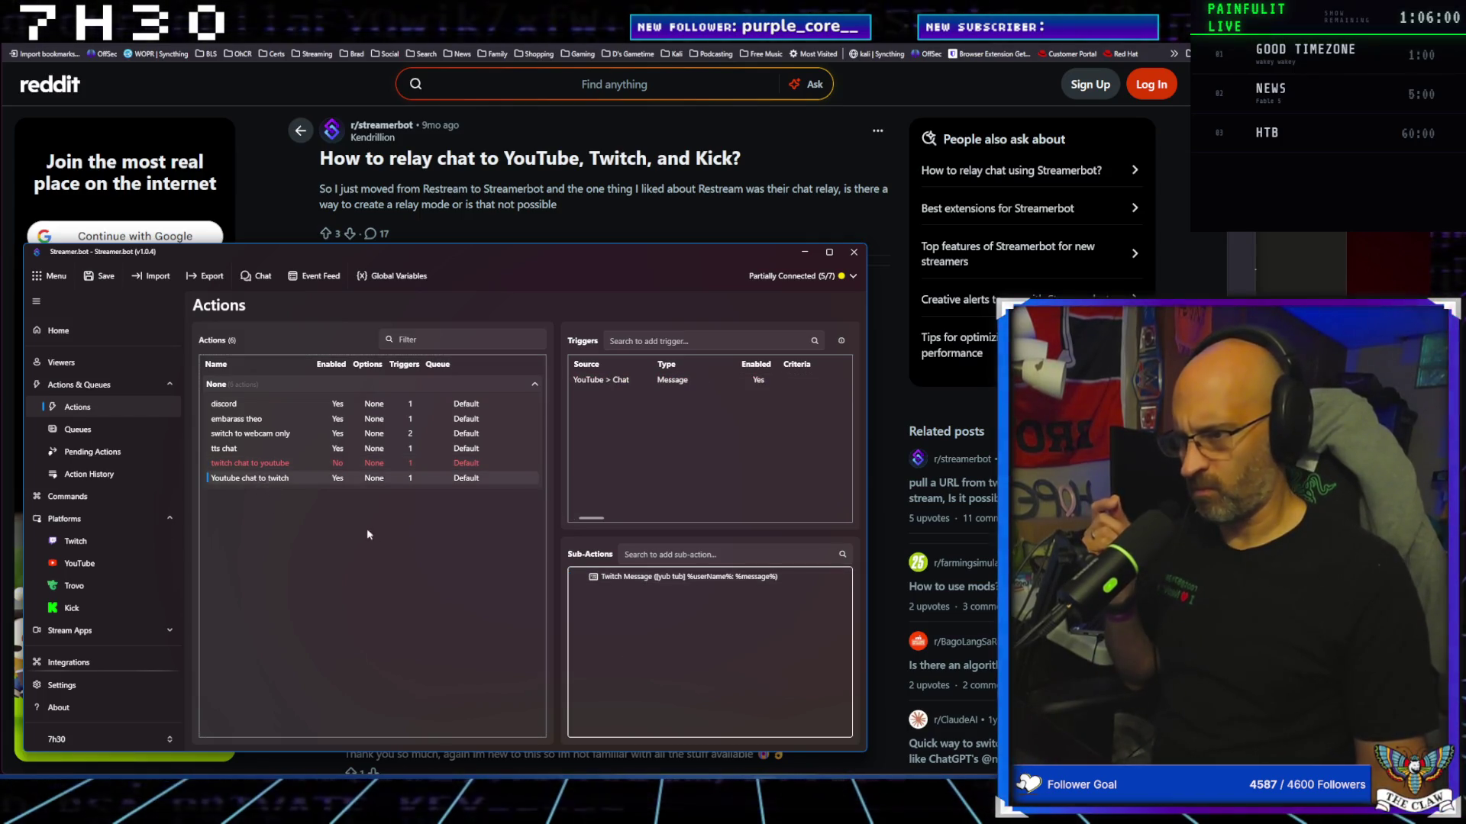
{"action": "left_click", "coordinate": [259, 462]}
{"action": "left_click", "coordinate": [245, 478]}
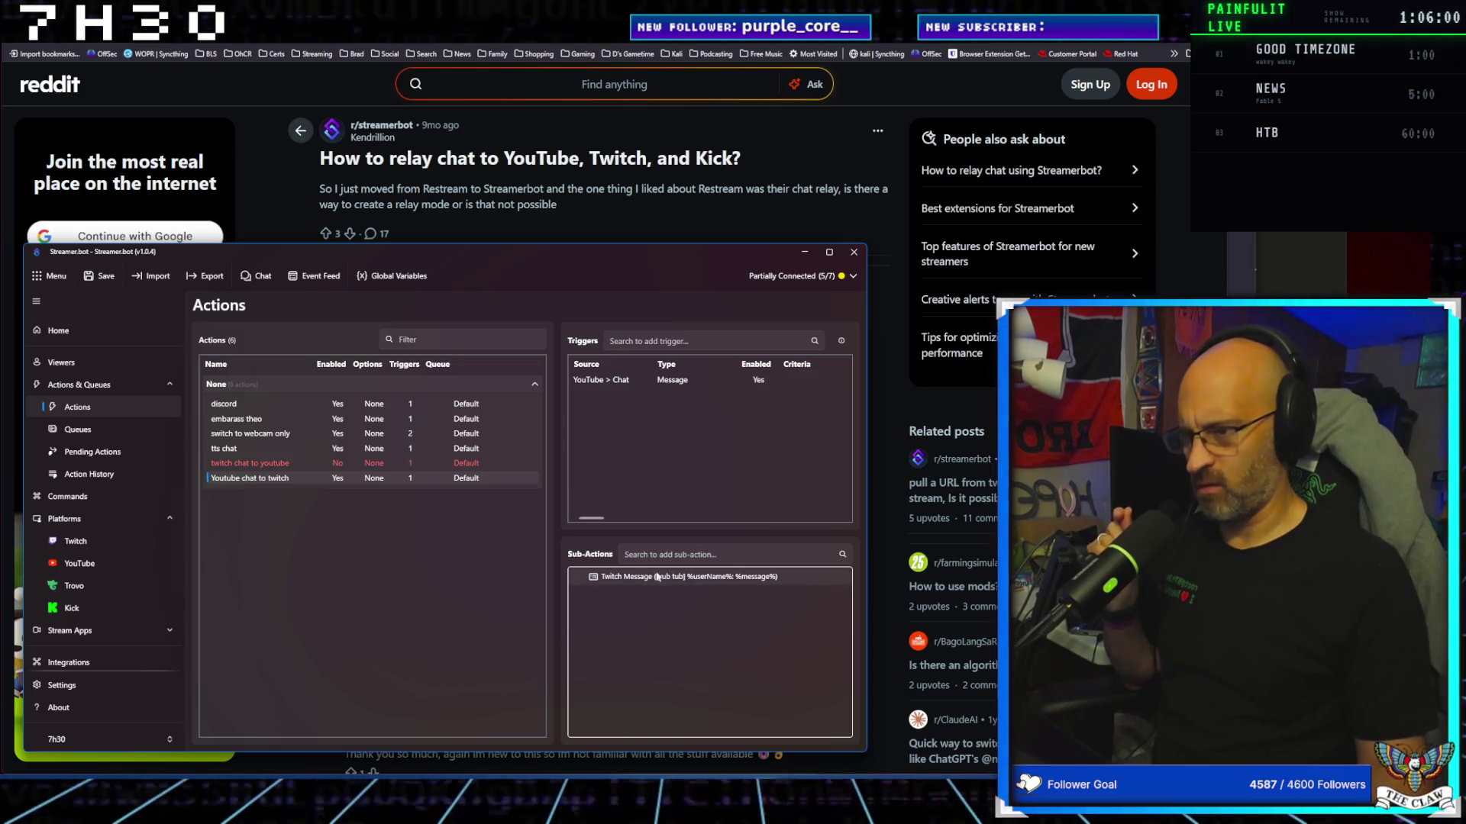
{"action": "left_click", "coordinate": [252, 463]}
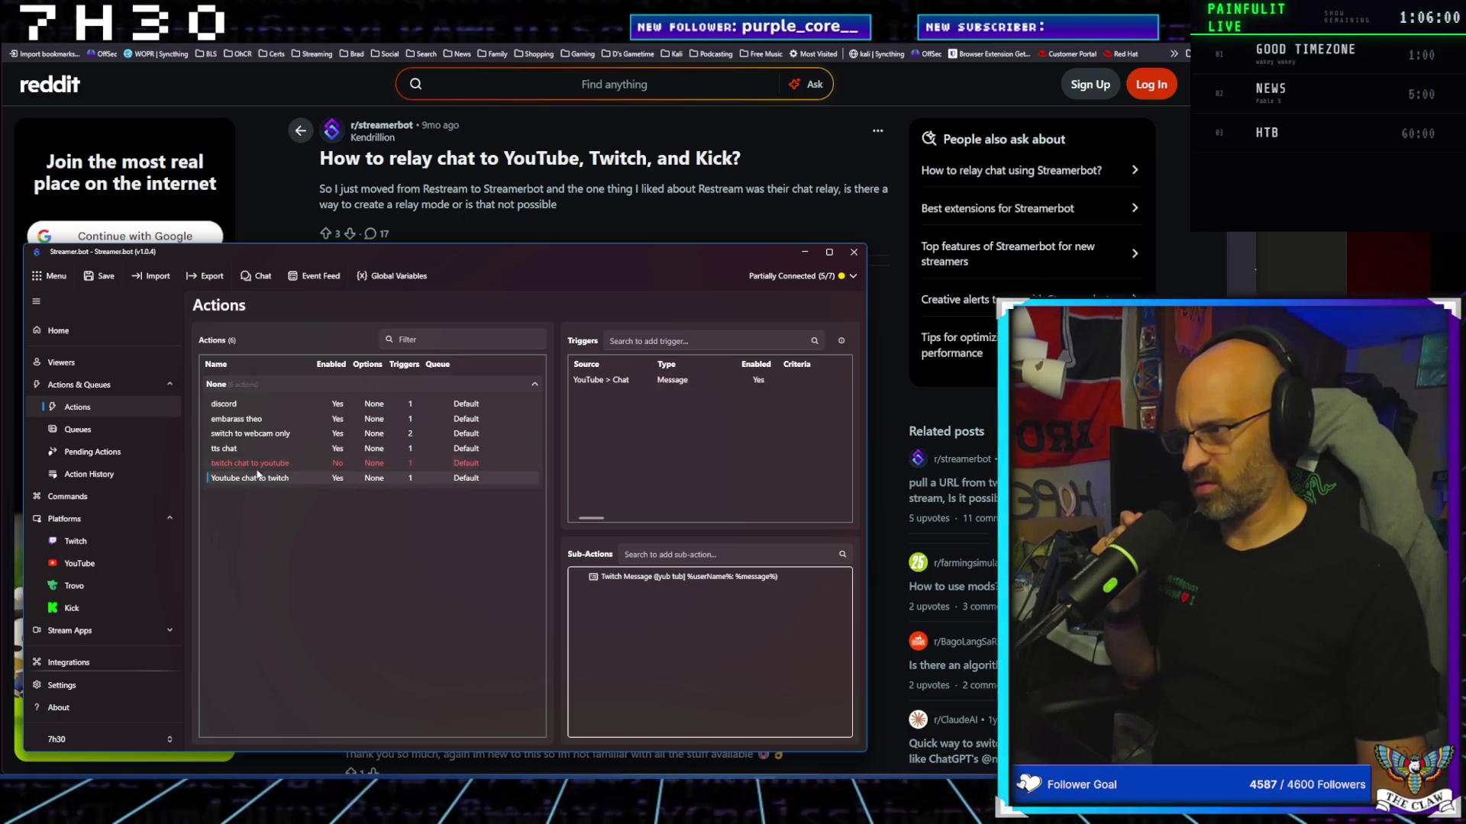
{"action": "left_click", "coordinate": [247, 481]}
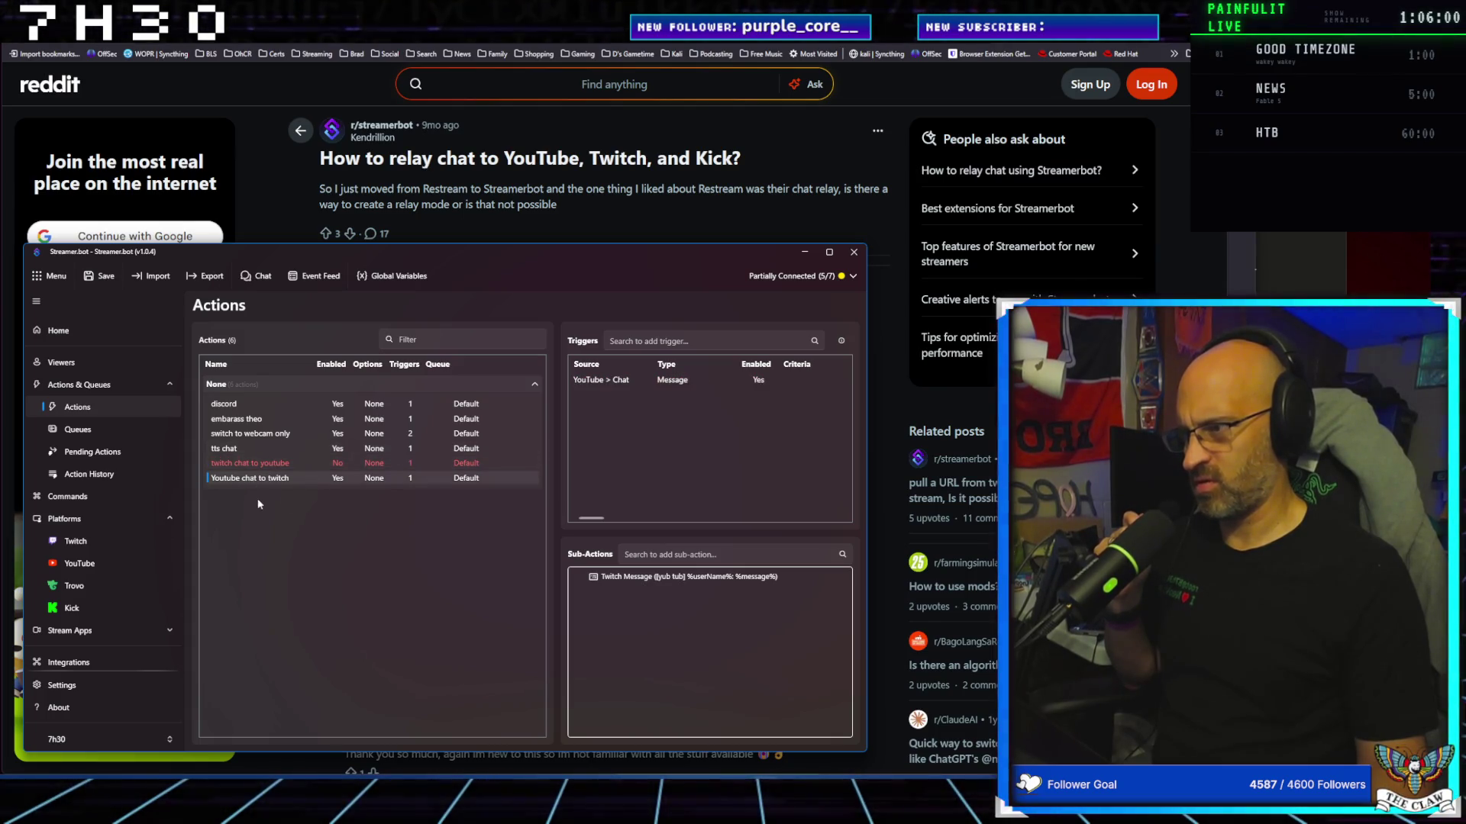
{"action": "left_click", "coordinate": [272, 464]}
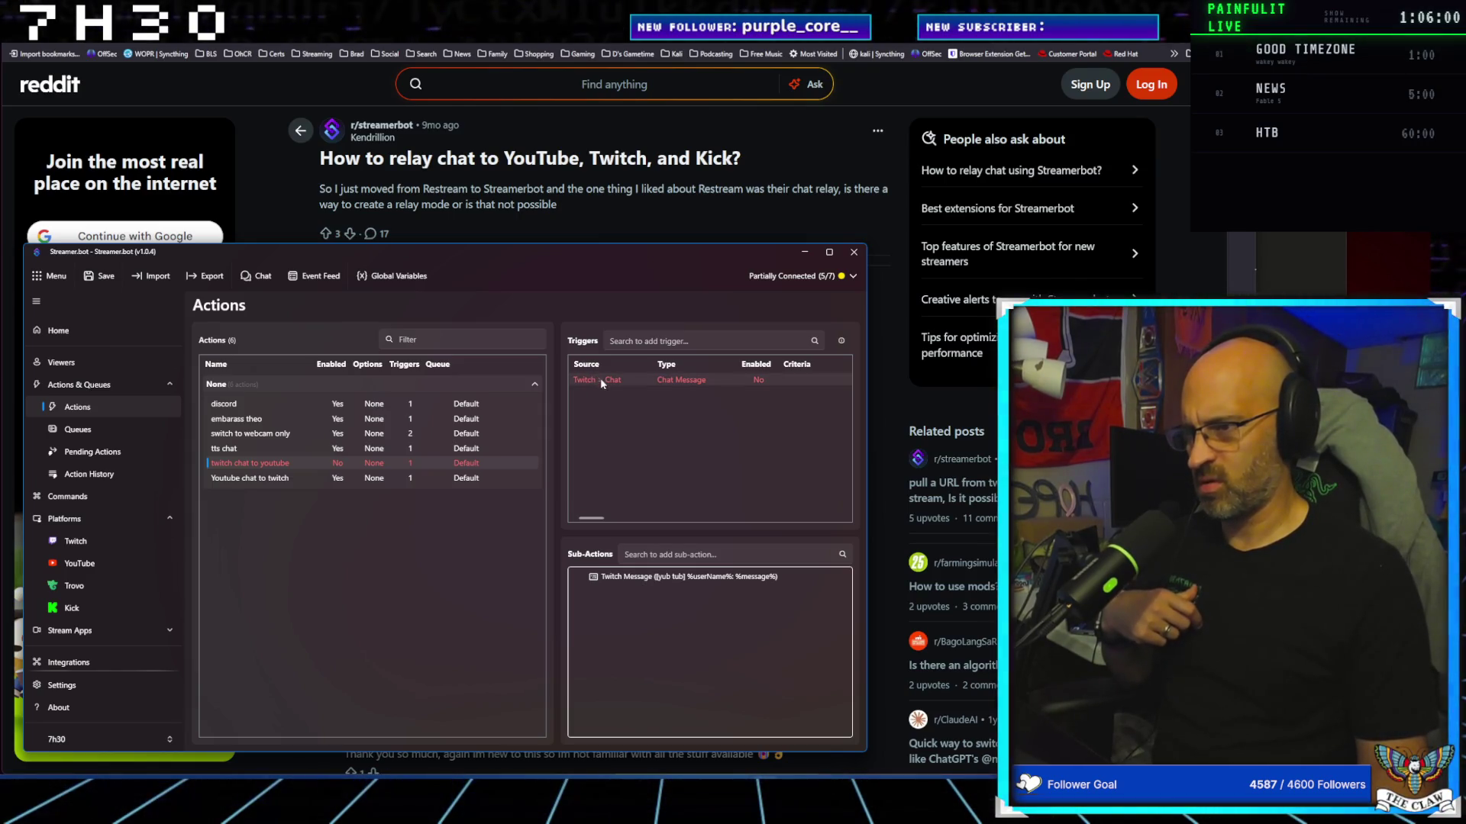
{"action": "double_click", "coordinate": [625, 578]}
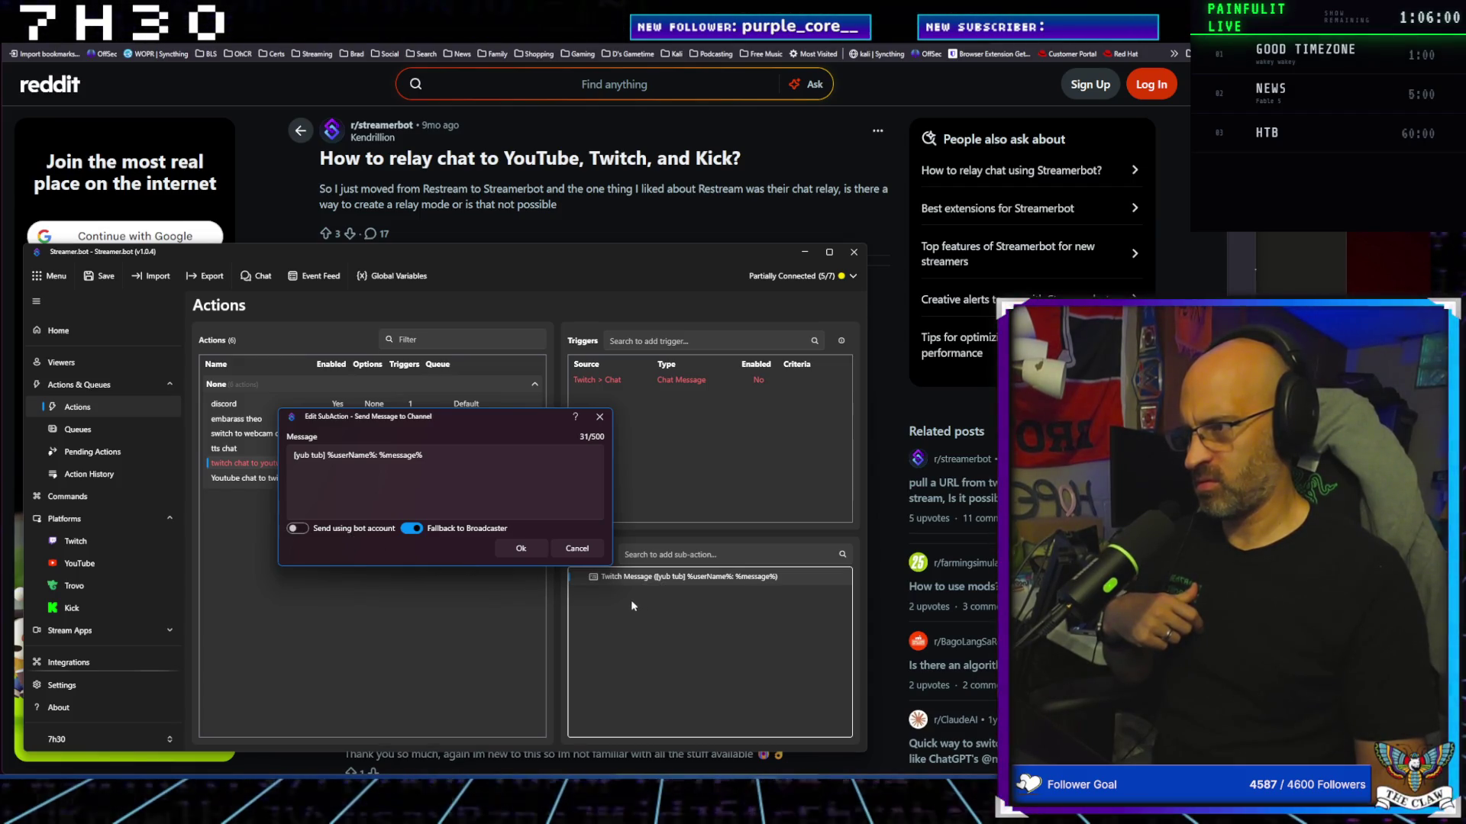
Change the relay message to '[twitch] %userName%: %message%' and save it.
{"action": "left_click", "coordinate": [324, 456]}
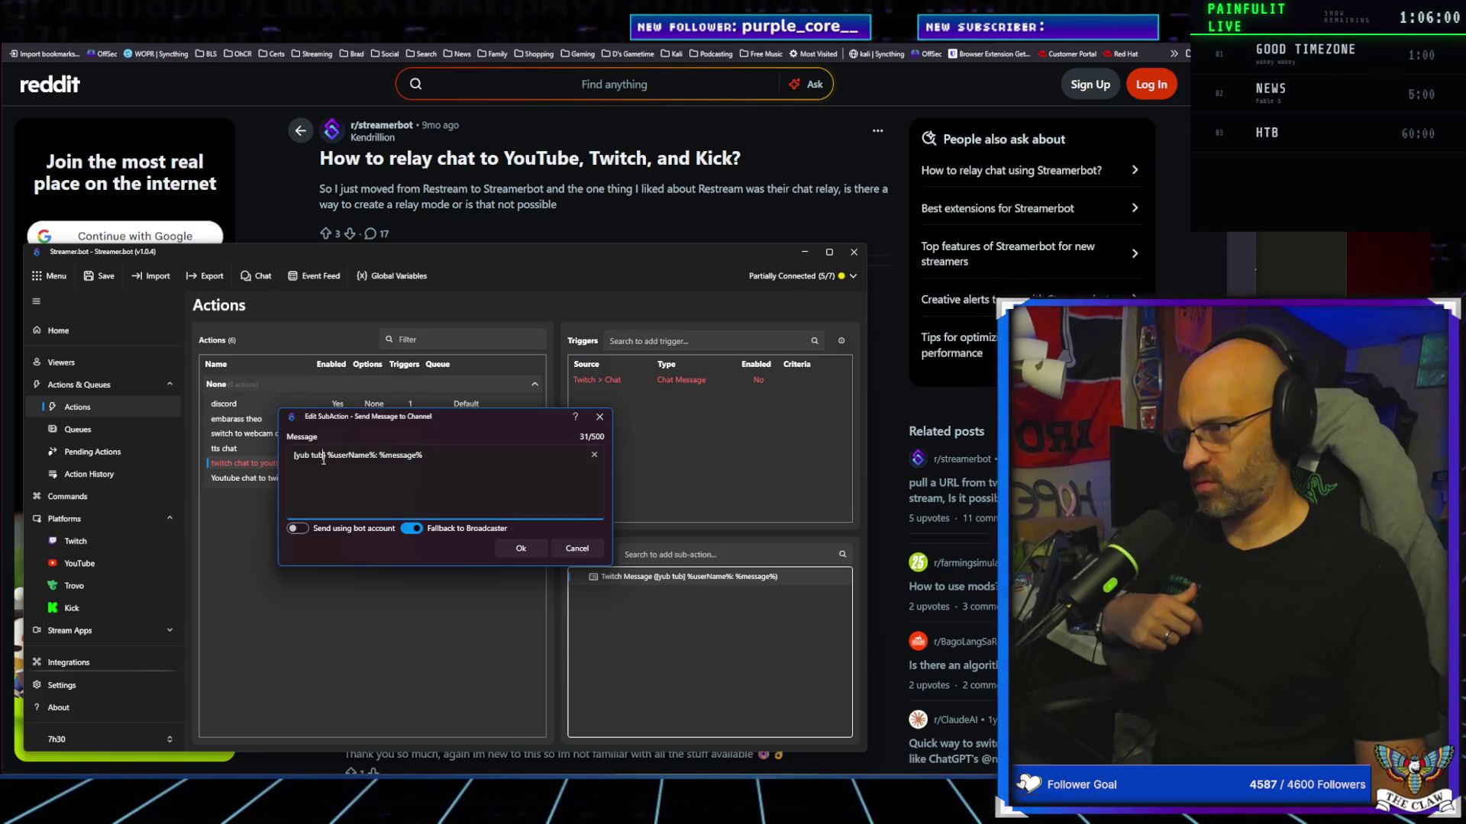
{"action": "key", "text": "BackSpace"}
{"action": "key", "text": "BackSpace"}
{"action": "key", "text": "BackSpace"}
{"action": "type", "text": "twit"}
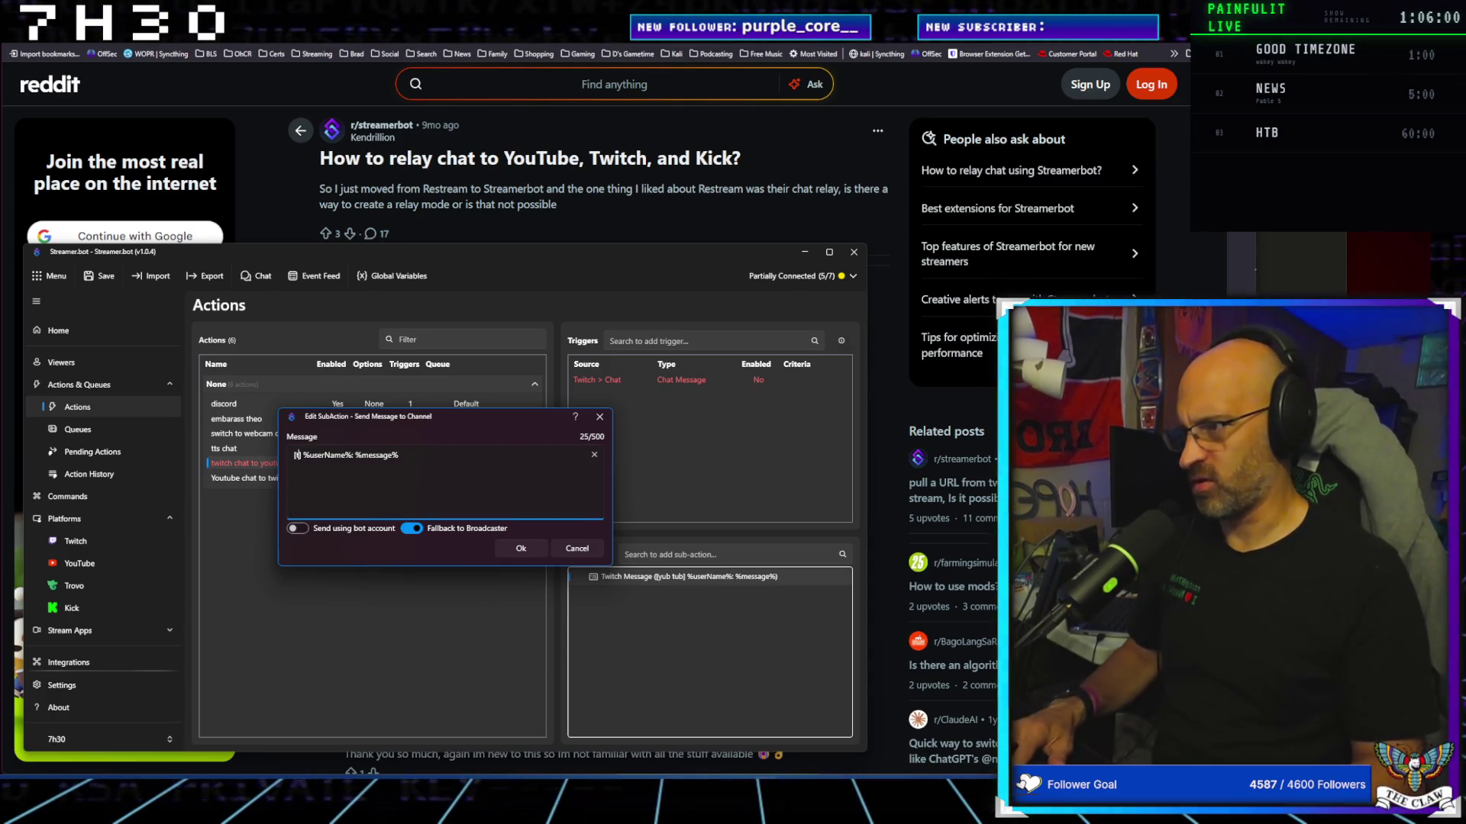
{"action": "type", "text": "ch"}
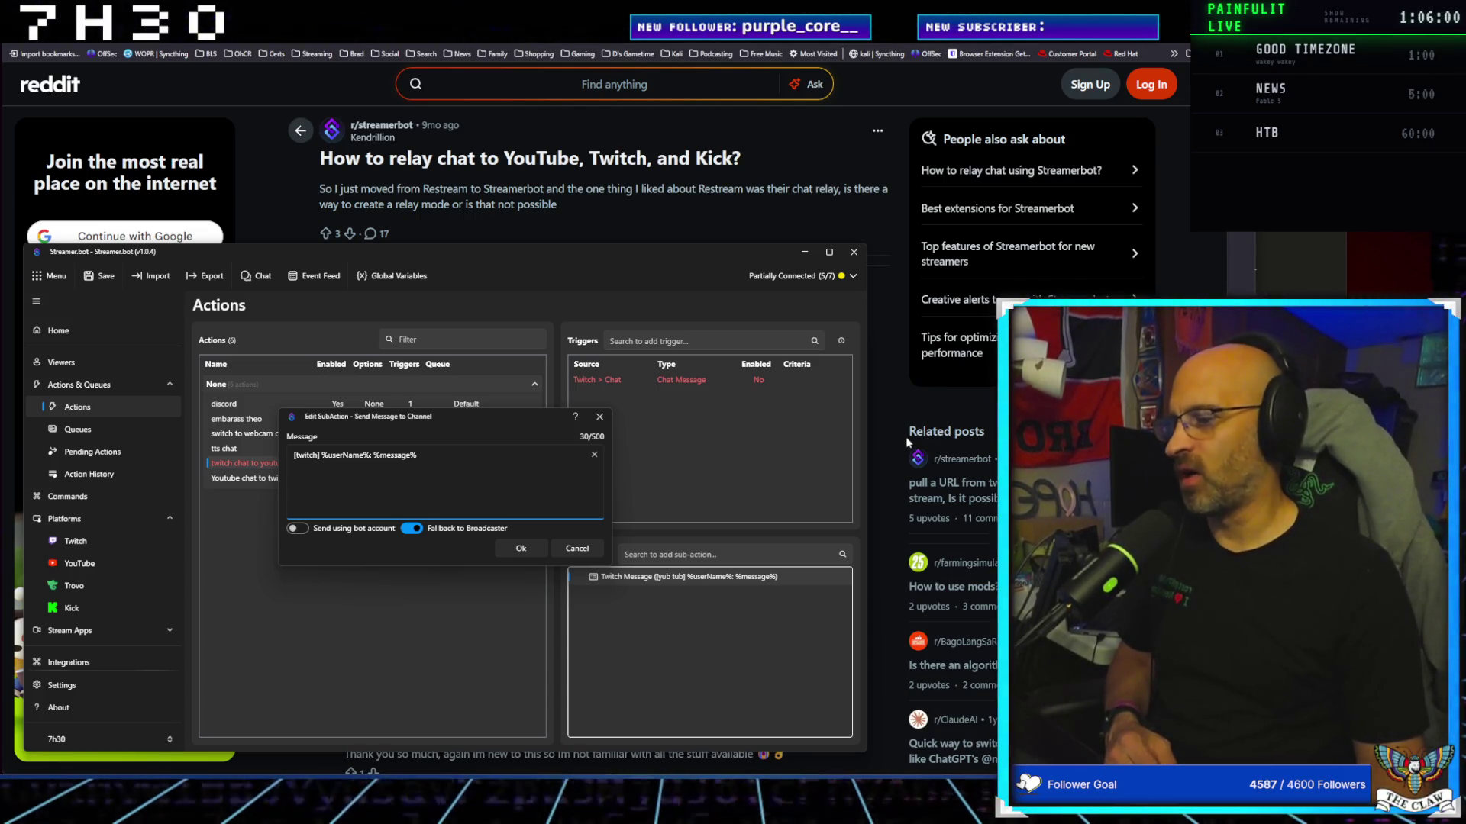
{"action": "mouse_move", "coordinate": [789, 802]}
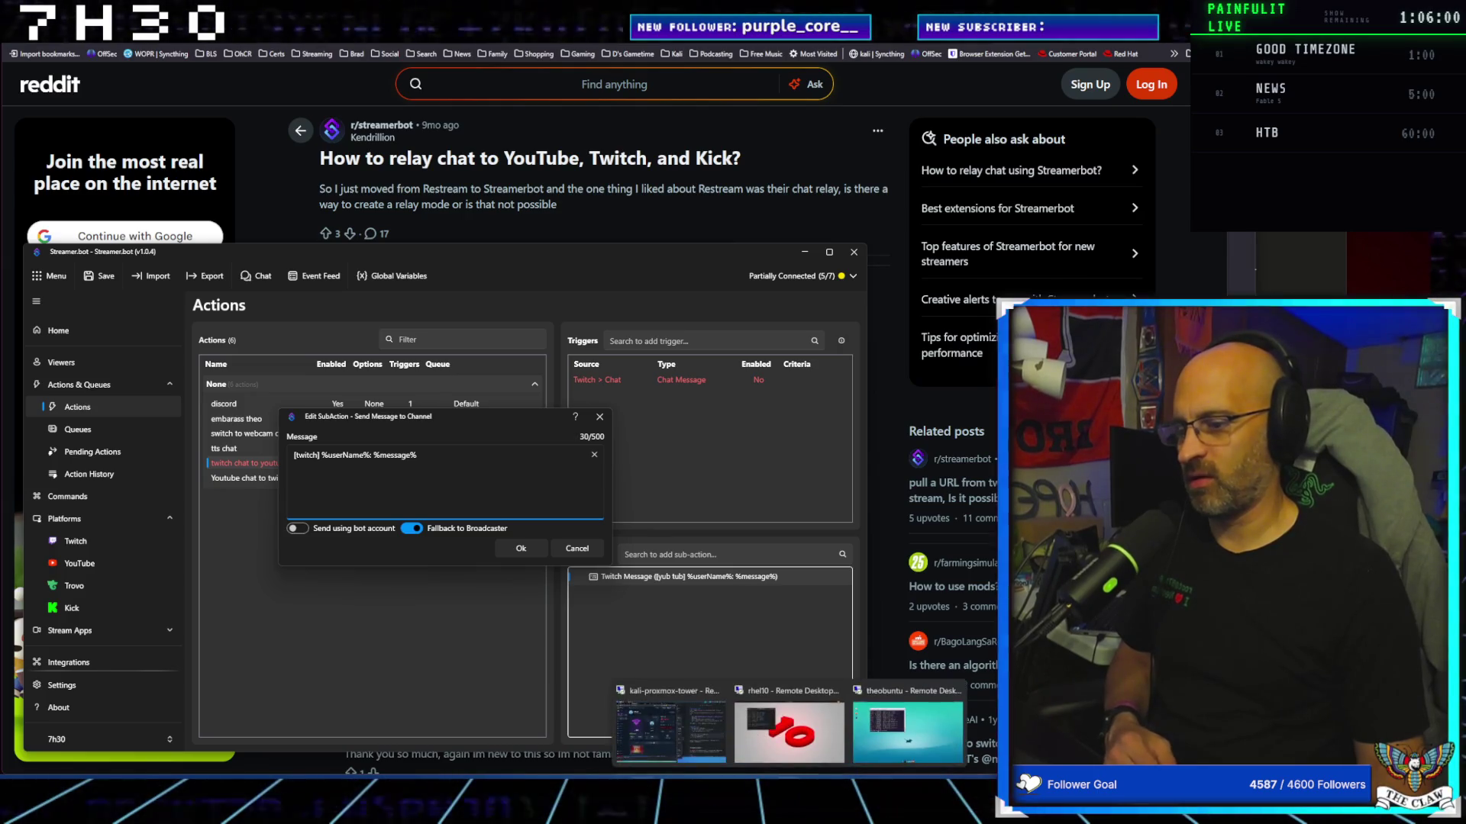
{"action": "left_click", "coordinate": [442, 420]}
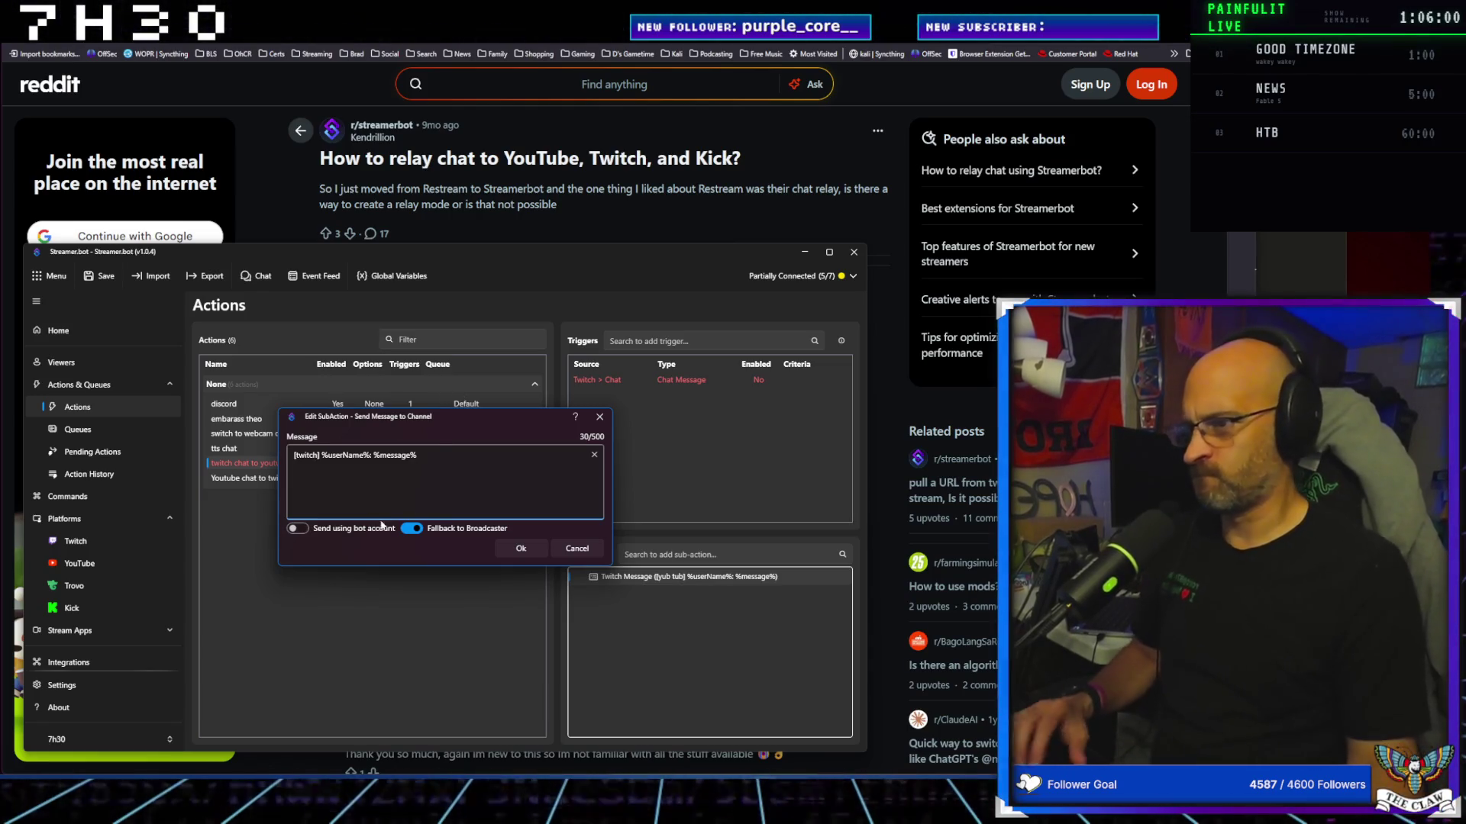
{"action": "left_click", "coordinate": [521, 550]}
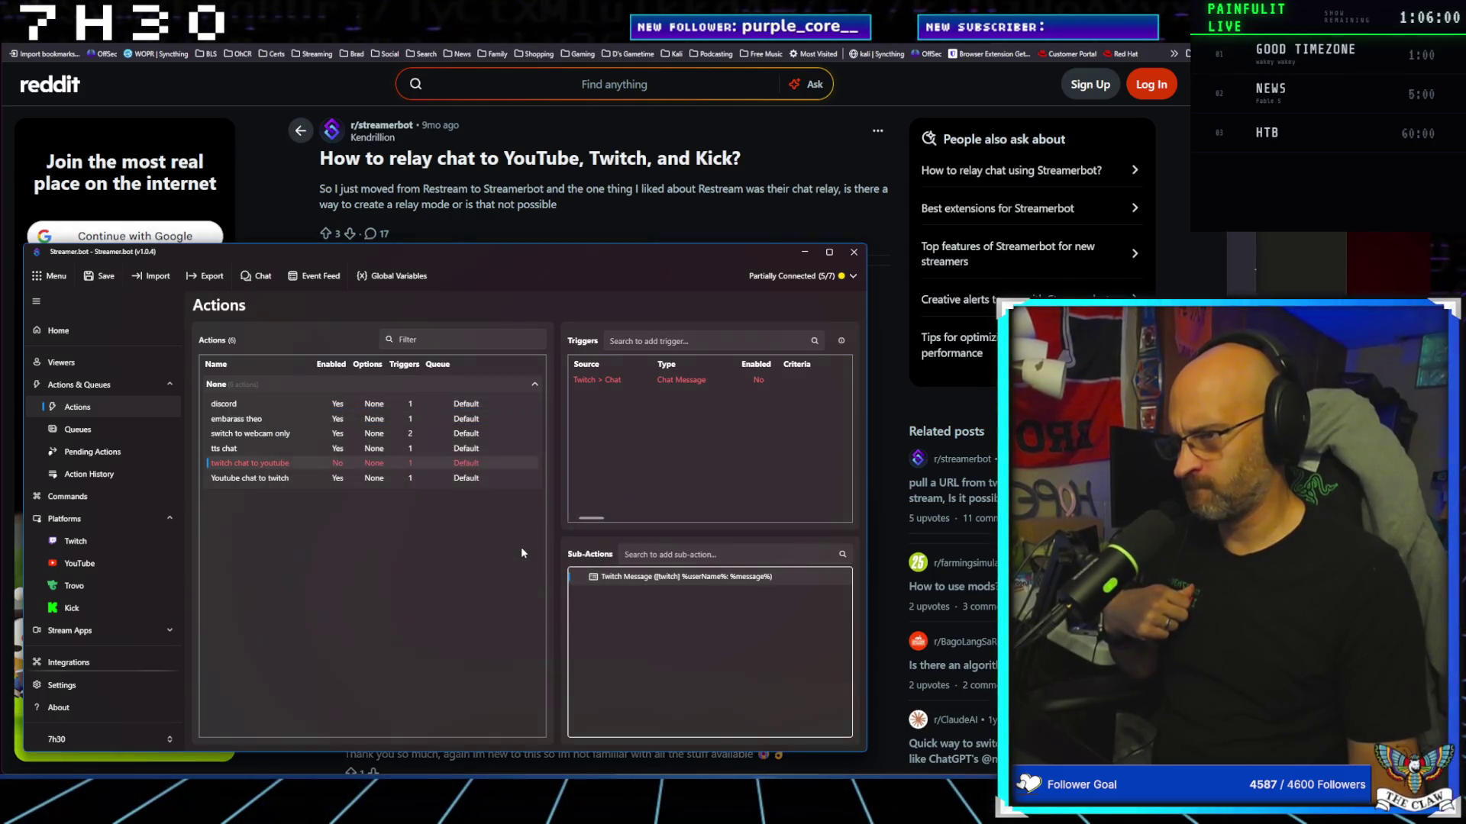
Enable the twitch chat to youtube action and its Twitch > Chat trigger.
{"action": "right_click", "coordinate": [307, 463]}
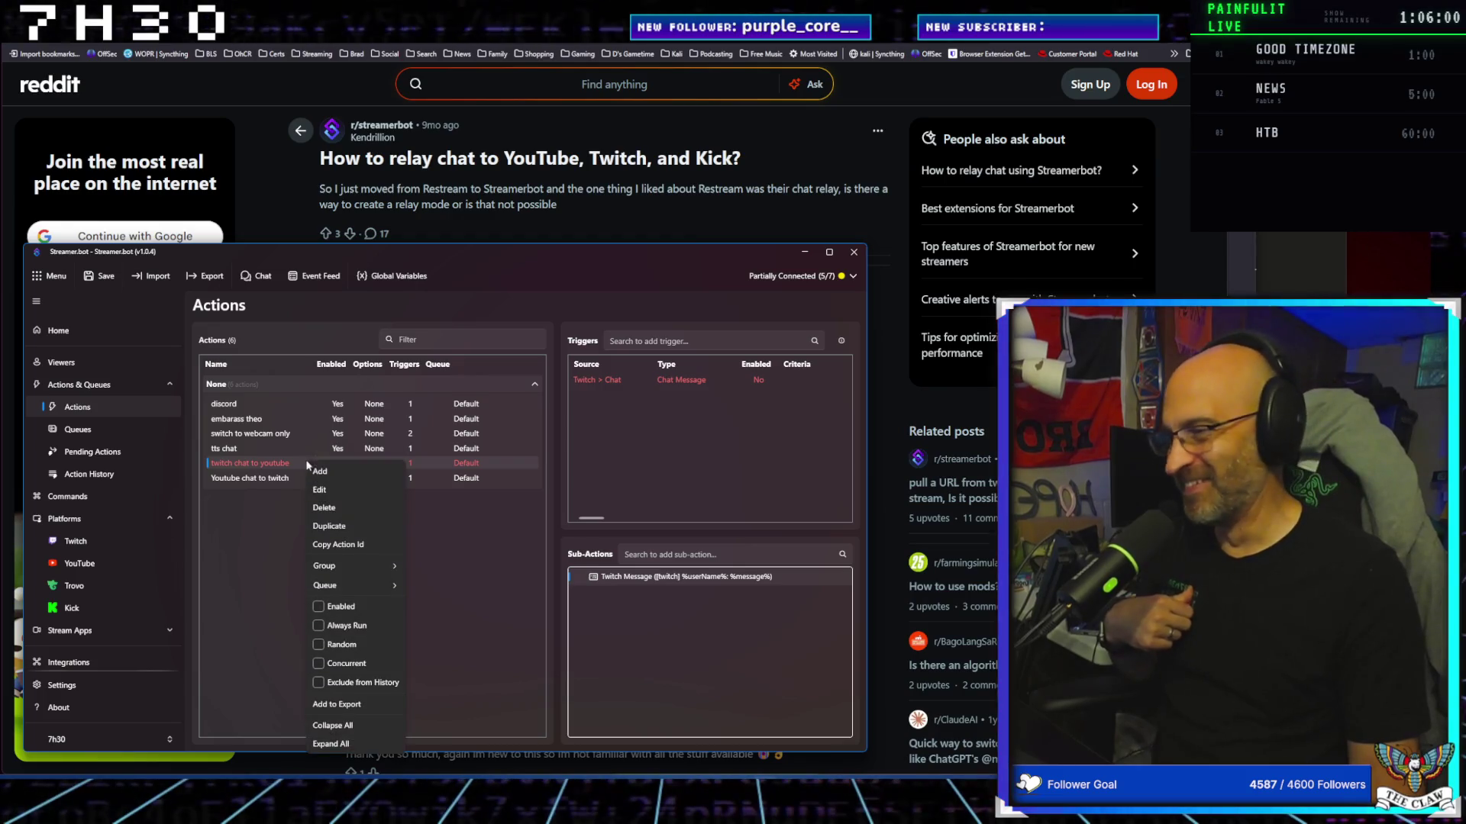
{"action": "left_click", "coordinate": [333, 608]}
{"action": "right_click", "coordinate": [643, 383]}
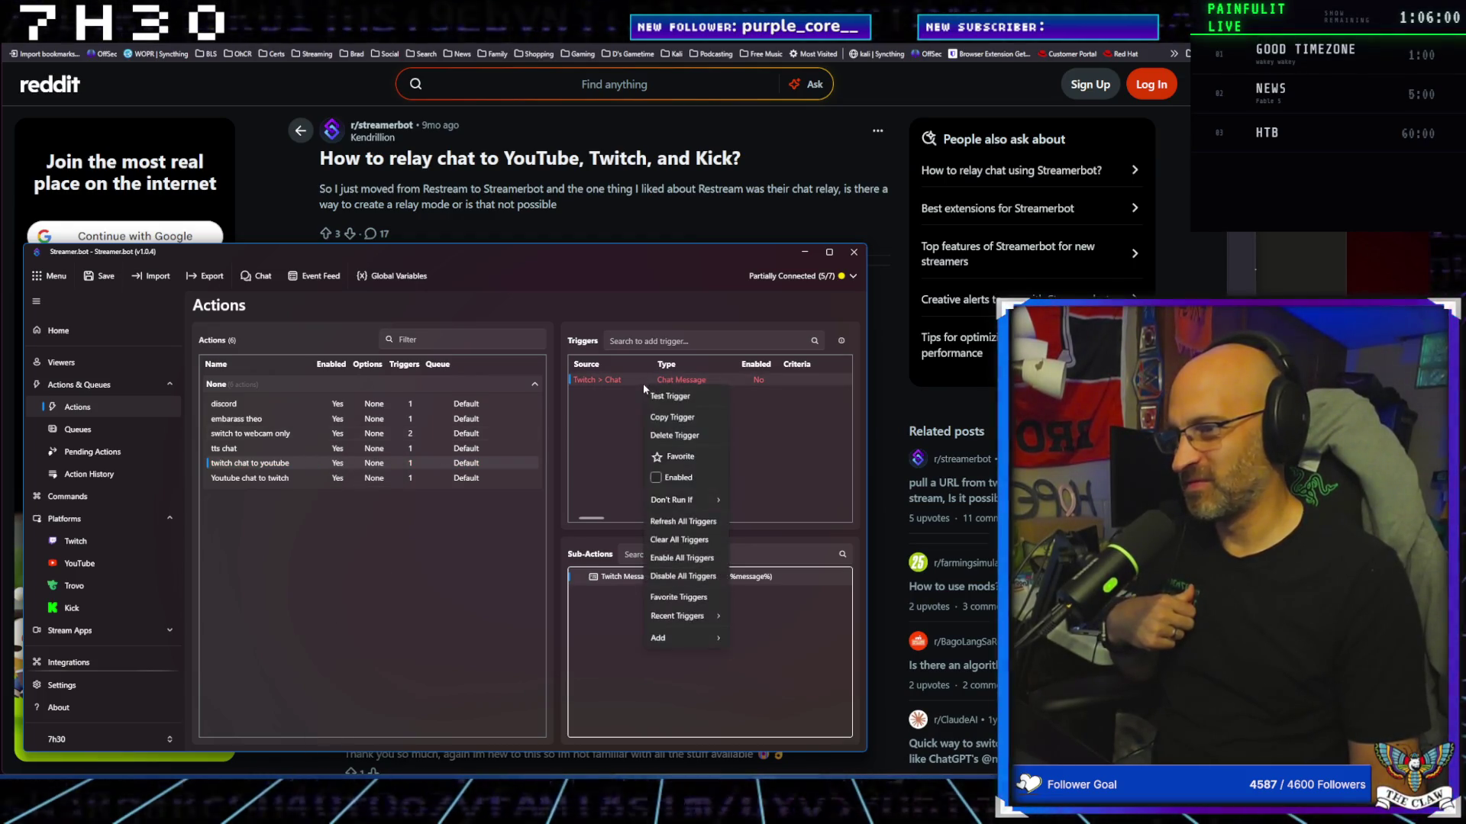
{"action": "left_click", "coordinate": [672, 477]}
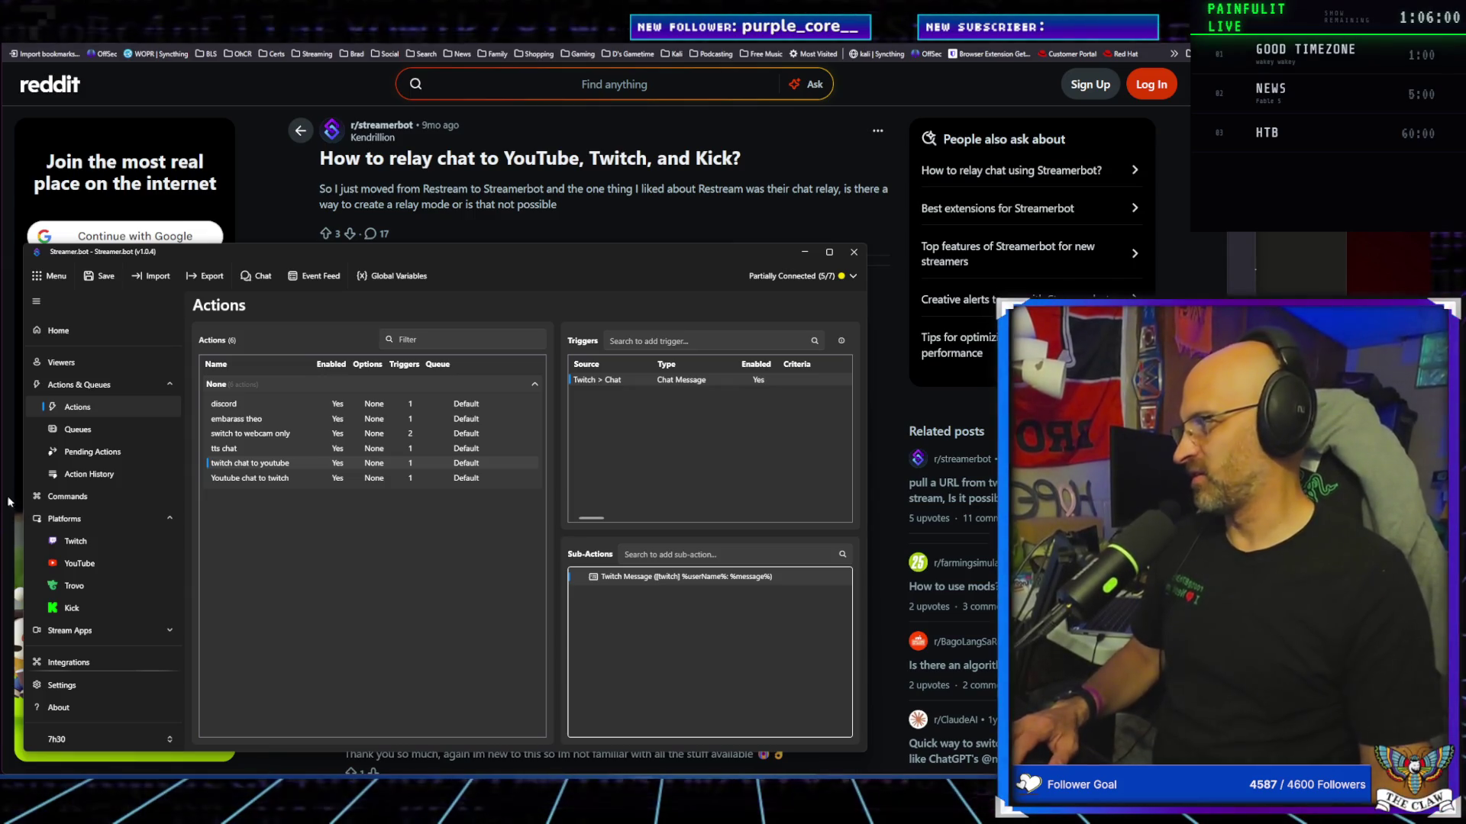
Disable the twitch chat to youtube action and its Twitch > Chat trigger again.
{"action": "right_click", "coordinate": [273, 465]}
{"action": "left_click", "coordinate": [298, 610]}
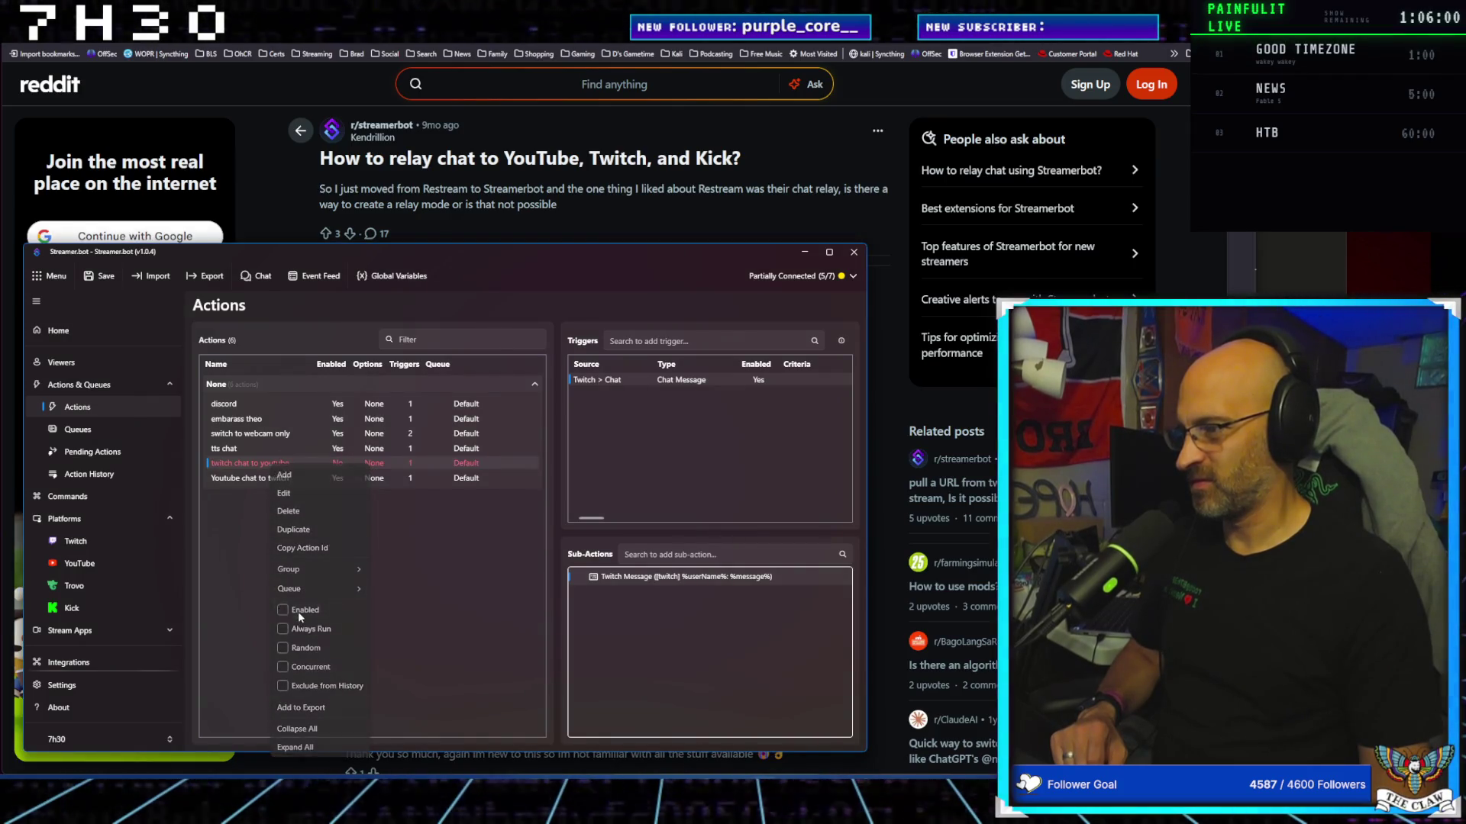
{"action": "right_click", "coordinate": [676, 384]}
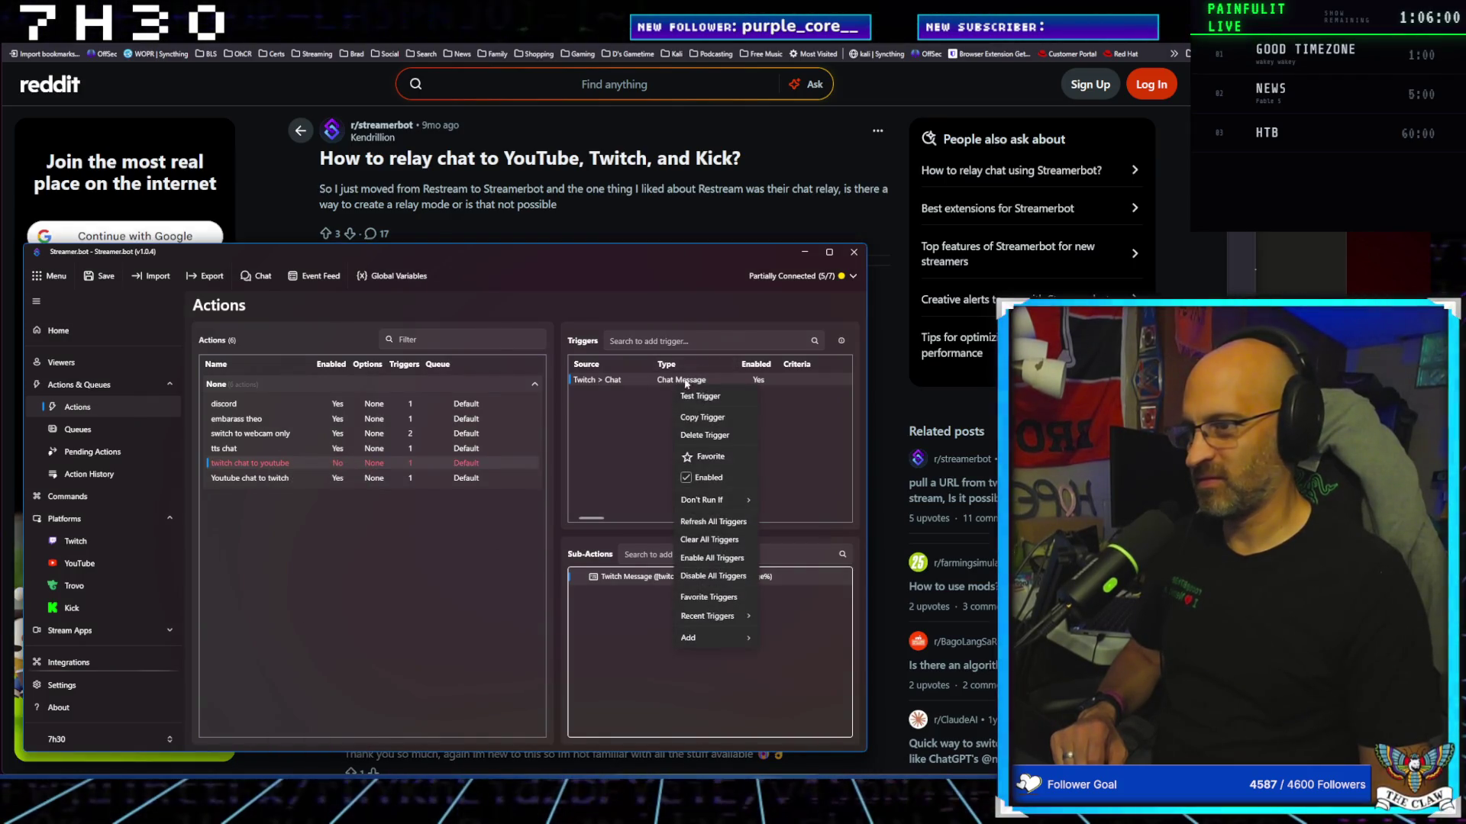
{"action": "left_click", "coordinate": [700, 478]}
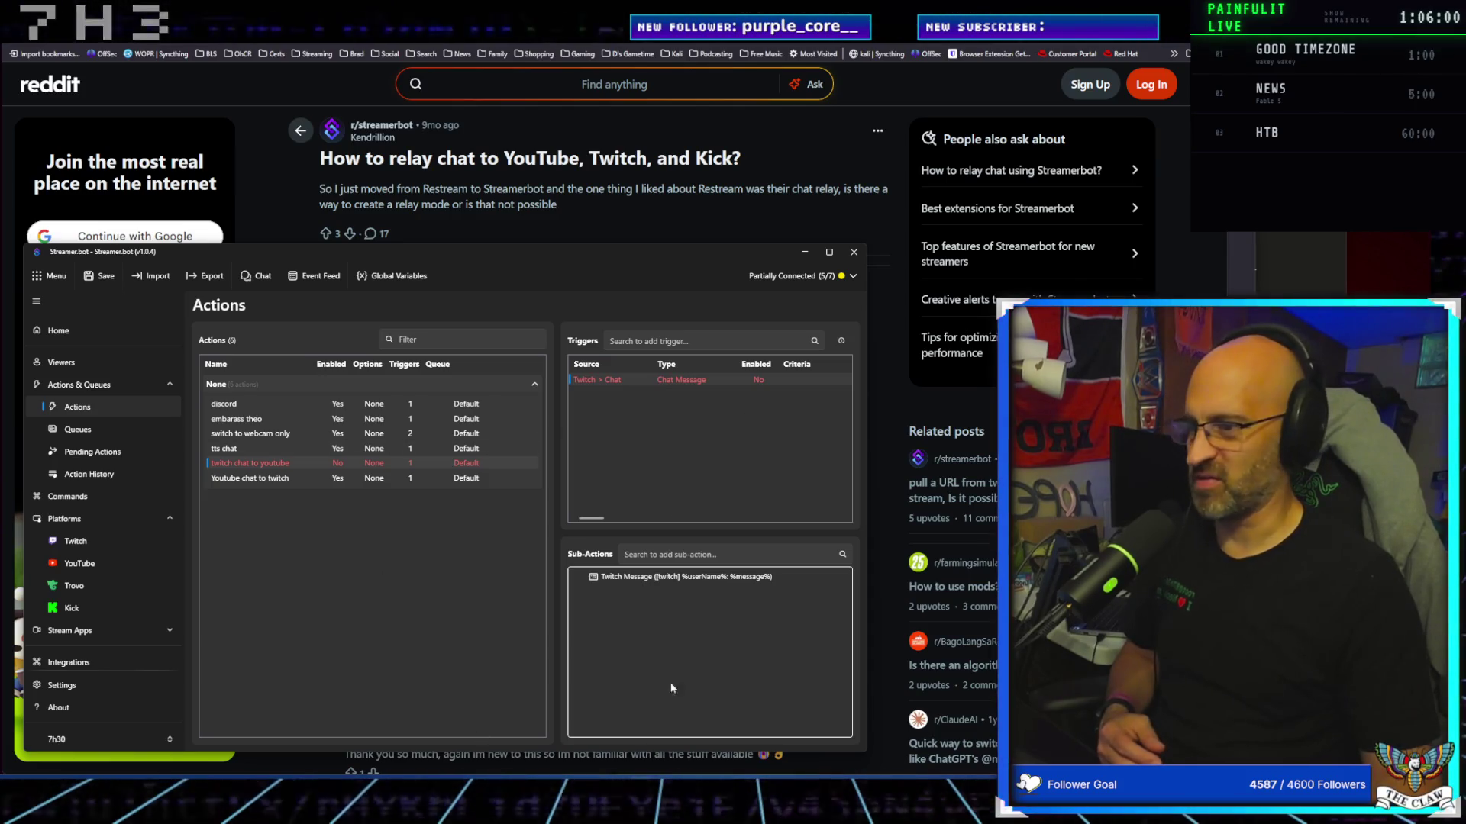
{"action": "right_click", "coordinate": [653, 576]}
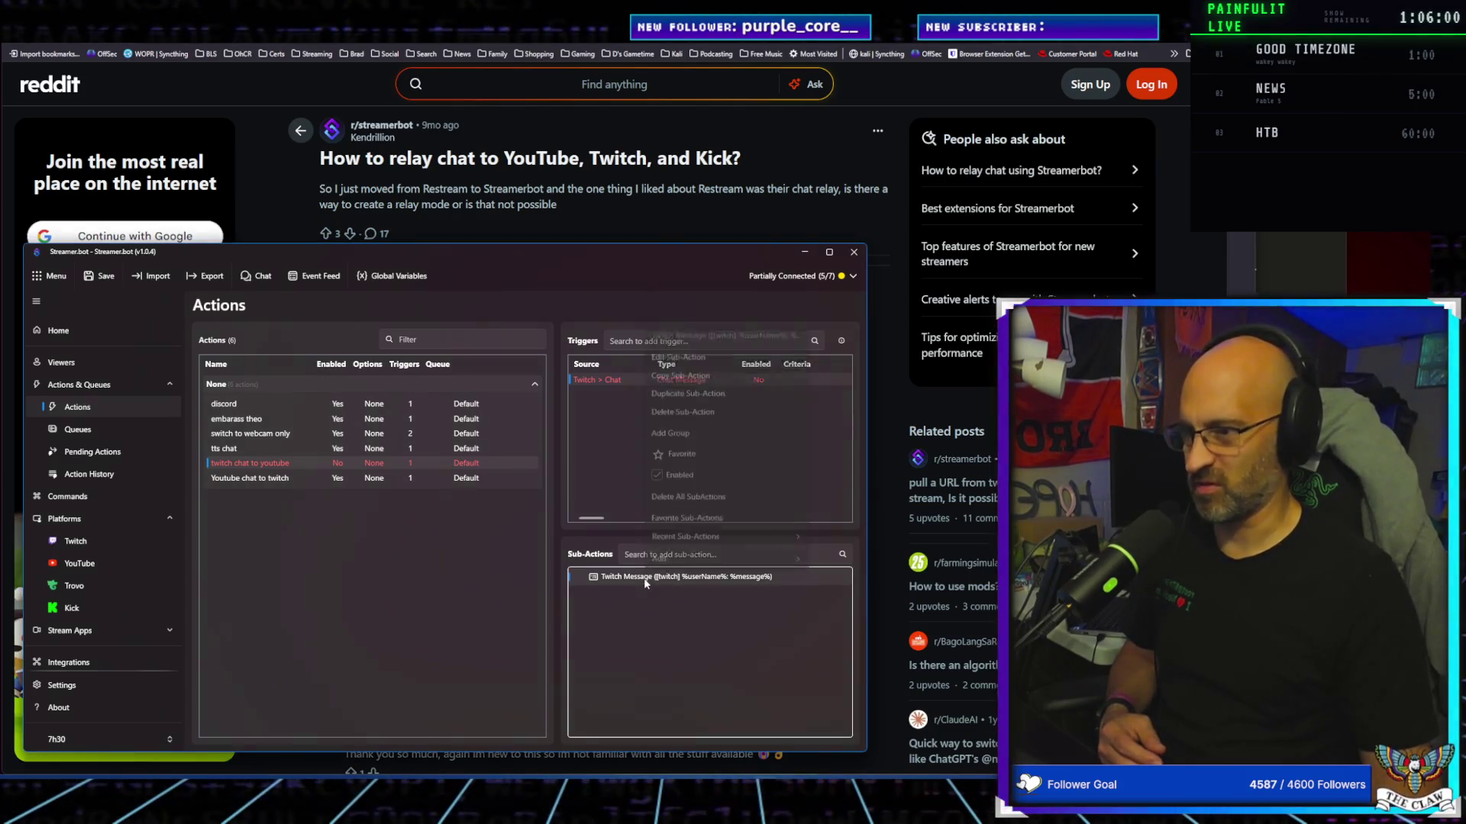
Uncheck Enabled on the Twitch Message sub-action.
{"action": "left_click", "coordinate": [664, 484]}
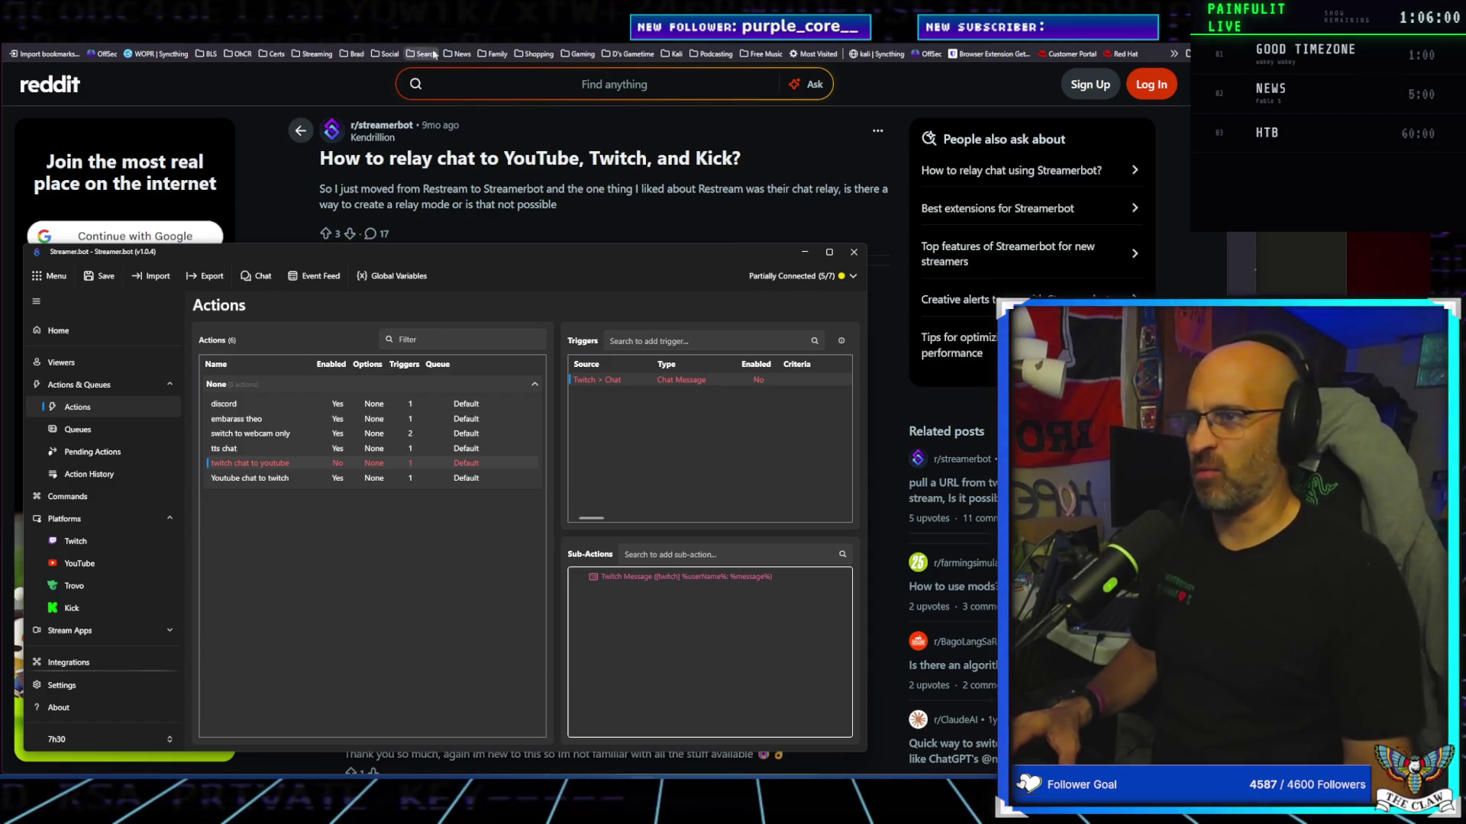
Minimise Streamer.bot and switch to Anthropic's statement on suspending Fable 5 and Mythos 5.
{"action": "left_click", "coordinate": [807, 253]}
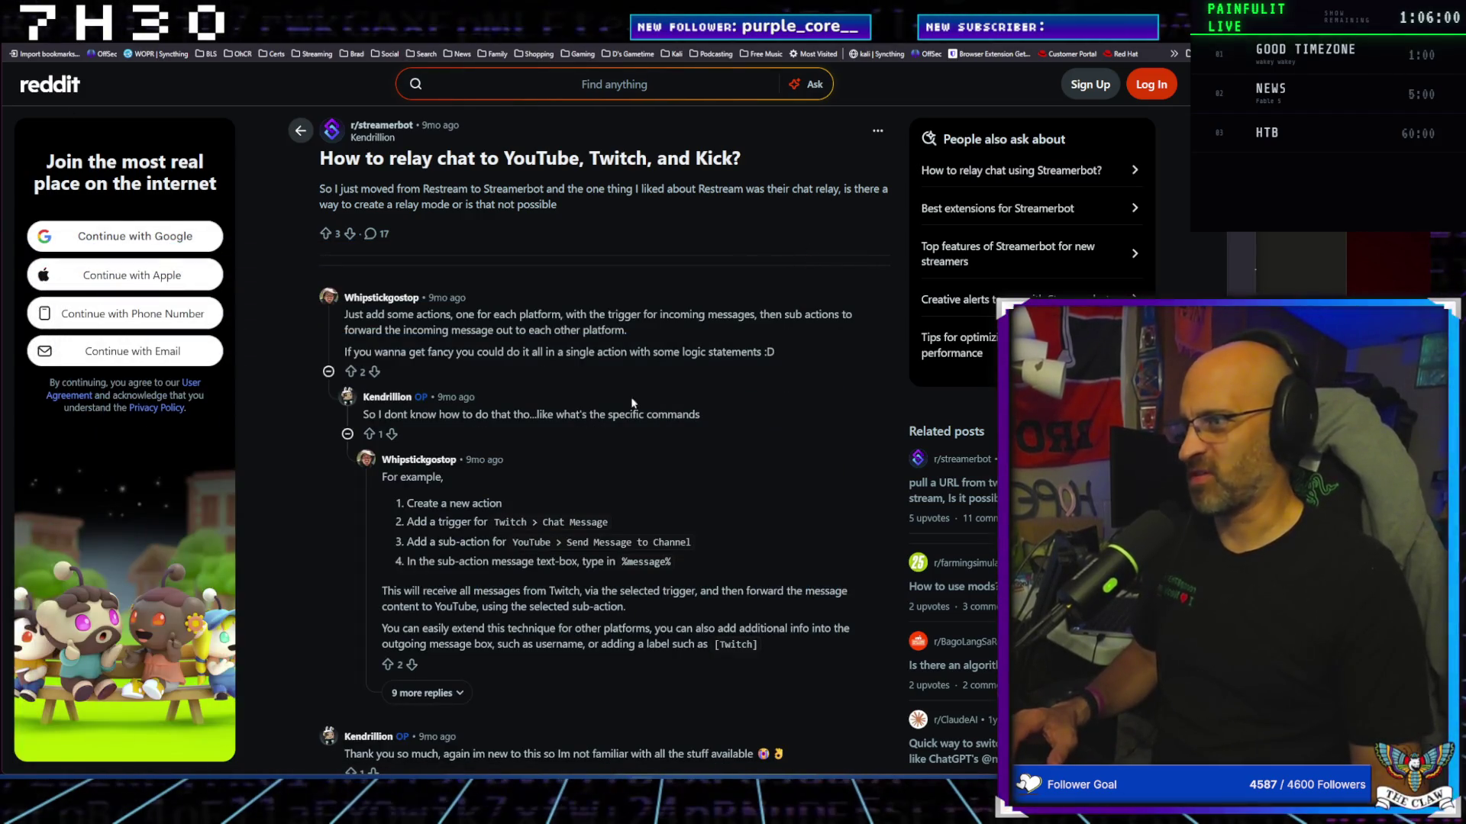
{"action": "key", "text": "ctrl+Tab"}
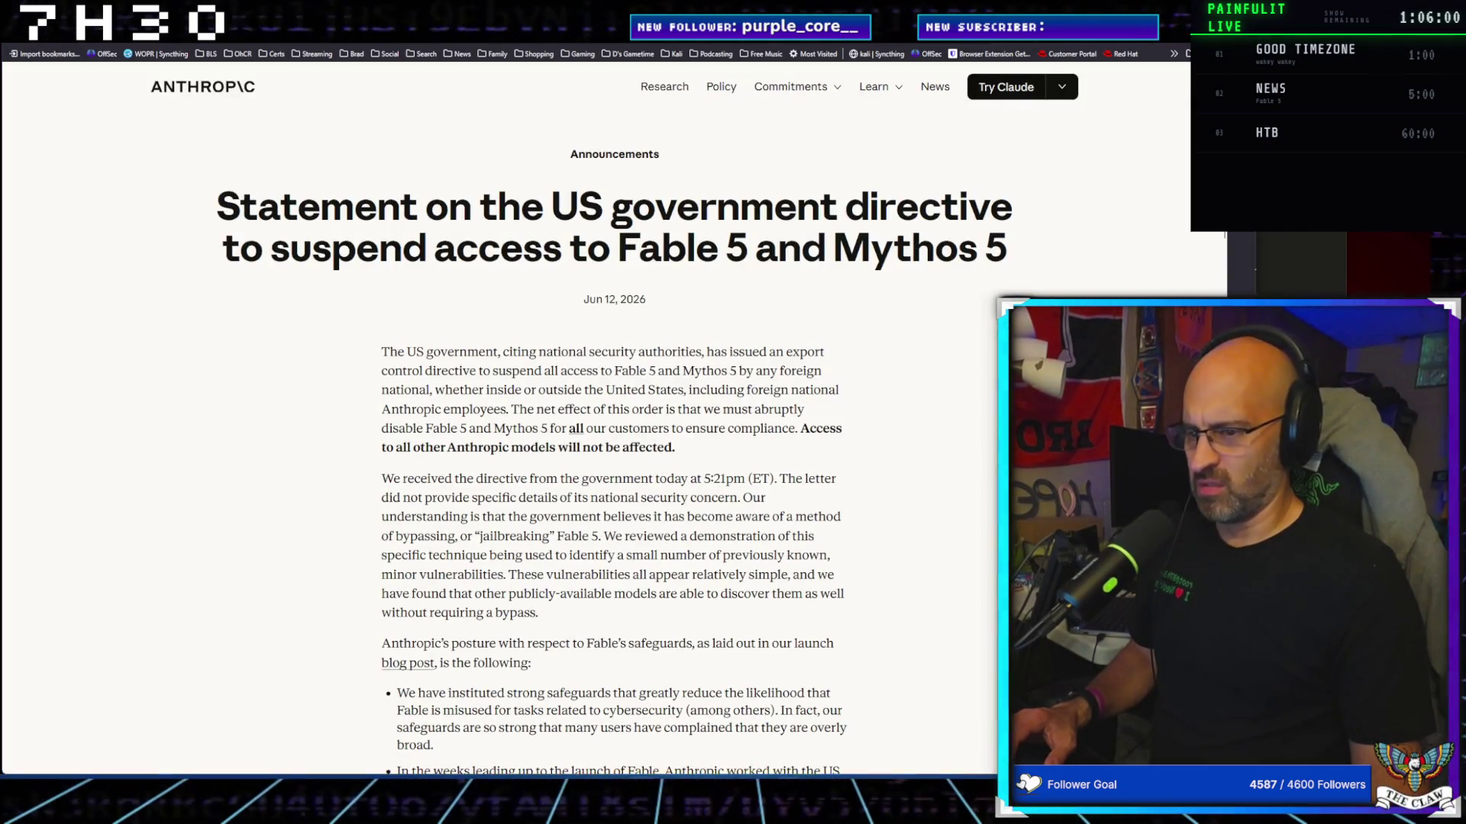
{"action": "mouse_move", "coordinate": [698, 806]}
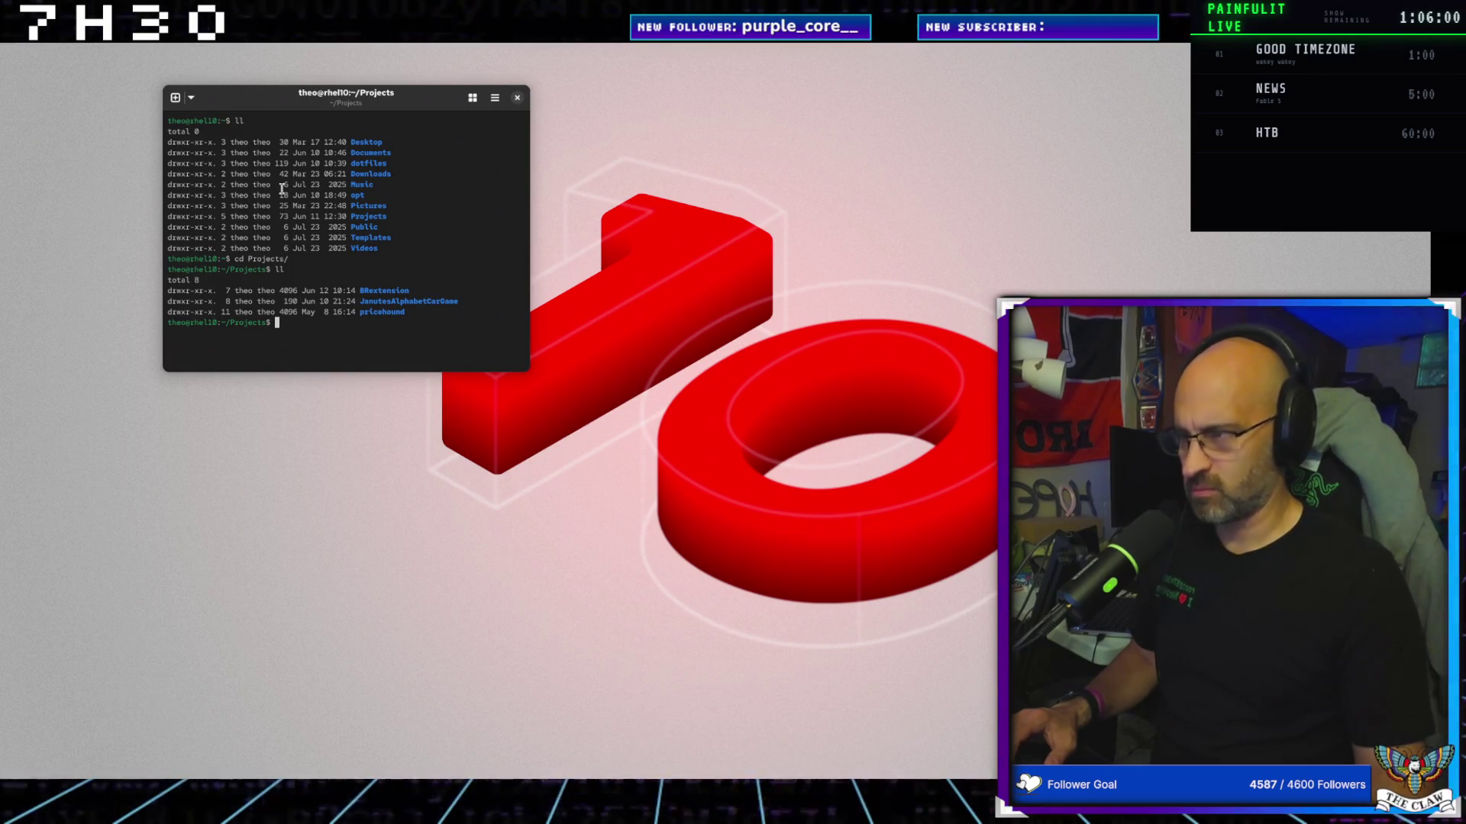
Move the terminal top-left and run cd BRextension from the Projects tab.
{"action": "mouse_move", "coordinate": [351, 105]}
{"action": "left_mouse_down"}
{"action": "mouse_move", "coordinate": [189, 82]}
{"action": "mouse_move", "coordinate": [210, 78]}
{"action": "left_mouse_up"}
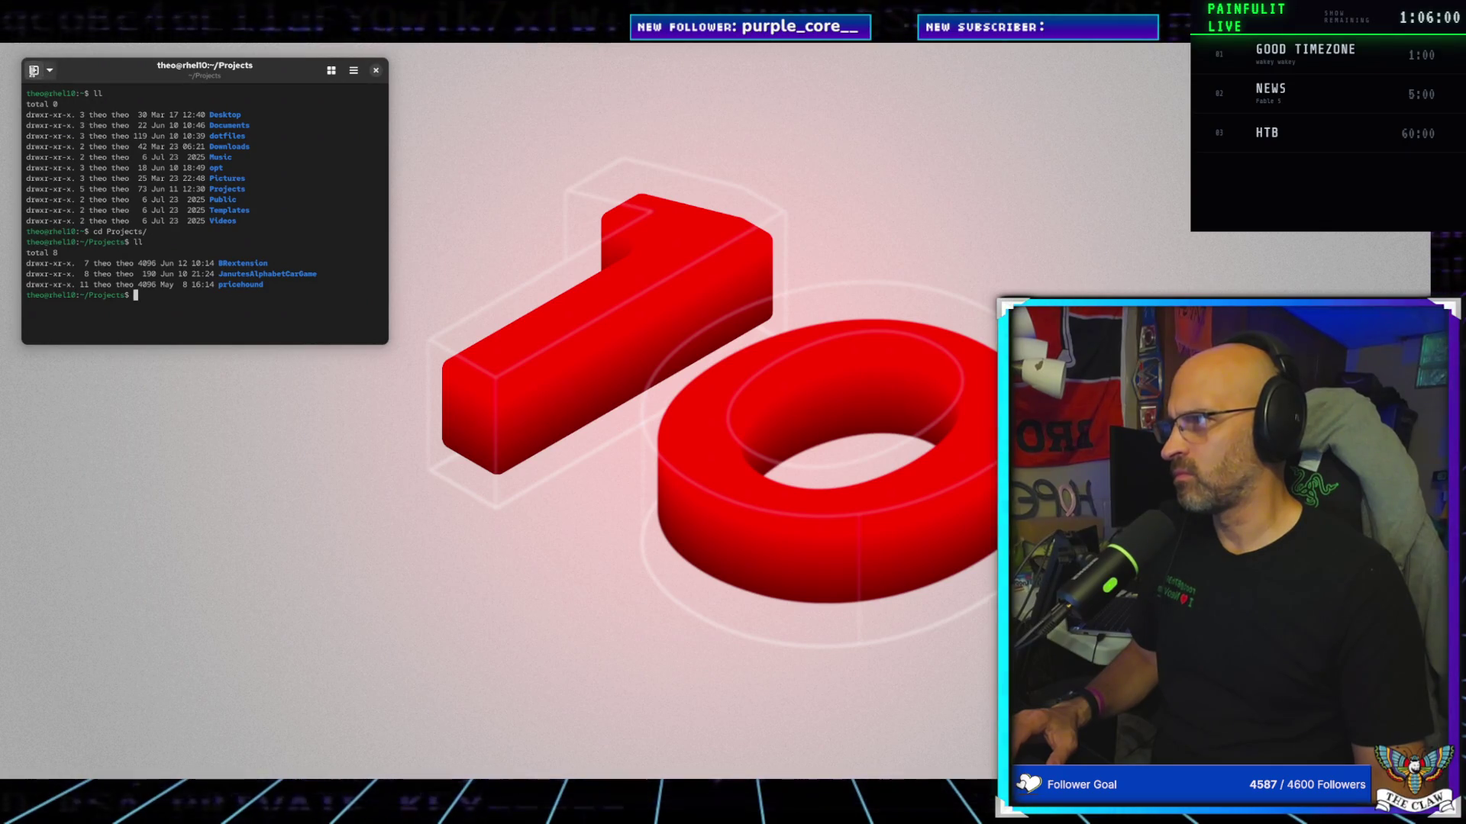
{"action": "left_click", "coordinate": [34, 70]}
{"action": "type", "text": "cd BR"}
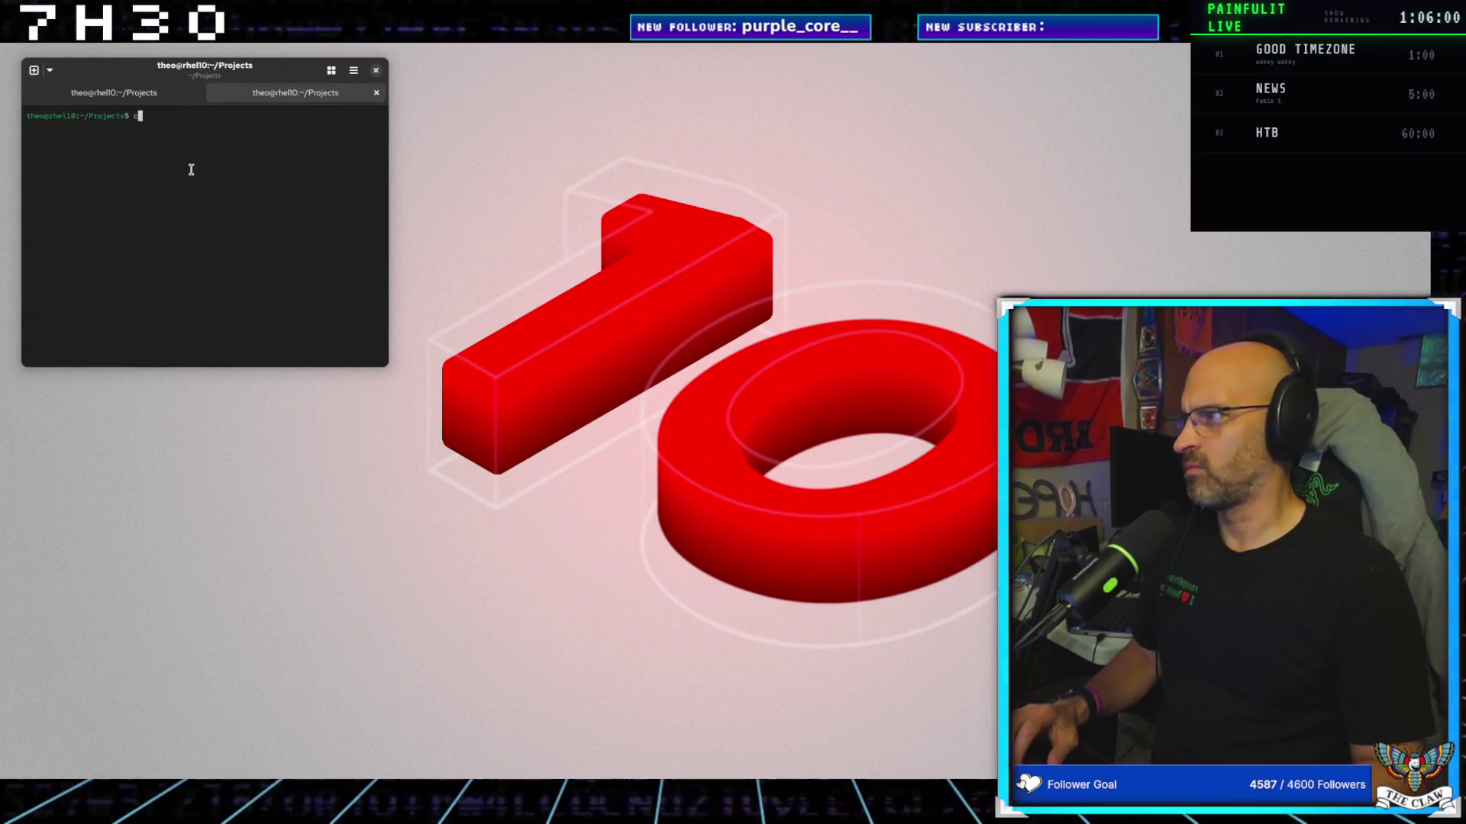
{"action": "key", "text": "Tab"}
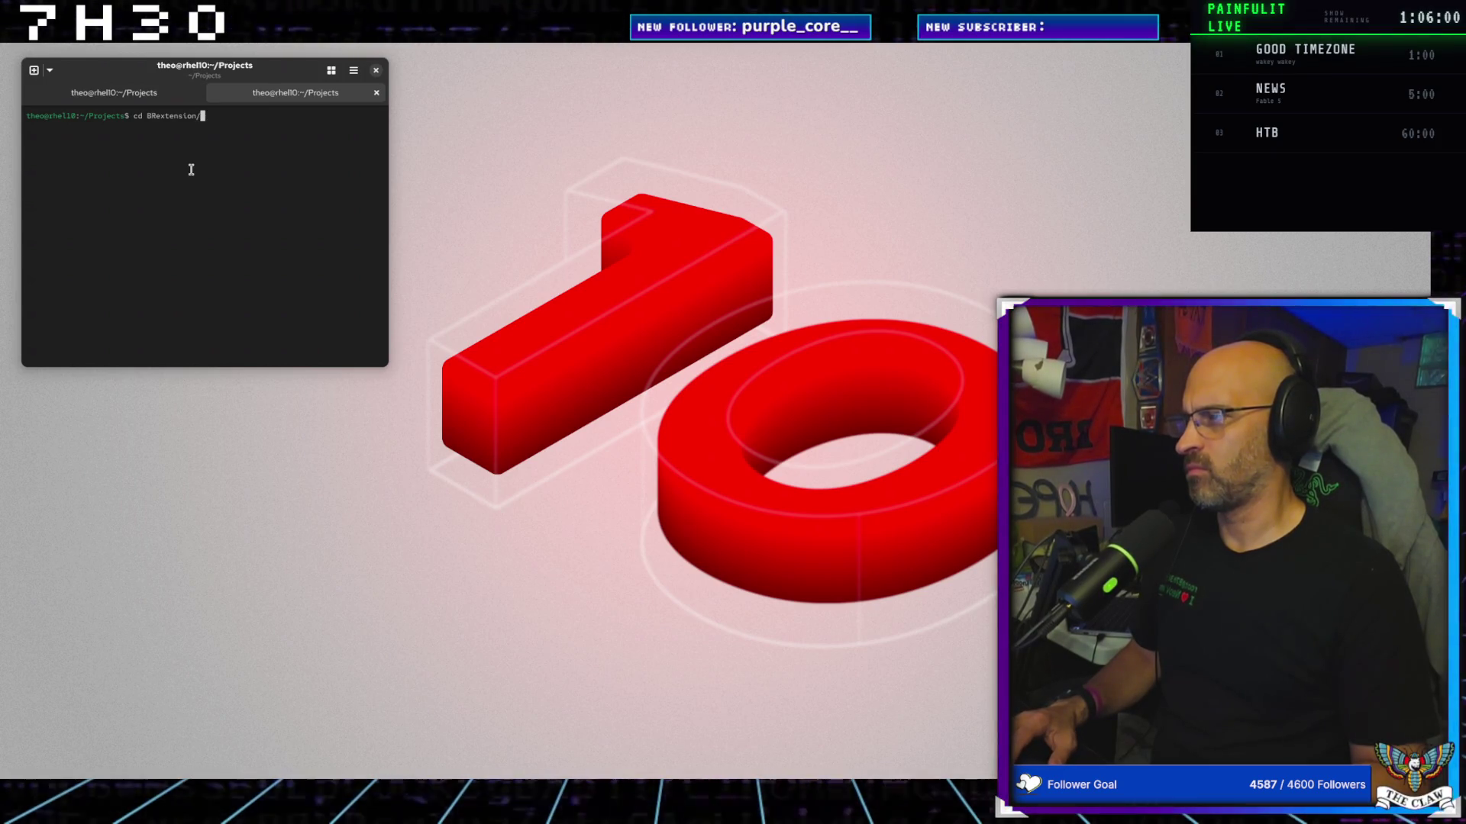
{"action": "key", "text": "BackSpace"}
{"action": "key", "text": "BackSpace"}
{"action": "key", "text": "BackSpace"}
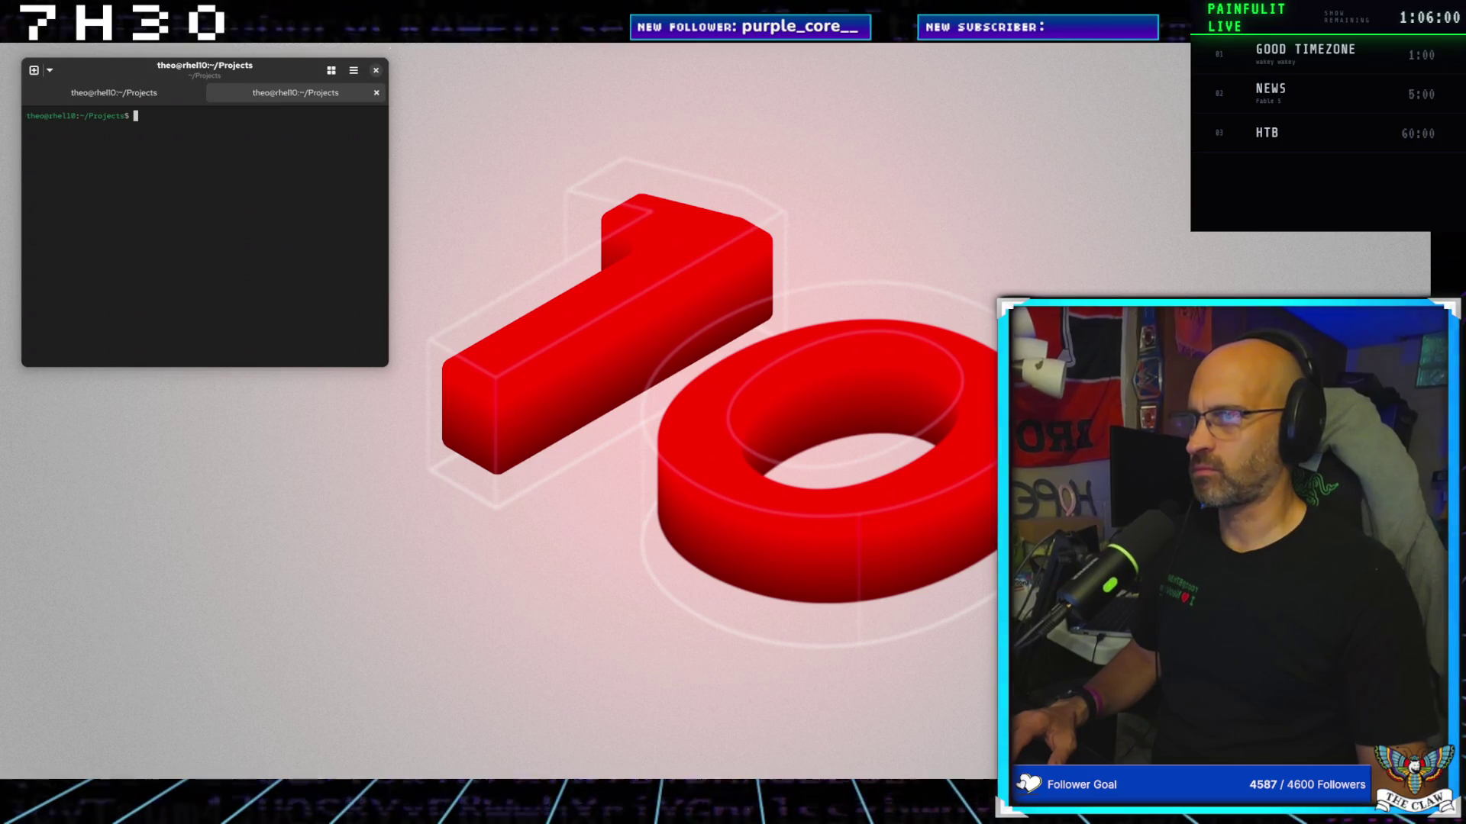
{"action": "left_click", "coordinate": [114, 95]}
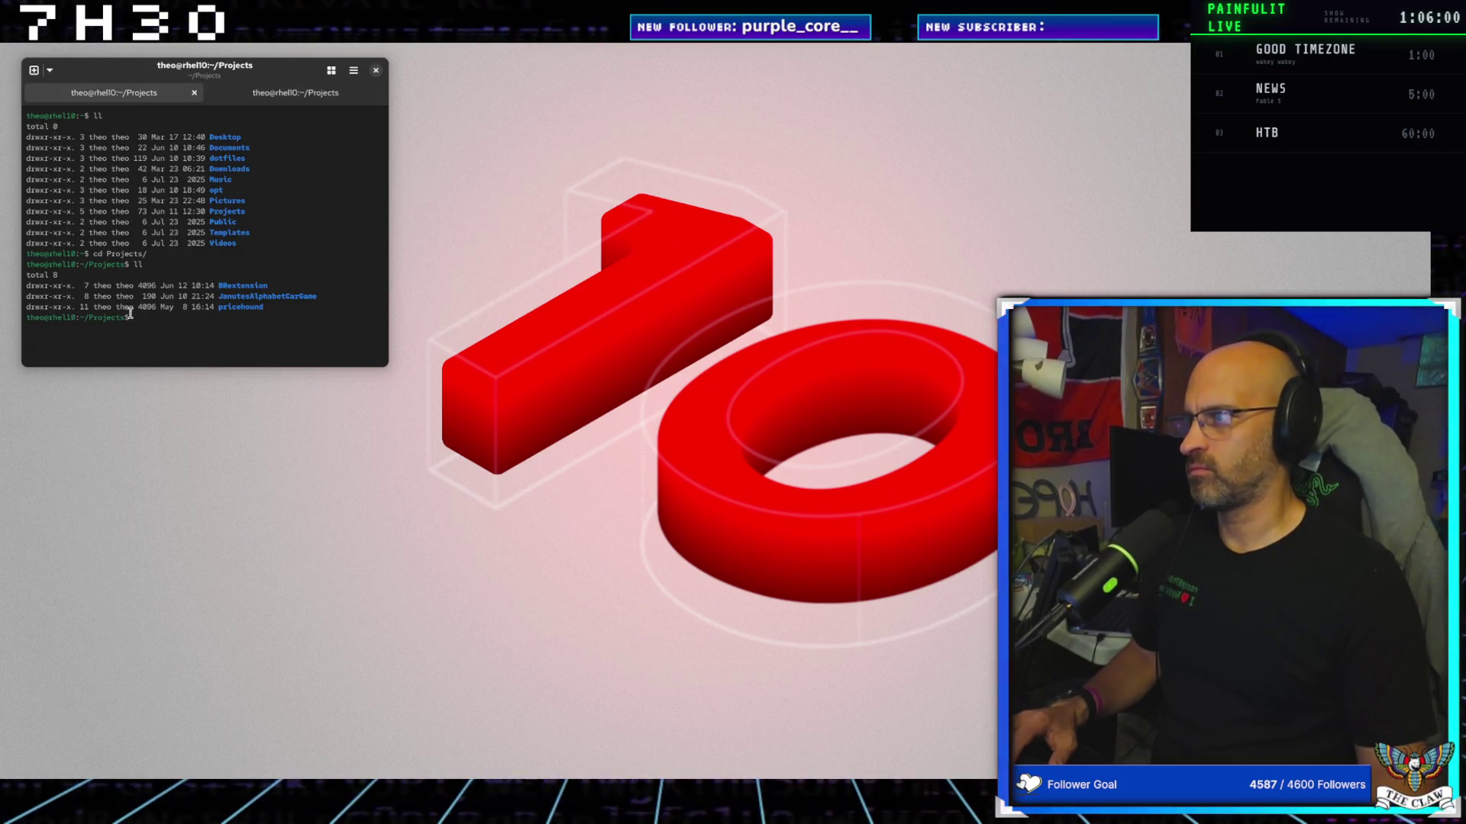
{"action": "type", "text": "cd BR"}
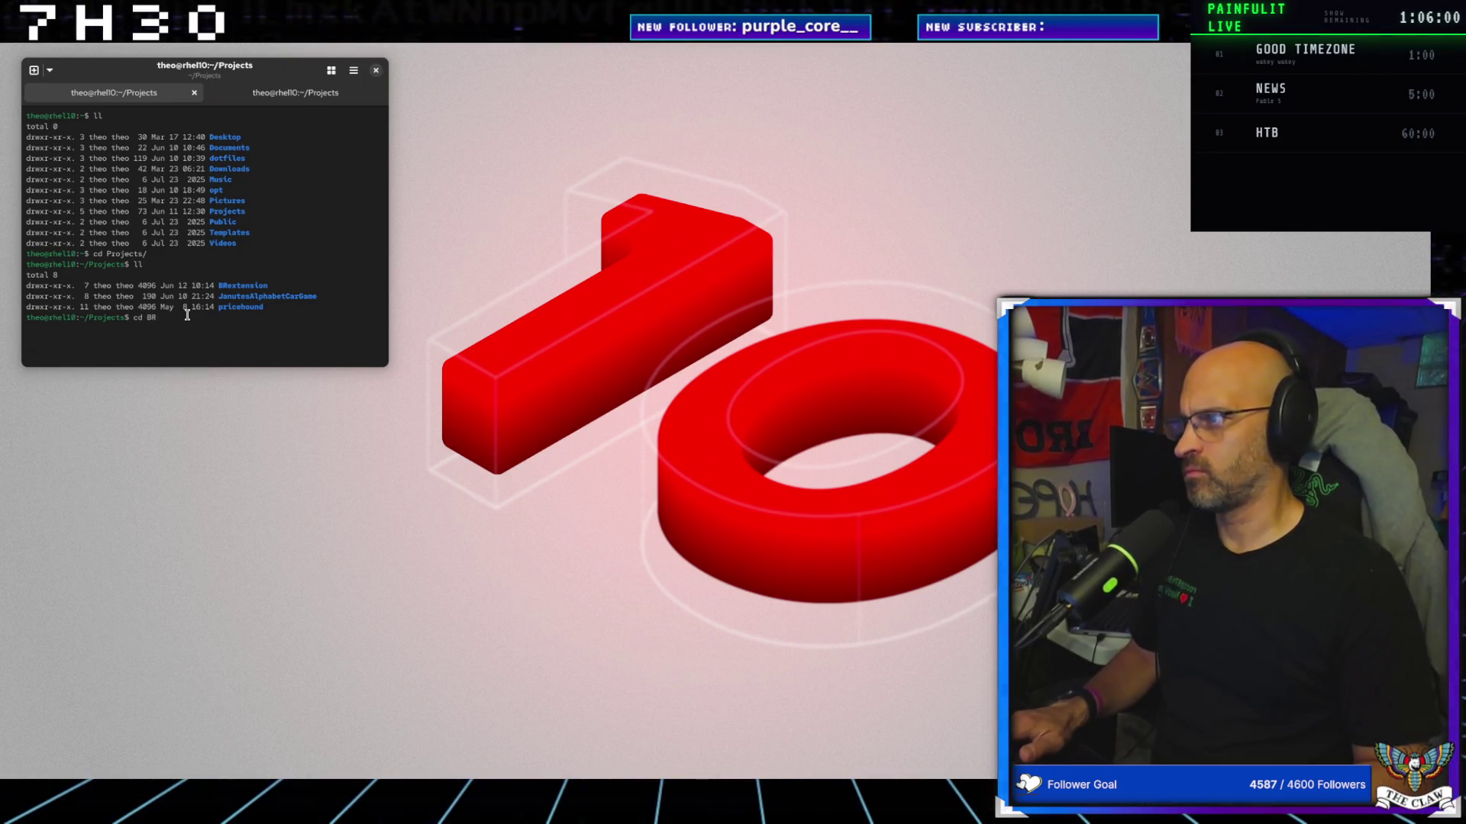
{"action": "key", "text": "Tab"}
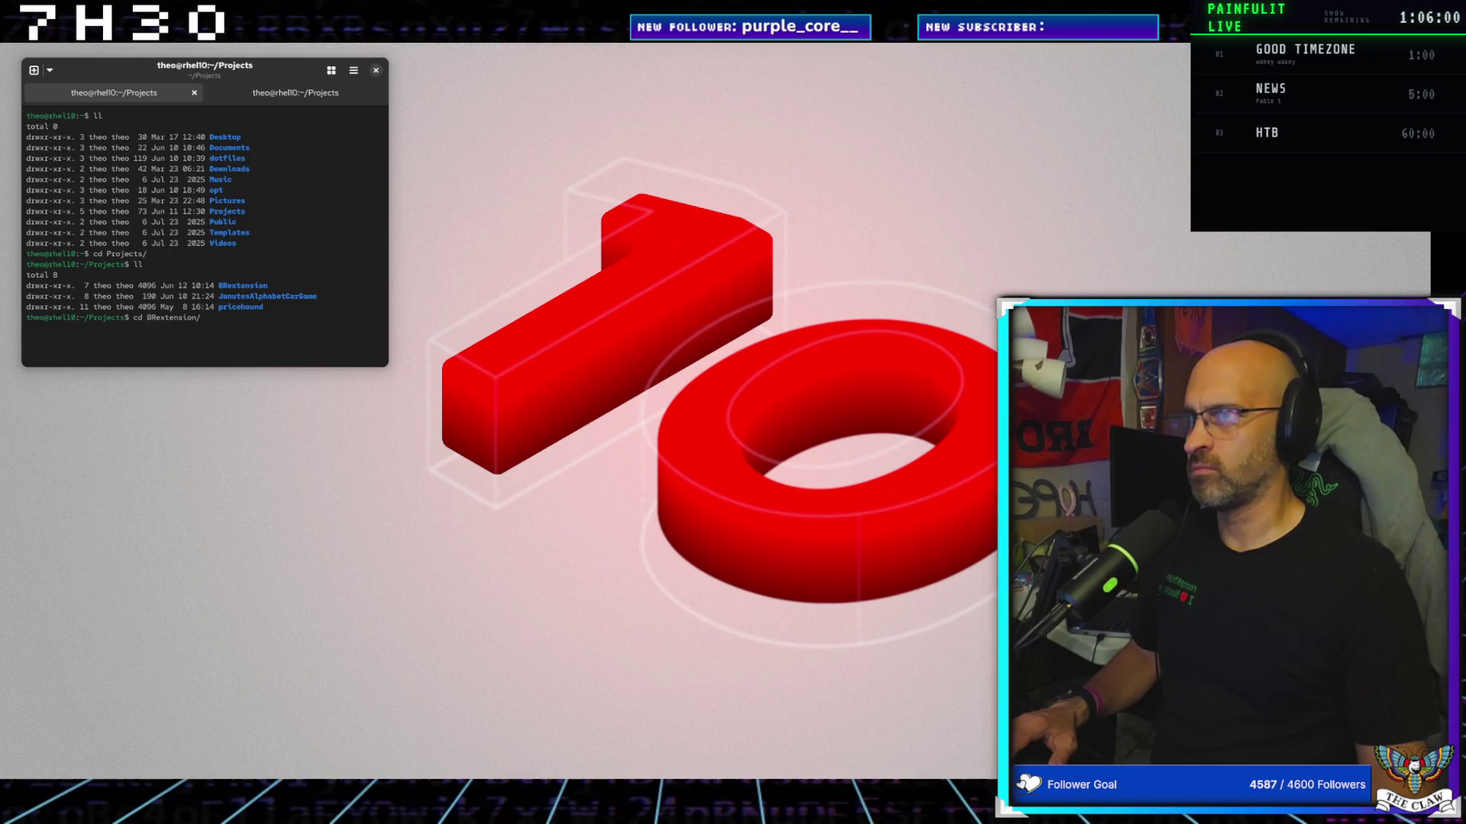
{"action": "key", "text": "alt+Tab"}
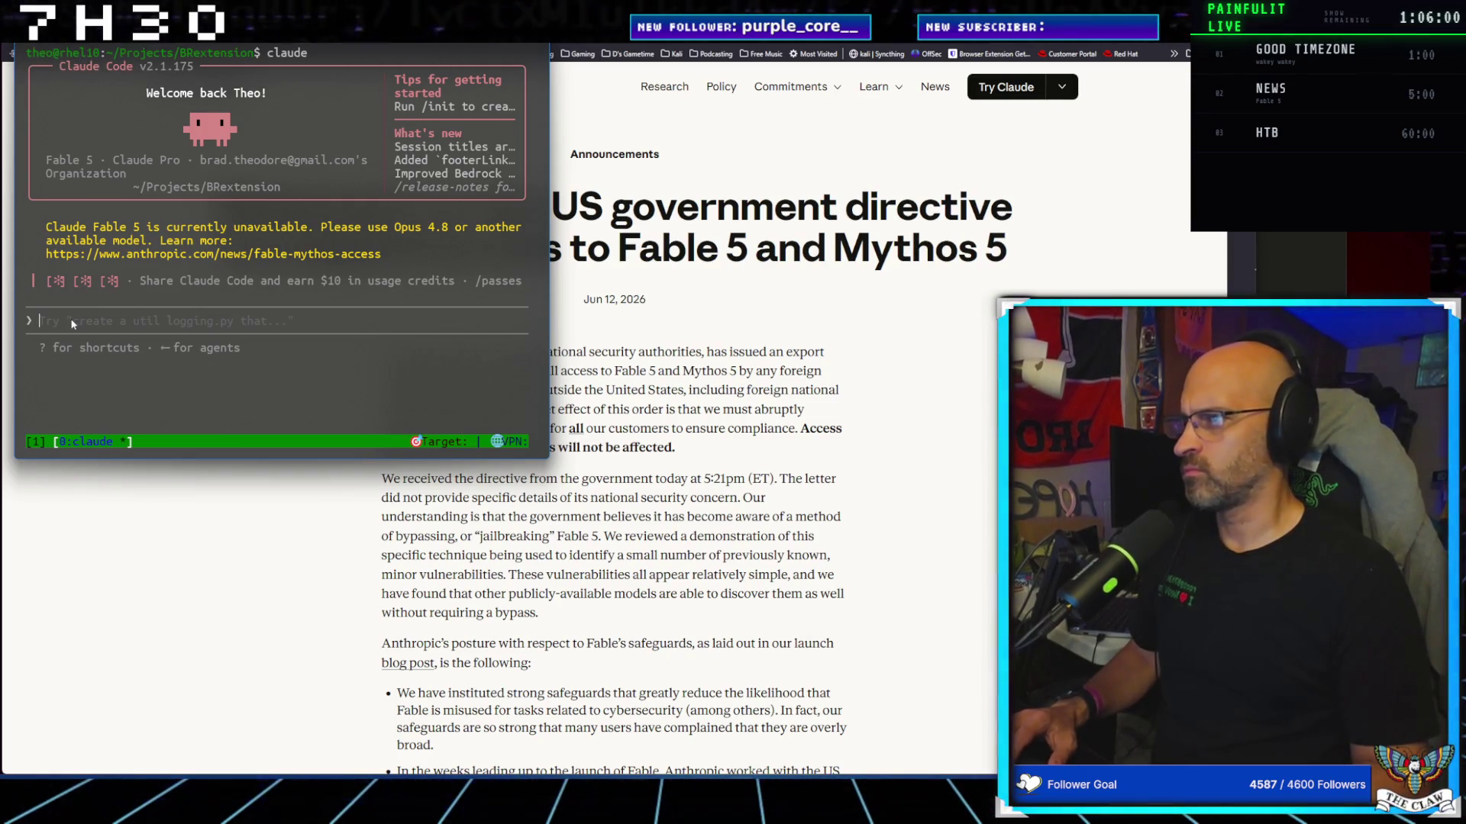
Ask Claude 'is the BRextension game up still?'.
{"action": "type", "text": "is the game "}
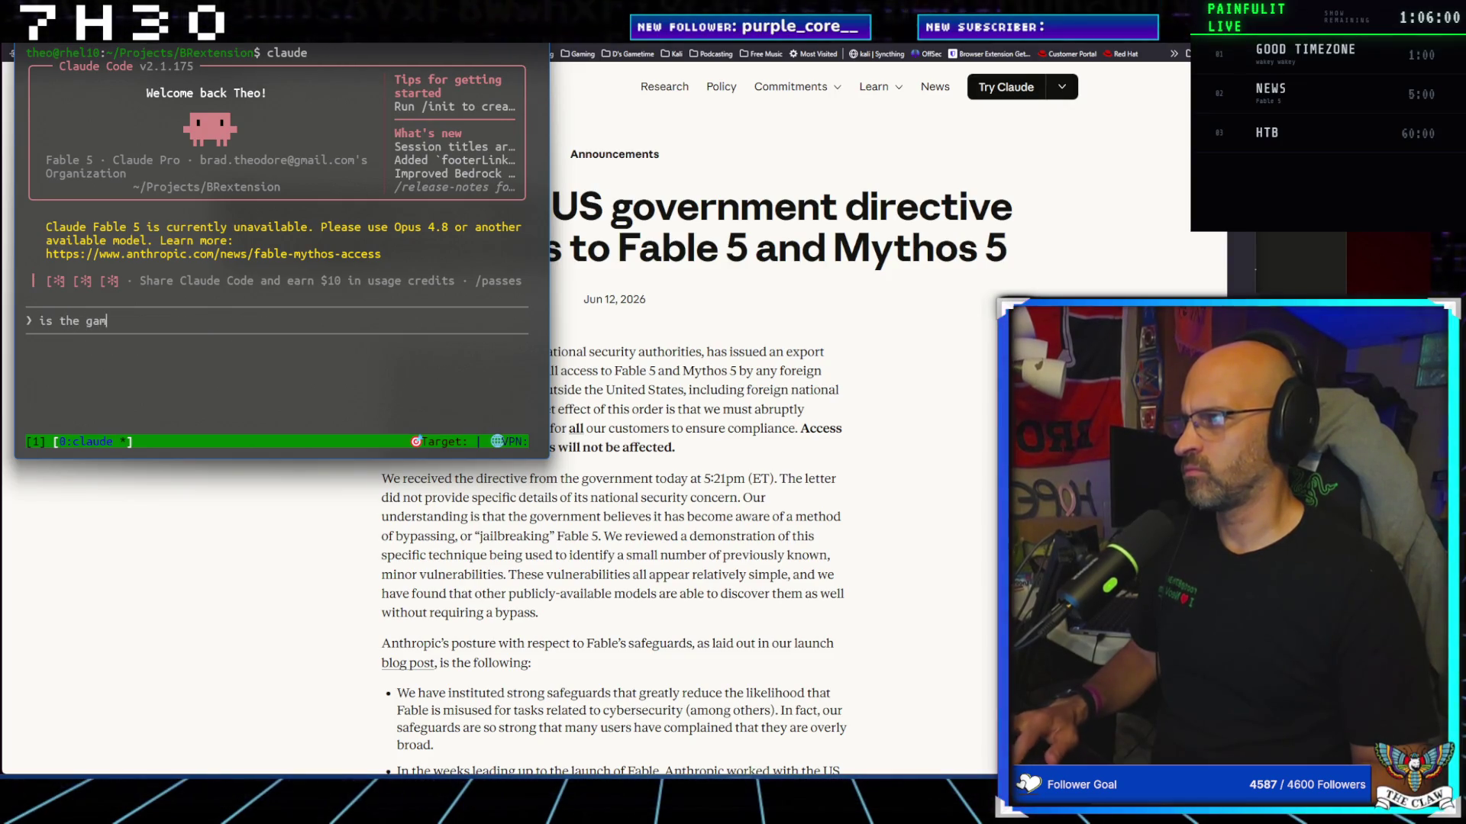
{"action": "type", "text": "up and"}
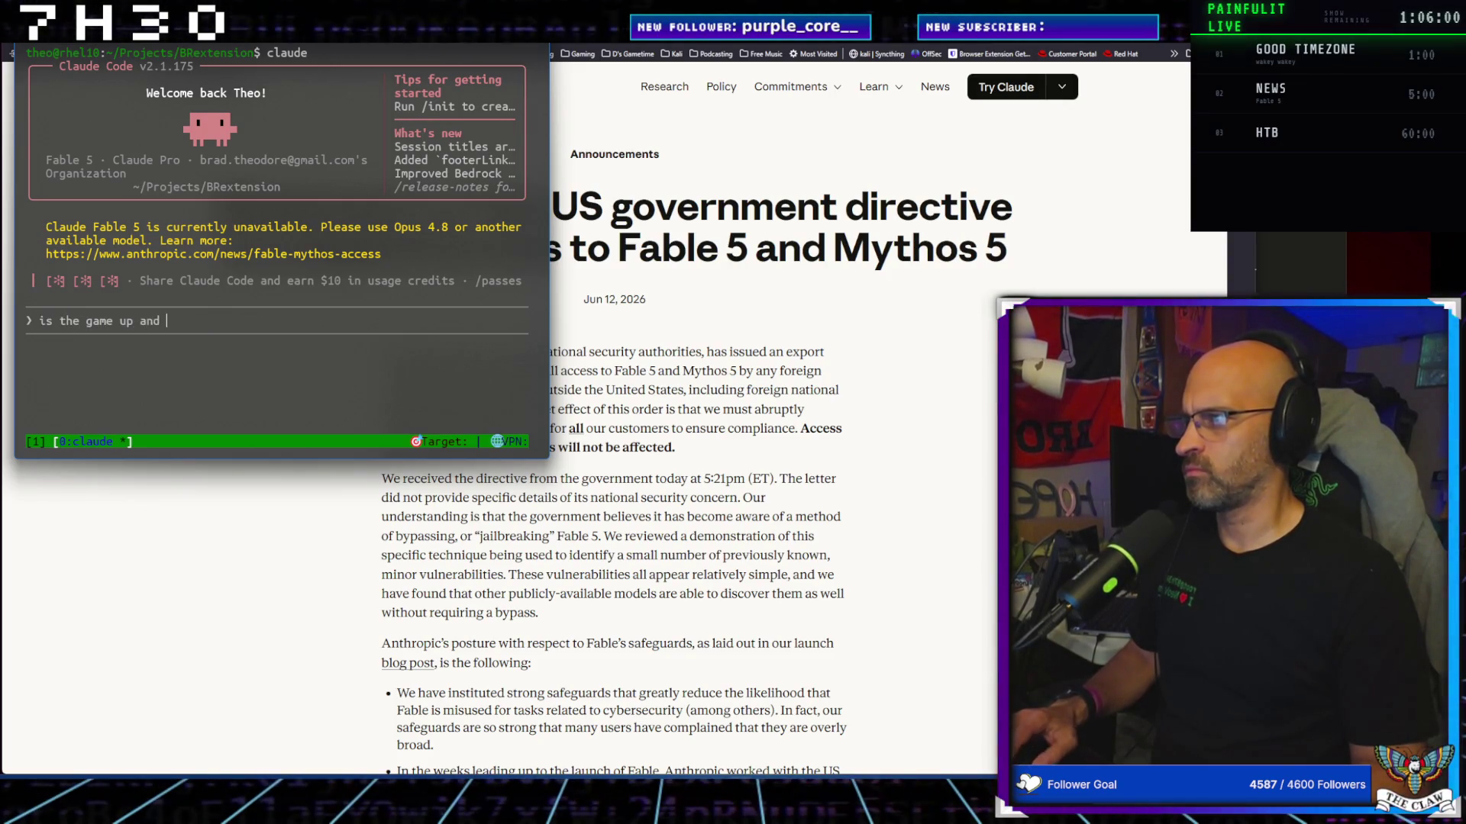
{"action": "key", "text": "BackSpace"}
{"action": "key", "text": "BackSpace"}
{"action": "key", "text": "BackSpace"}
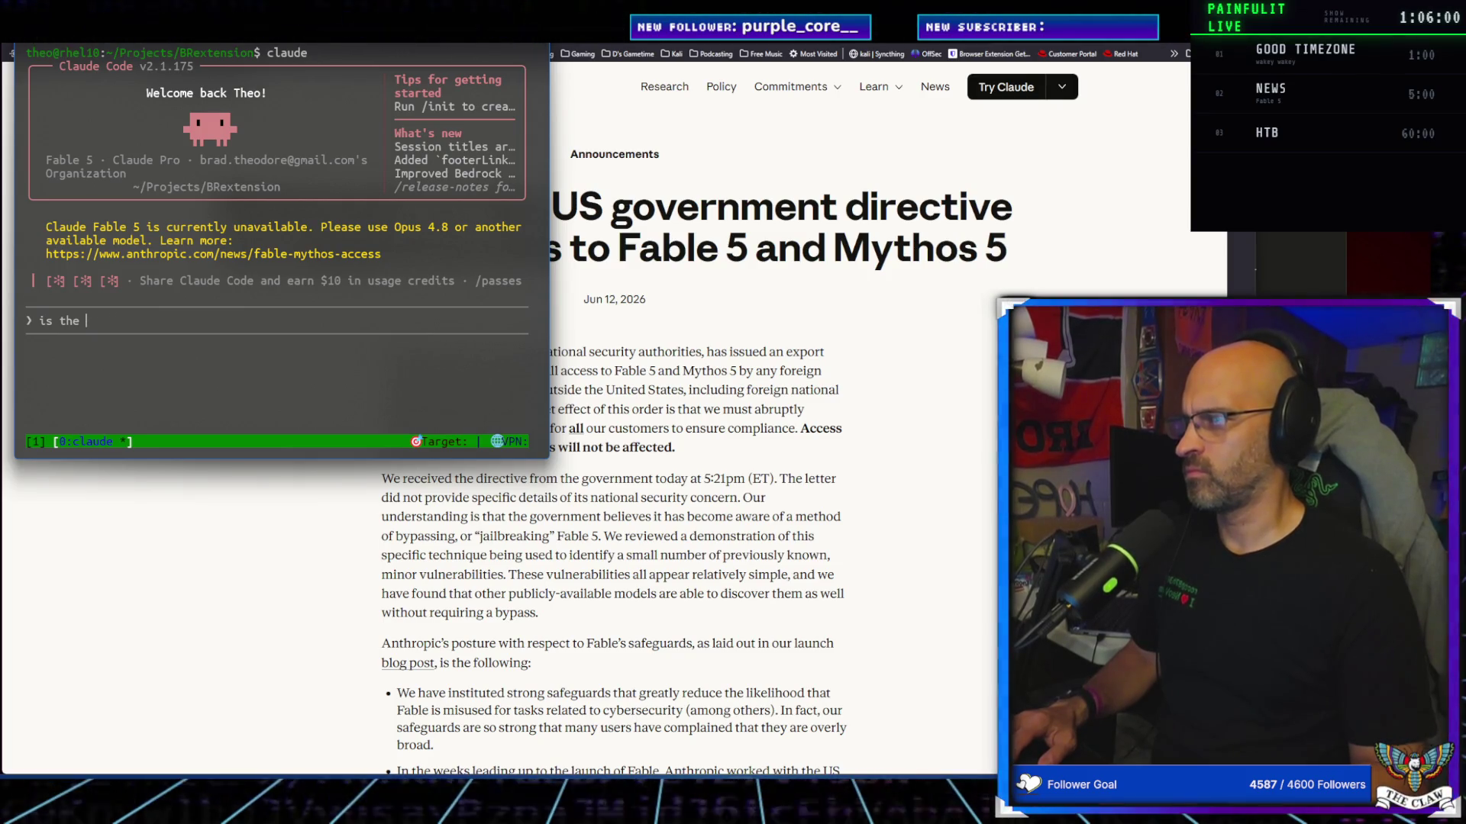
{"action": "type", "text": "RR"}
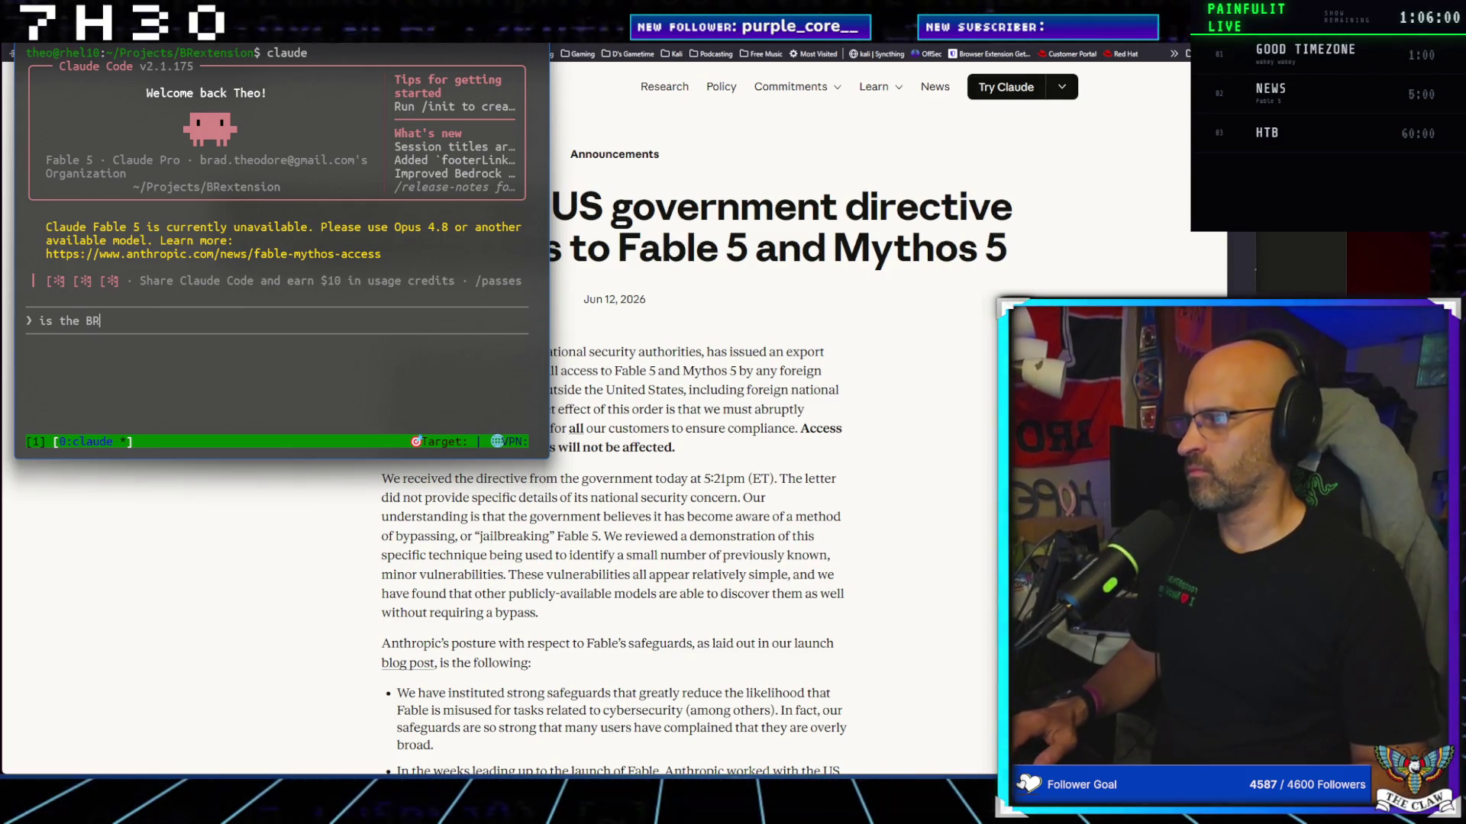
{"action": "type", "text": "extions"}
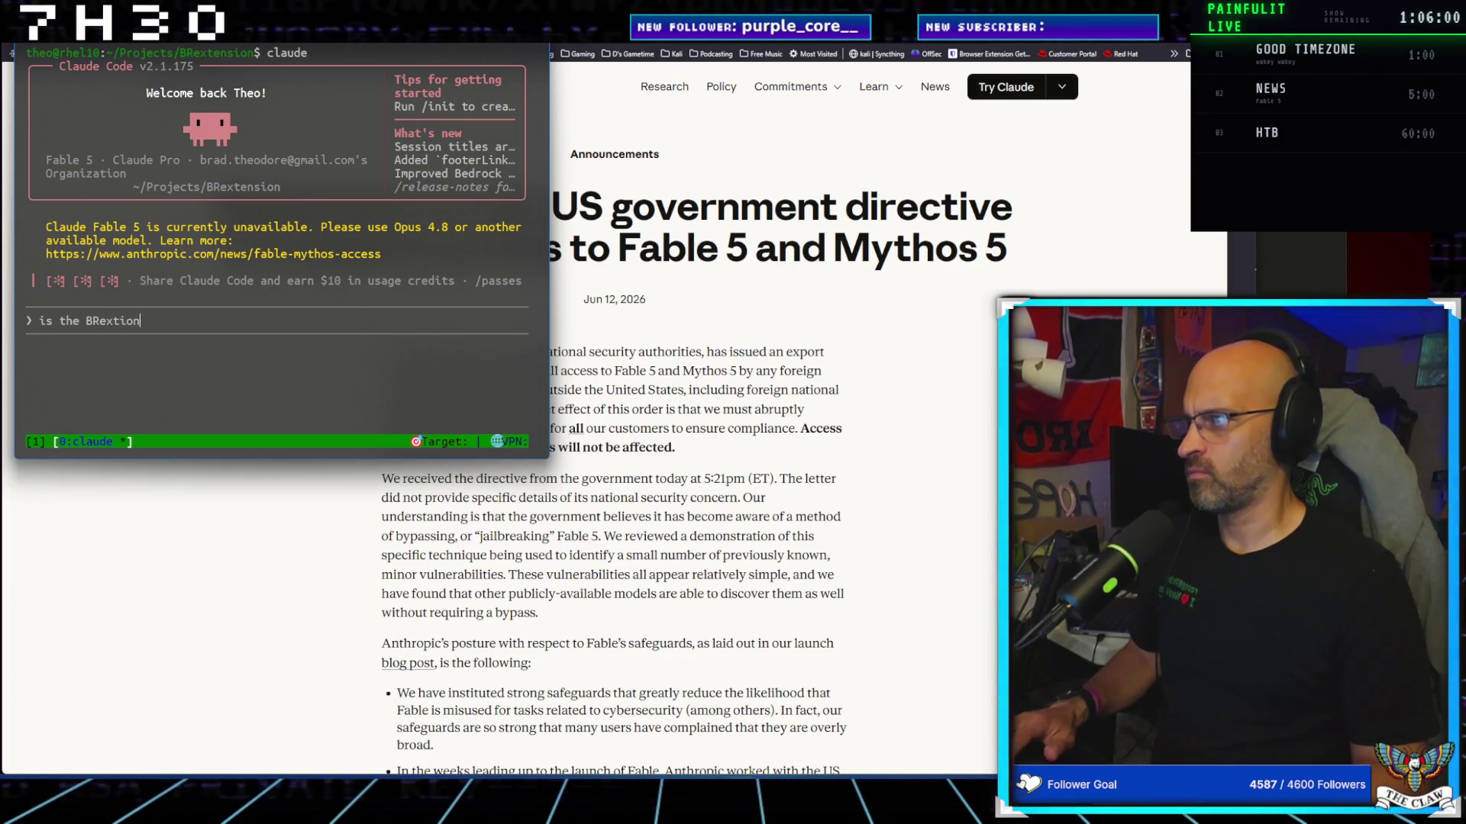
{"action": "key", "text": "BackSpace"}
{"action": "key", "text": "BackSpace"}
{"action": "key", "text": "BackSpace"}
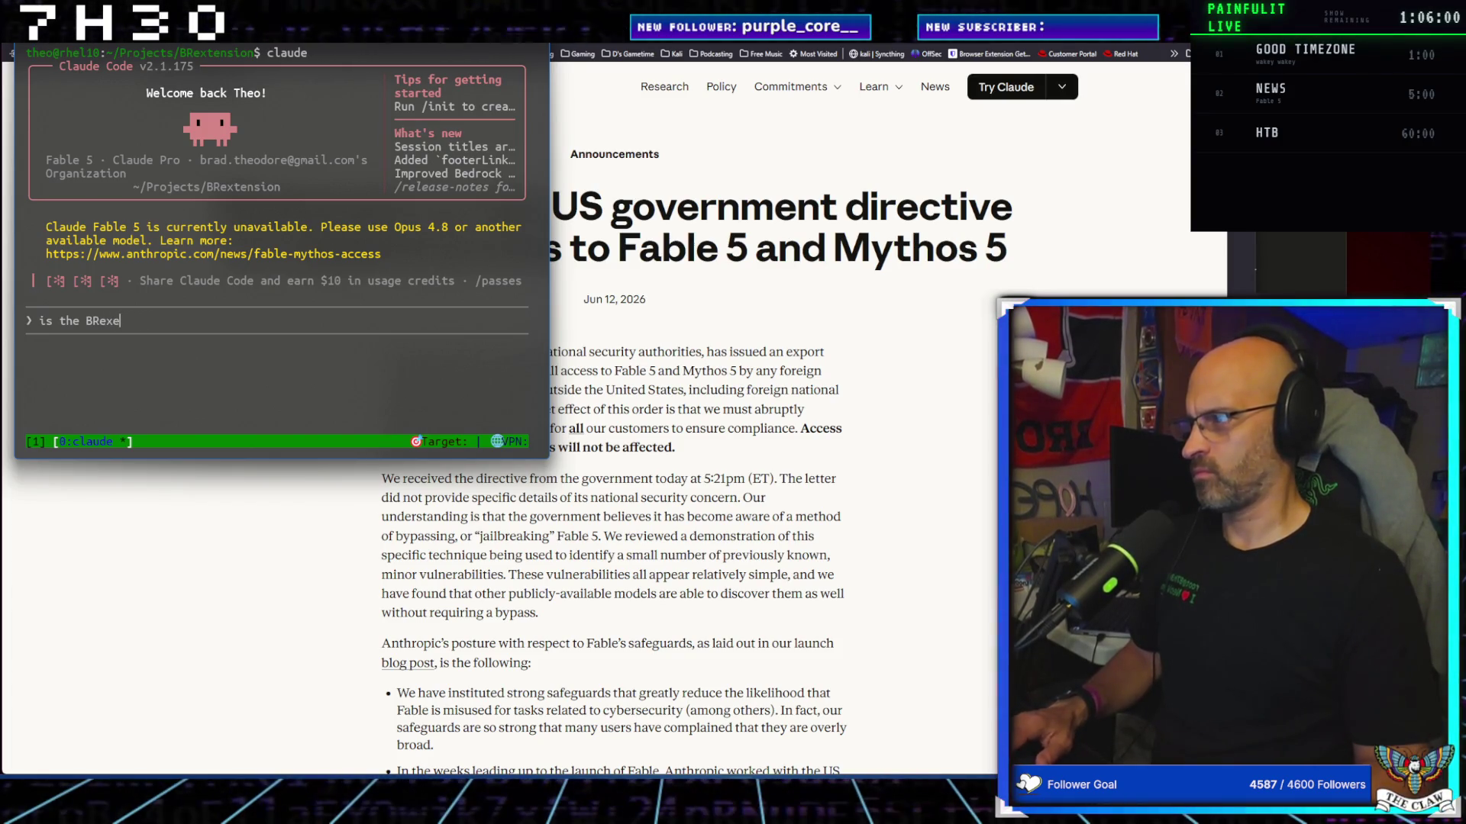
{"action": "type", "text": "tensio"}
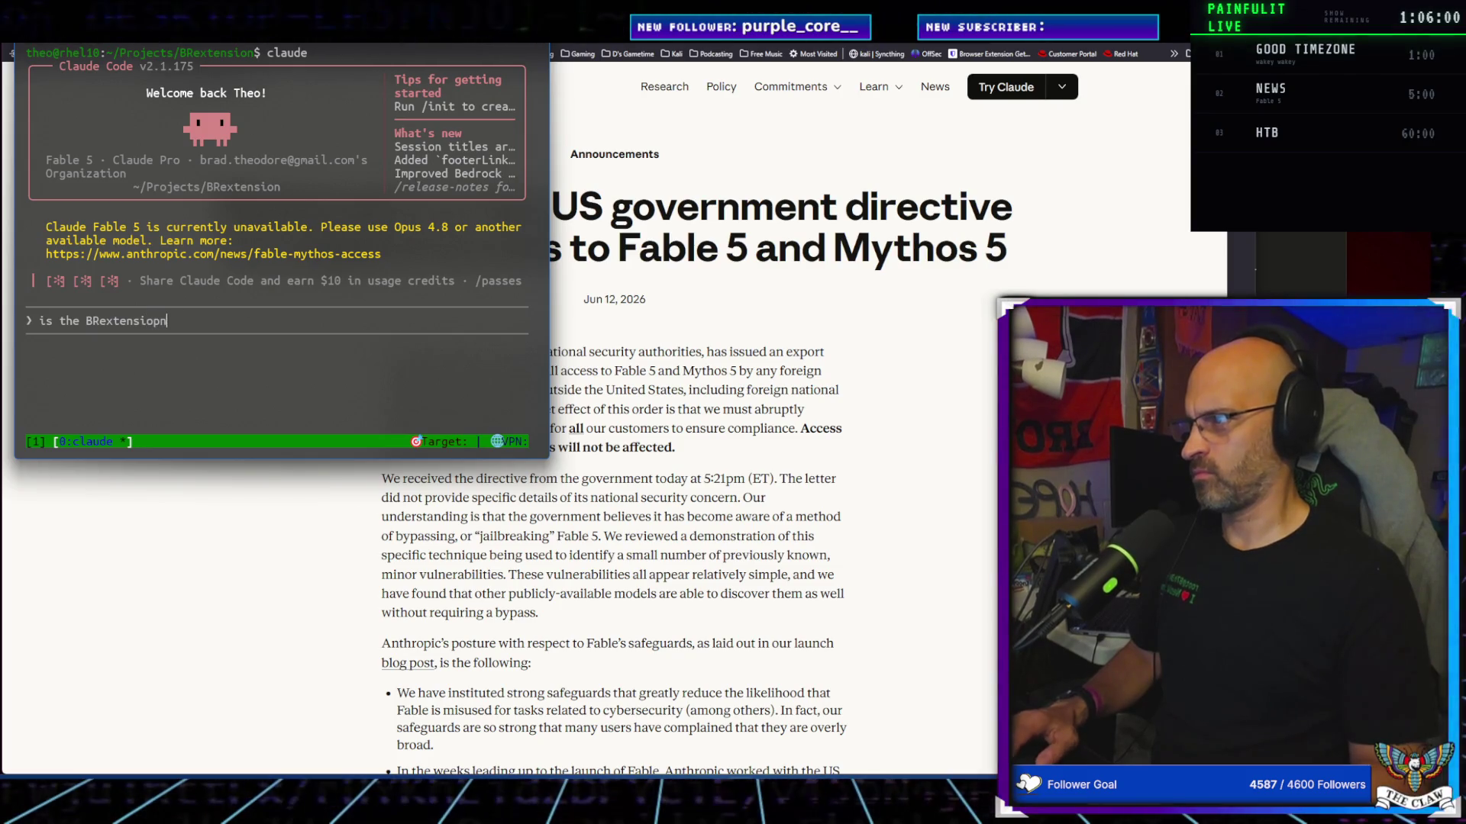
{"action": "type", "text": "n game up"}
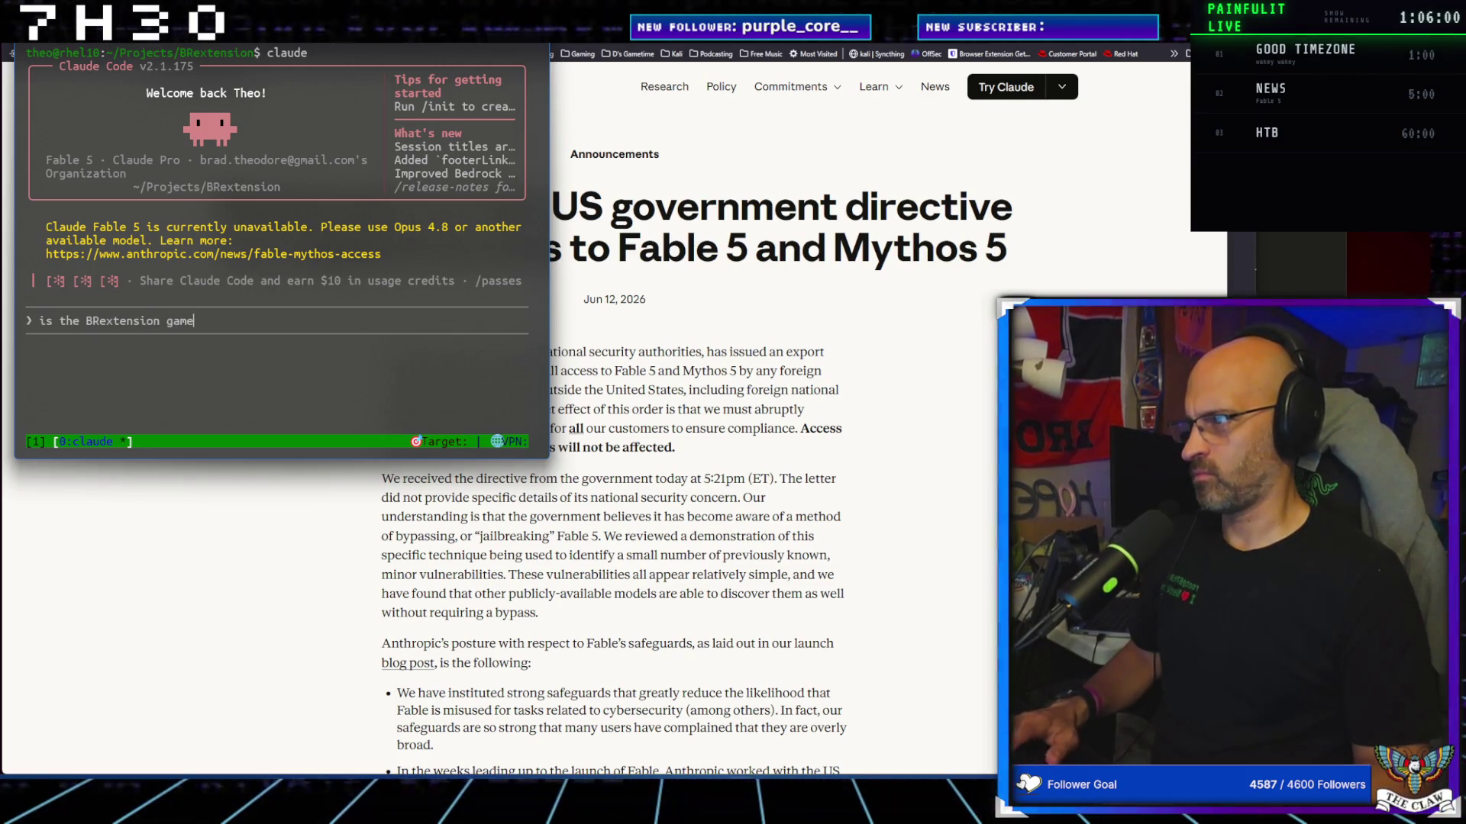
{"action": "type", "text": " still?"}
{"action": "key", "text": "Return"}
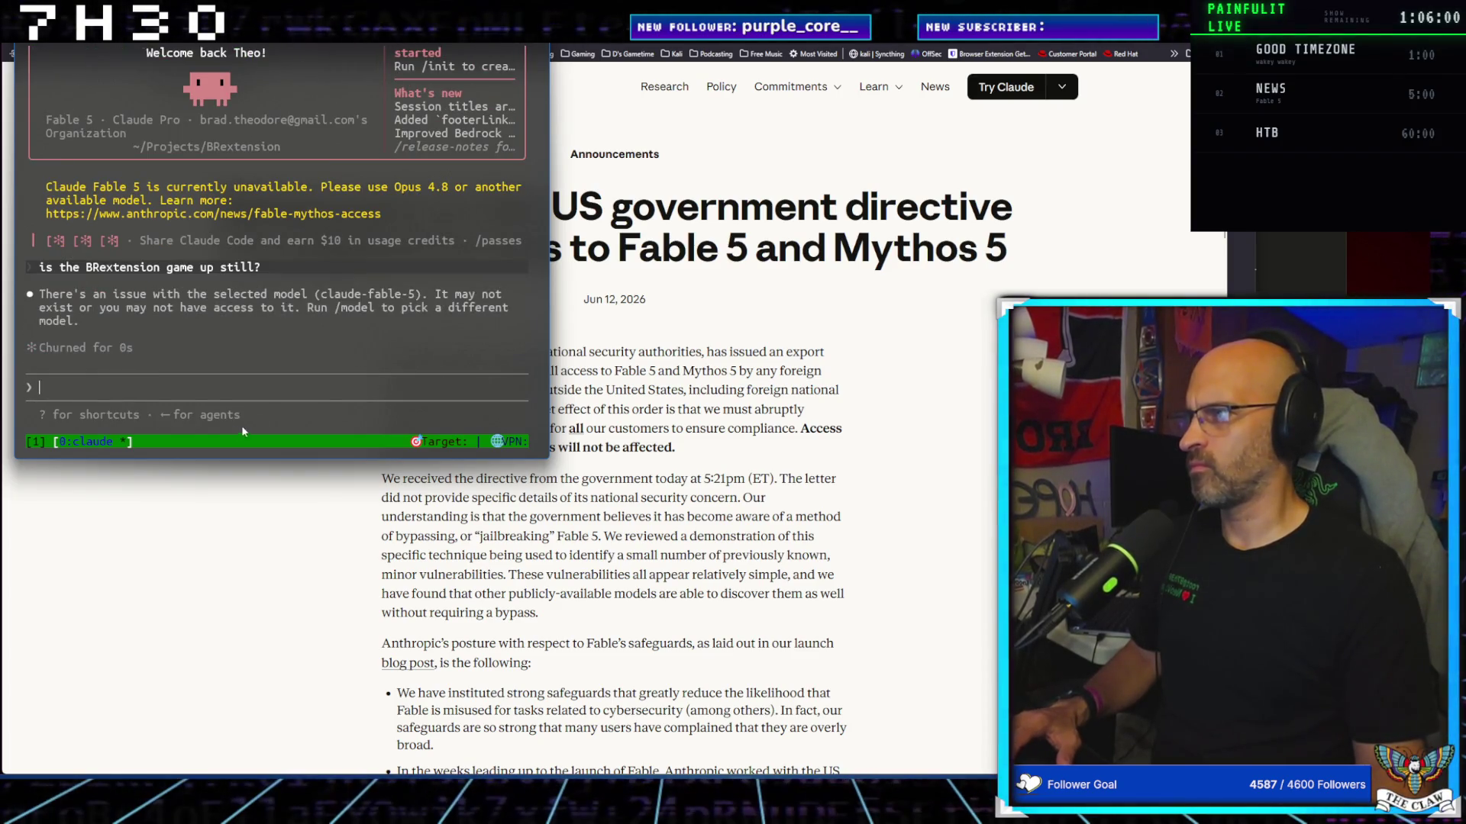
Briefly open a tmux shell window, return to the Claude window and type /model.
{"action": "key", "text": "ctrl+b"}
{"action": "key", "text": "c"}
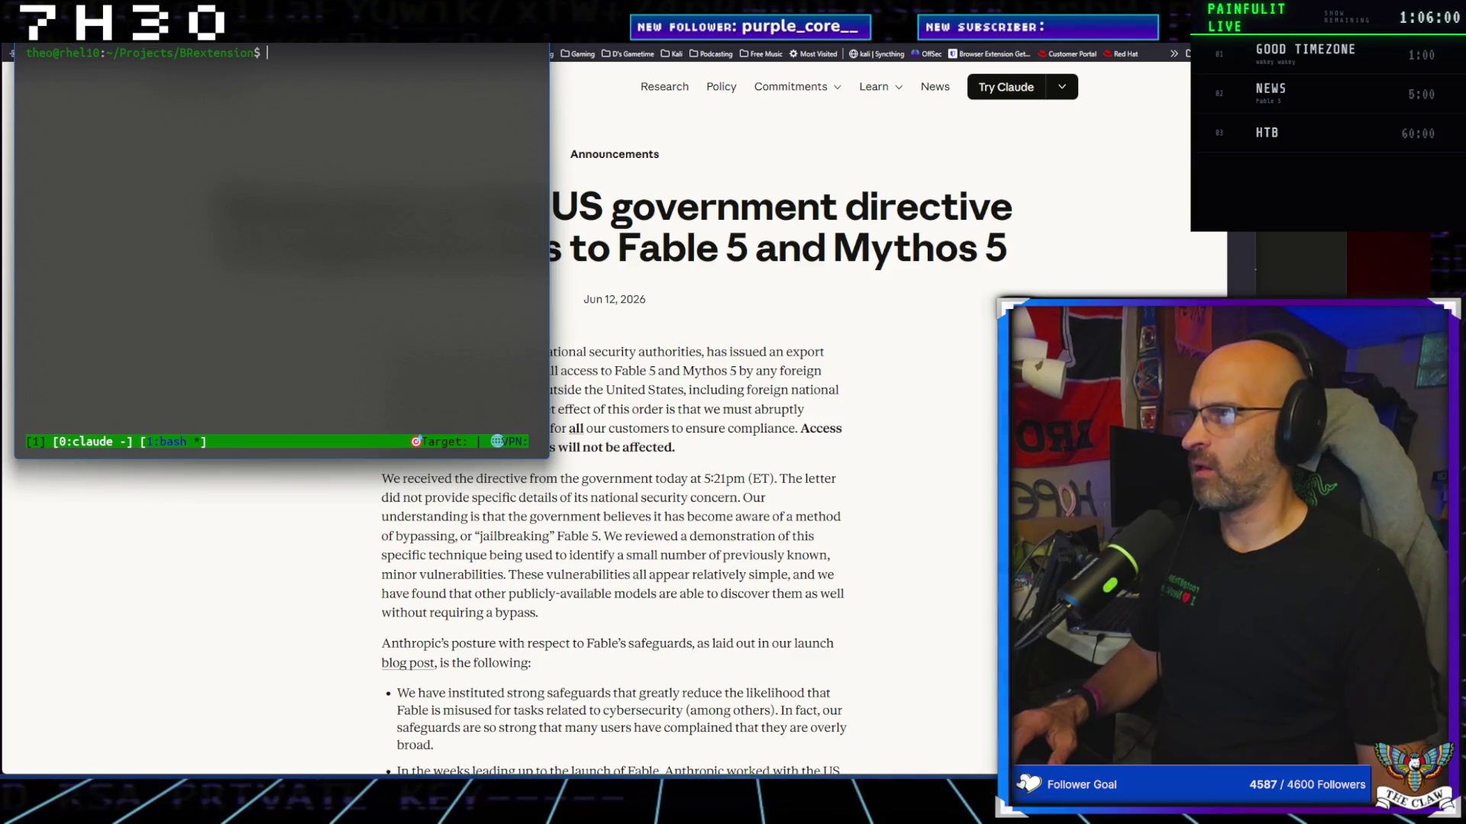
{"action": "key", "text": "ctrl+shift+t"}
{"action": "type", "text": "ssh"}
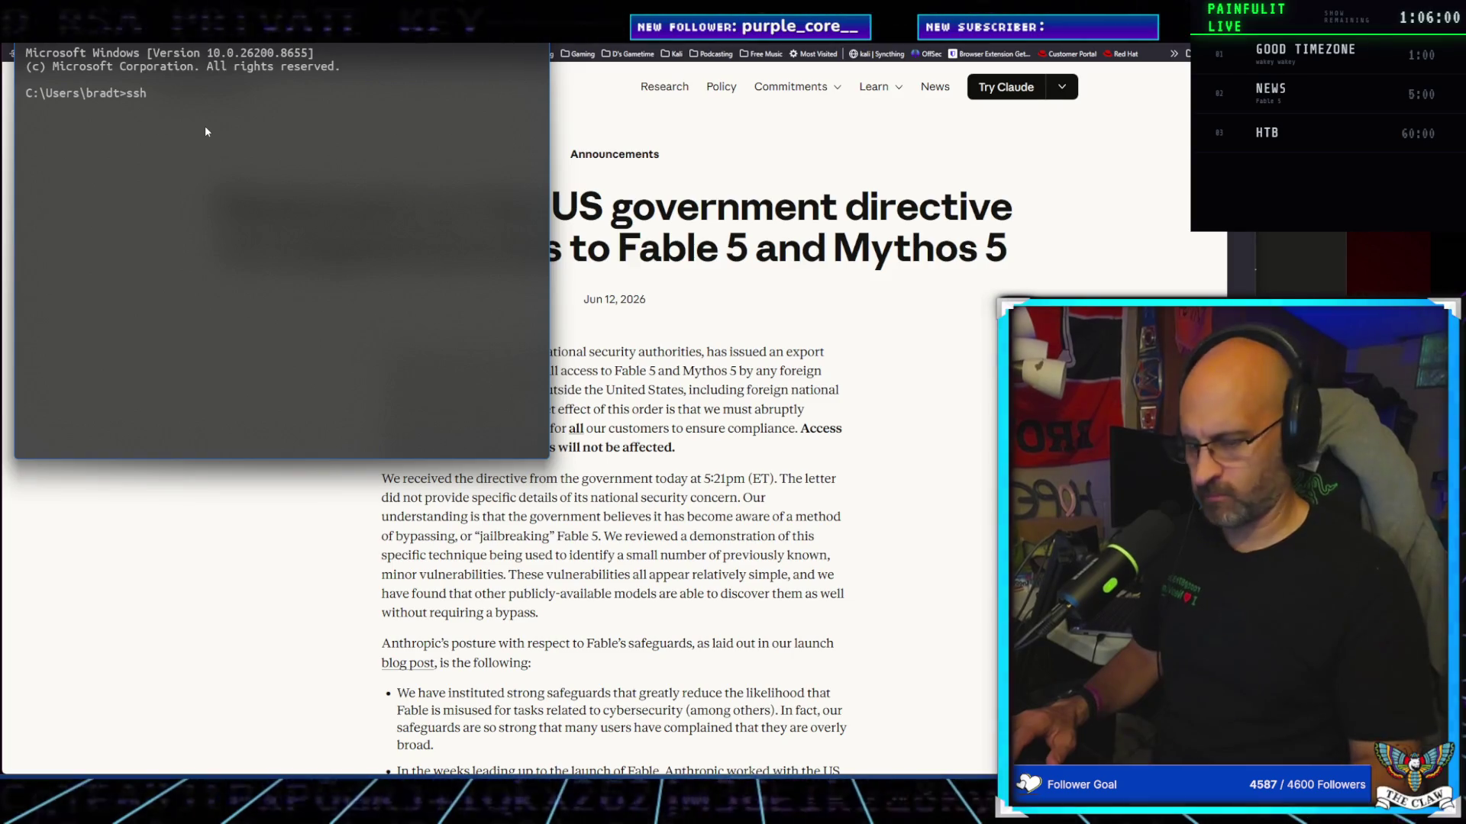
{"action": "key", "text": "ctrl+shift+w"}
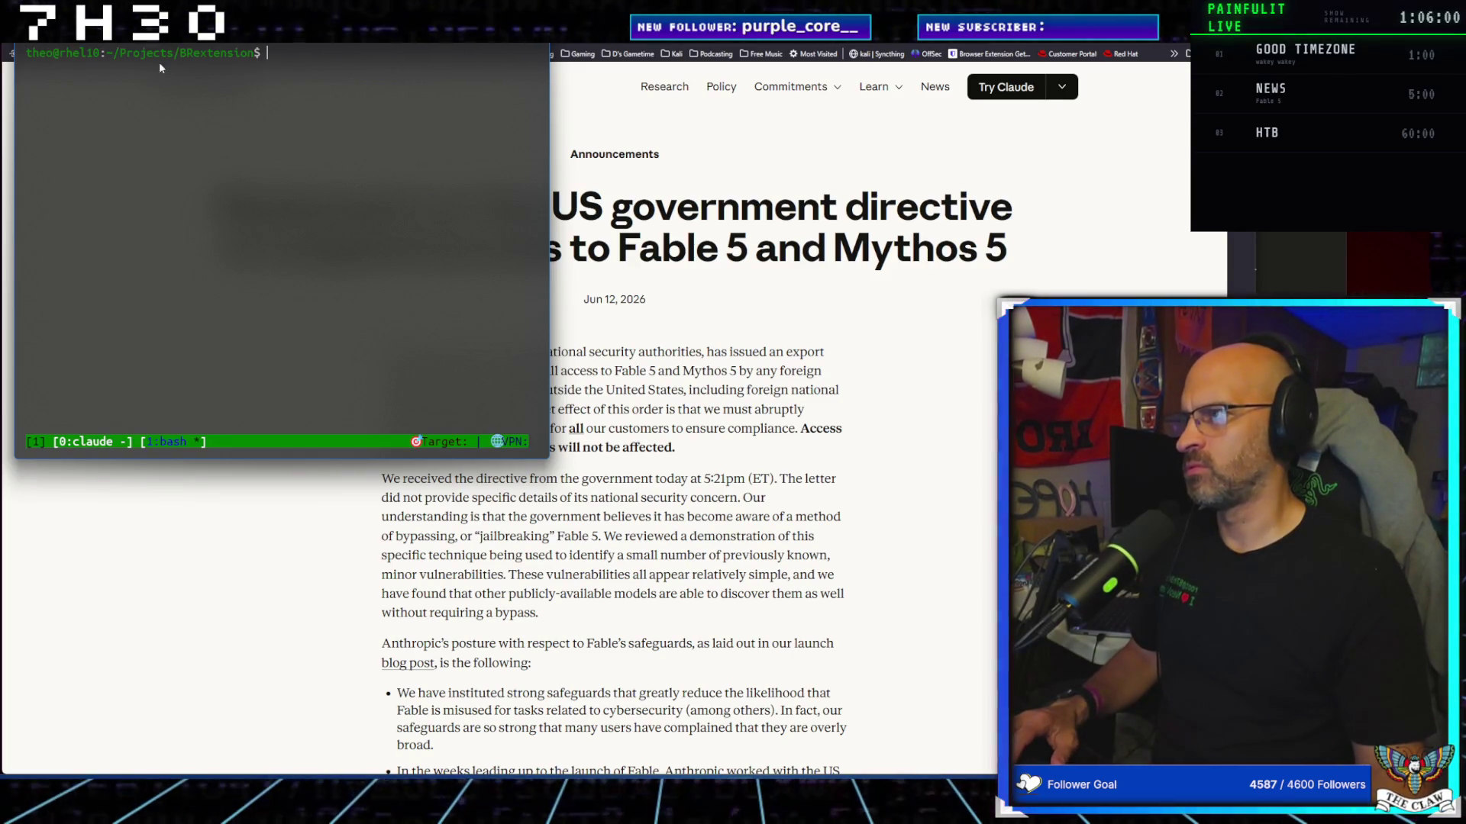
{"action": "left_click", "coordinate": [88, 442]}
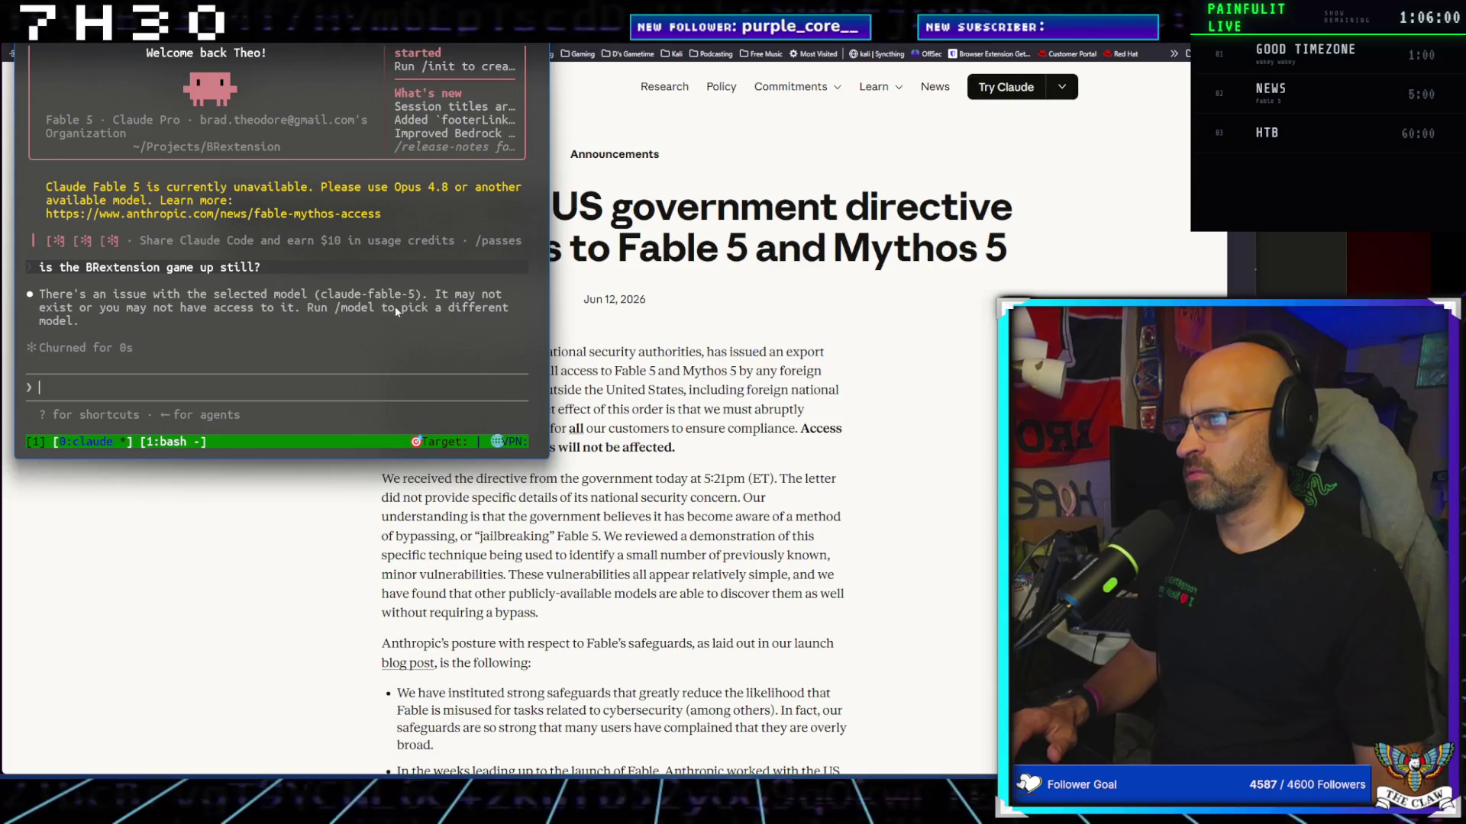
{"action": "type", "text": "/model "}
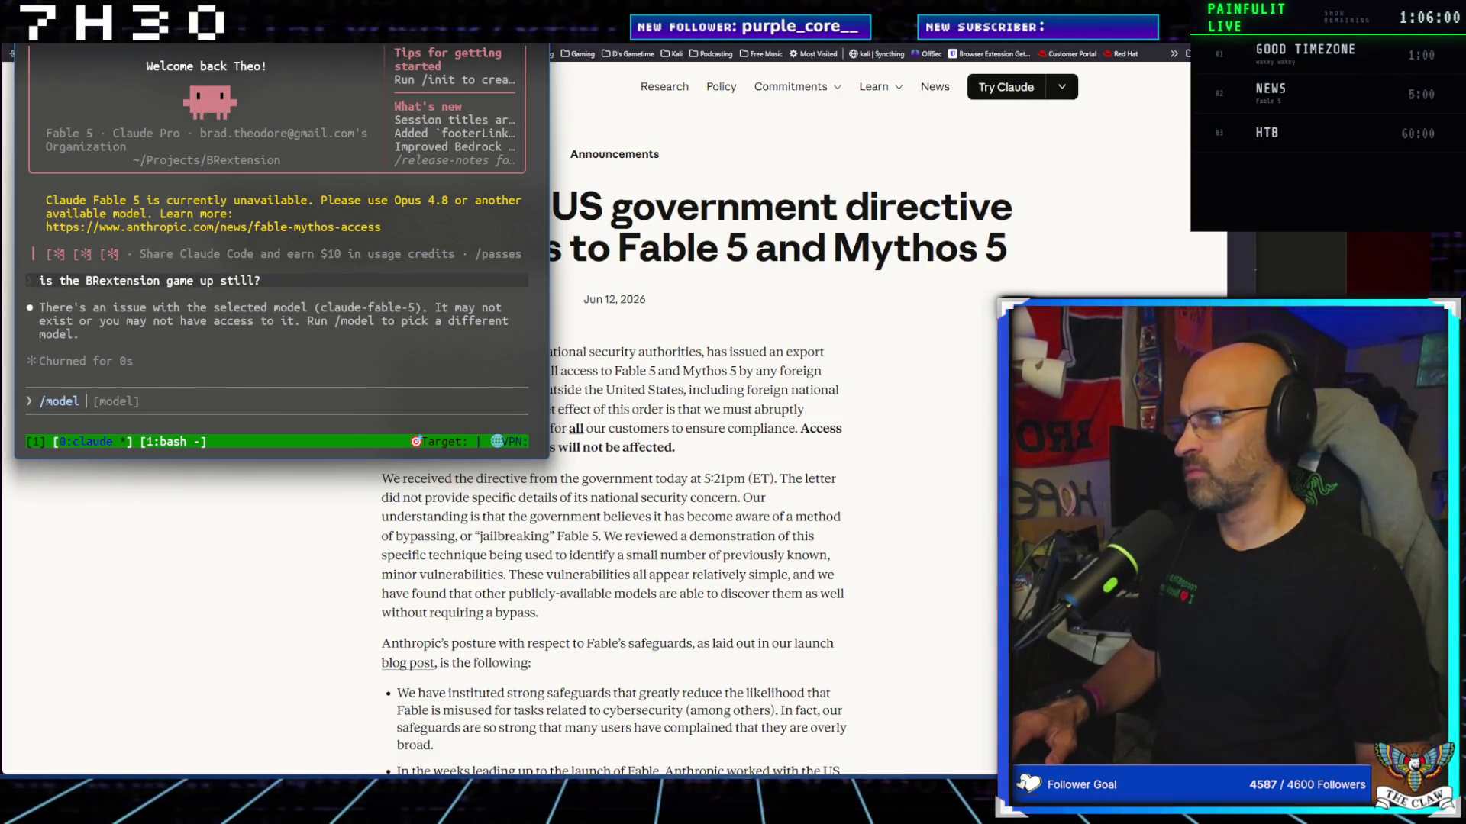
{"action": "type", "text": "ope"}
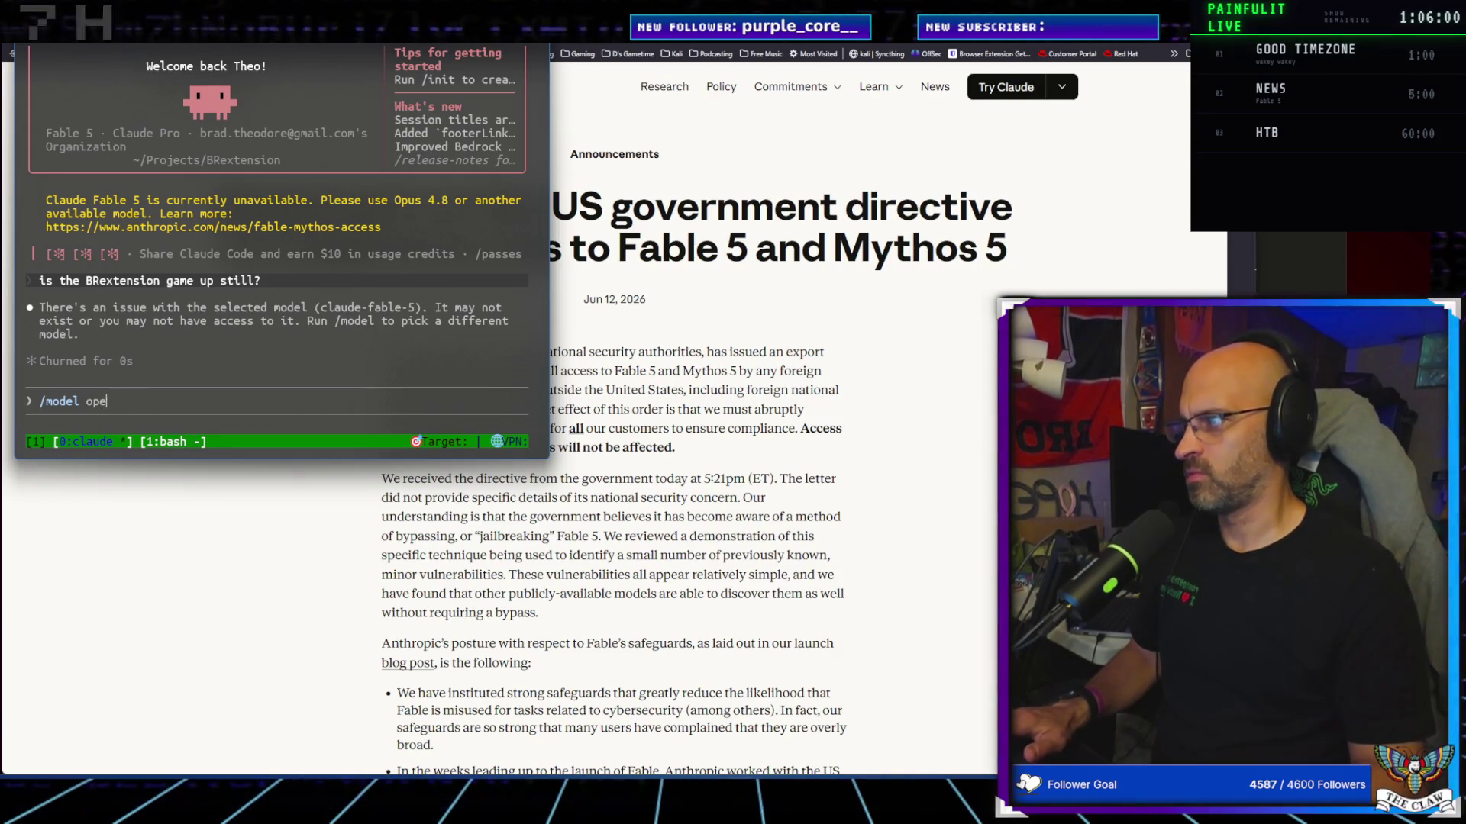
Choose Opus 4.8 in the /model picker in place of the unavailable Fable model.
{"action": "key", "text": "BackSpace"}
{"action": "key", "text": "BackSpace"}
{"action": "key", "text": "BackSpace"}
{"action": "key", "text": "Return"}
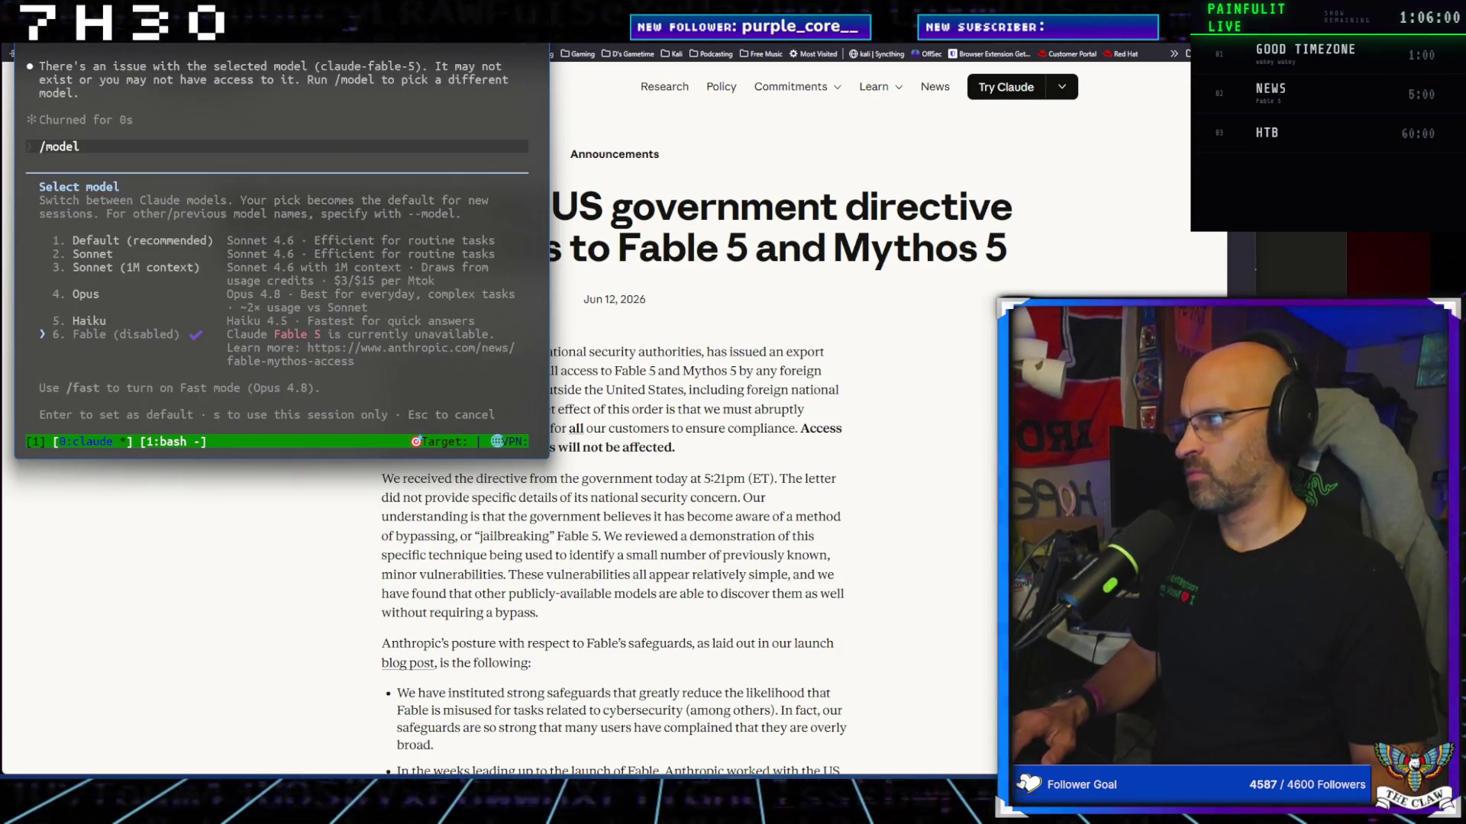
{"action": "key", "text": "Up"}
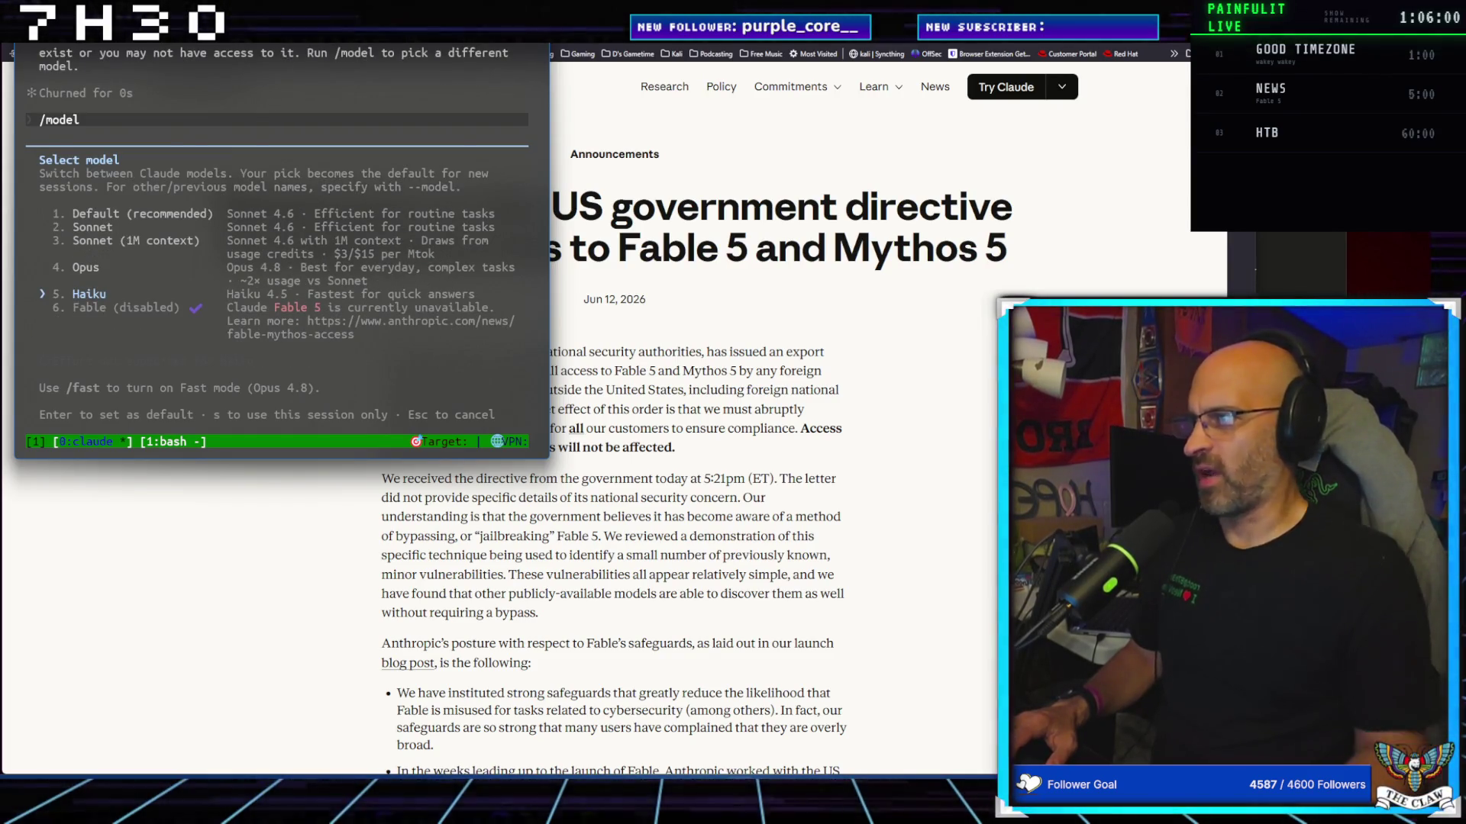
{"action": "key", "text": "Up"}
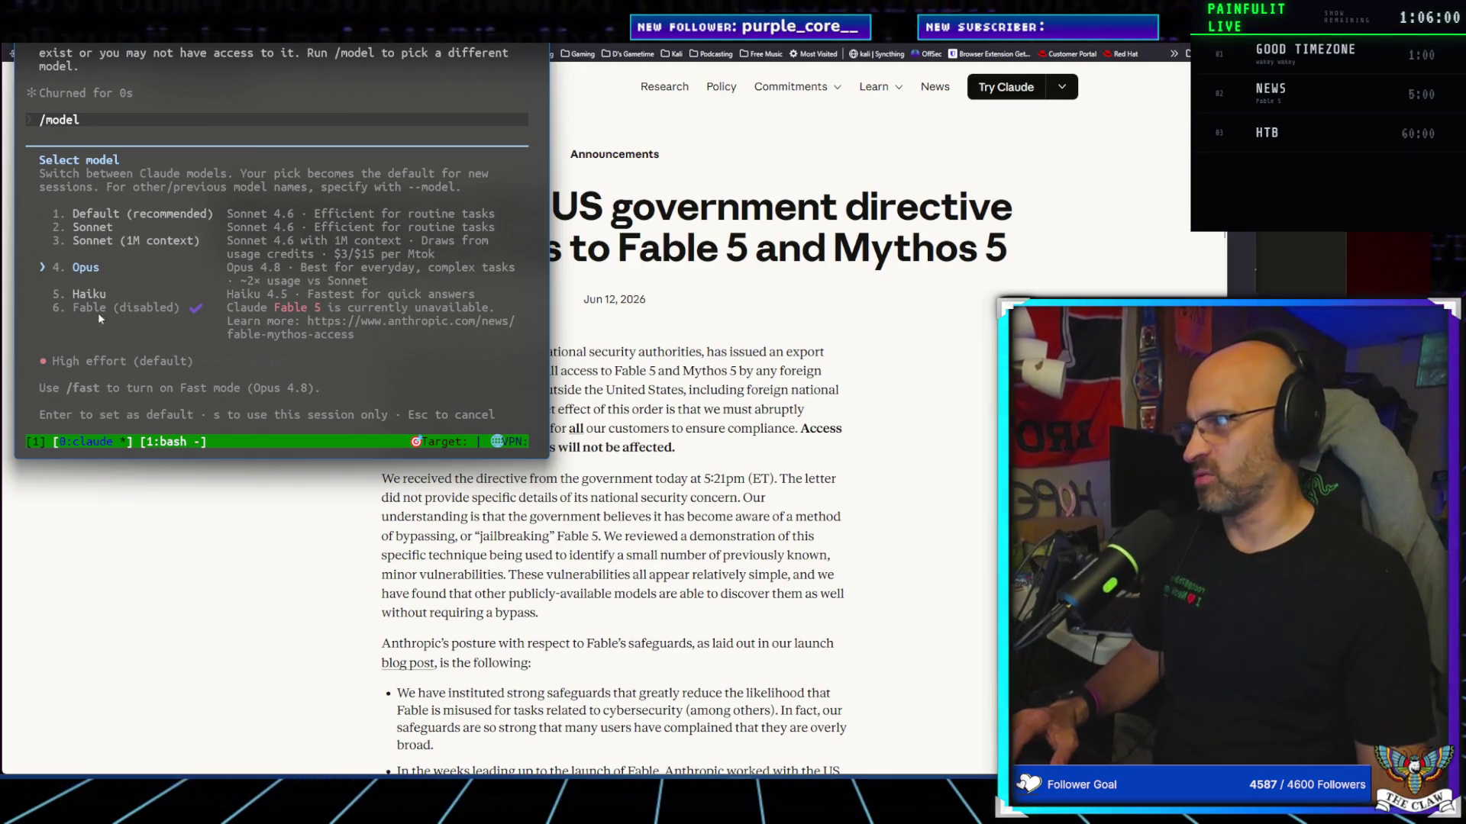
{"action": "key", "text": "Down"}
{"action": "key", "text": "Up"}
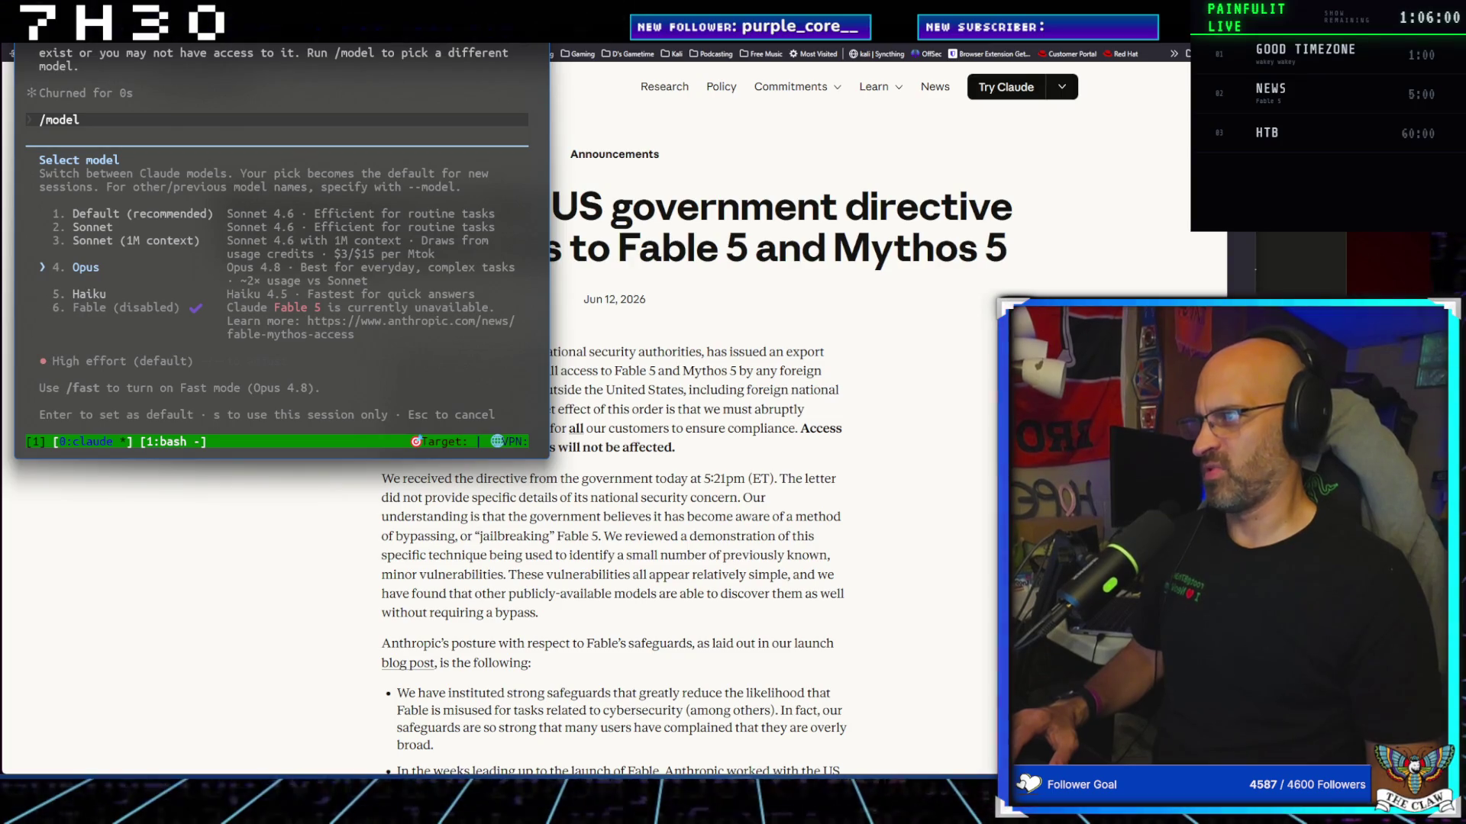
{"action": "key", "text": "Return"}
{"action": "key", "text": "Return"}
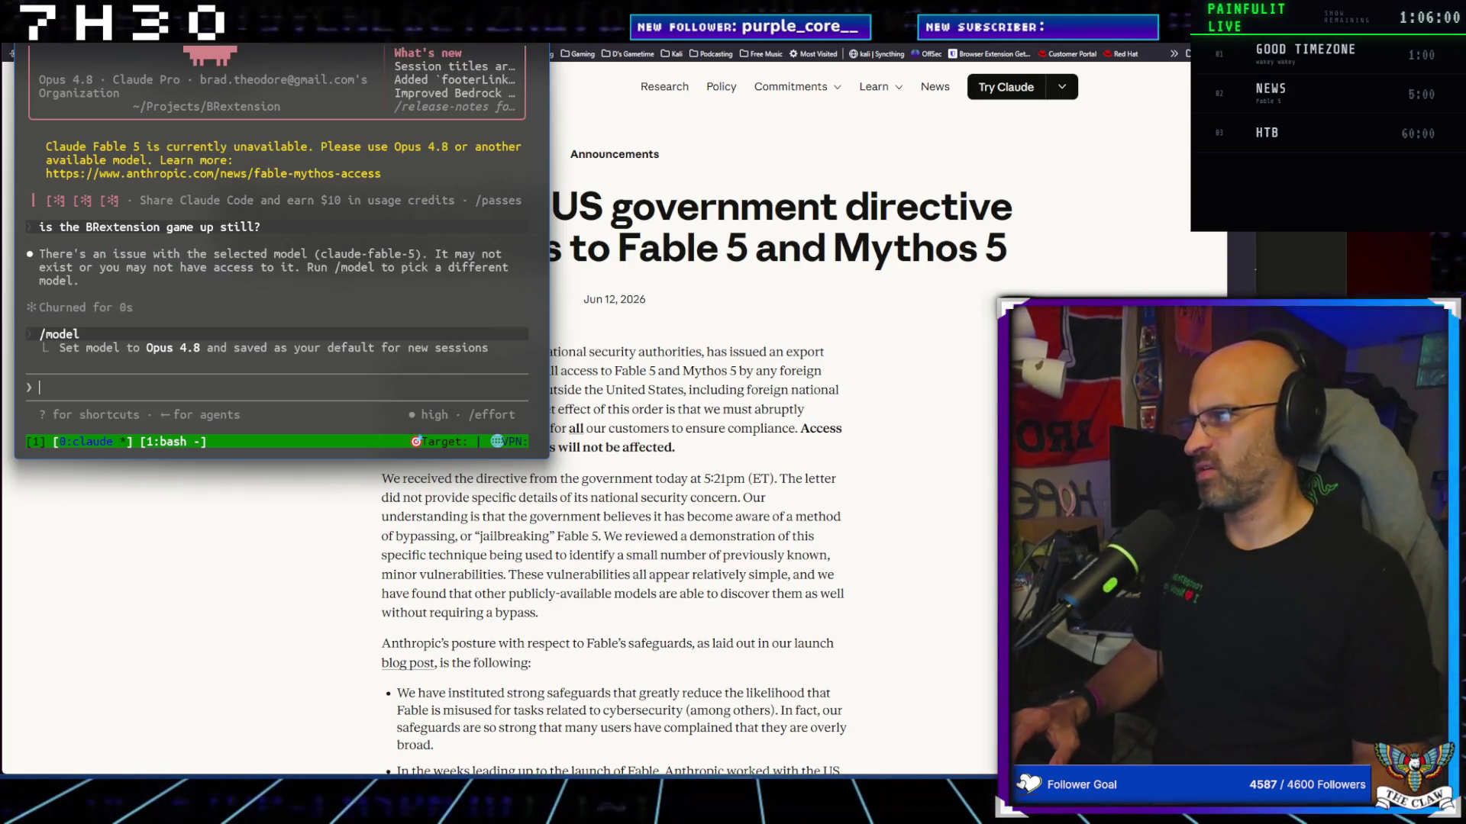
Confirm Opus 4.8 as default, resend the BRextension question, and approve the port check.
{"action": "key", "text": "Up"}
{"action": "key", "text": "Up"}
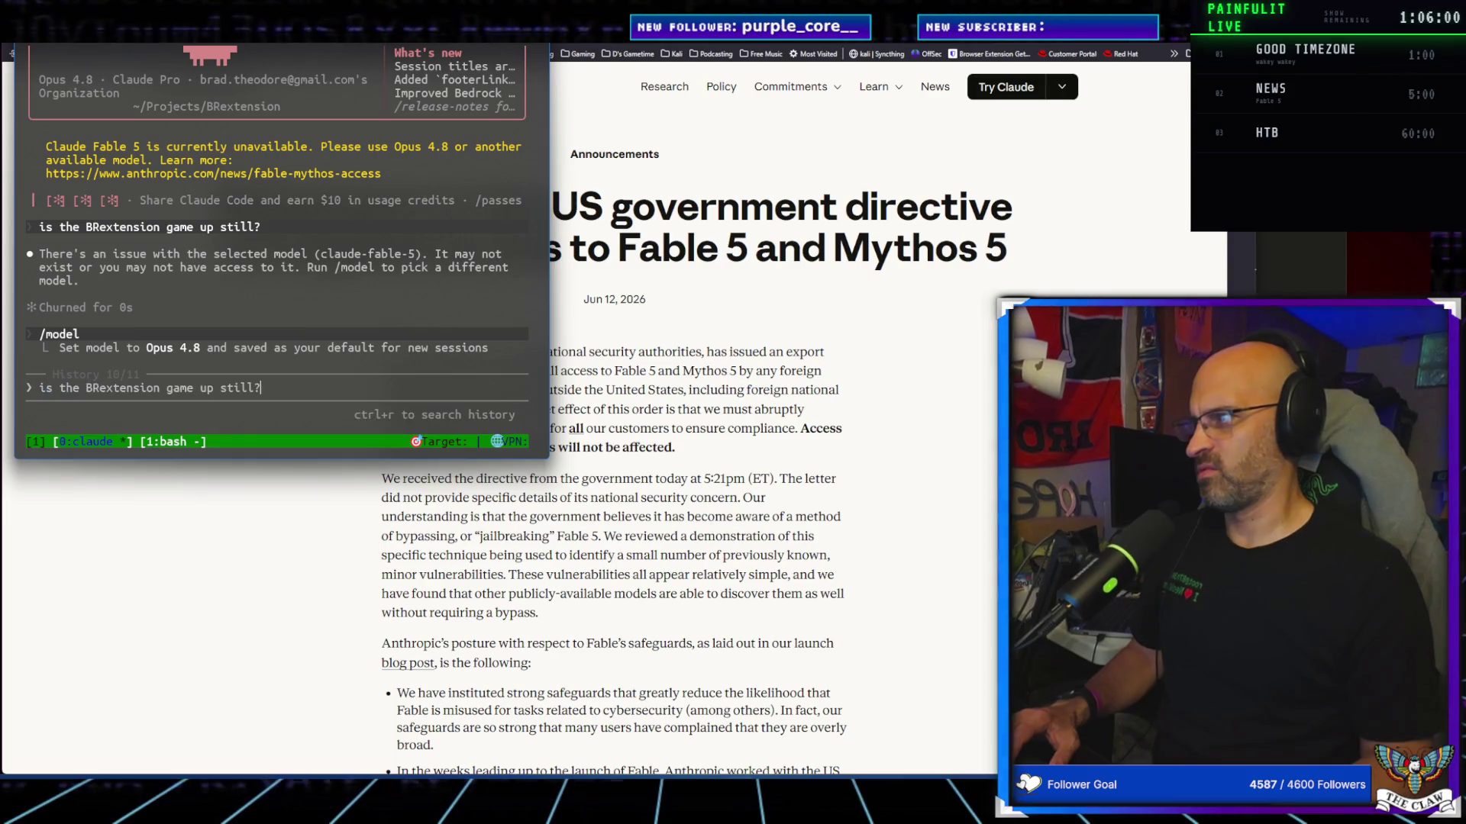
{"action": "key", "text": "Return"}
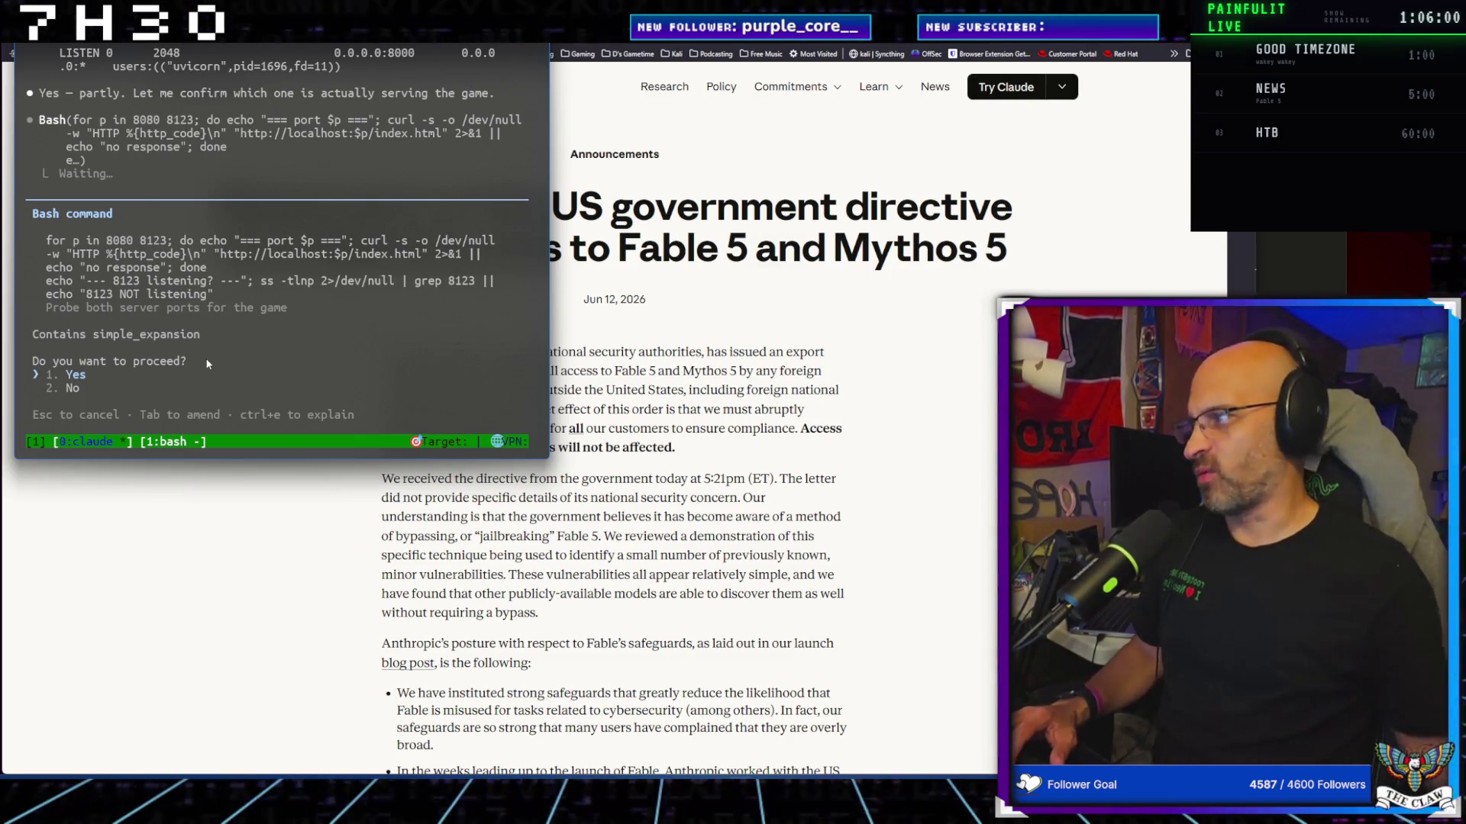
{"action": "key", "text": "Return"}
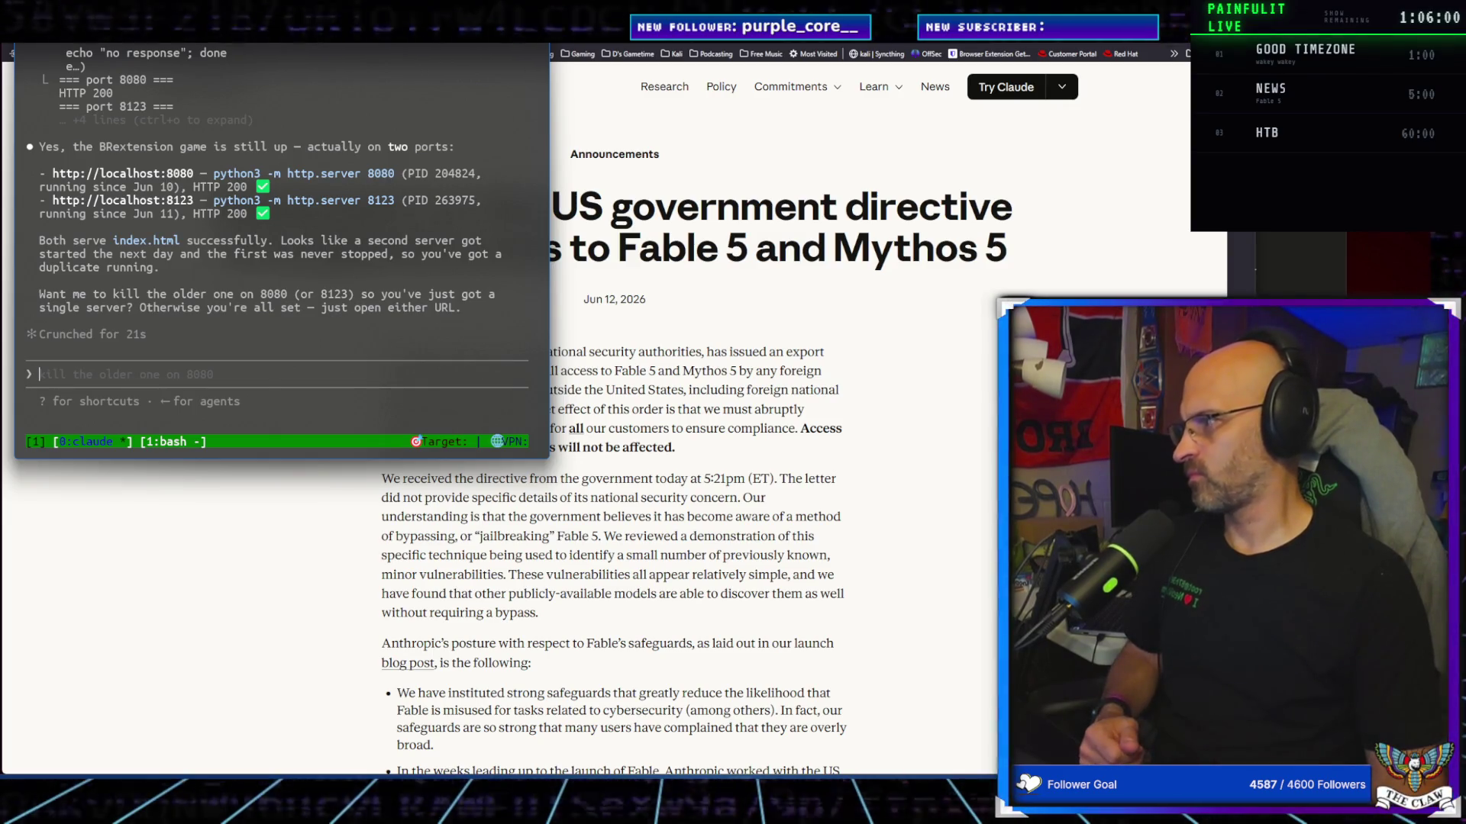
{"action": "scroll", "coordinate": [139, 268], "scroll_direction": "up", "scroll_amount": 8}
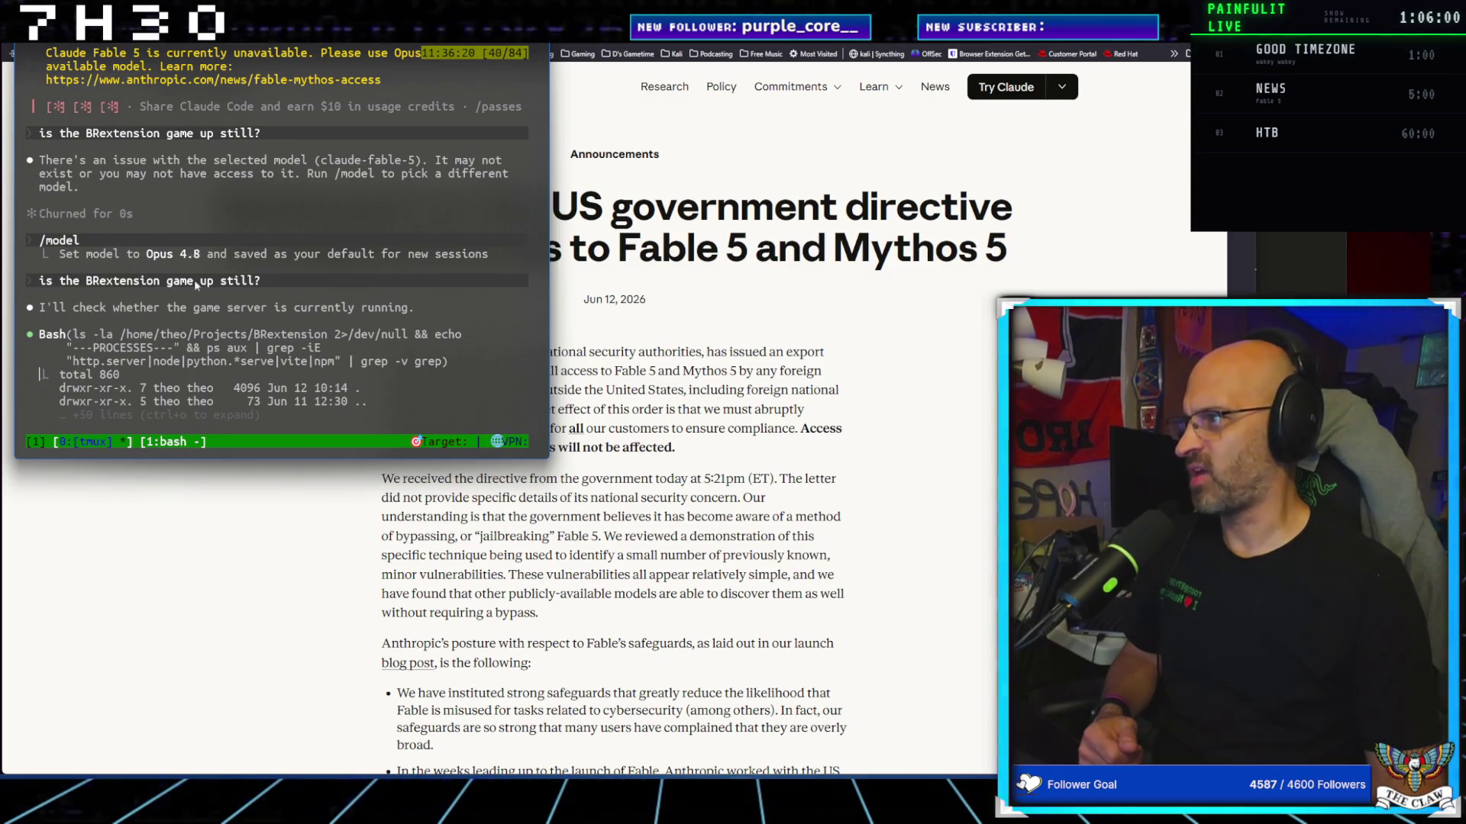
{"action": "scroll", "coordinate": [192, 321], "scroll_direction": "down", "scroll_amount": 8}
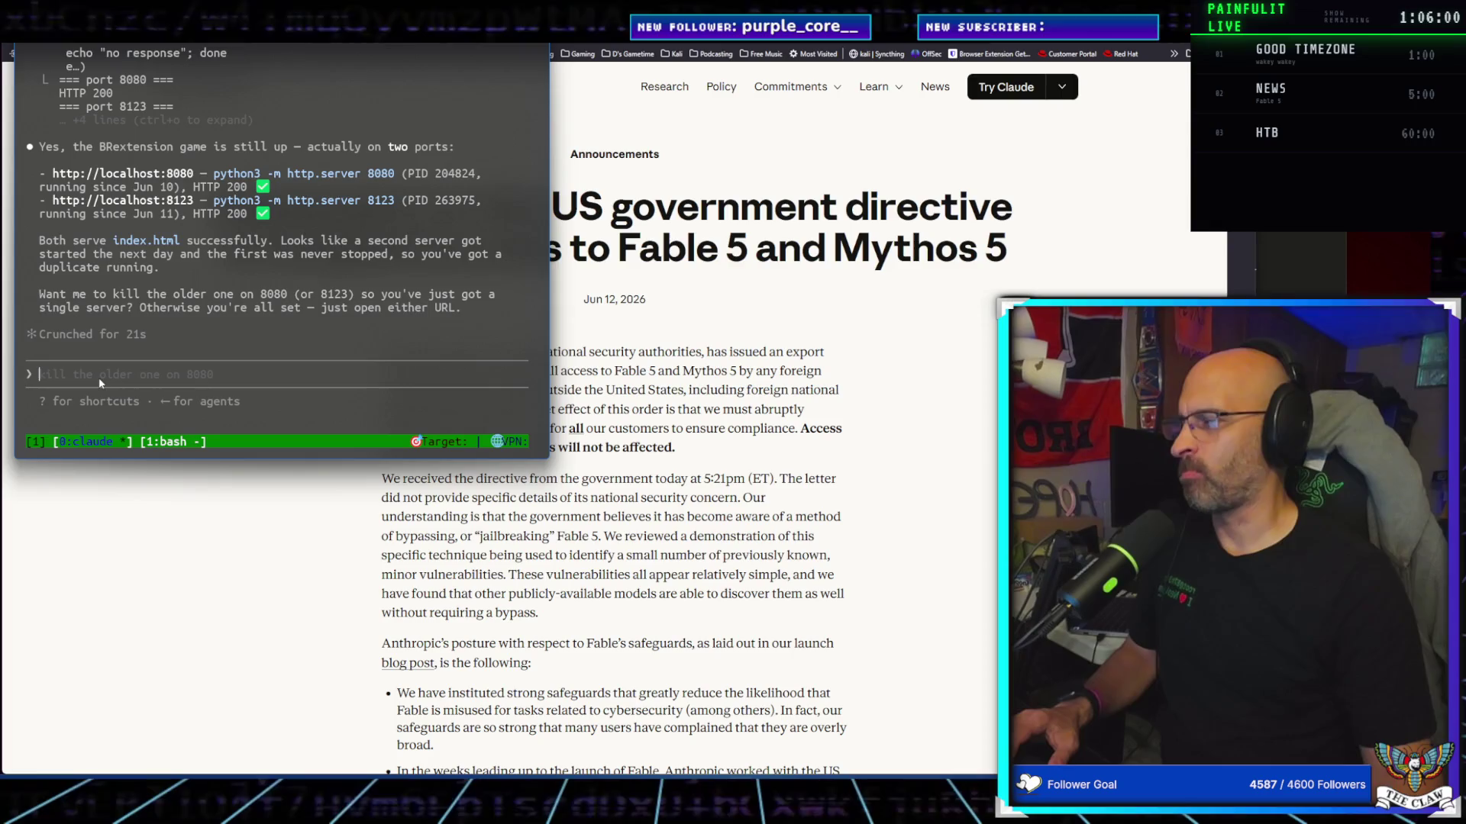
{"action": "type", "text": "help me "}
{"action": "type", "text": "with th"}
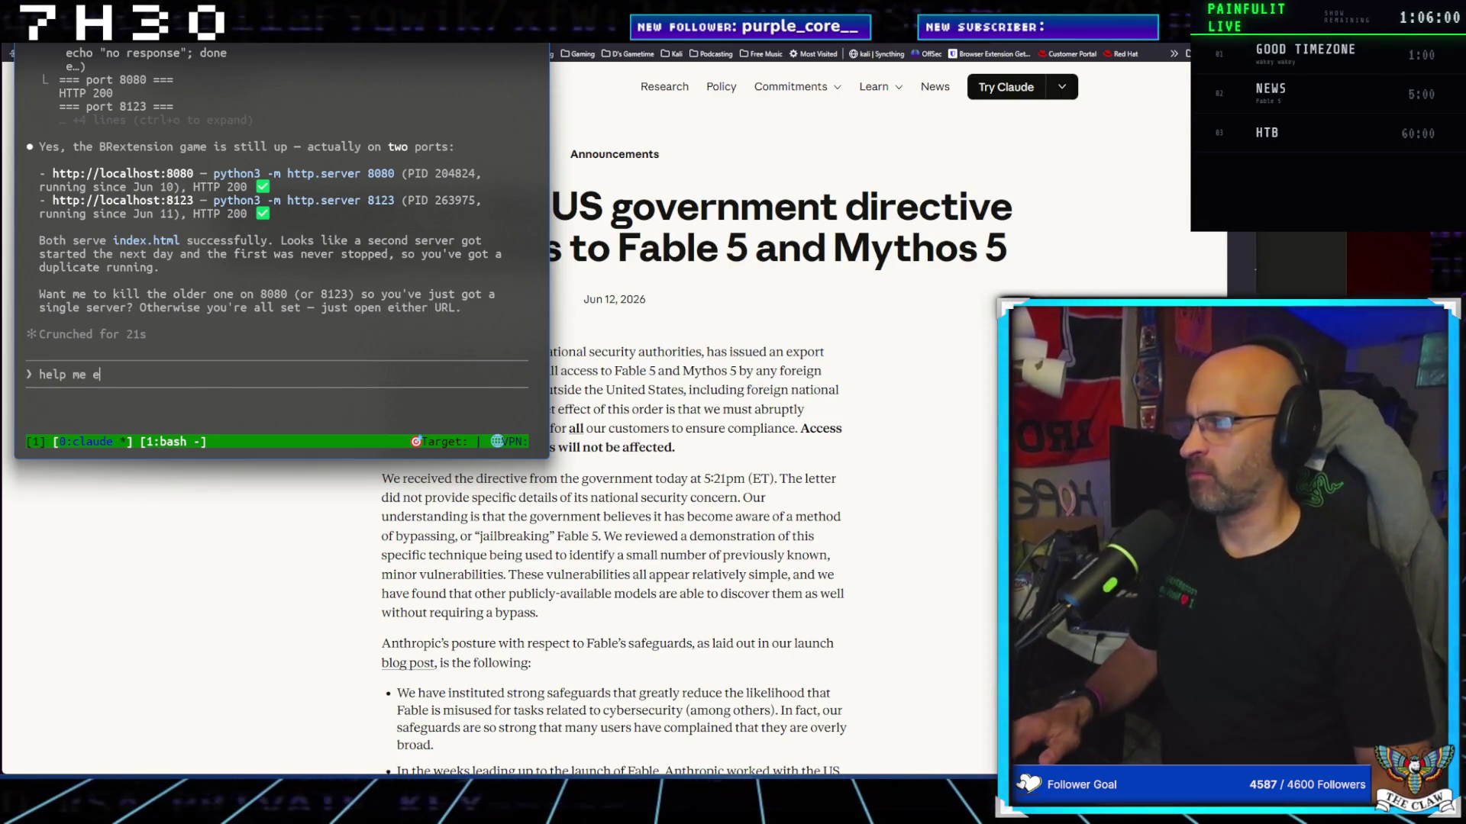
{"action": "type", "text": "e tunne"}
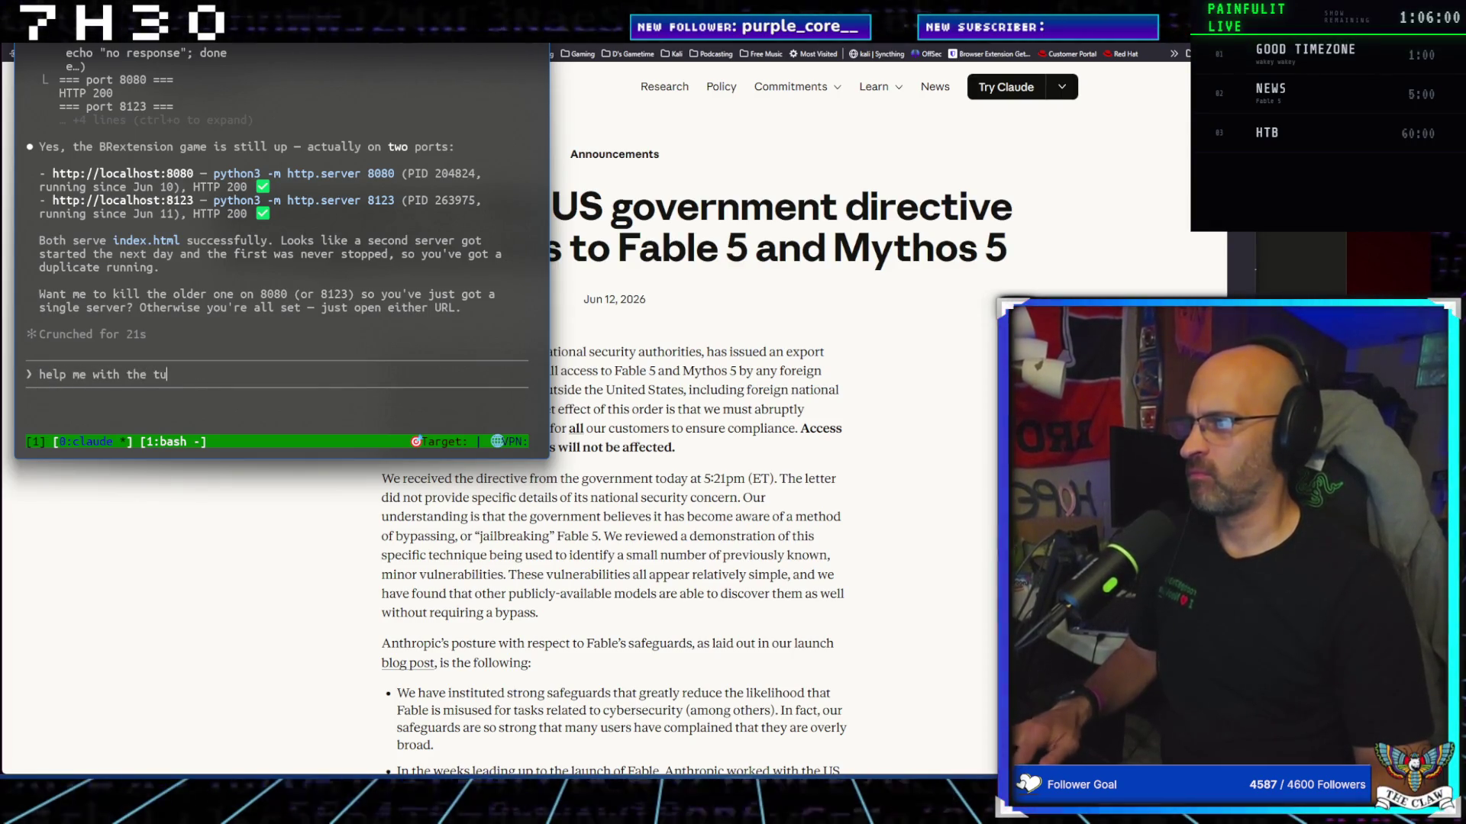
{"action": "type", "text": "l atiao"}
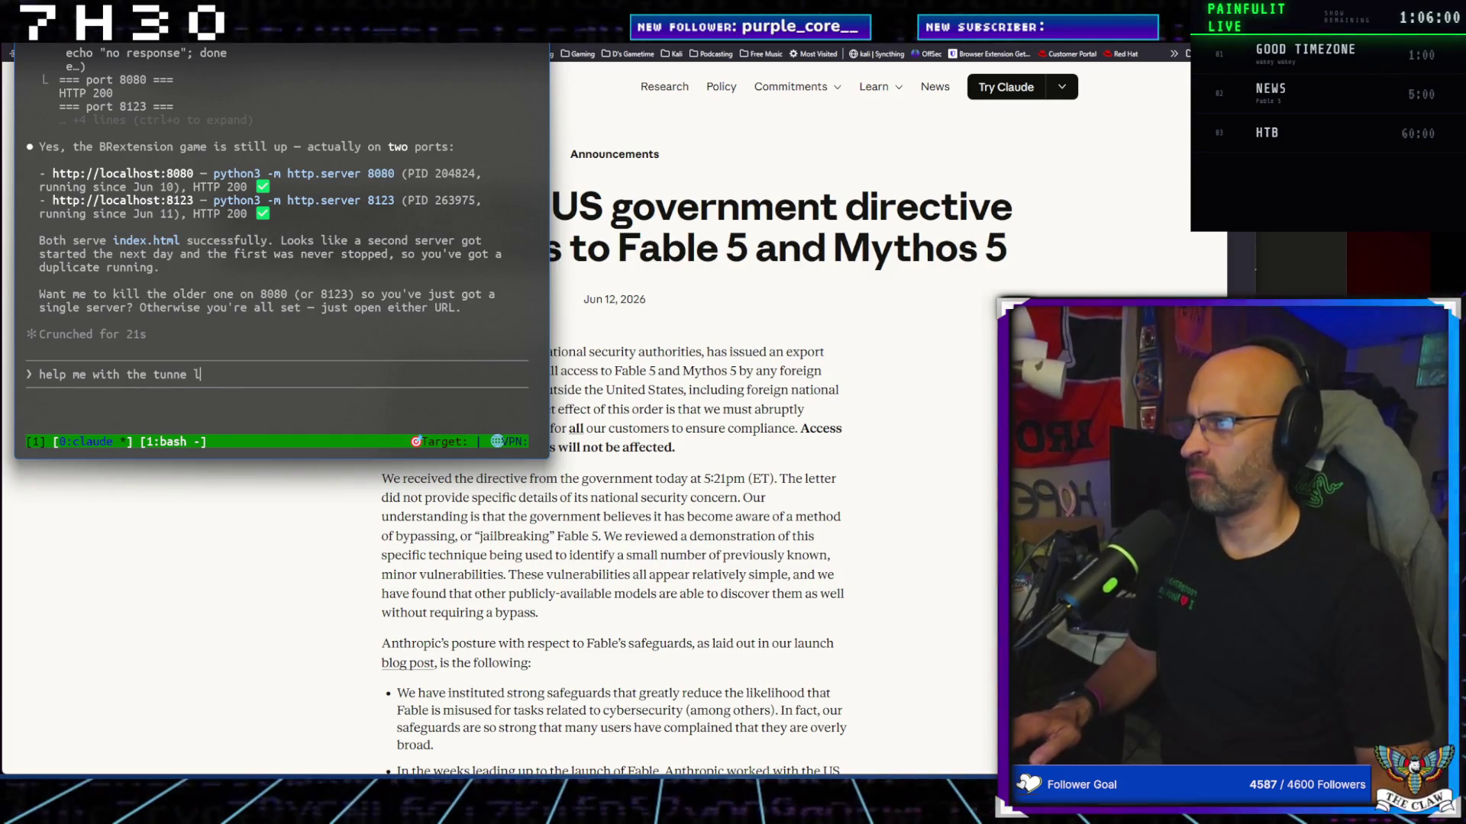
Draft 'help me with the tunnel again. from wopr desktop.' and type an ssh 8123 forward to rhel10.
{"action": "key", "text": "BackSpace"}
{"action": "key", "text": "BackSpace"}
{"action": "key", "text": "BackSpace"}
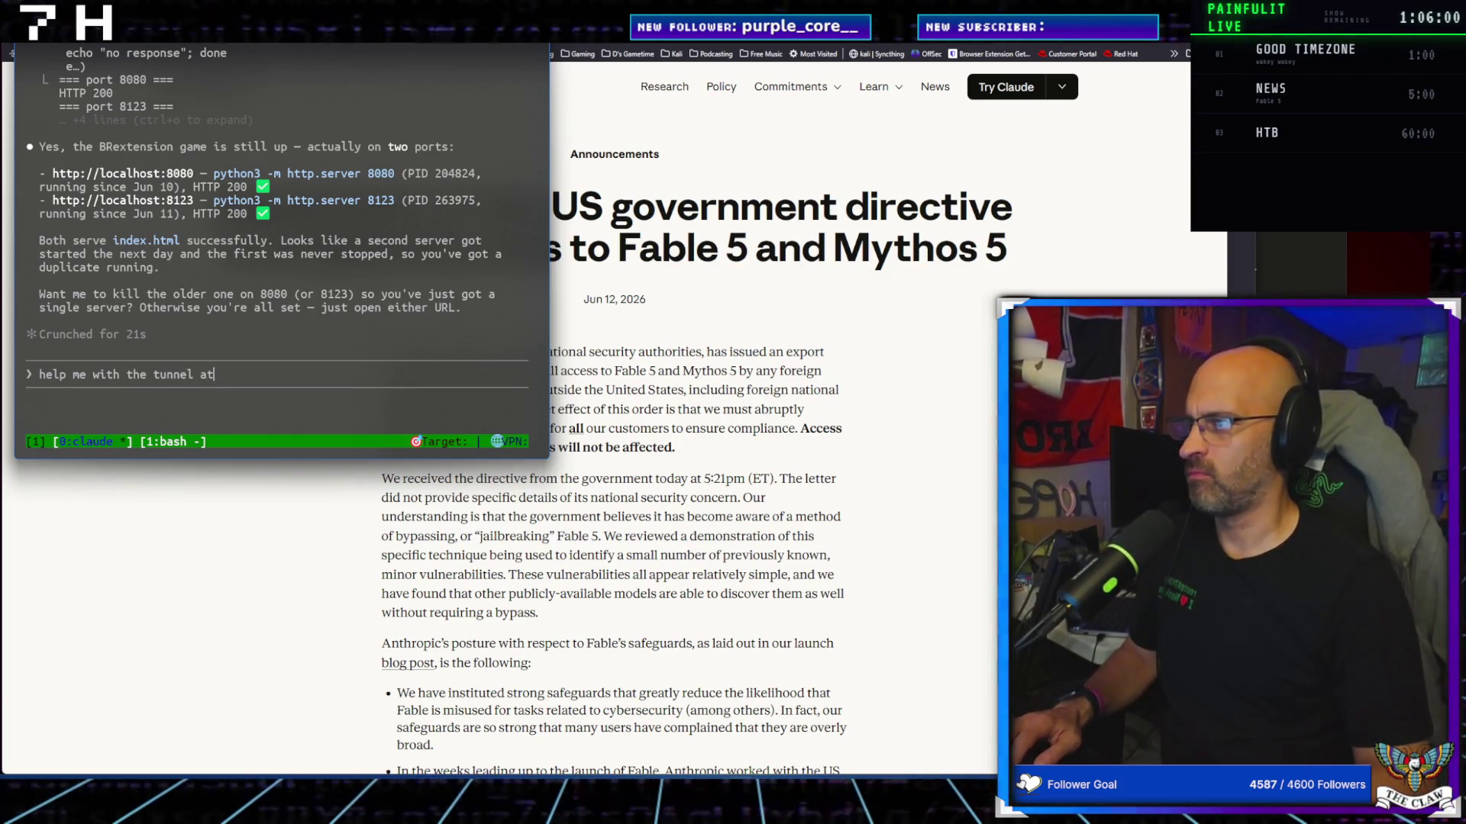
{"action": "type", "text": "gain. "}
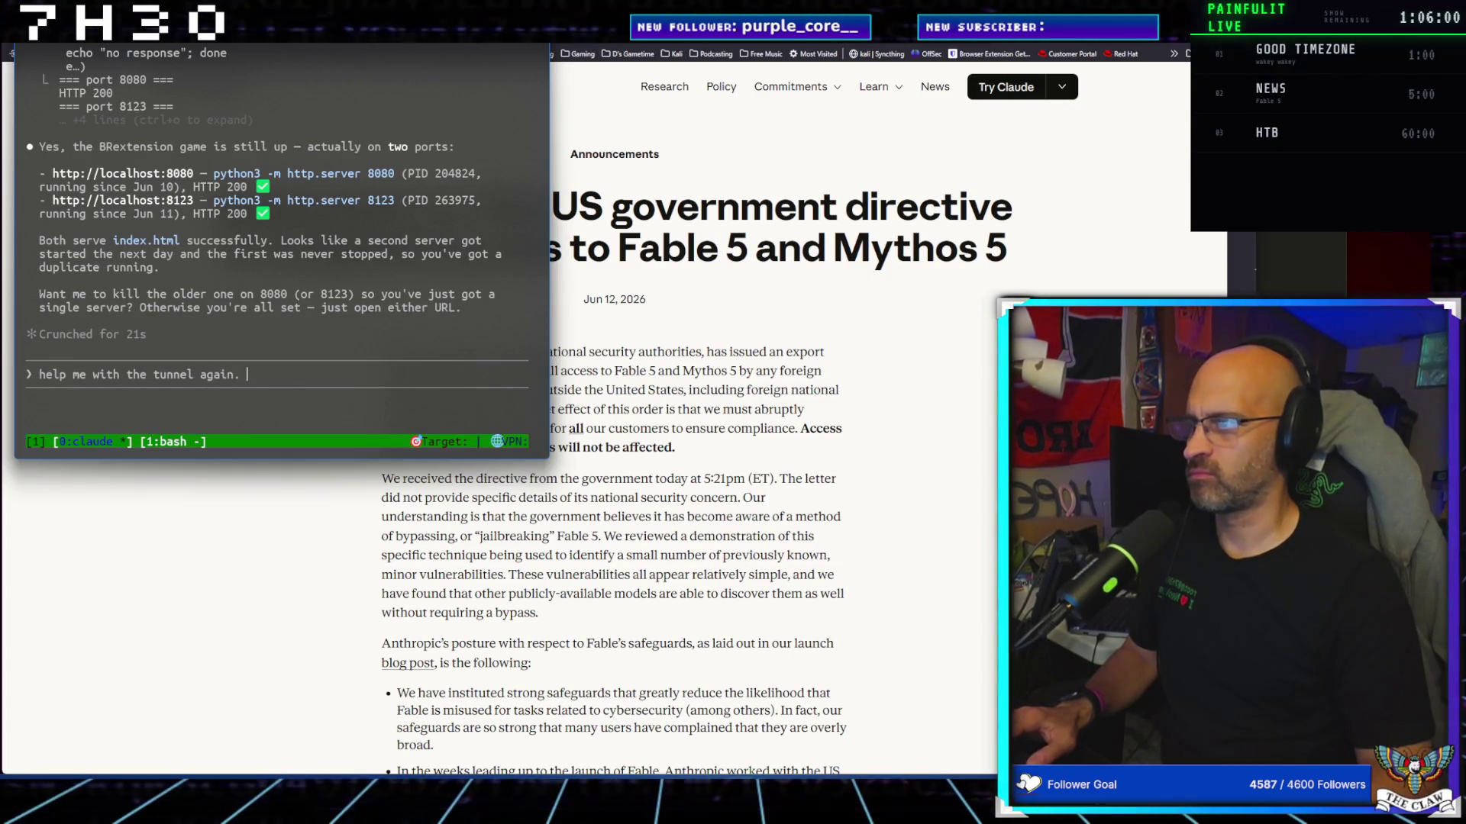
{"action": "type", "text": "fro m"}
{"action": "key", "text": "BackSpace"}
{"action": "key", "text": "BackSpace"}
{"action": "type", "text": "m "}
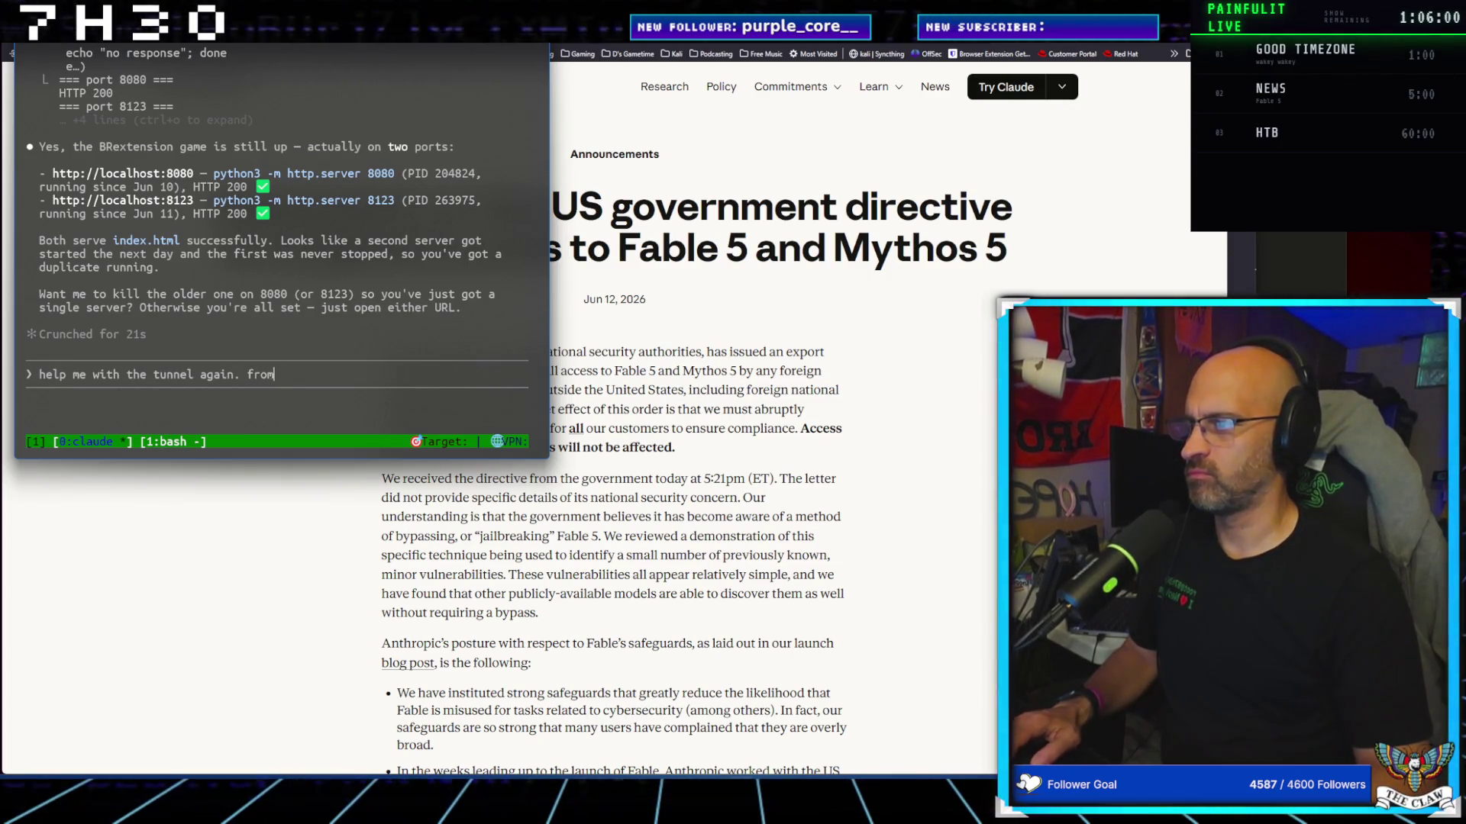
{"action": "type", "text": "wopr desktop."}
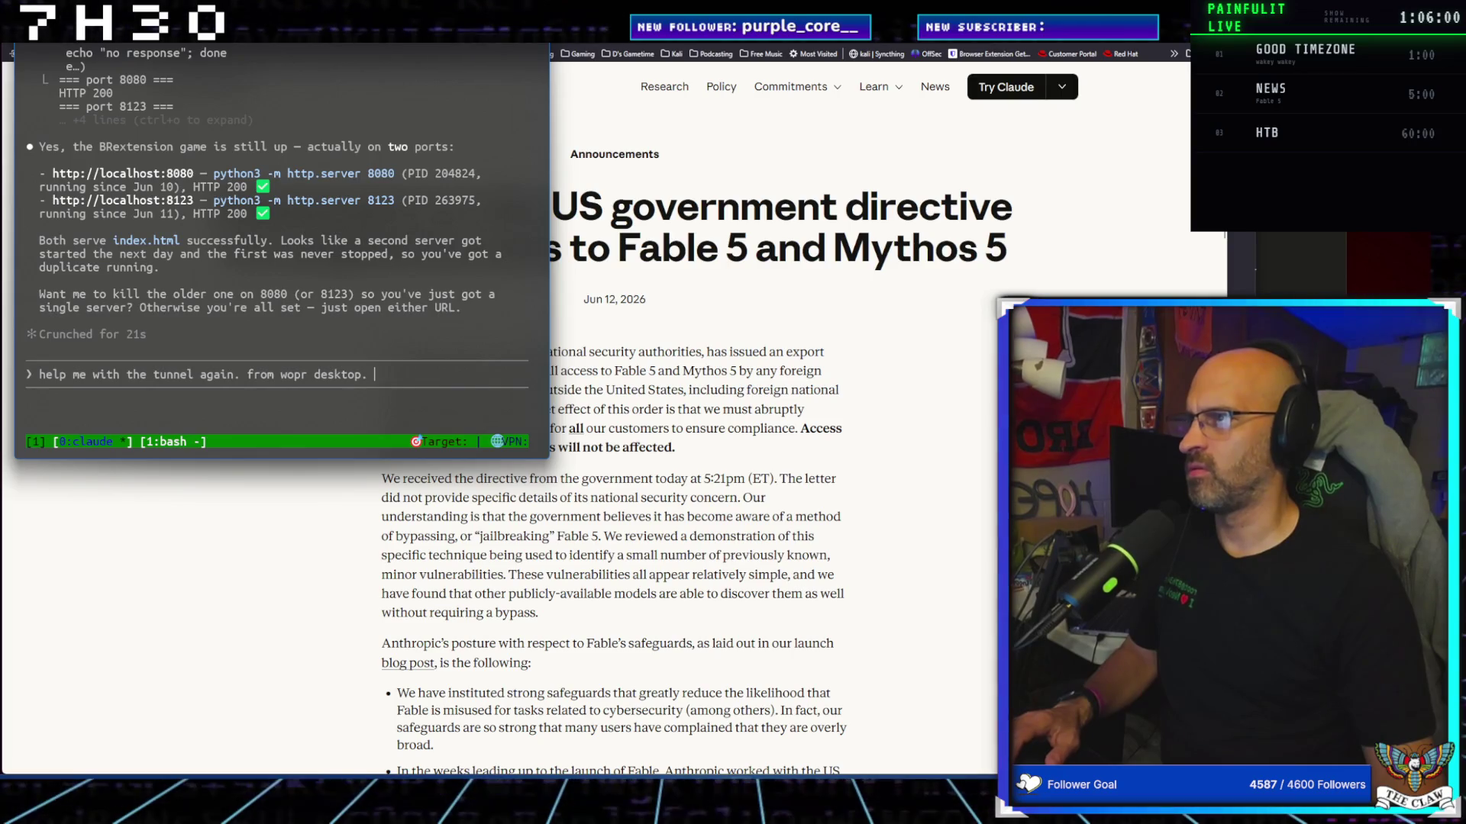
{"action": "key", "text": "ctrl+shift+t"}
{"action": "type", "text": "ssh "}
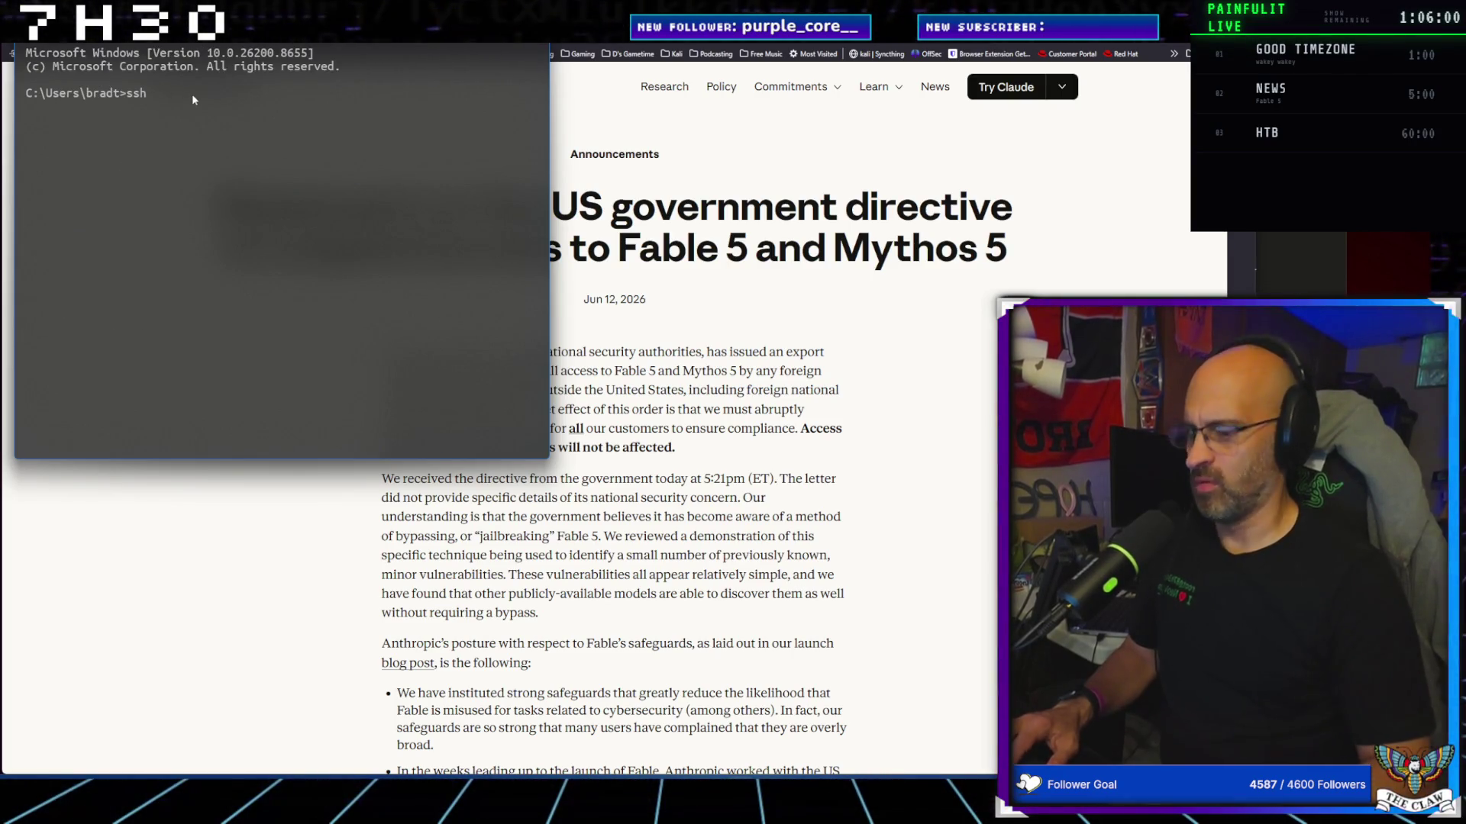
{"action": "type", "text": "8123:"}
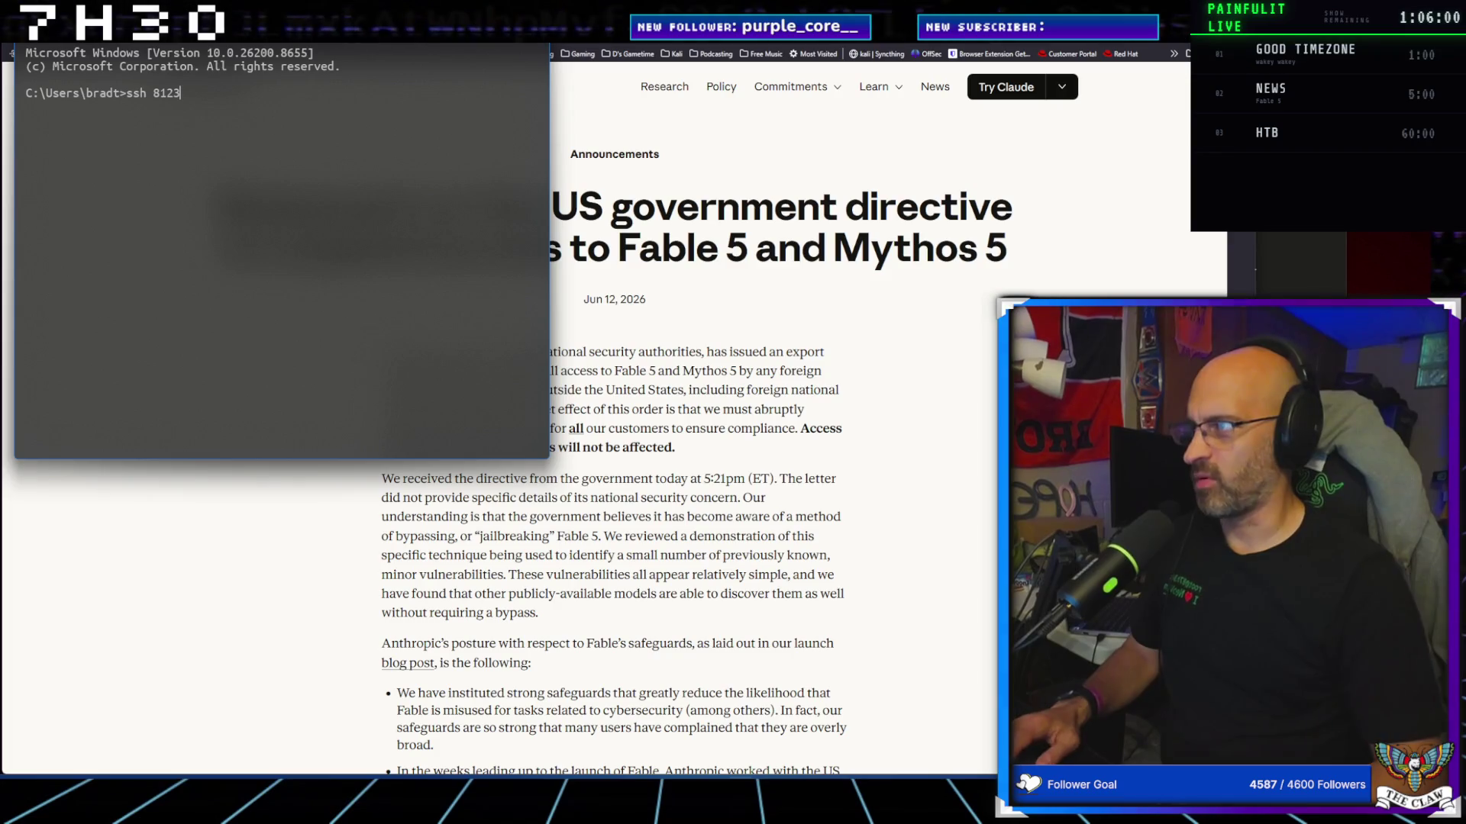
{"action": "type", "text": "local"}
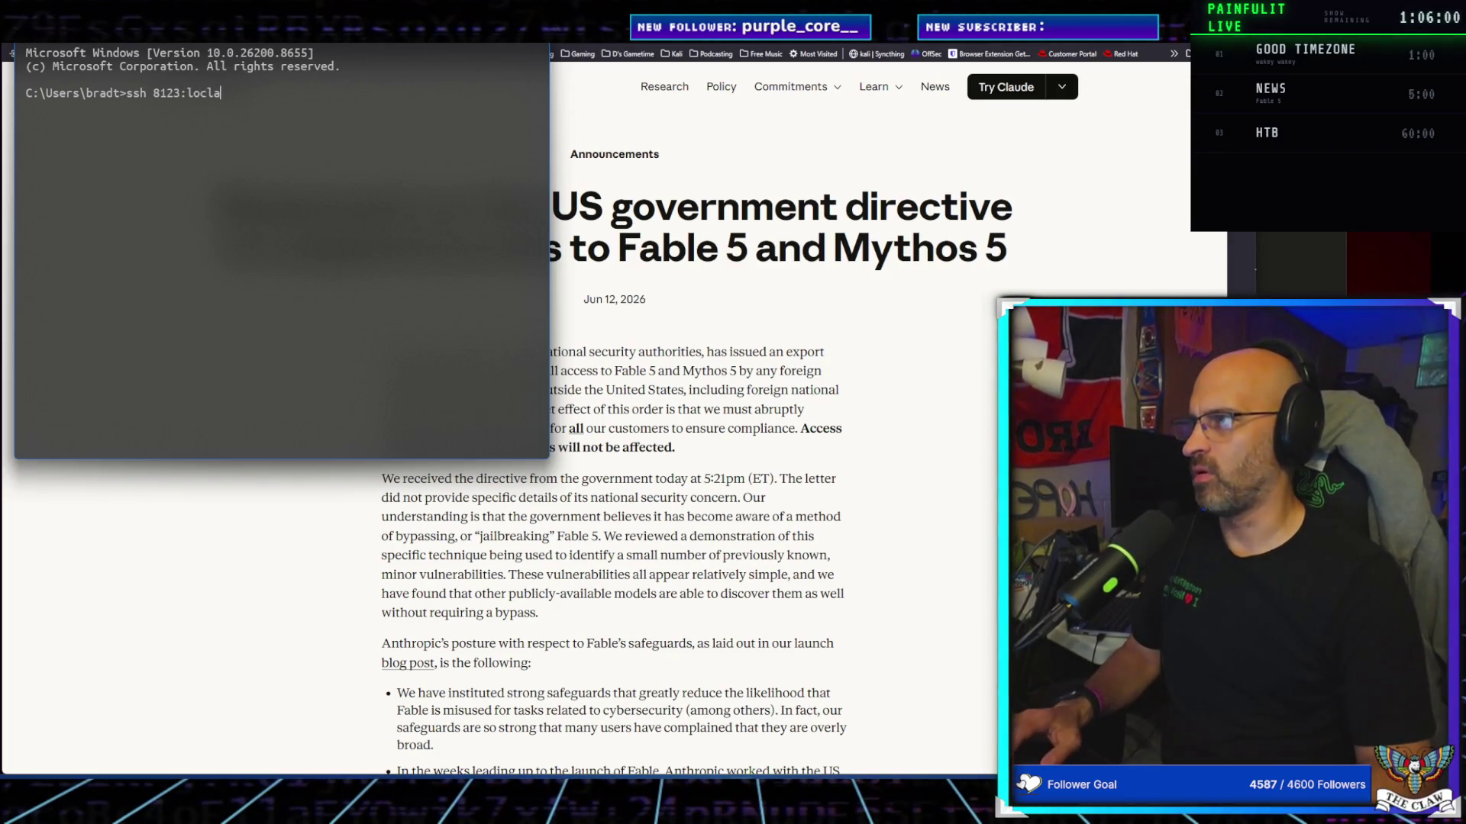
{"action": "type", "text": "host:8"}
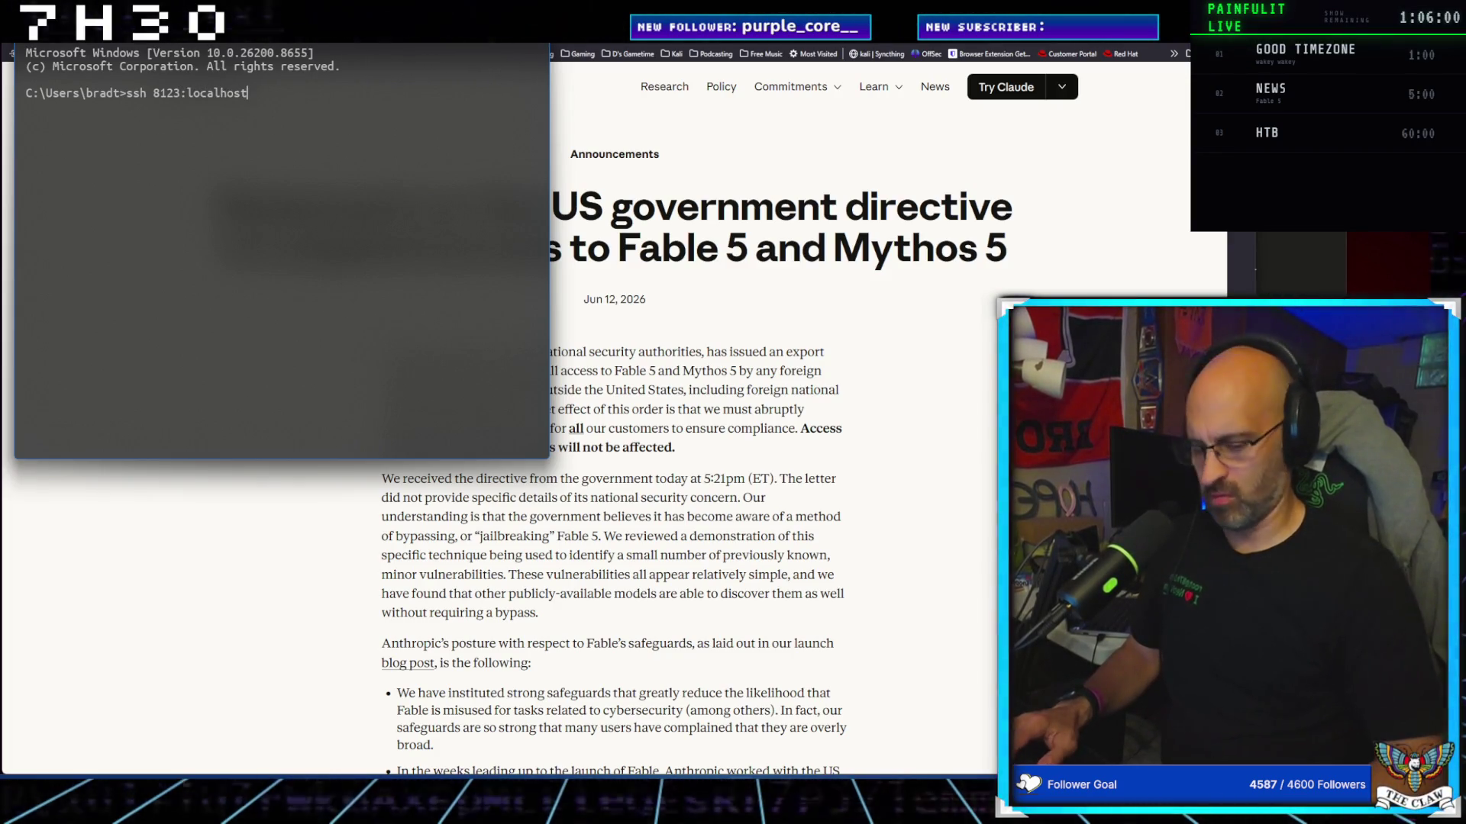
{"action": "type", "text": "123 t"}
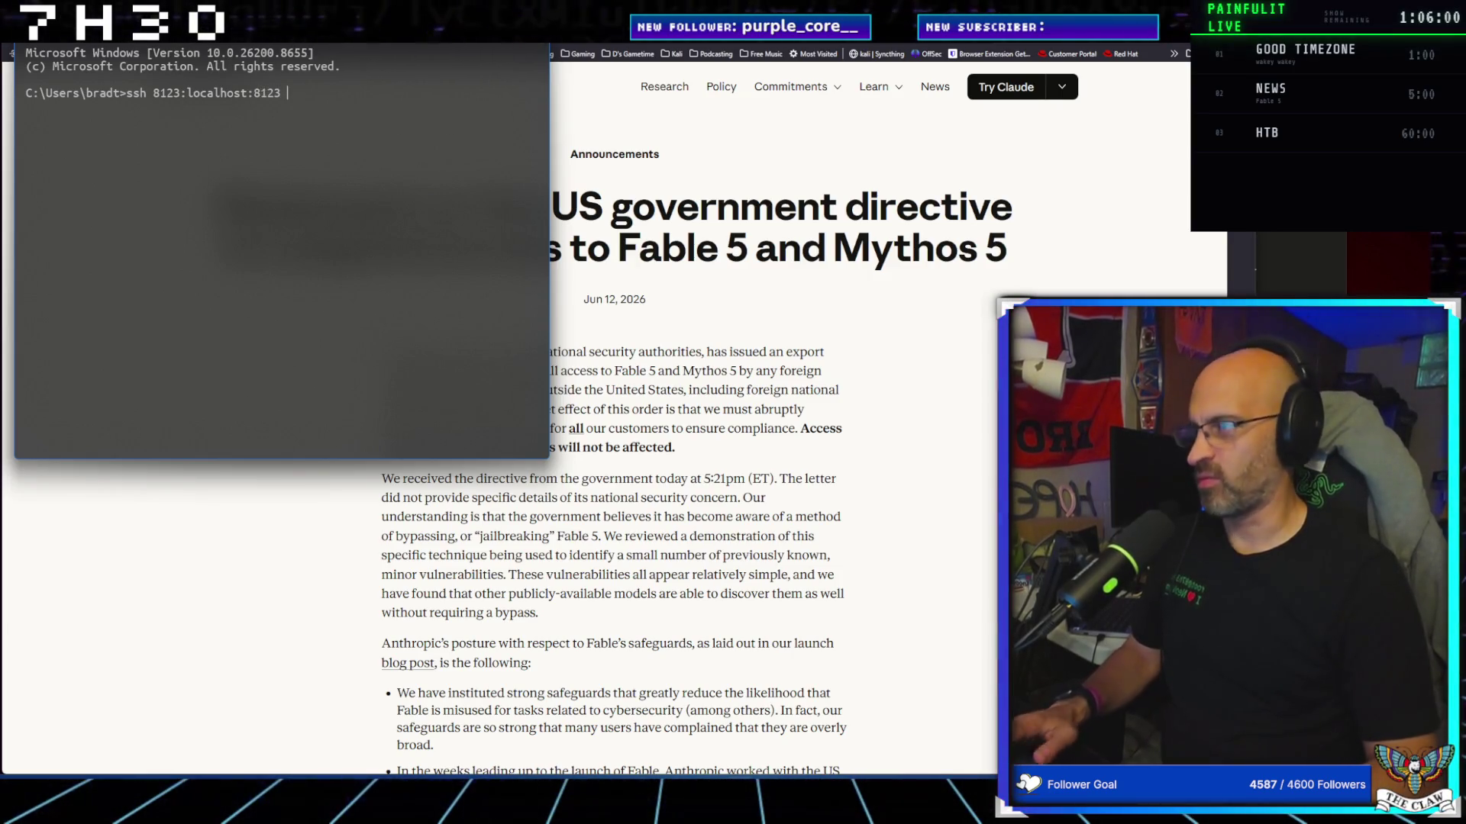
{"action": "type", "text": "heo@"}
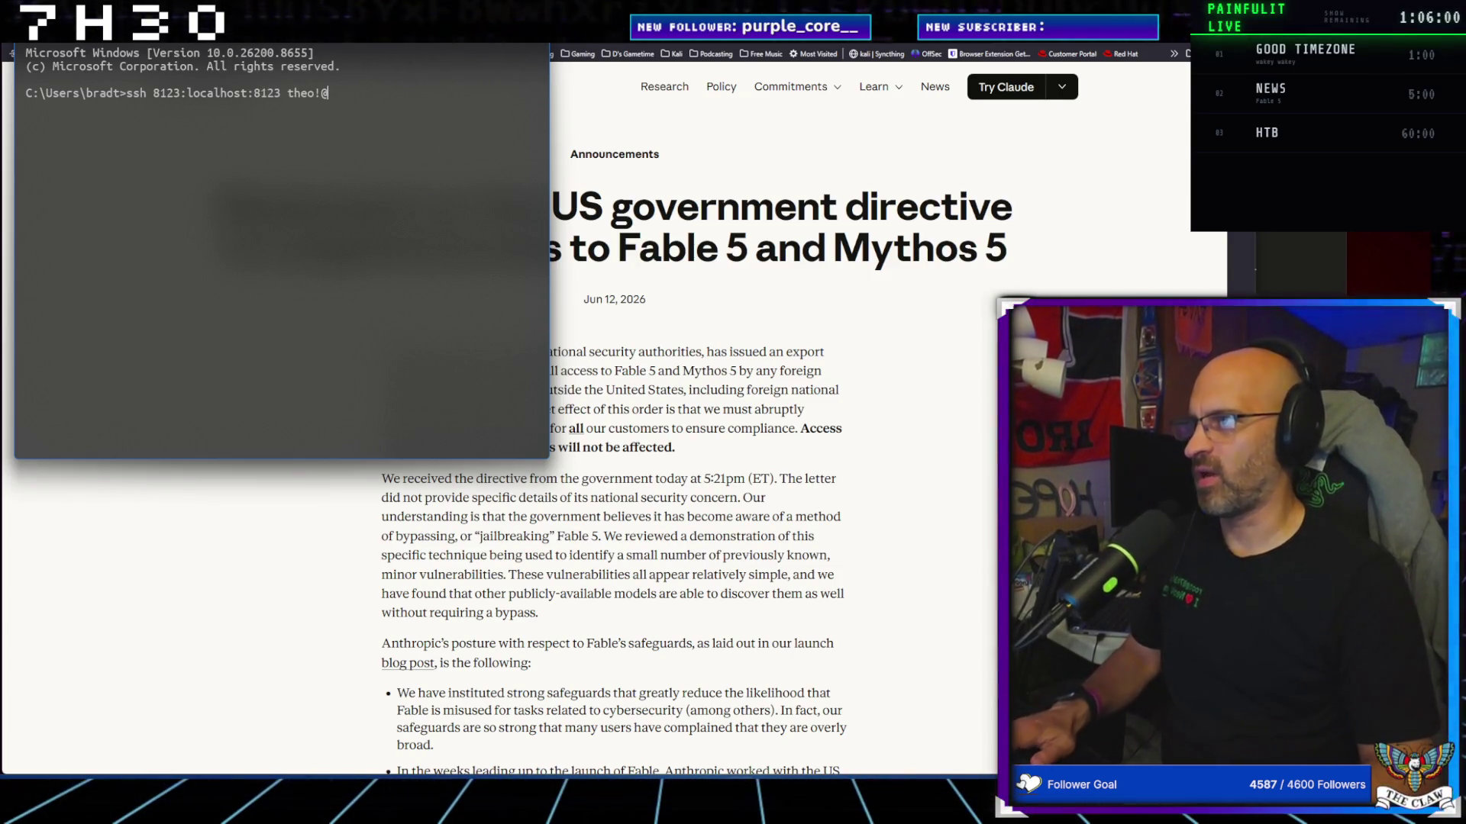
{"action": "type", "text": "rh"}
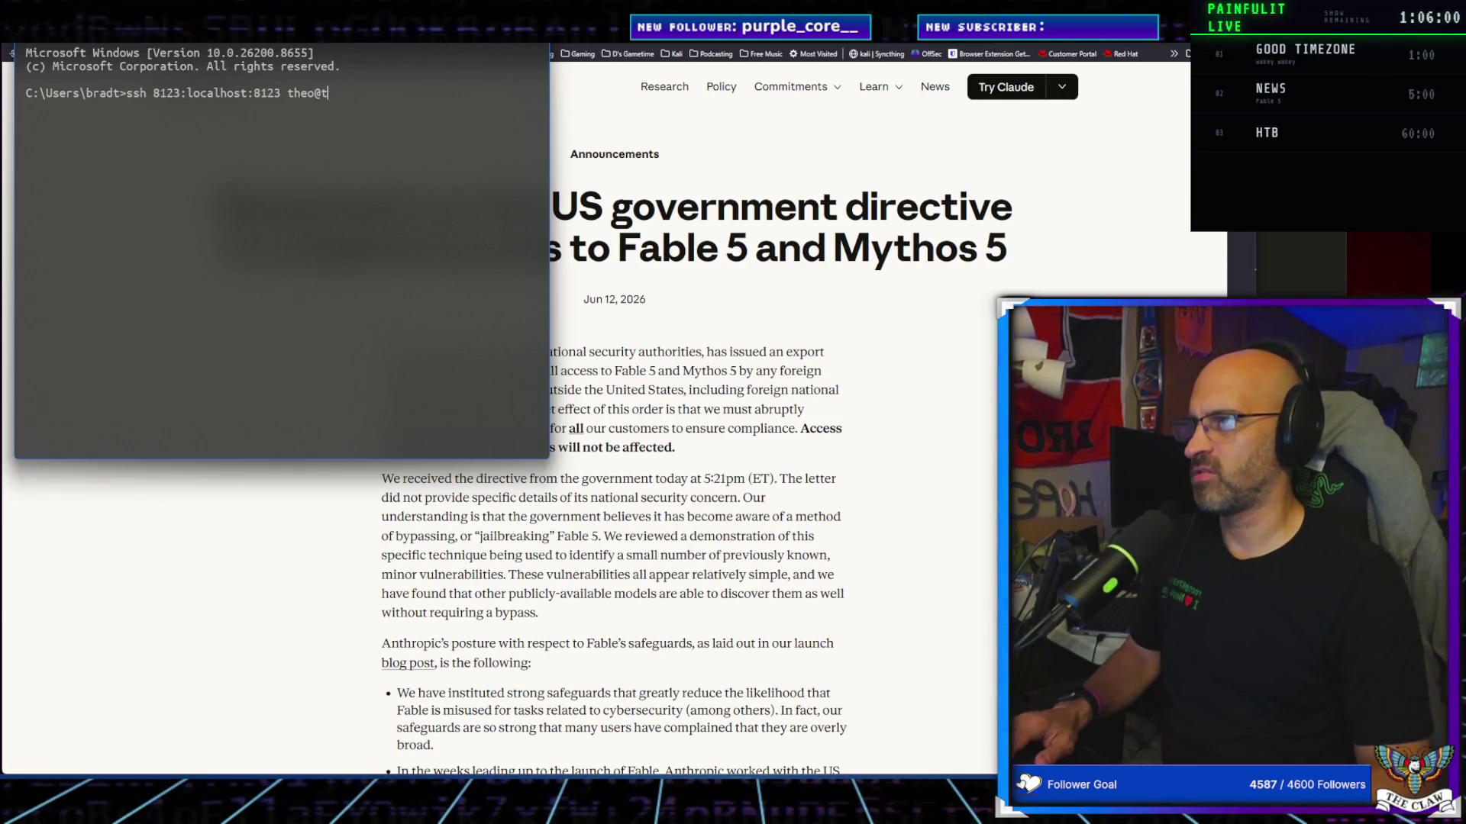
{"action": "type", "text": "el10"}
Run the ssh 8123:localhost:8123 command to rhel10, which fails to resolve the hostname.
{"action": "key", "text": "Return"}
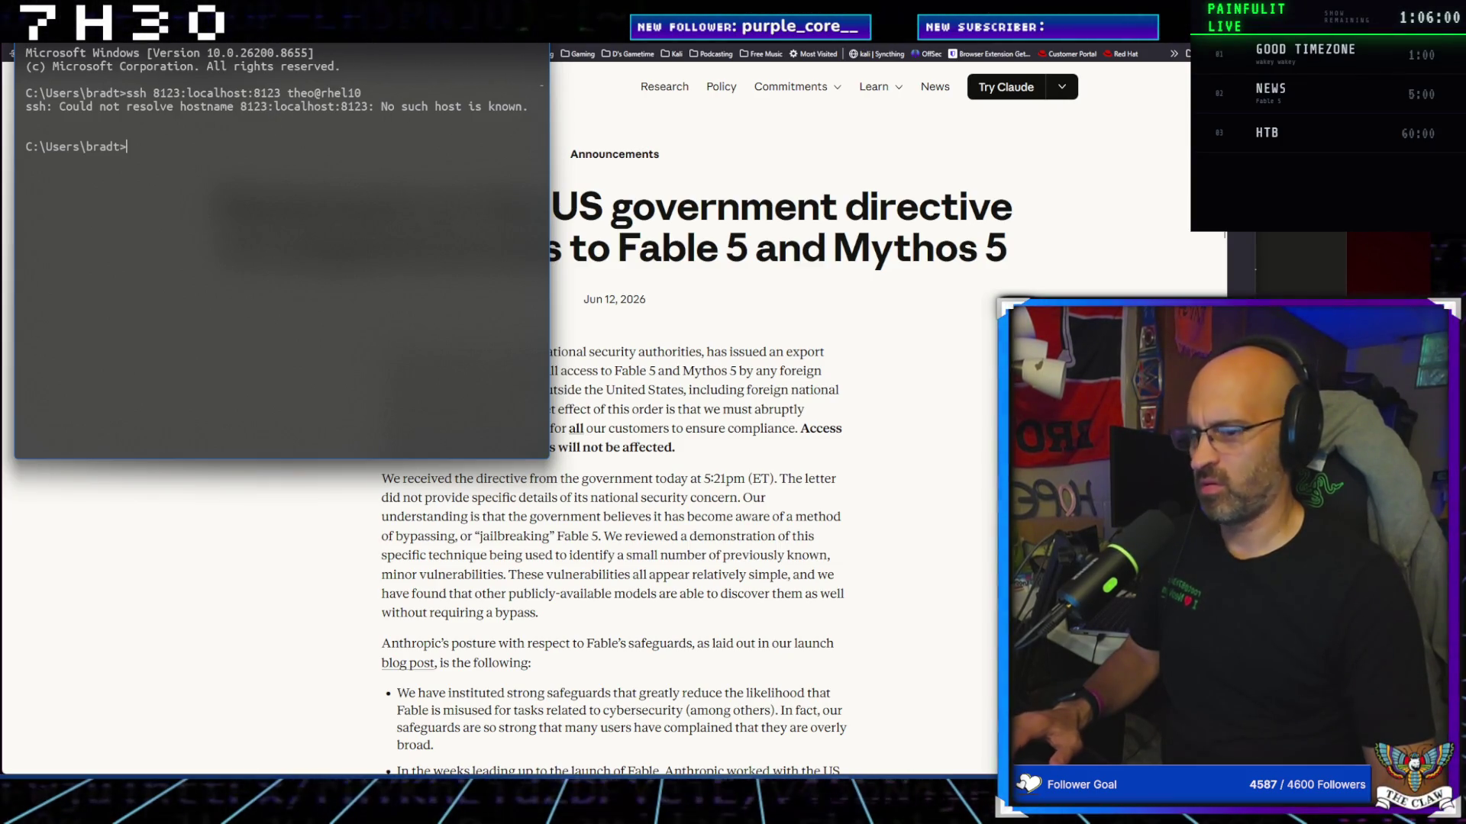
{"action": "mouse_move", "coordinate": [788, 802]}
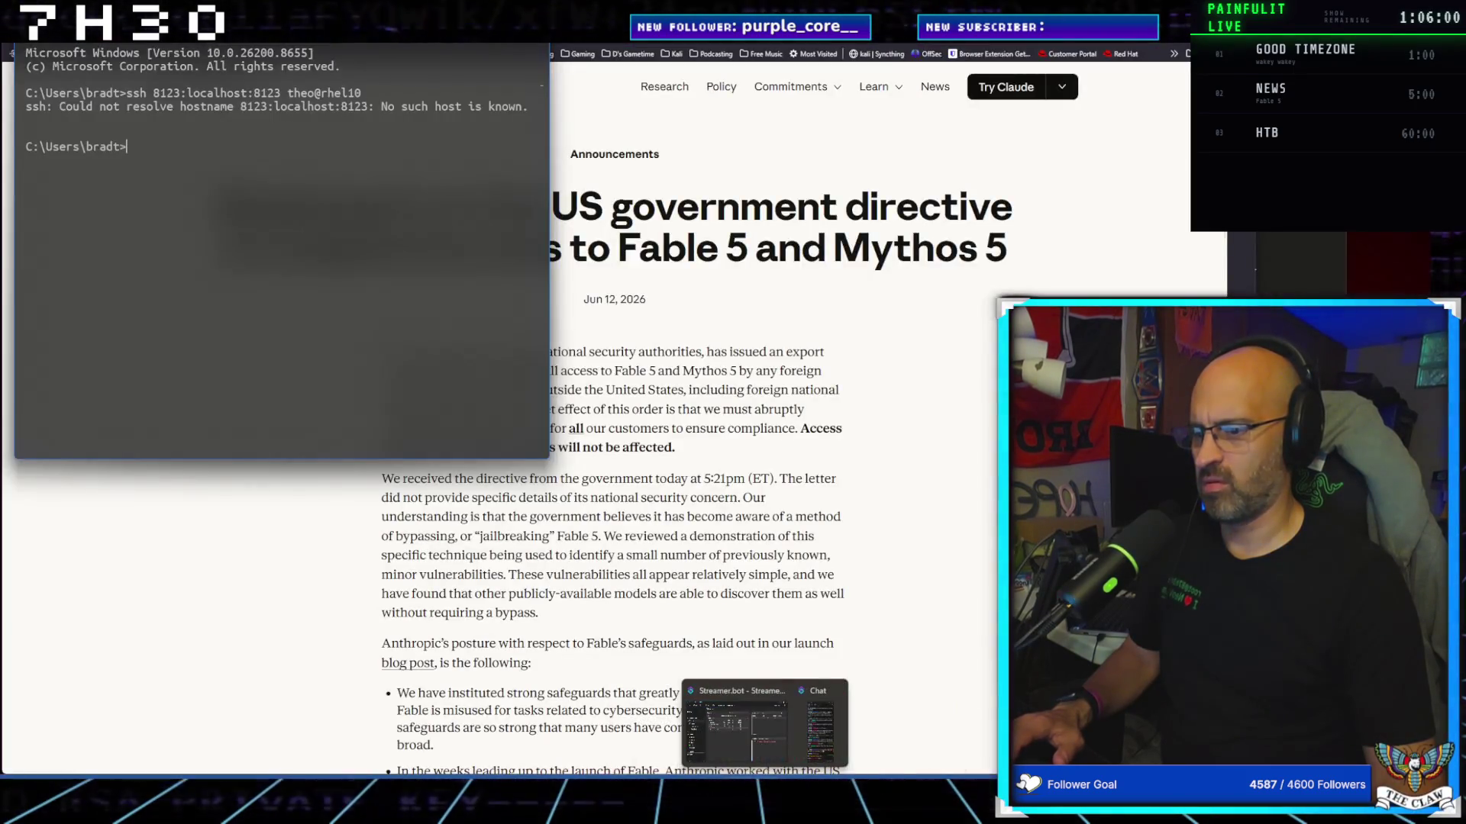
{"action": "mouse_move", "coordinate": [740, 801]}
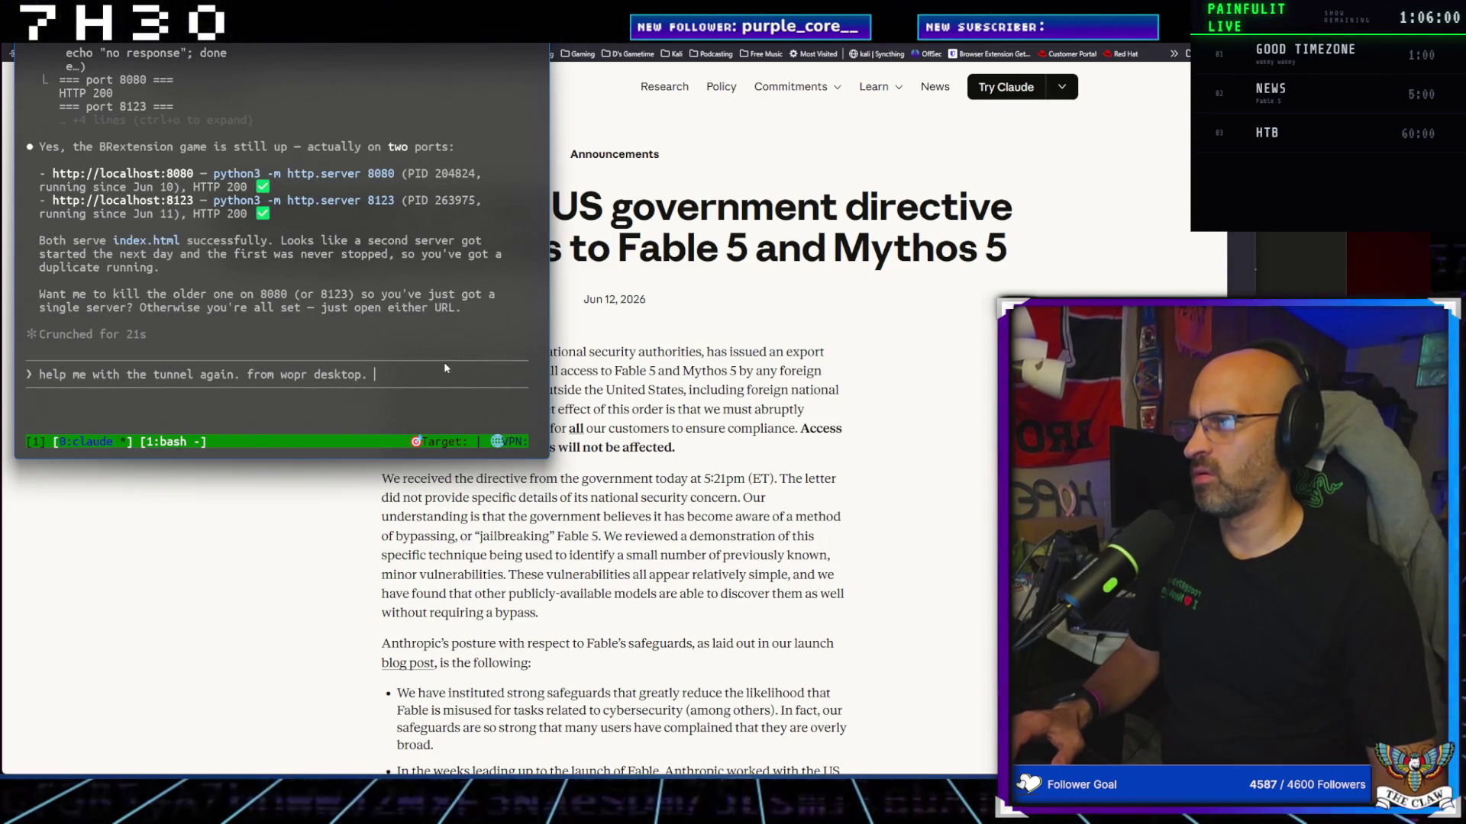
Send the wopr-desktop tunnel help request to Claude and return to Command Prompt.
{"action": "key", "text": "Return"}
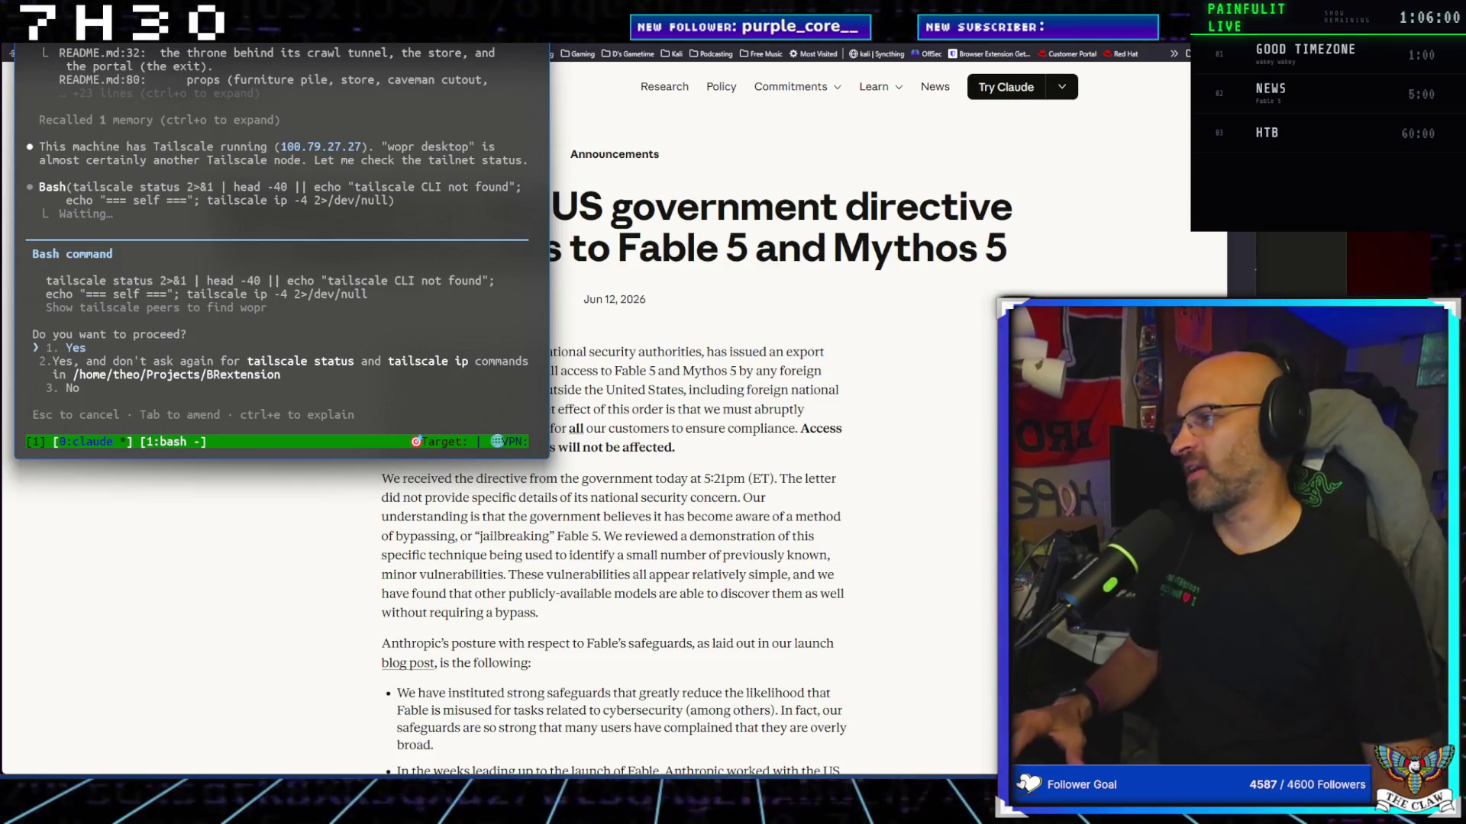
{"action": "key", "text": "ctrl+Tab"}
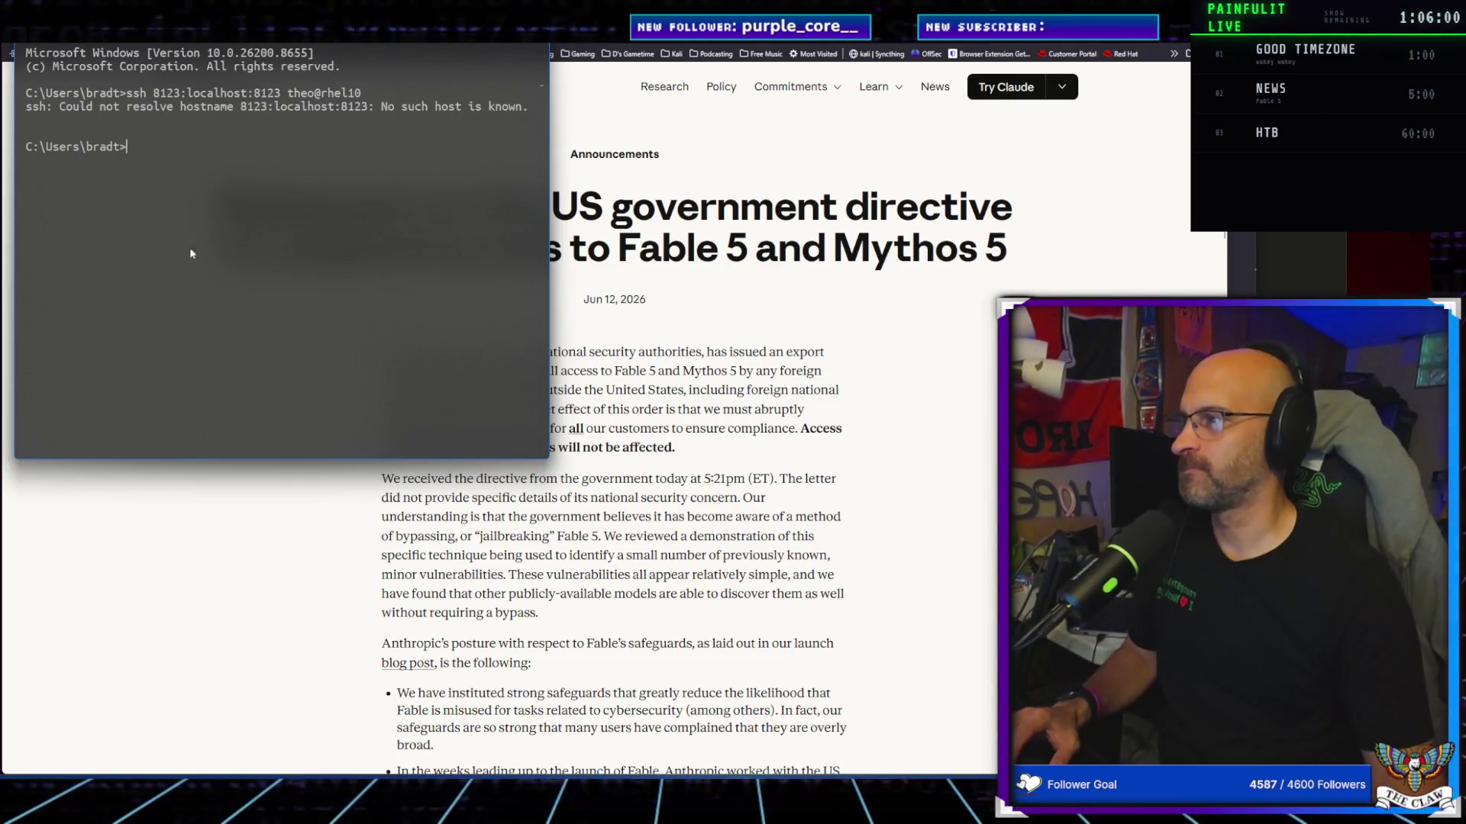
Rerun ssh as a -L 8123:localhost:8123 forward to rhel10, log in, then switch to Firefox.
{"action": "key", "text": "Up"}
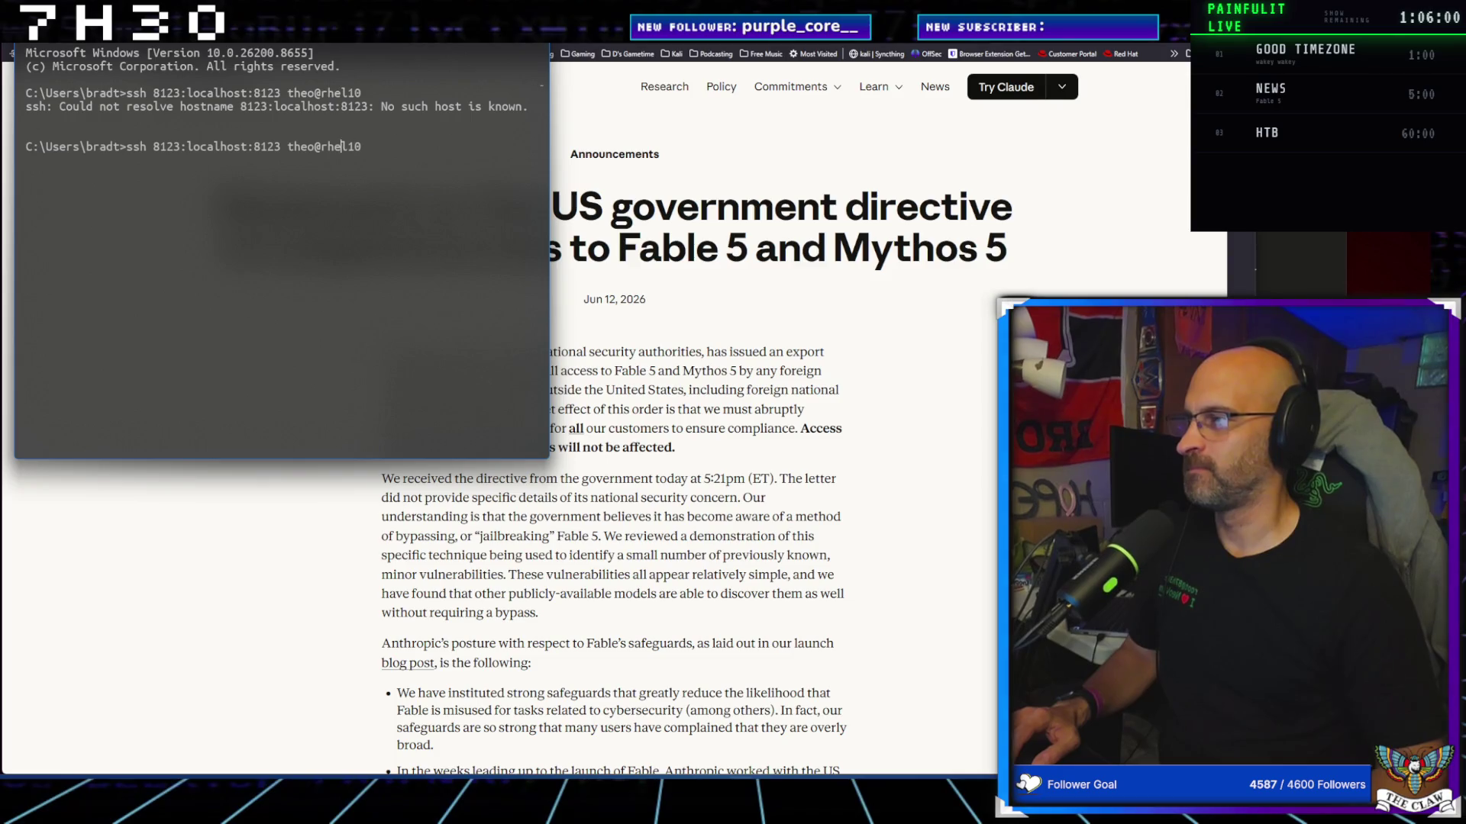
{"action": "key", "text": "ctrl+Left"}
{"action": "key", "text": "ctrl+Left"}
{"action": "type", "text": "-"}
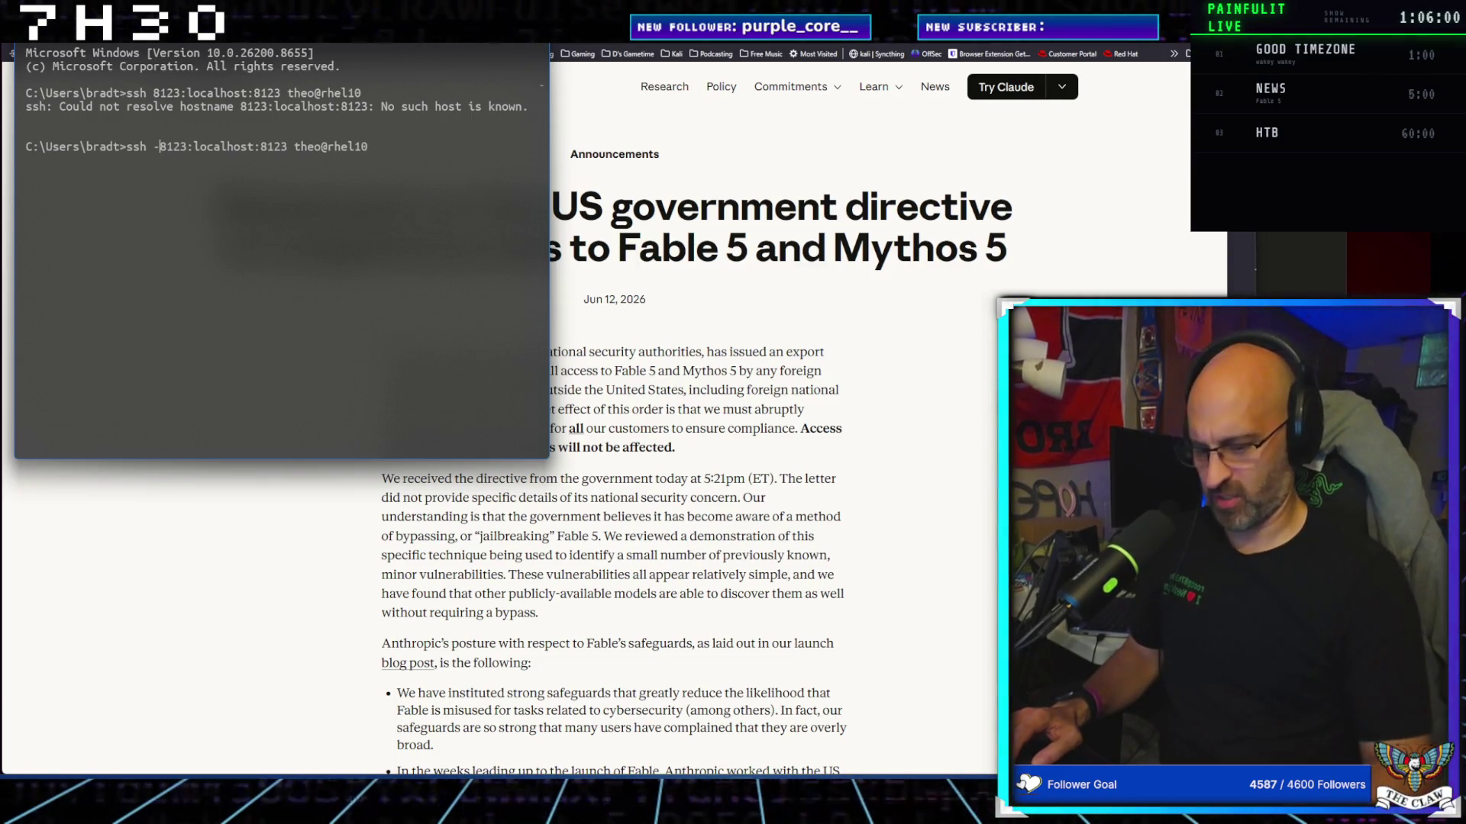
{"action": "type", "text": "L"}
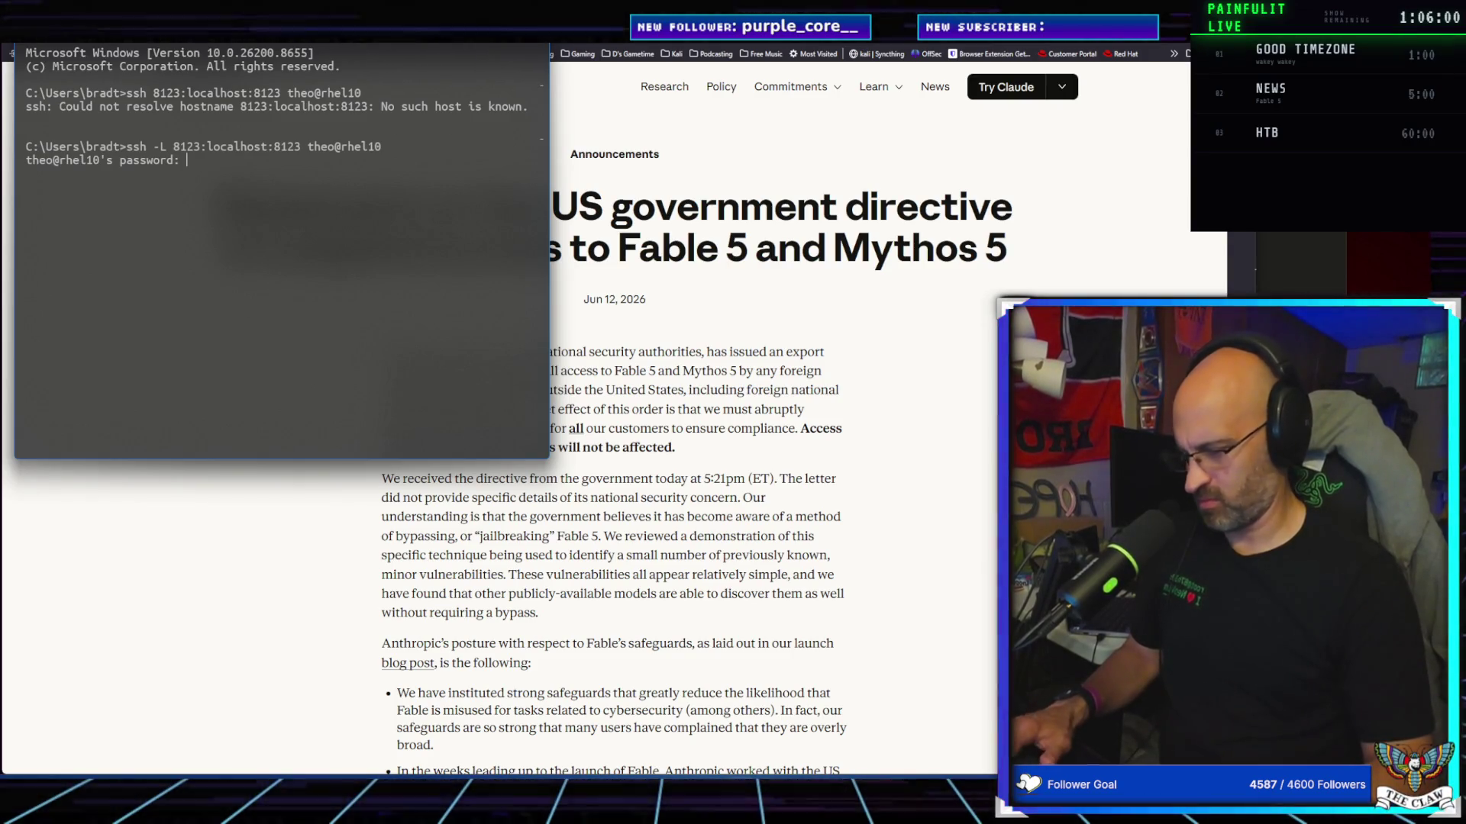
{"action": "key", "text": "Return"}
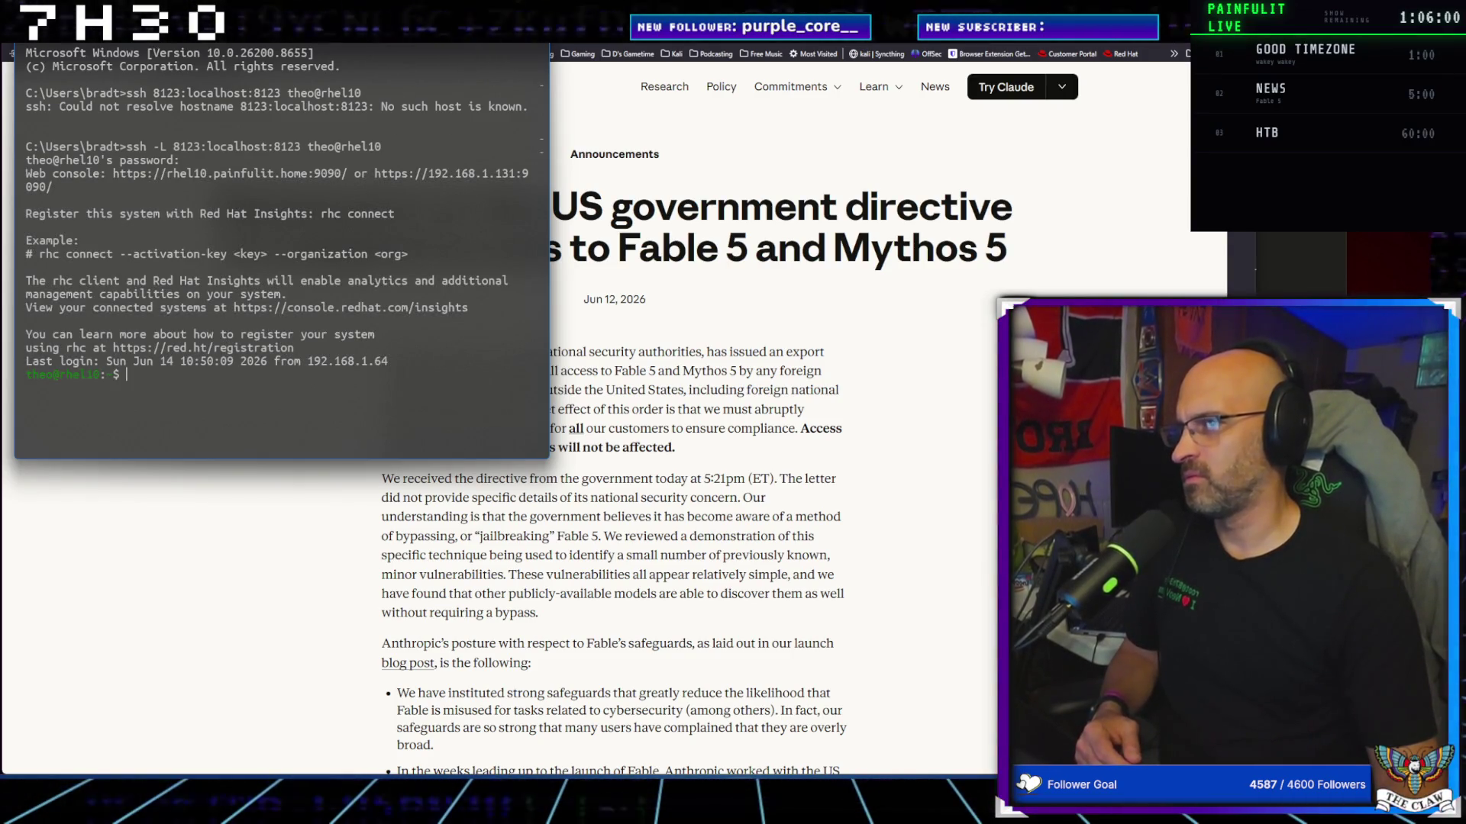
{"action": "key", "text": "alt+Tab"}
{"action": "key", "text": "ctrl+l"}
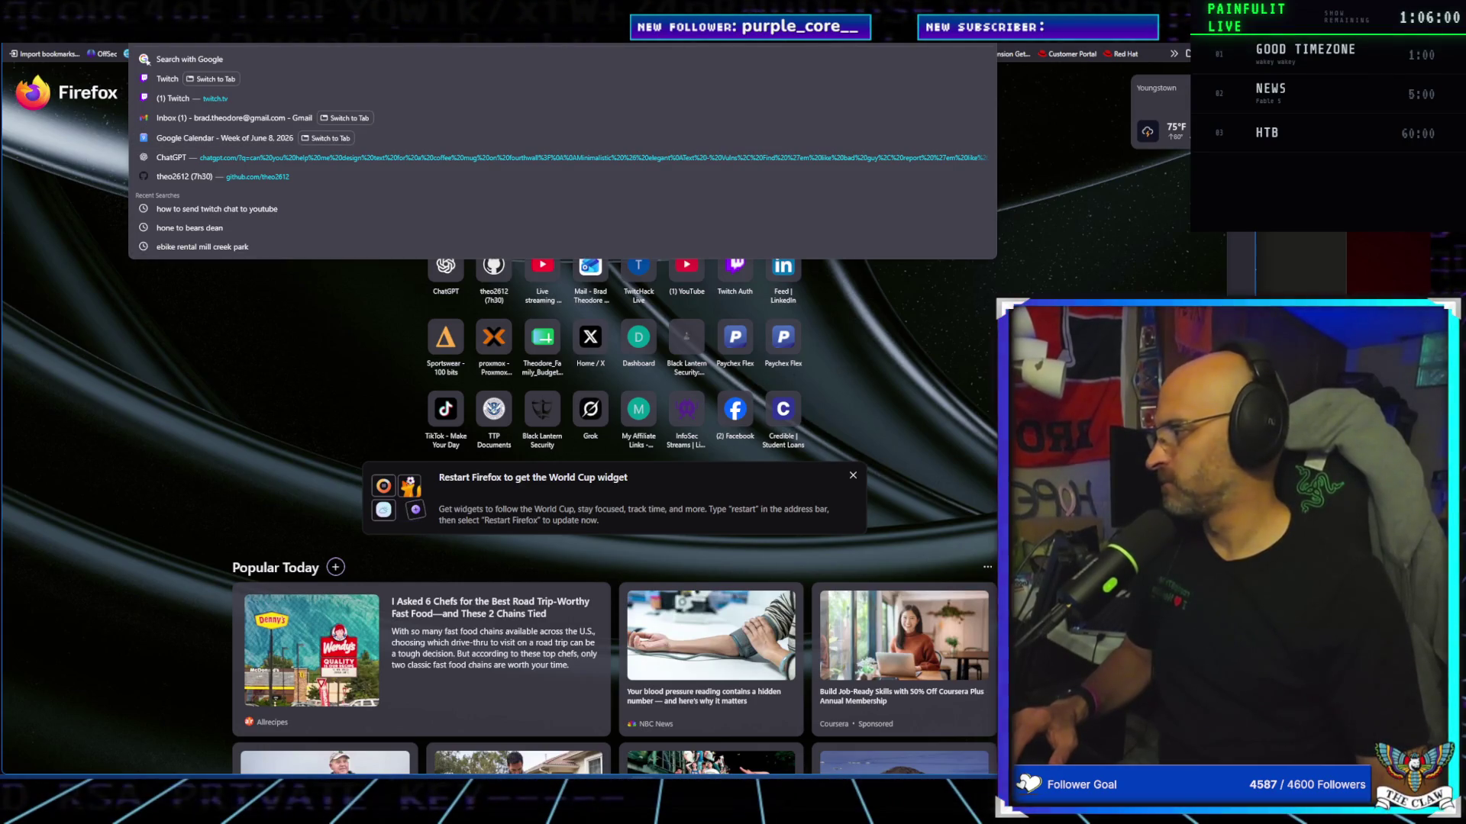
Dismiss Firefox's address suggestions and refocus the address bar for a new address.
{"action": "key", "text": "Escape"}
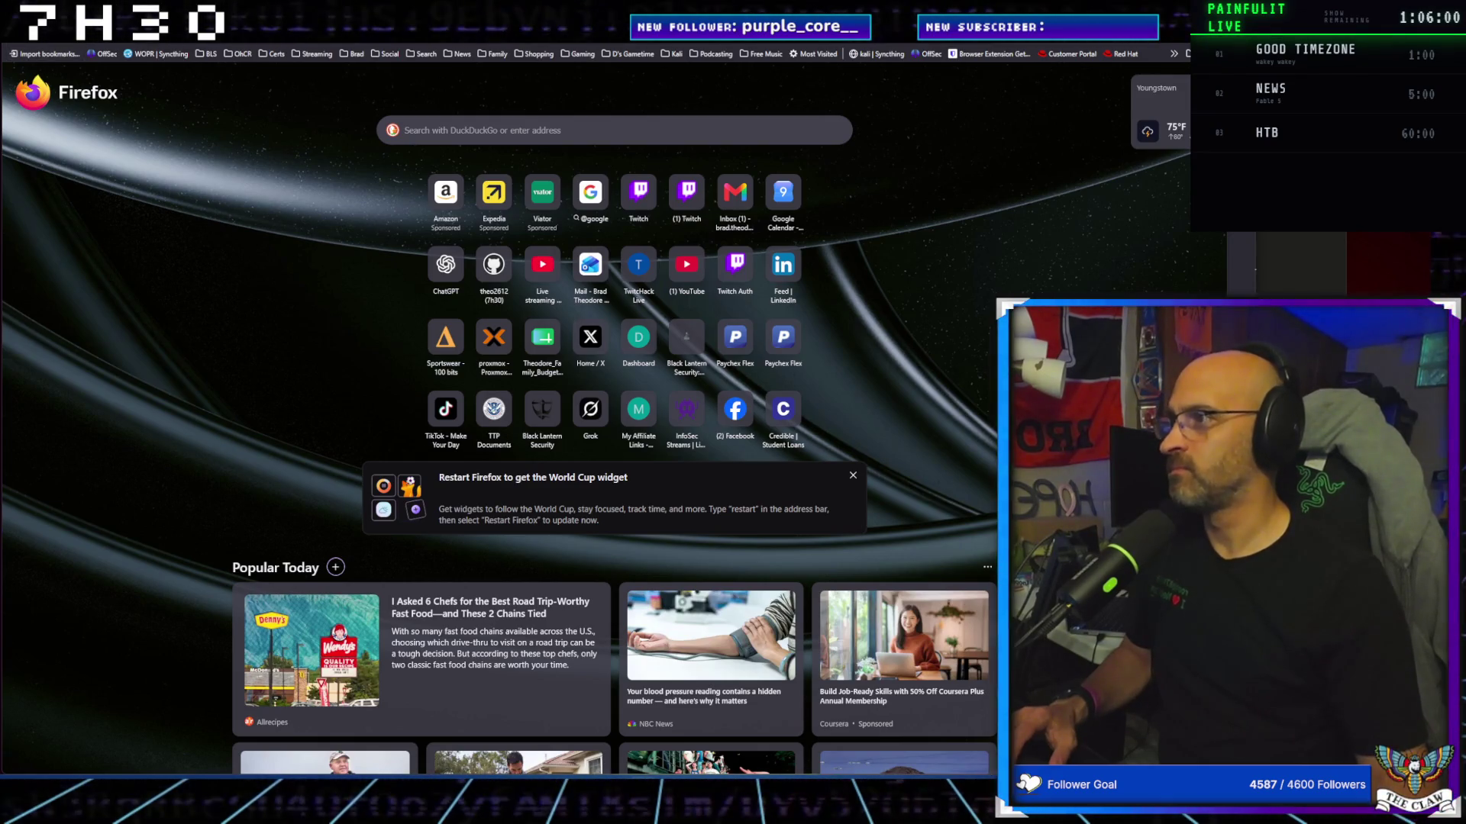
{"action": "key", "text": "ctrl+l"}
Load localhost to reach The Backrooms title screen served on port 8123.
{"action": "type", "text": "localhost"}
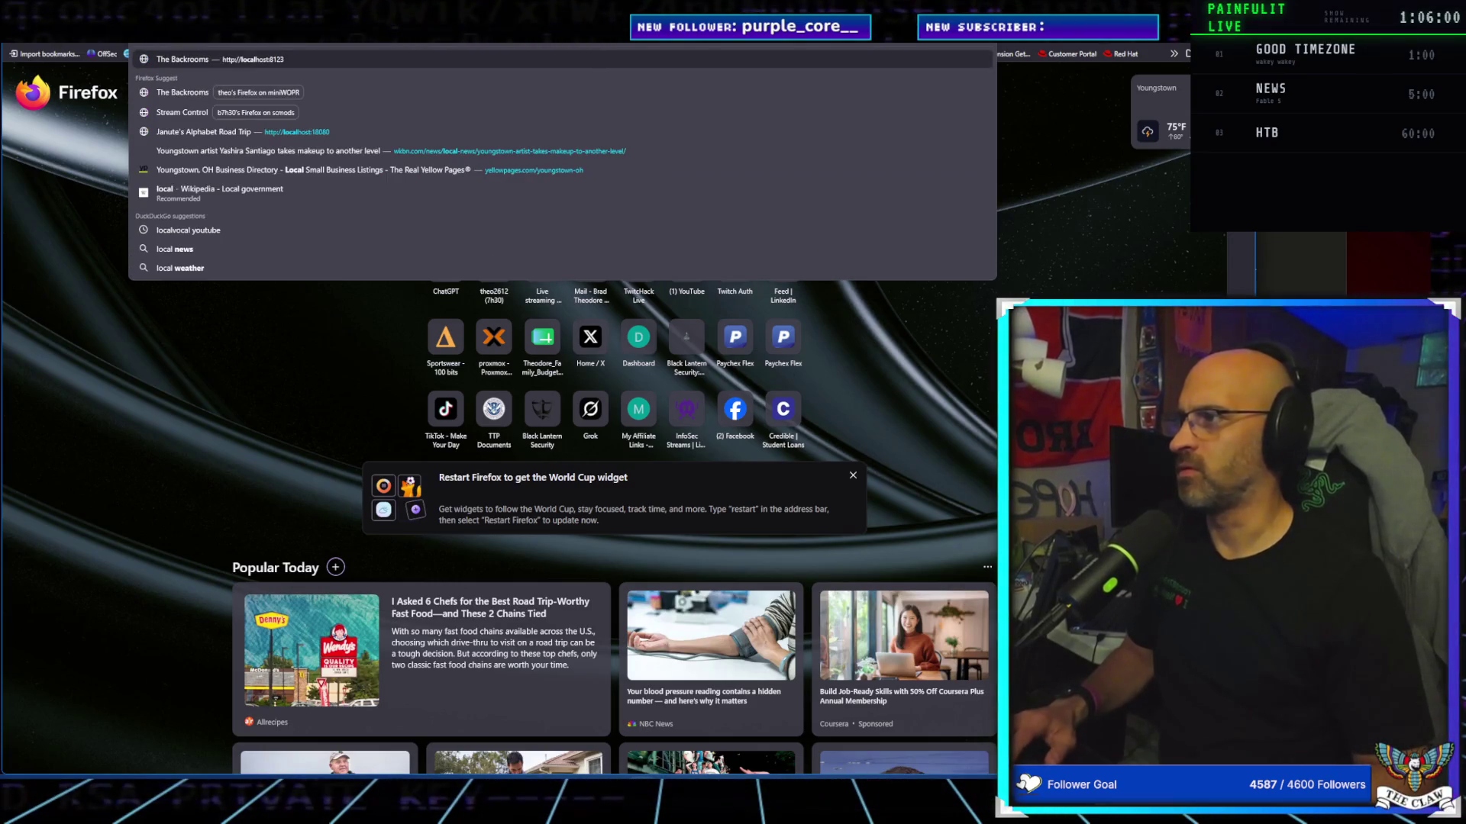
{"action": "key", "text": "Return"}
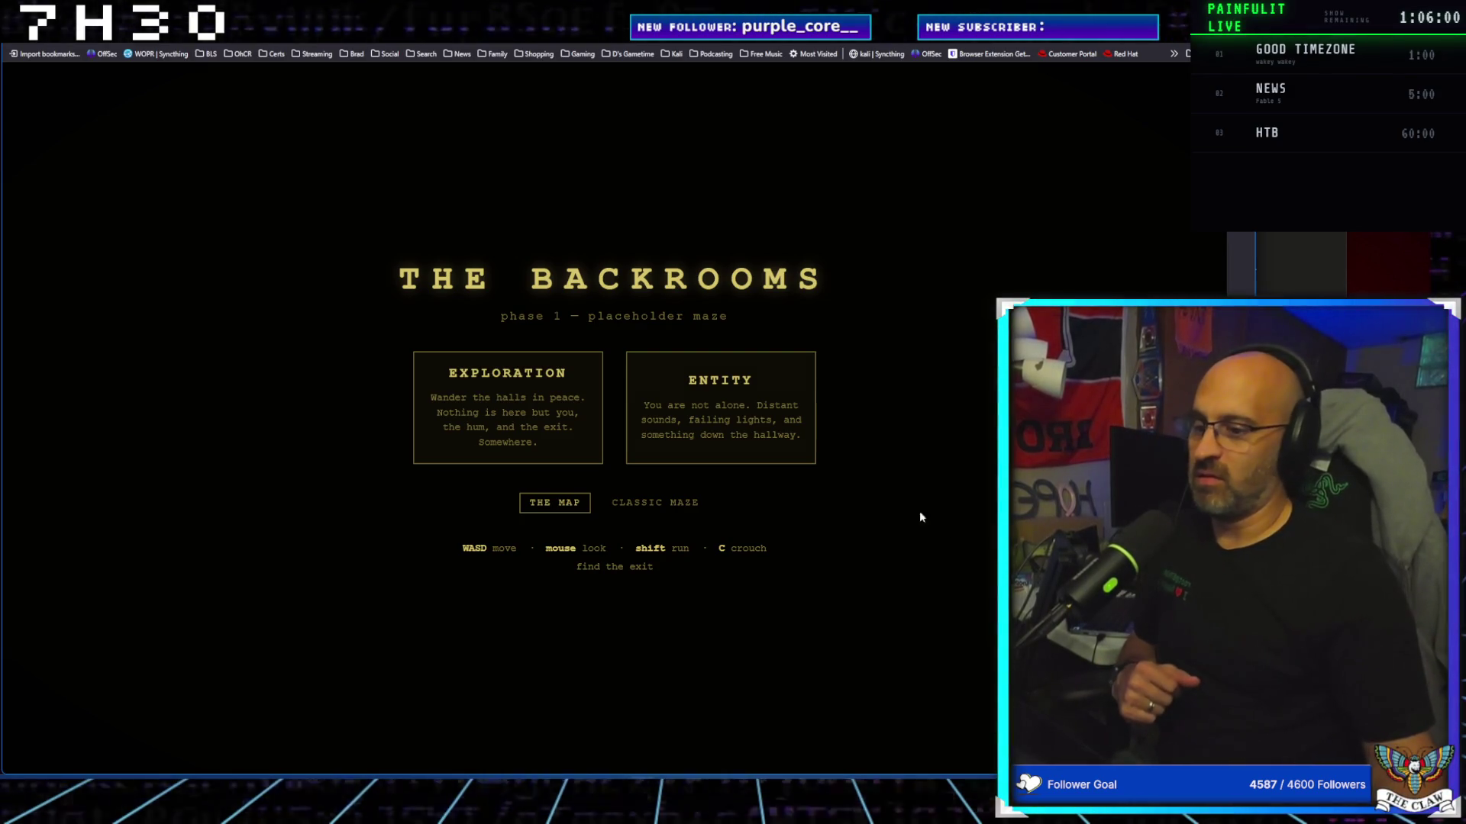
Switch to the rhel10 remote desktop, launch Files on Home, and place it beside the terminal.
{"action": "mouse_move", "coordinate": [786, 772]}
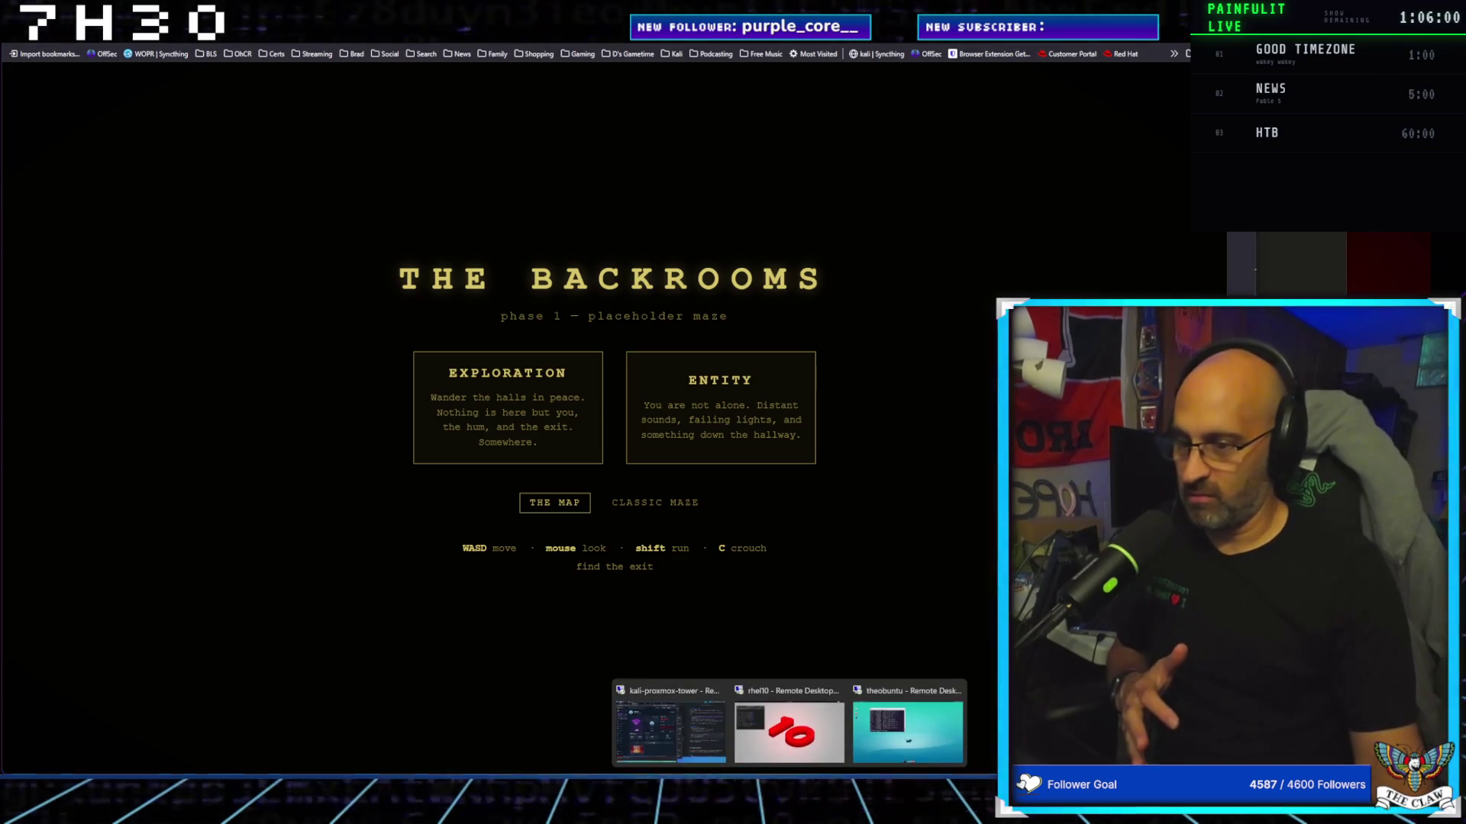
{"action": "left_click", "coordinate": [786, 722]}
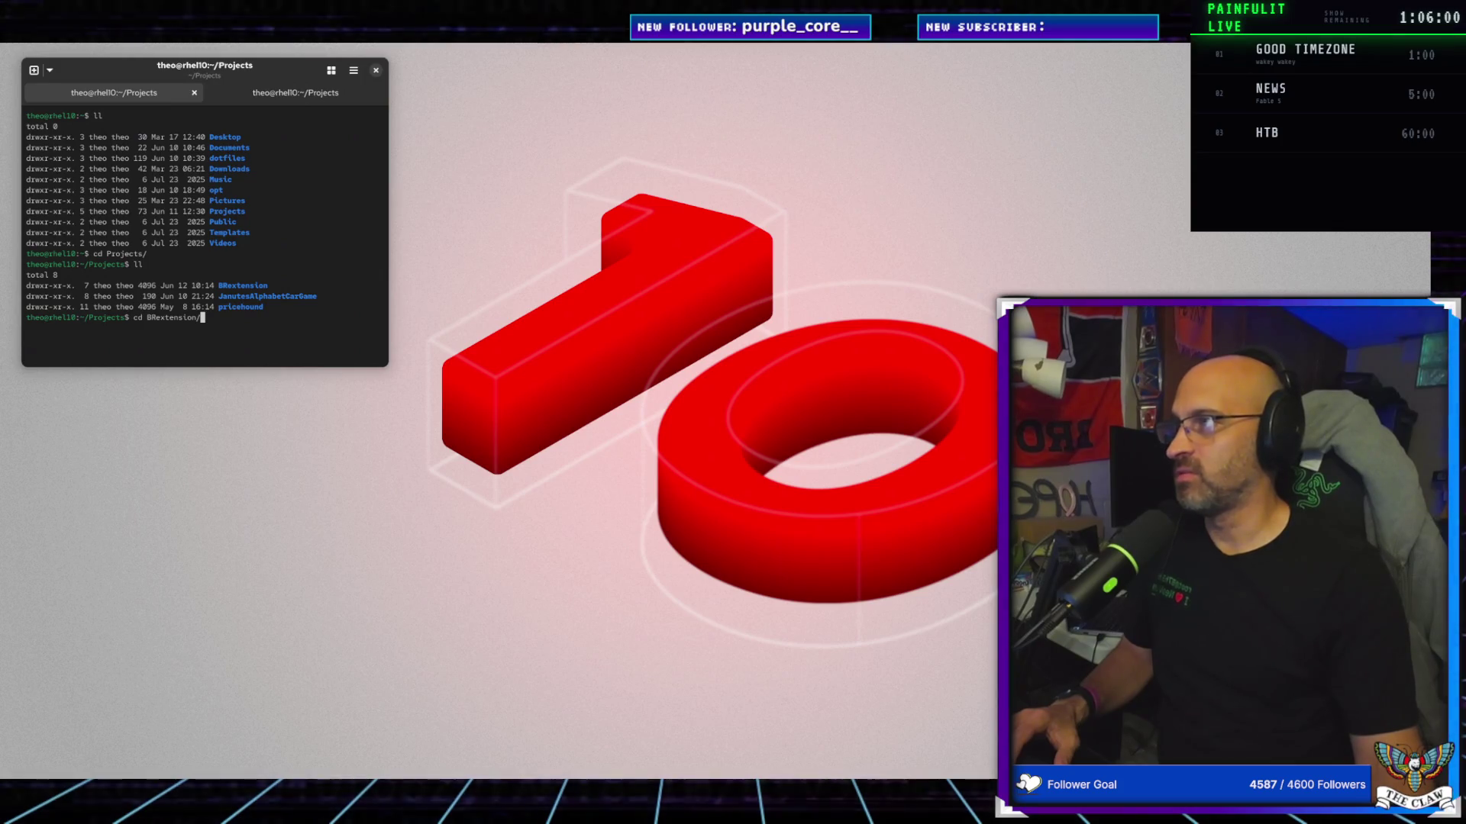
{"action": "key", "text": "super"}
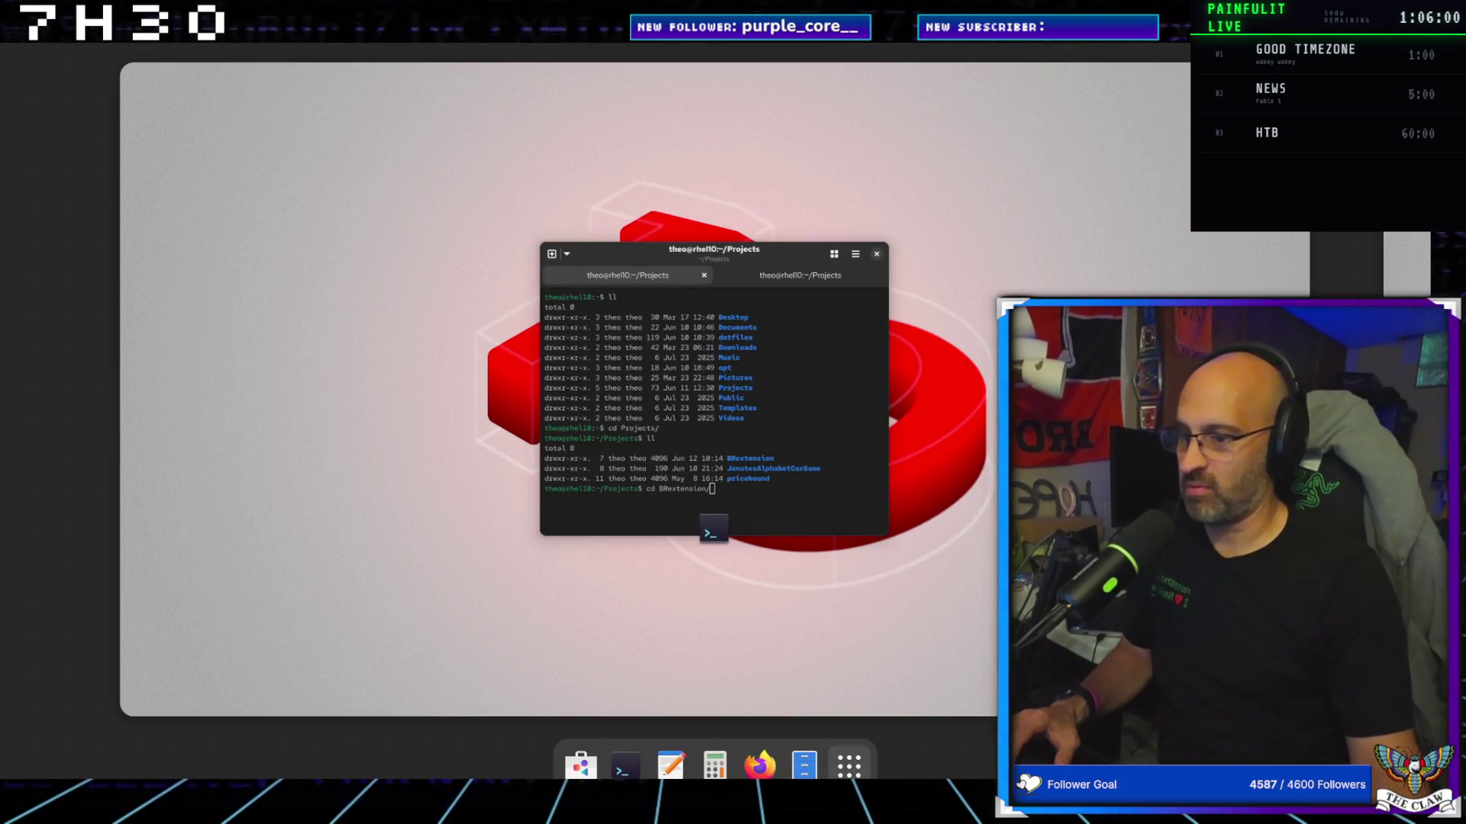
{"action": "left_click", "coordinate": [758, 772]}
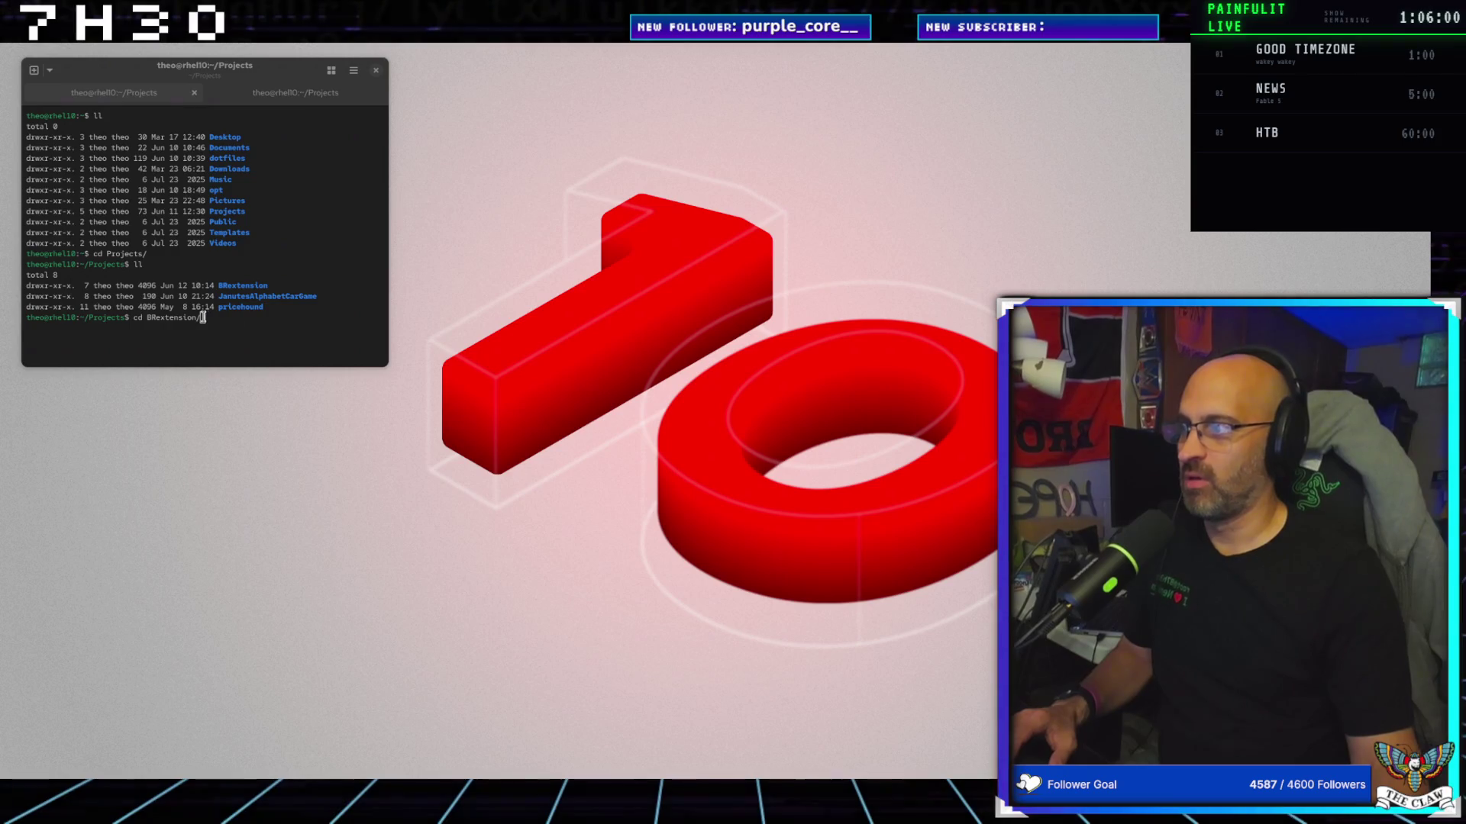
{"action": "mouse_move", "coordinate": [88, 380]}
{"action": "left_mouse_down"}
{"action": "mouse_move", "coordinate": [476, 215]}
{"action": "mouse_move", "coordinate": [501, 112]}
{"action": "left_mouse_up"}
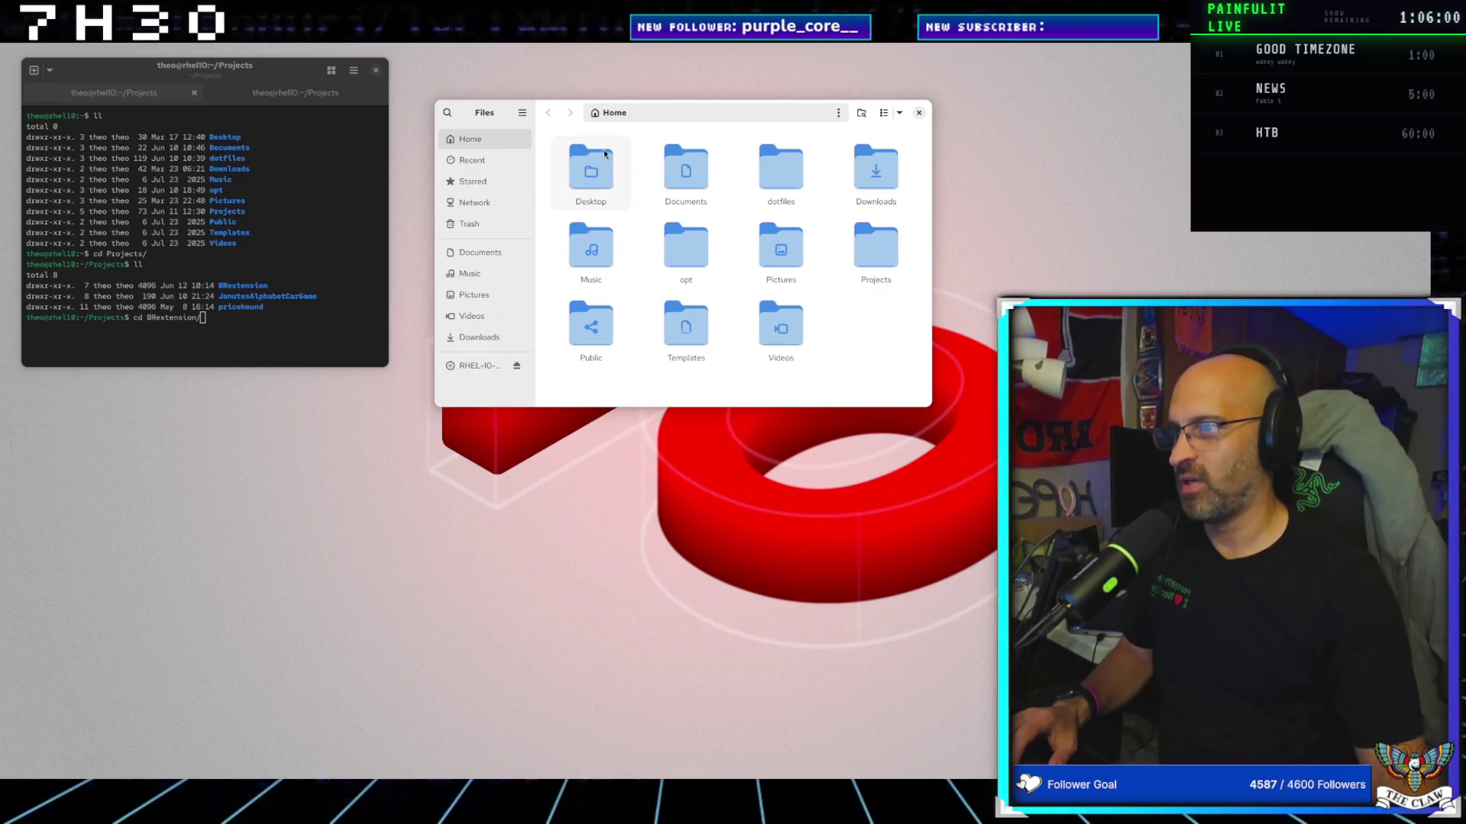
Browse from Documents into the Projects folder and then into BRextension.
{"action": "left_click", "coordinate": [691, 171]}
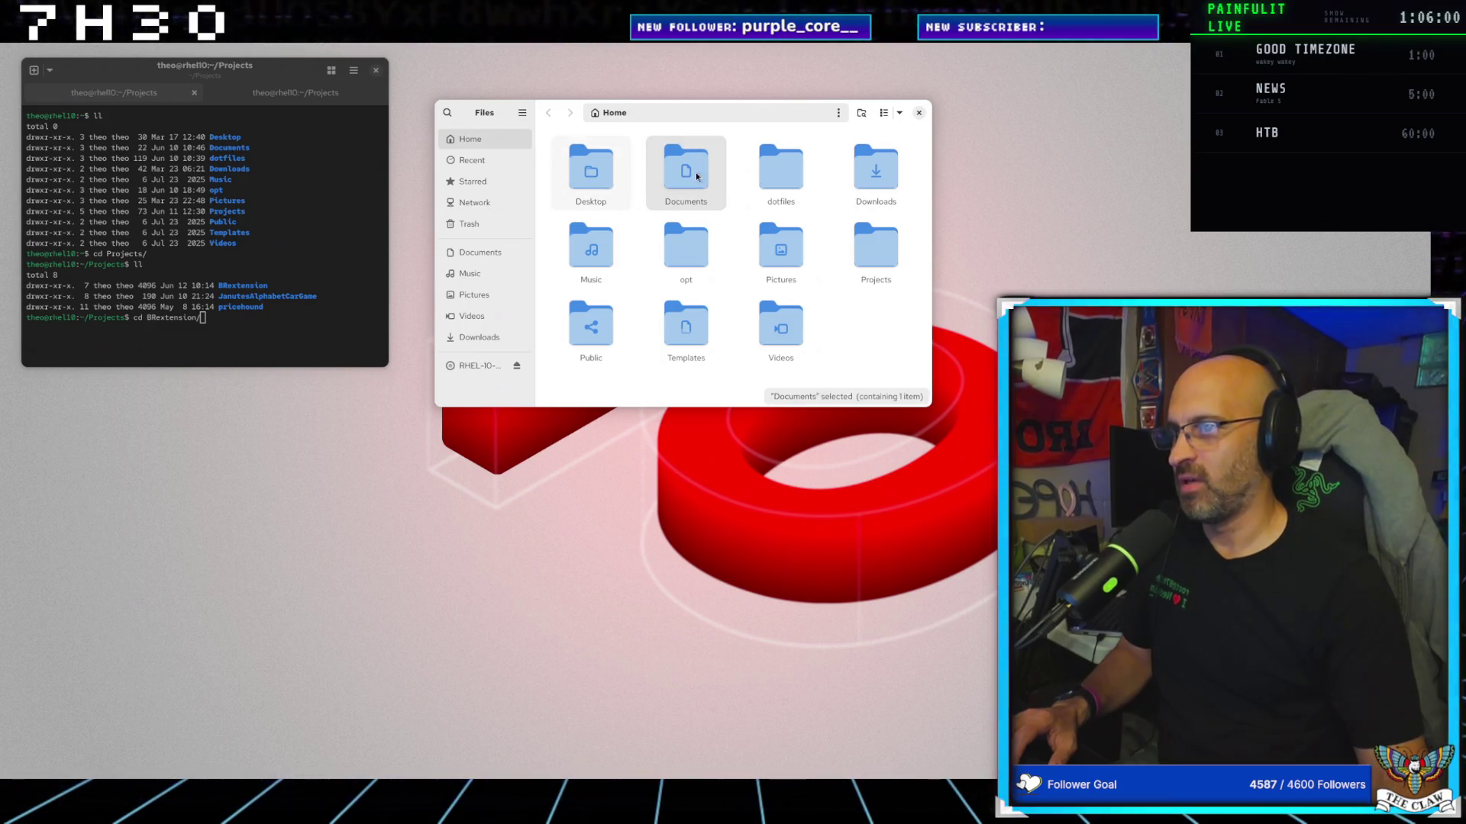
{"action": "double_click", "coordinate": [870, 246]}
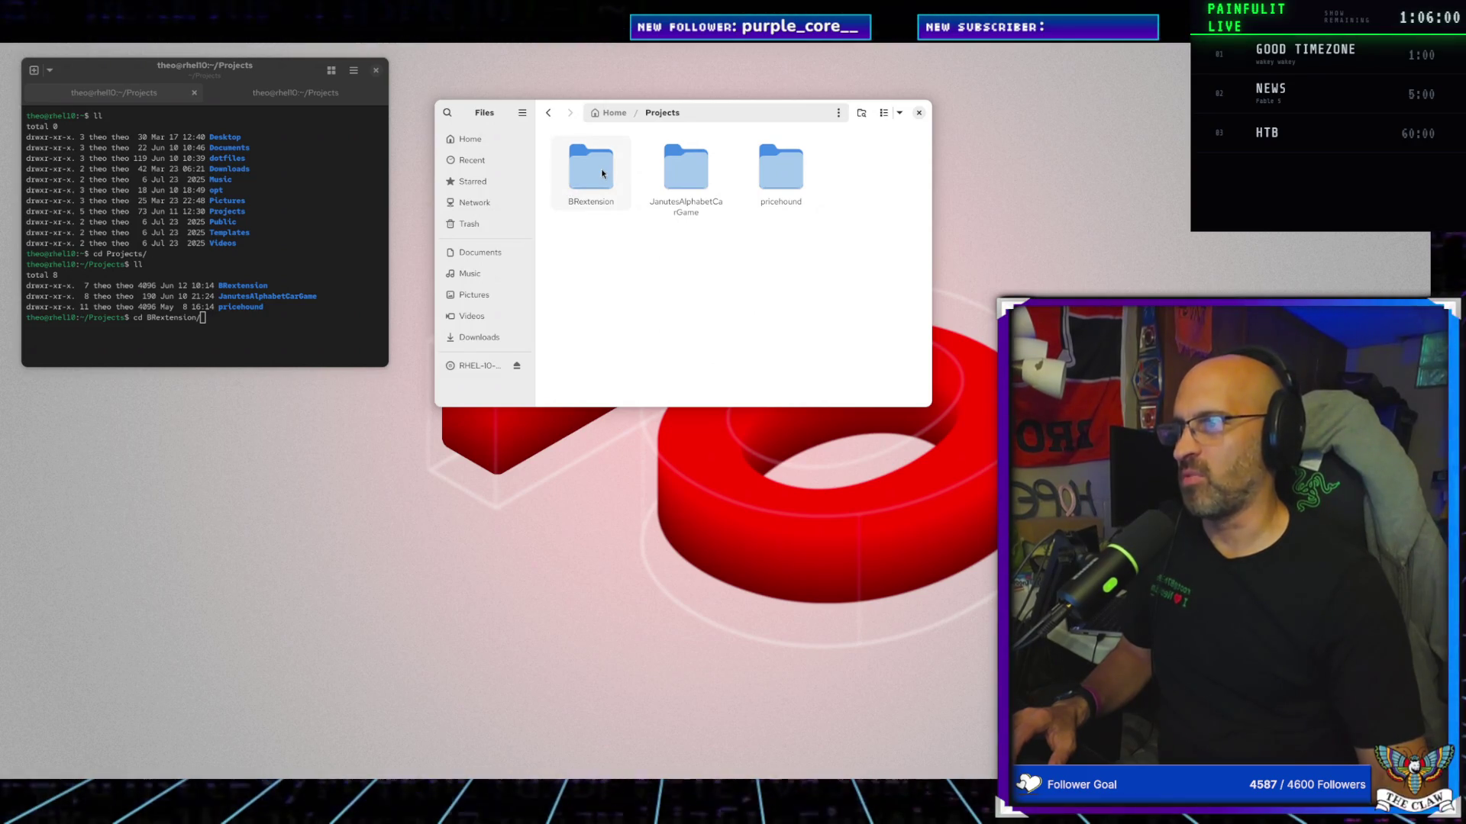
{"action": "double_click", "coordinate": [601, 174]}
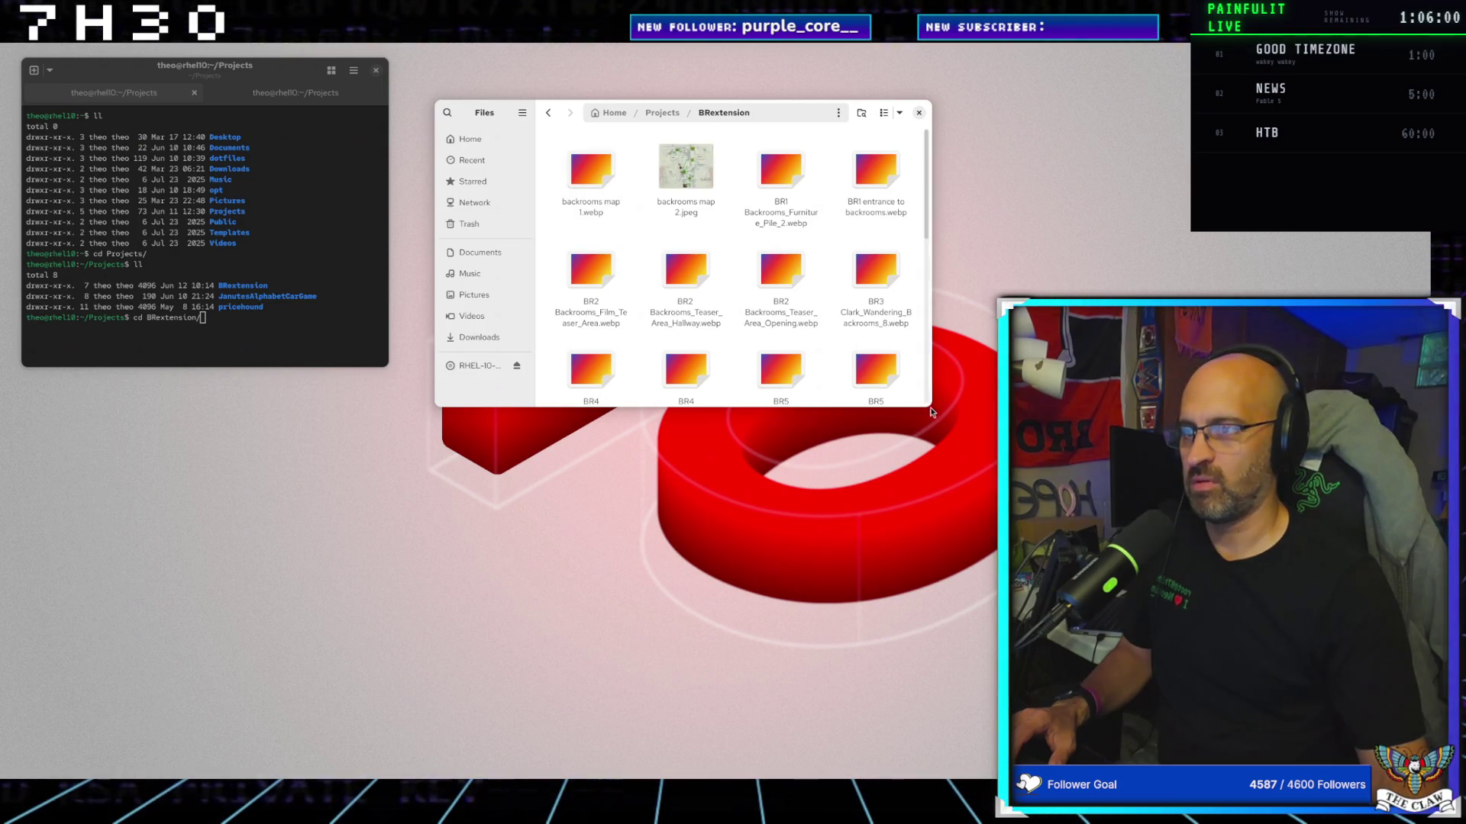
Enlarge the Files window and open backrooms map 2.jpeg in the image viewer.
{"action": "left_click_drag", "start_coordinate": [967, 519], "coordinate": [1014, 663]}
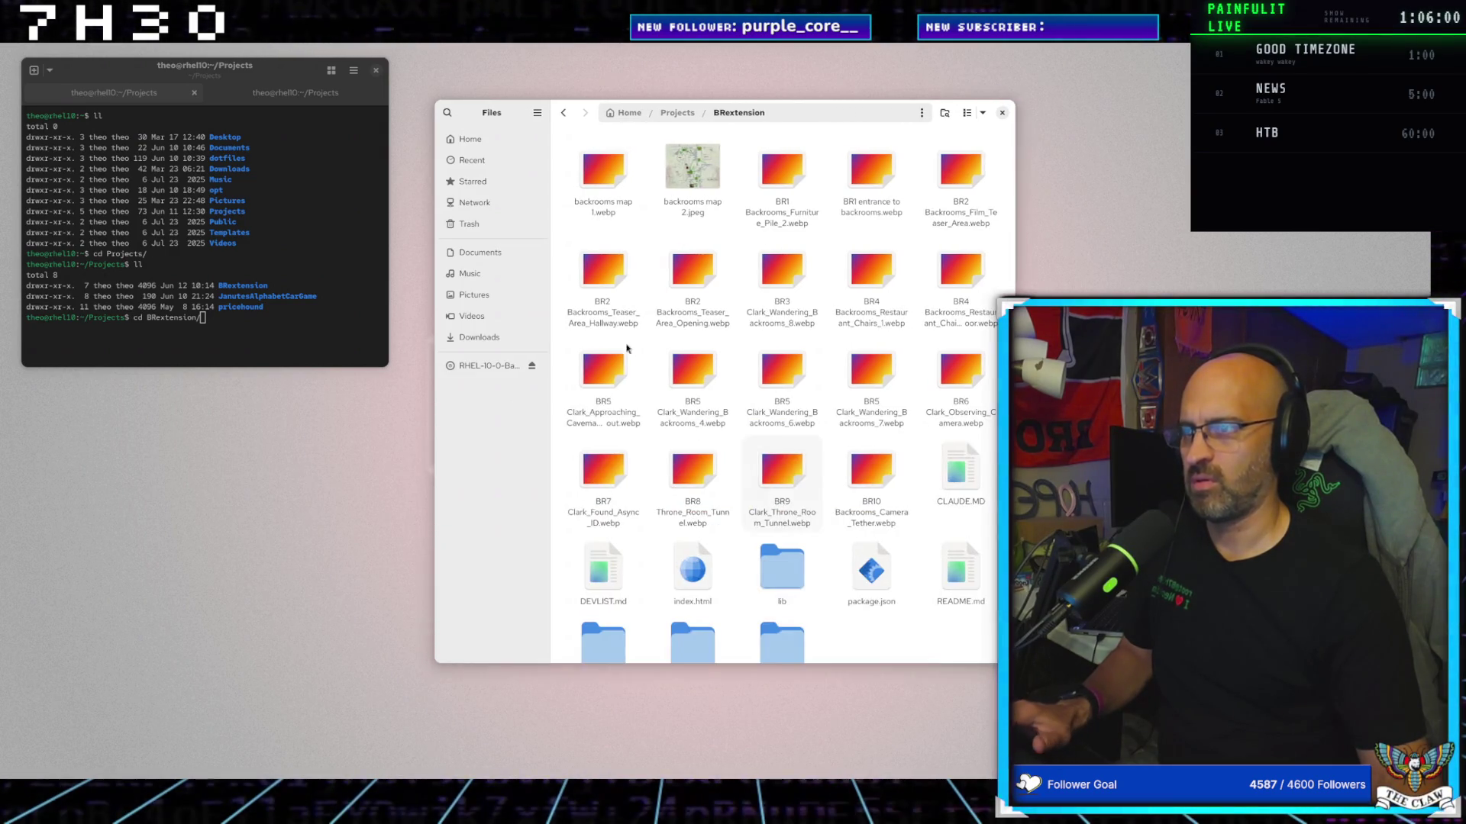
{"action": "scroll", "coordinate": [666, 324], "scroll_direction": "up", "scroll_amount": 3}
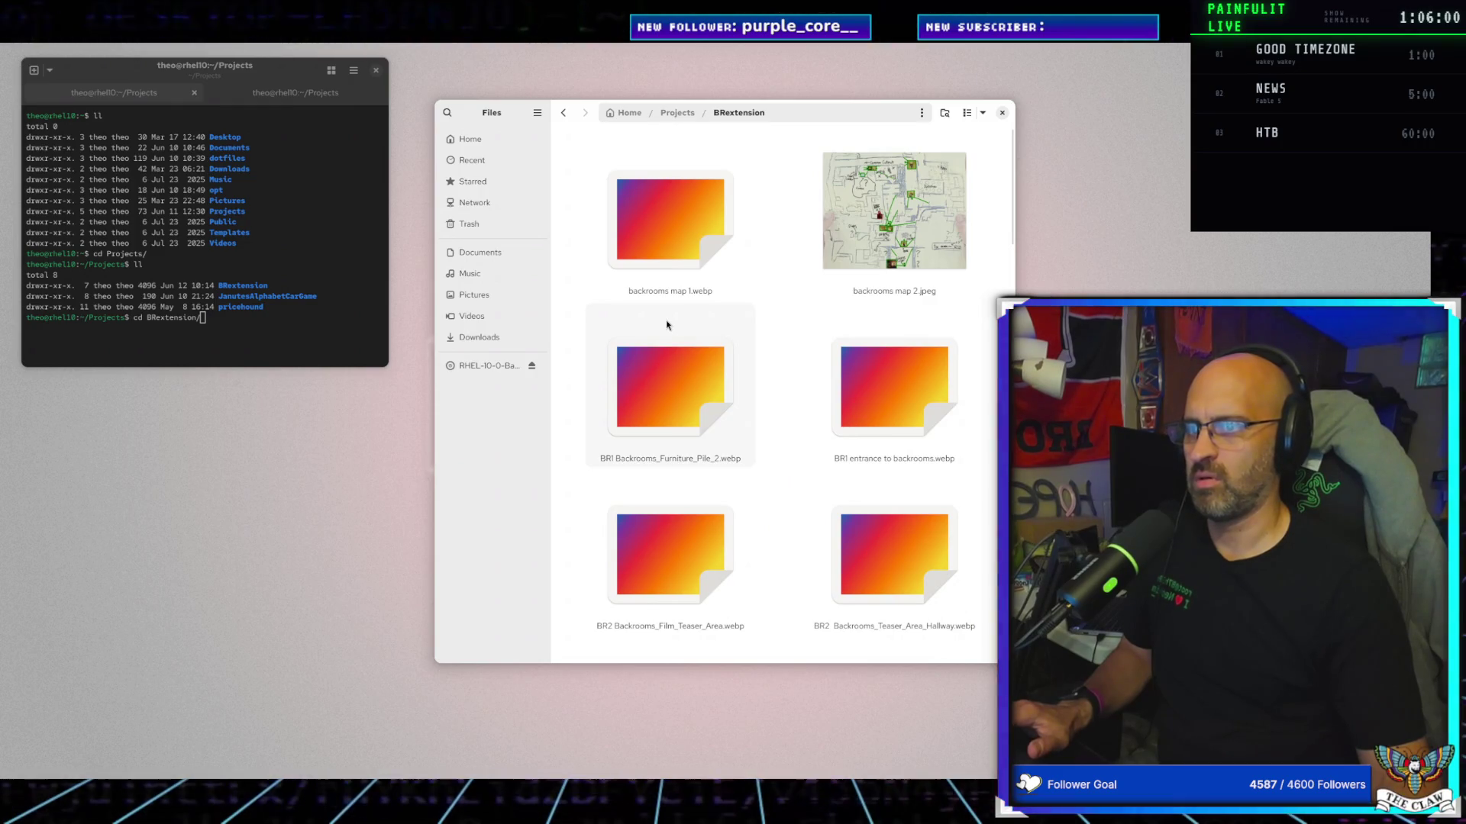
{"action": "left_click", "coordinate": [879, 222]}
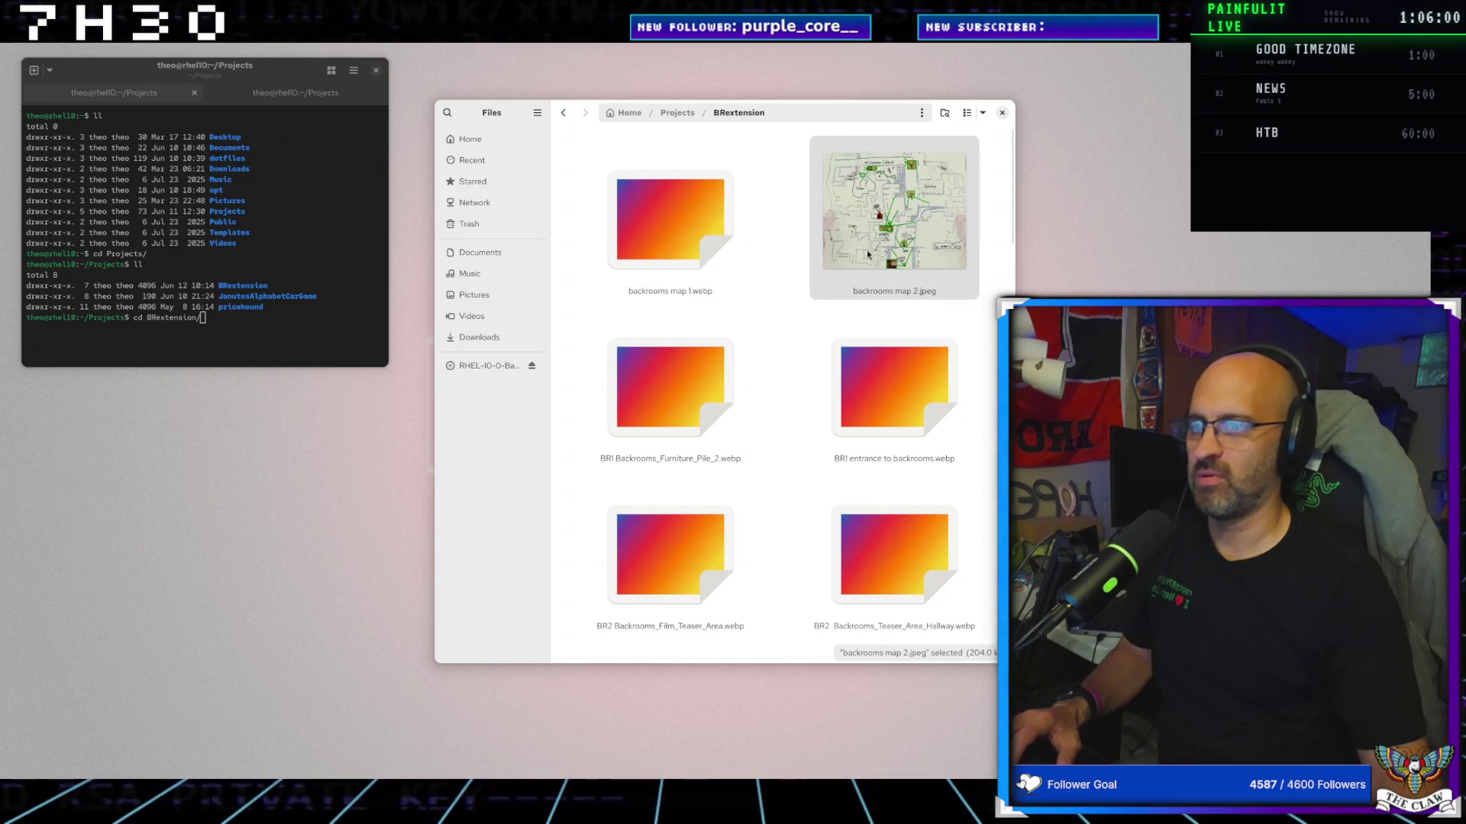
{"action": "double_click", "coordinate": [868, 252]}
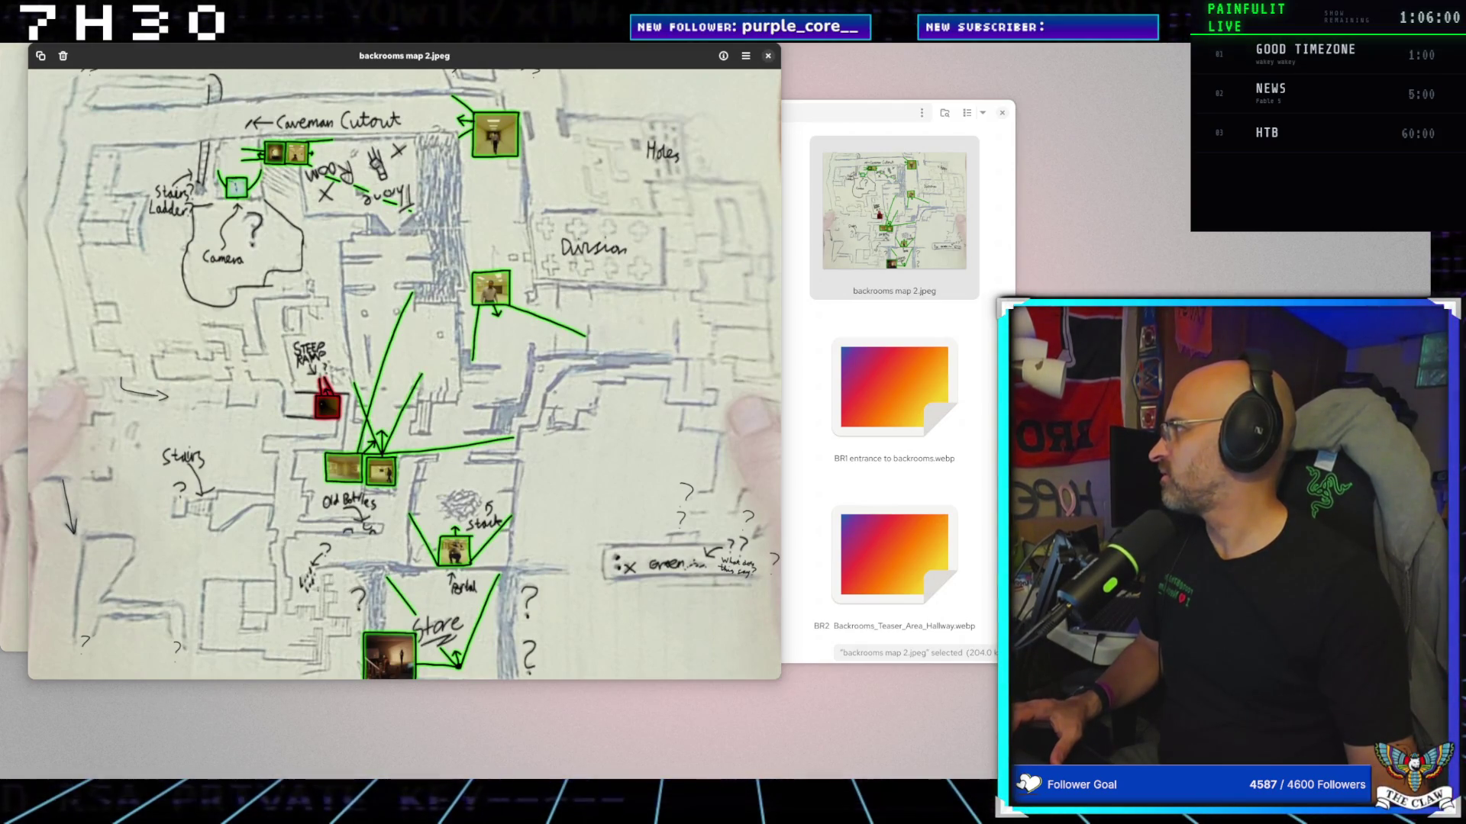
Switch from the map image to the Know Your Meme Backrooms page in Firefox.
{"action": "key", "text": "alt+Tab"}
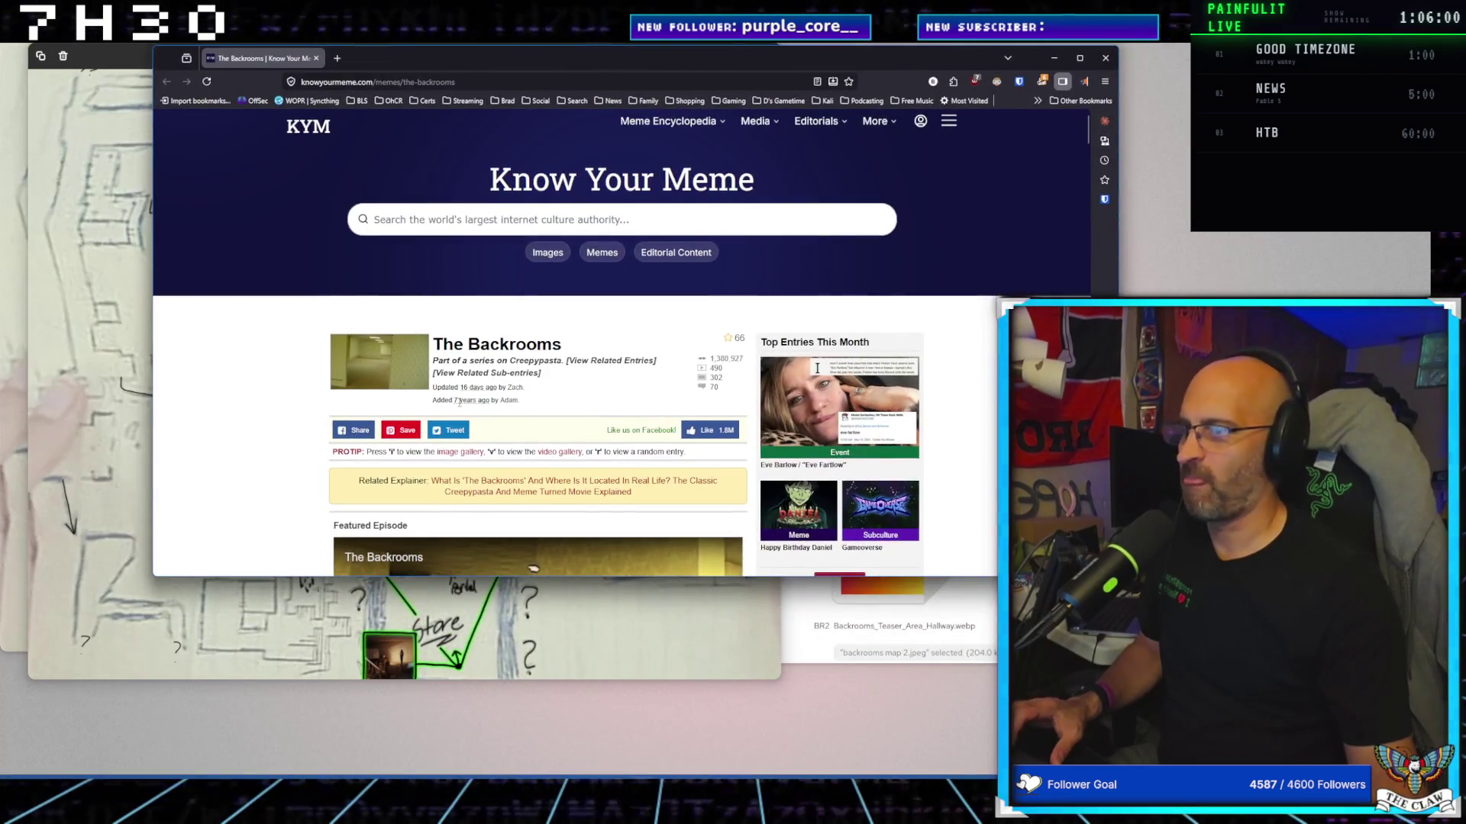
Read the Backrooms entry's origin and spread sections down to the Search Interest chart.
{"action": "scroll", "coordinate": [454, 374], "scroll_direction": "down", "scroll_amount": 6}
{"action": "scroll", "coordinate": [454, 374], "scroll_direction": "down", "scroll_amount": 2}
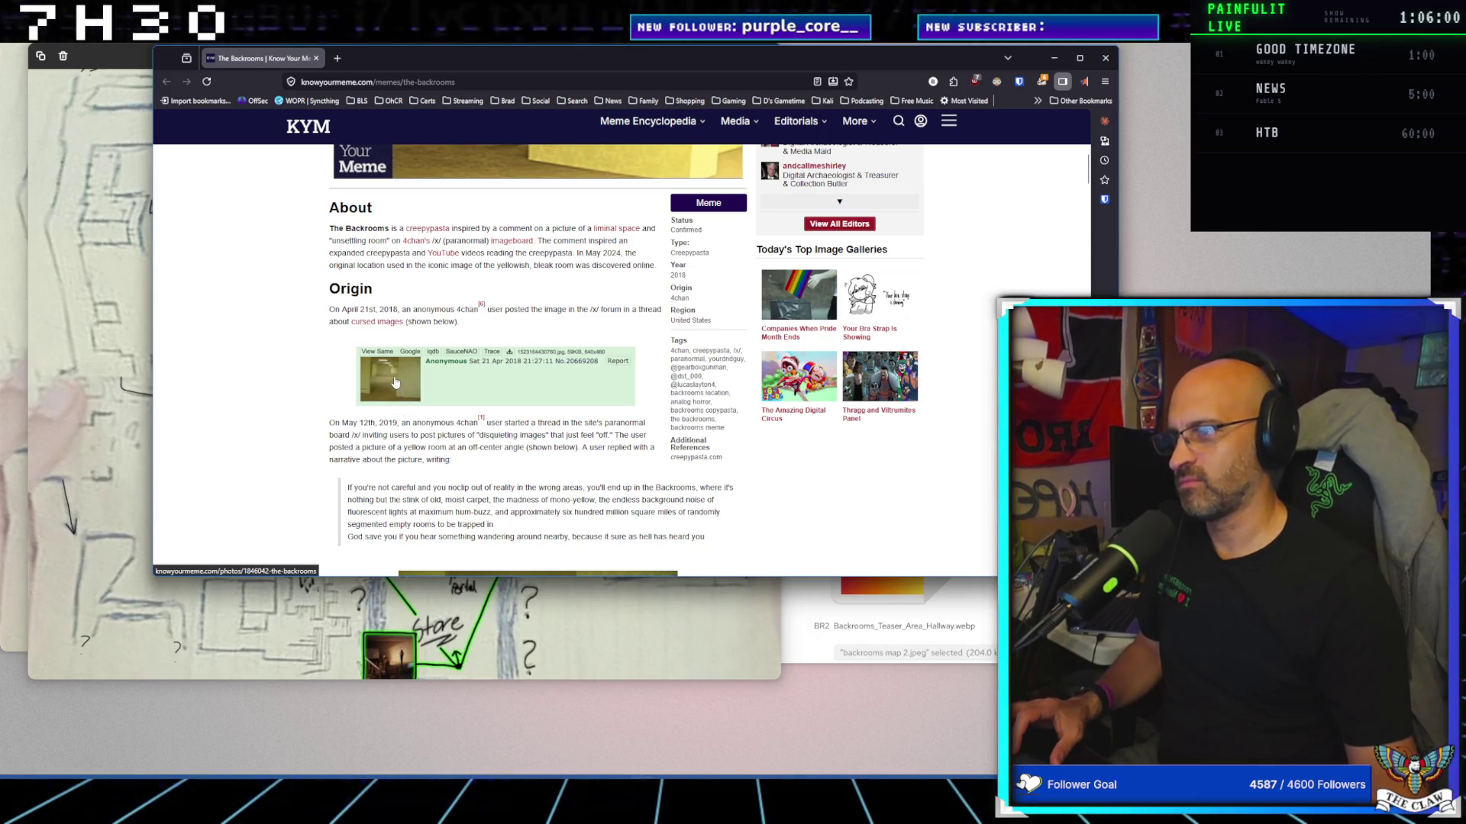
{"action": "scroll", "coordinate": [479, 403], "scroll_direction": "down", "scroll_amount": 2}
{"action": "scroll", "coordinate": [479, 403], "scroll_direction": "down", "scroll_amount": 3}
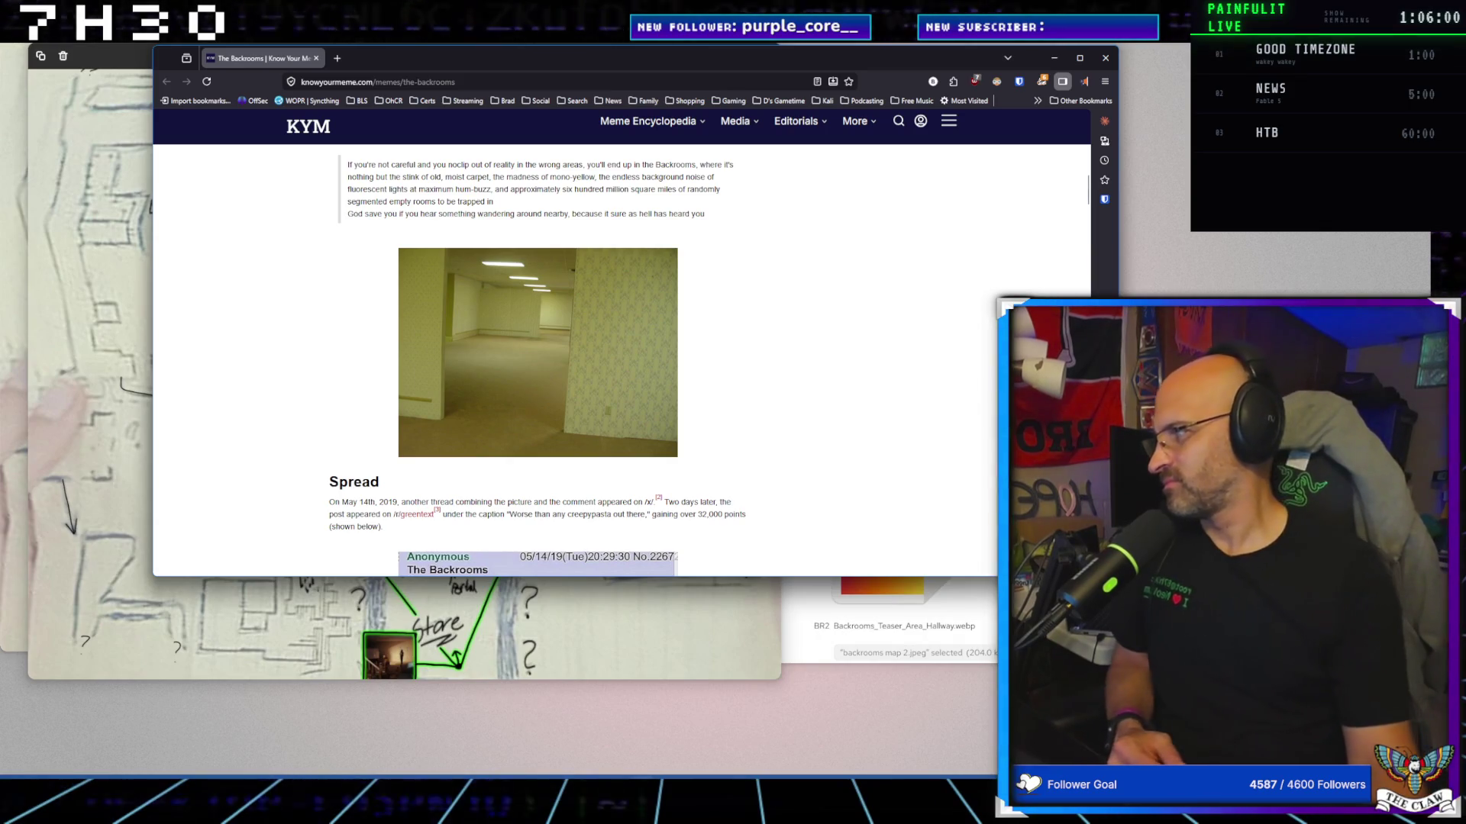
{"action": "scroll", "coordinate": [474, 324], "scroll_direction": "up", "scroll_amount": 5}
{"action": "scroll", "coordinate": [566, 426], "scroll_direction": "down", "scroll_amount": 3}
{"action": "scroll", "coordinate": [567, 426], "scroll_direction": "down", "scroll_amount": 15}
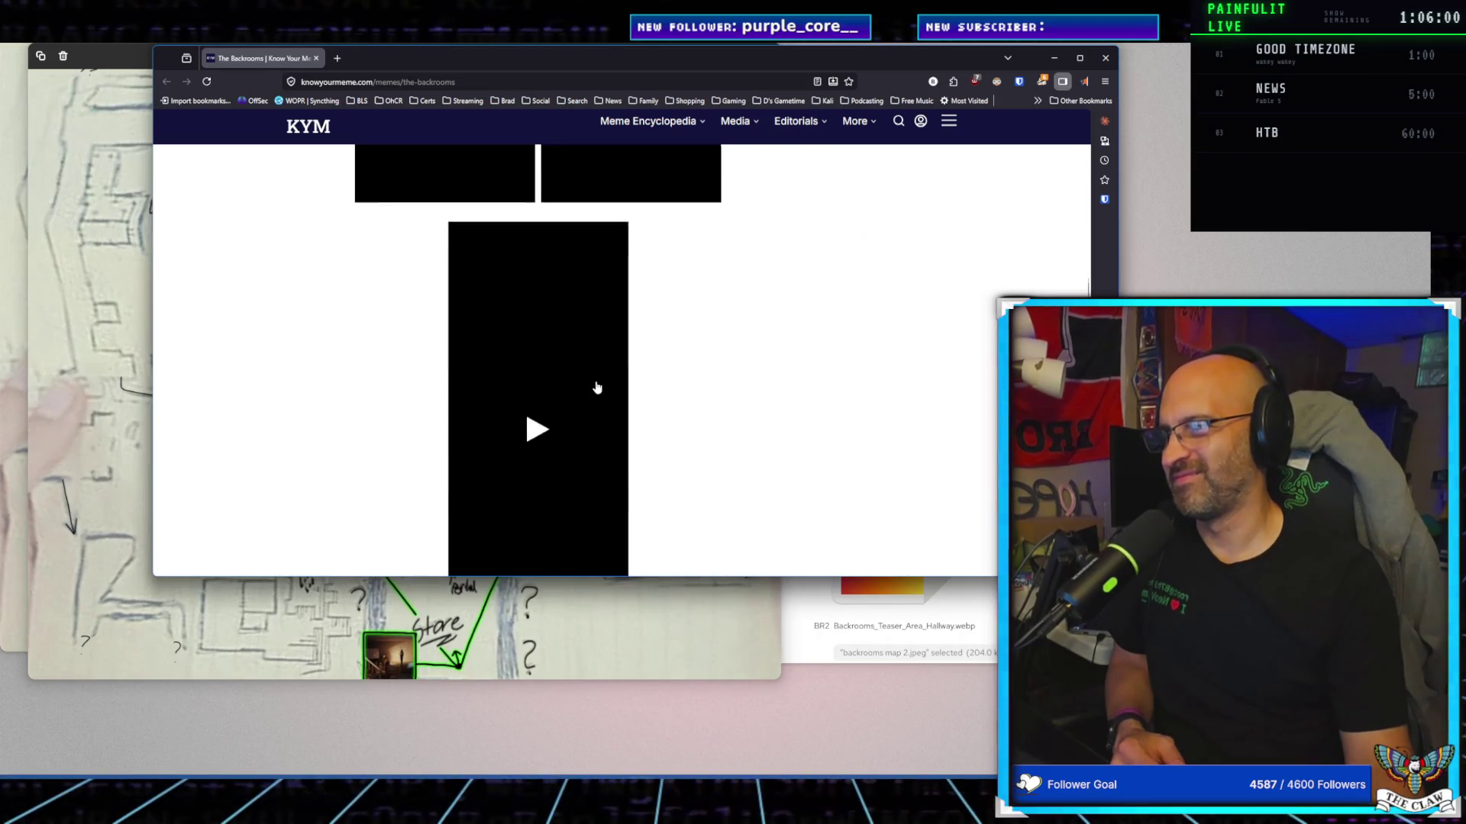
{"action": "scroll", "coordinate": [597, 388], "scroll_direction": "down", "scroll_amount": 20}
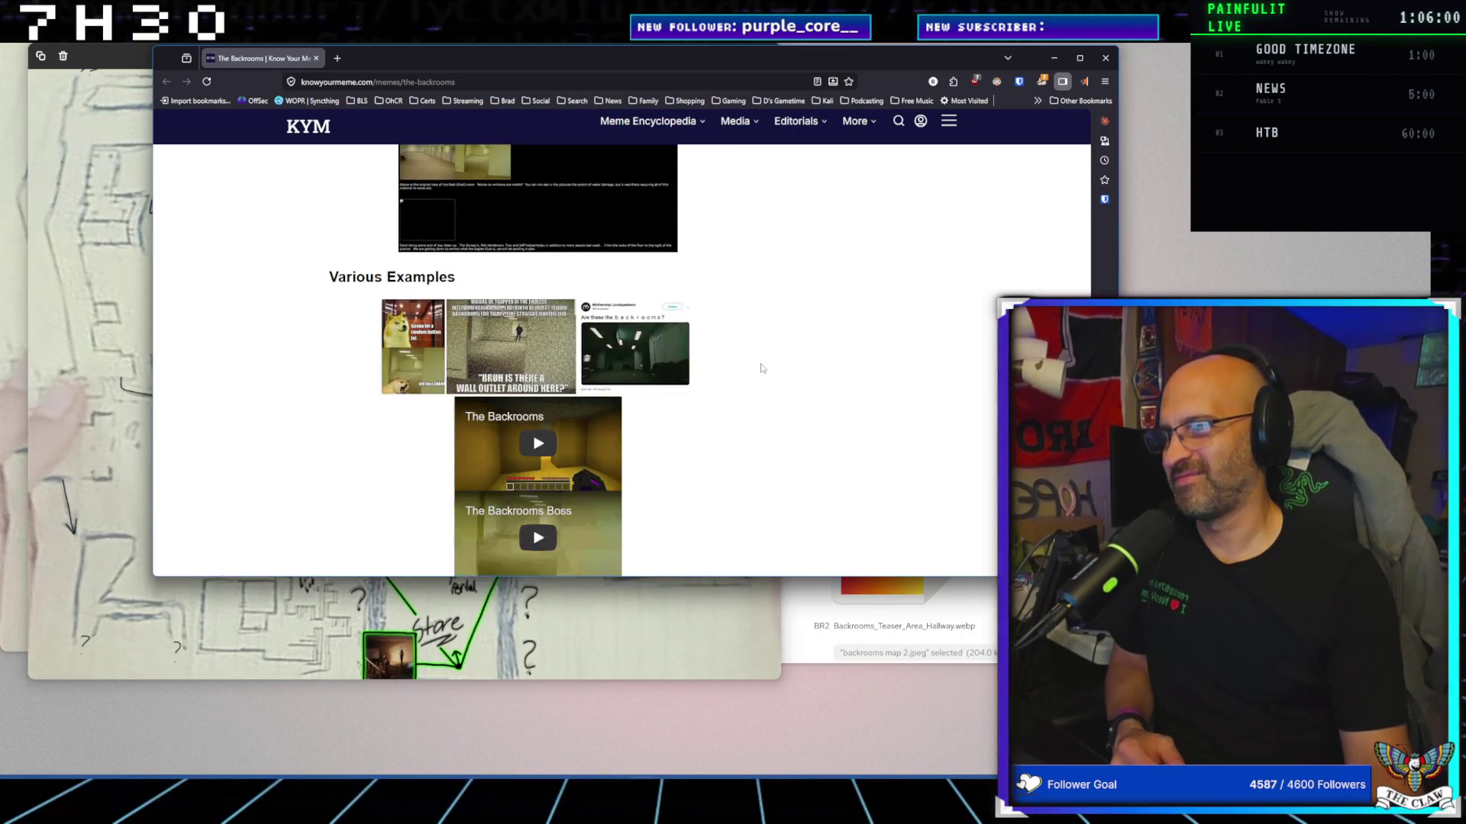
{"action": "scroll", "coordinate": [761, 368], "scroll_direction": "down", "scroll_amount": 15}
{"action": "scroll", "coordinate": [880, 409], "scroll_direction": "up", "scroll_amount": 3}
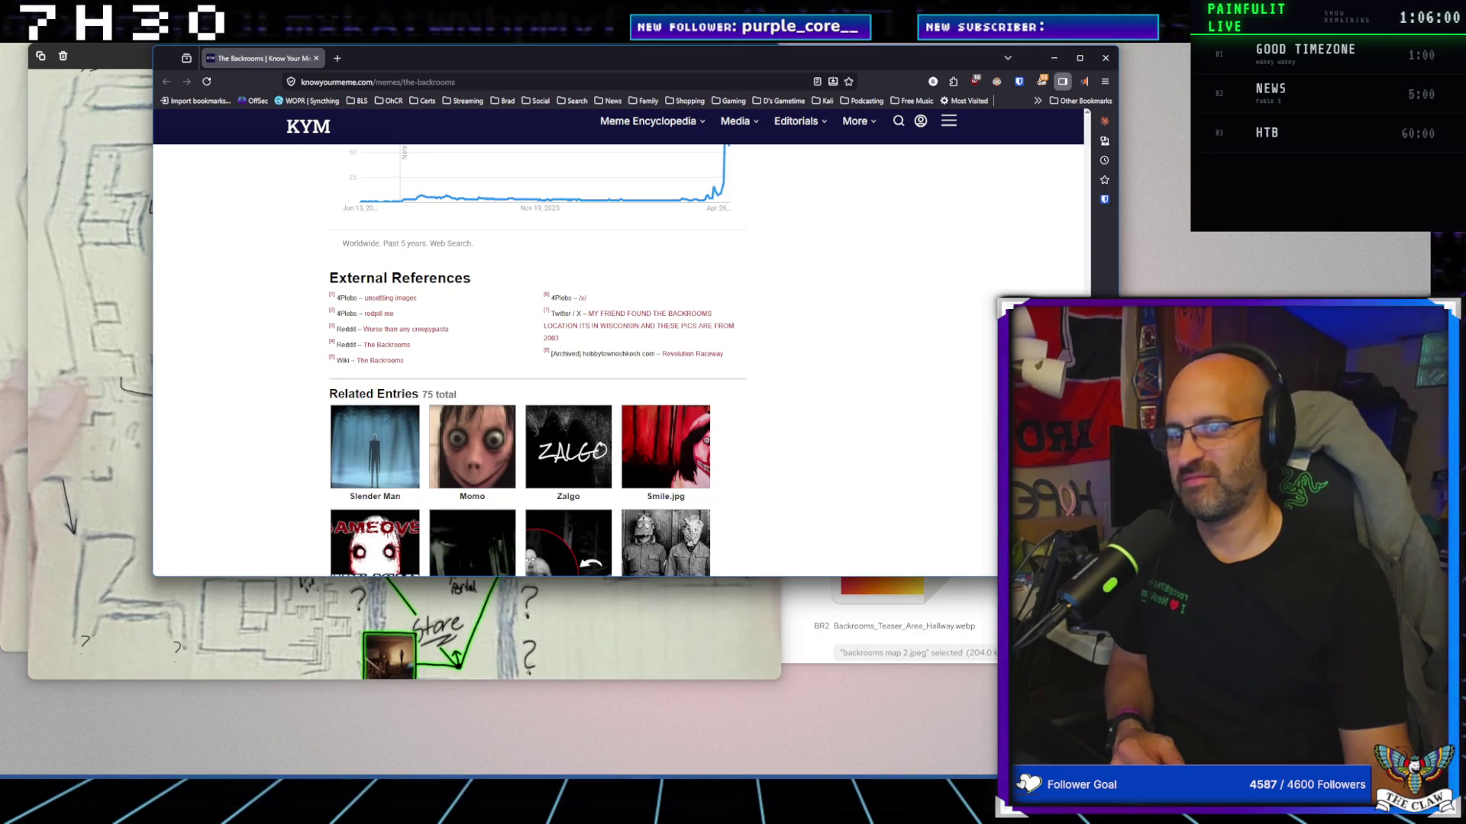
{"action": "scroll", "coordinate": [1045, 137], "scroll_direction": "up", "scroll_amount": 20}
{"action": "scroll", "coordinate": [1054, 158], "scroll_direction": "down", "scroll_amount": 5}
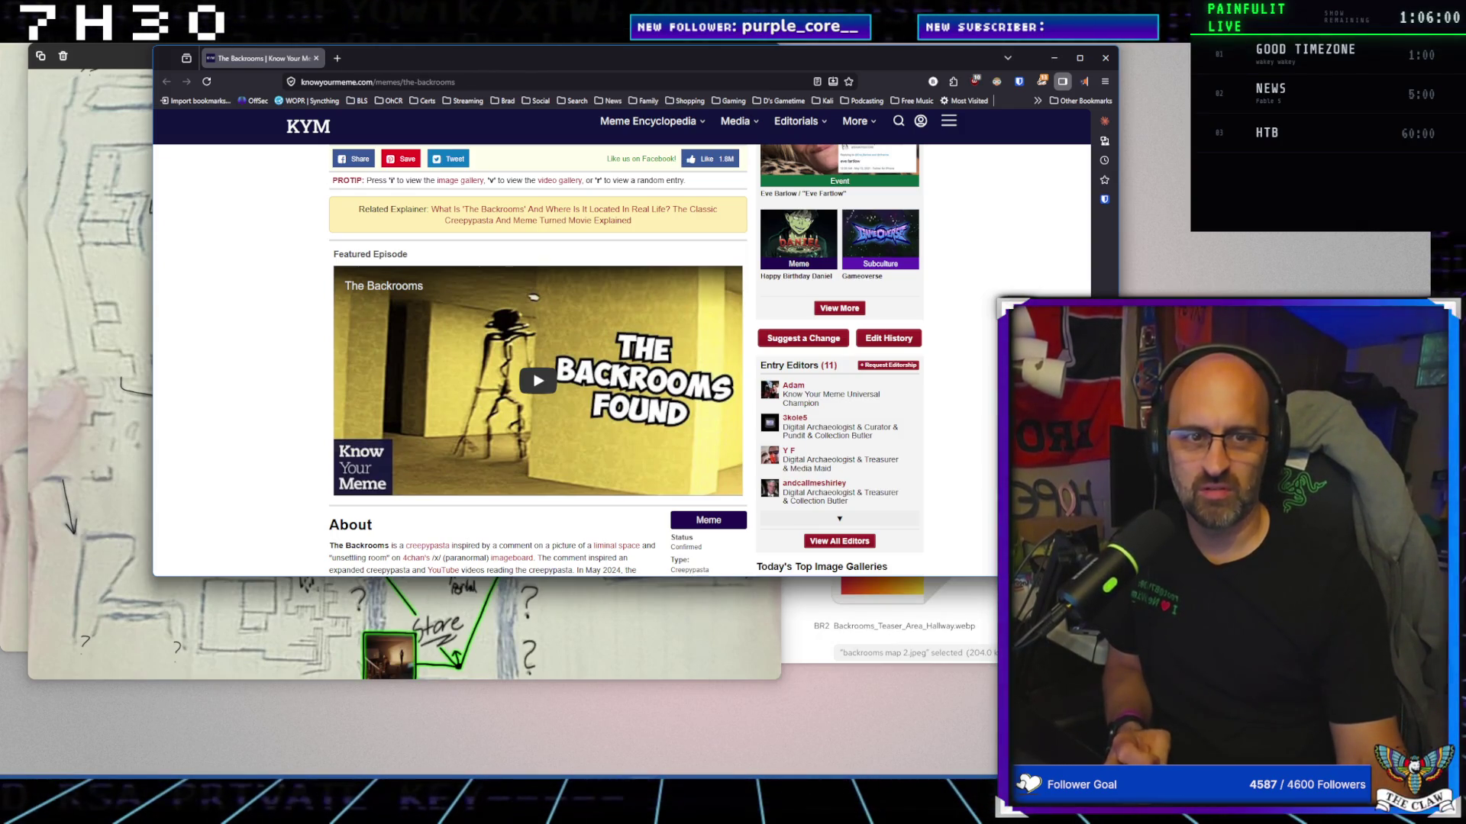
{"action": "scroll", "coordinate": [1091, 152], "scroll_direction": "down", "scroll_amount": 1}
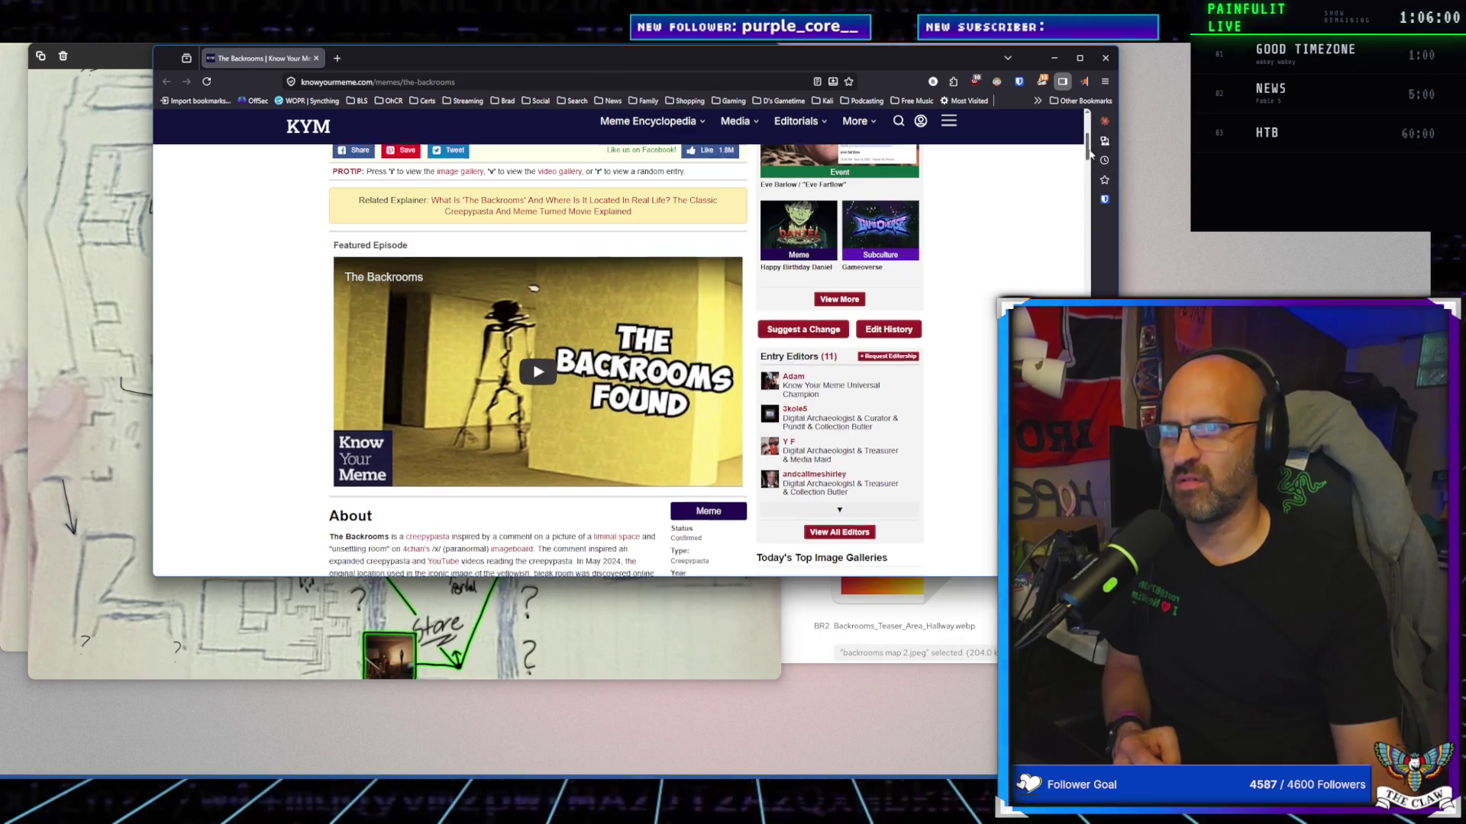
{"action": "scroll", "coordinate": [1090, 152], "scroll_direction": "down", "scroll_amount": 20}
{"action": "scroll", "coordinate": [764, 400], "scroll_direction": "up", "scroll_amount": 8}
{"action": "scroll", "coordinate": [763, 400], "scroll_direction": "down", "scroll_amount": 3}
{"action": "scroll", "coordinate": [763, 400], "scroll_direction": "up", "scroll_amount": 2}
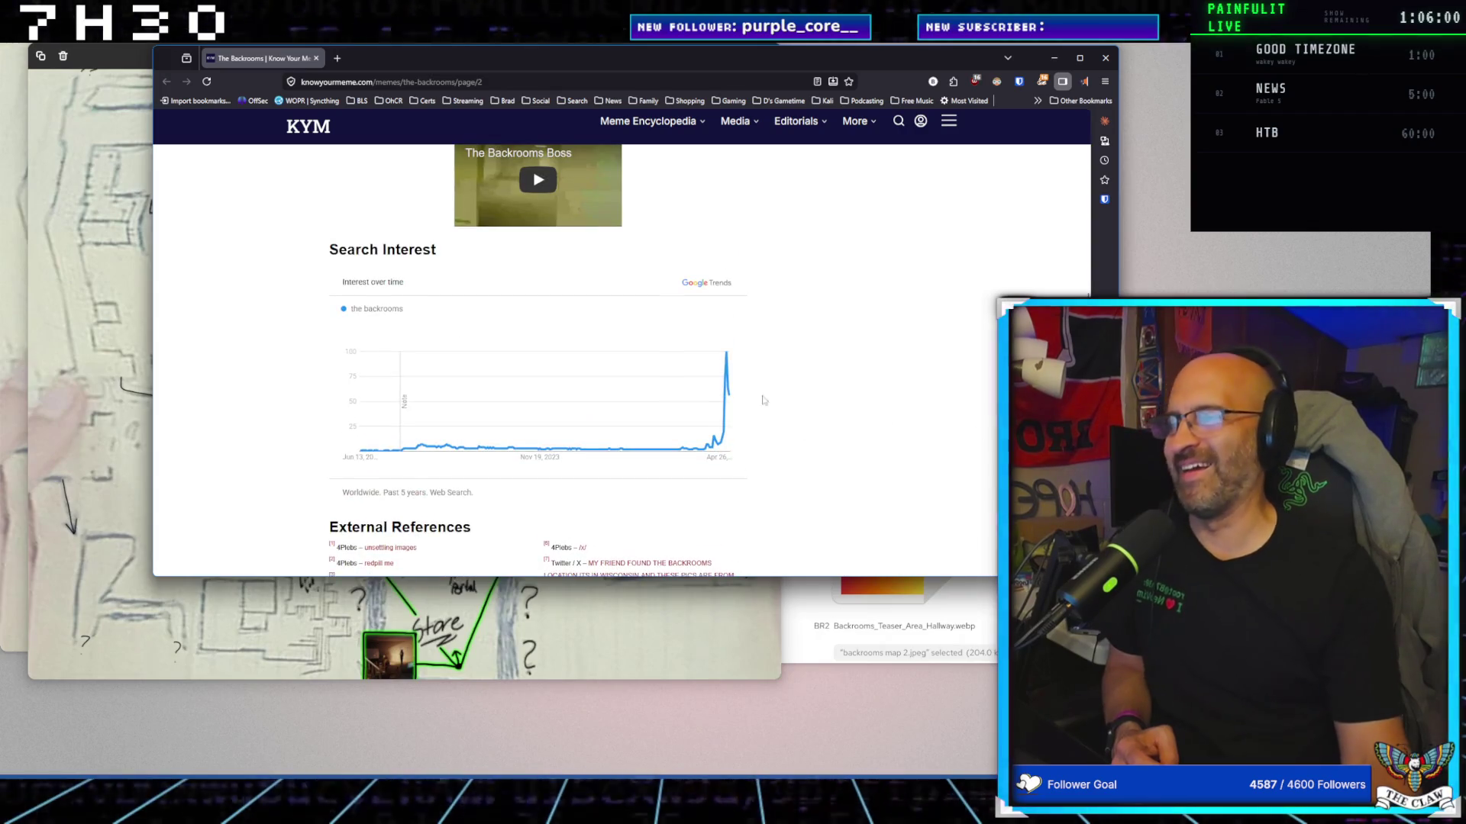
{"action": "mouse_move", "coordinate": [729, 400]}
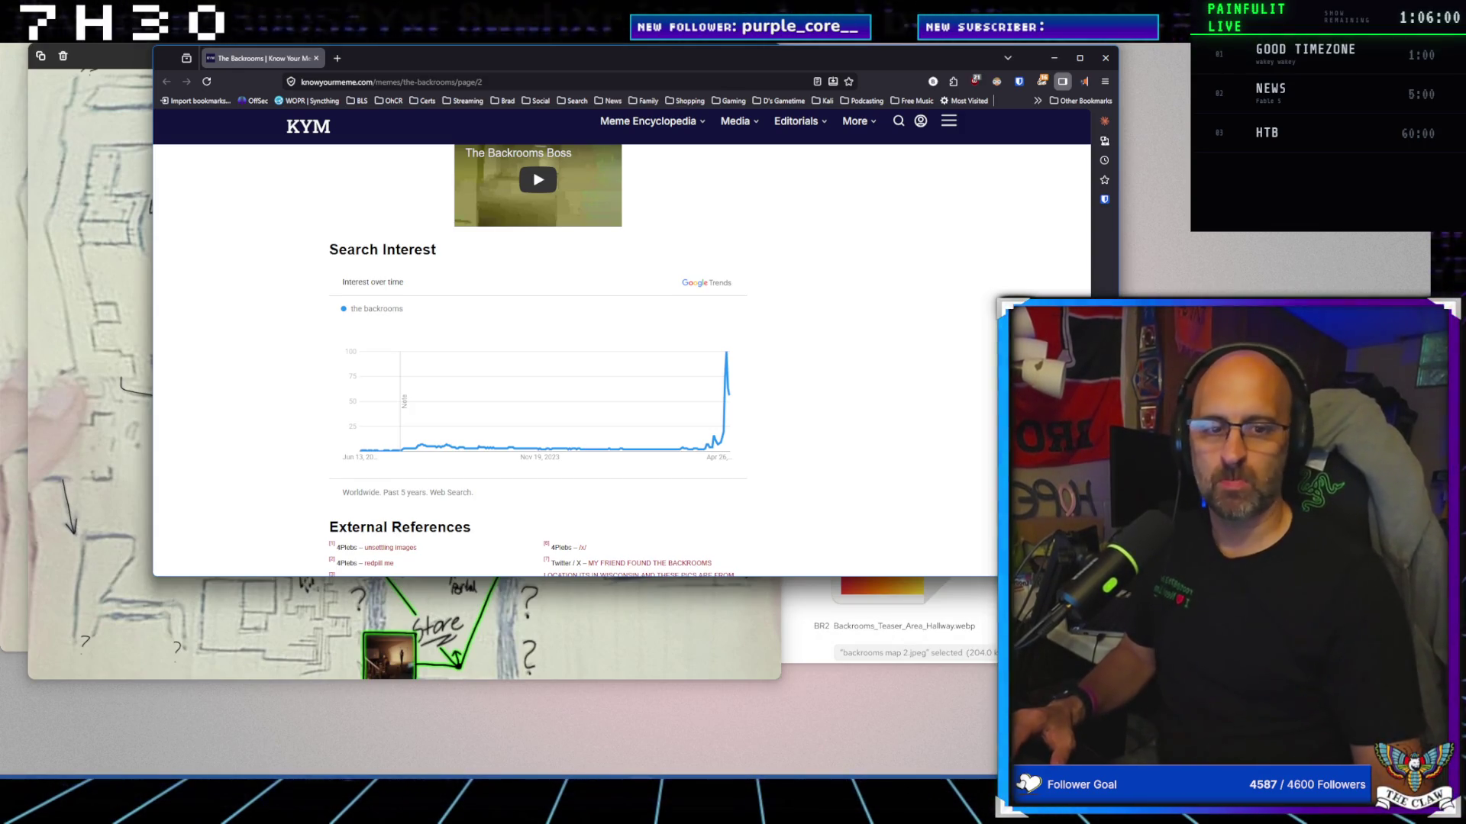
Close the Firefox window showing the Know Your Meme Backrooms page.
{"action": "left_click", "coordinate": [316, 58]}
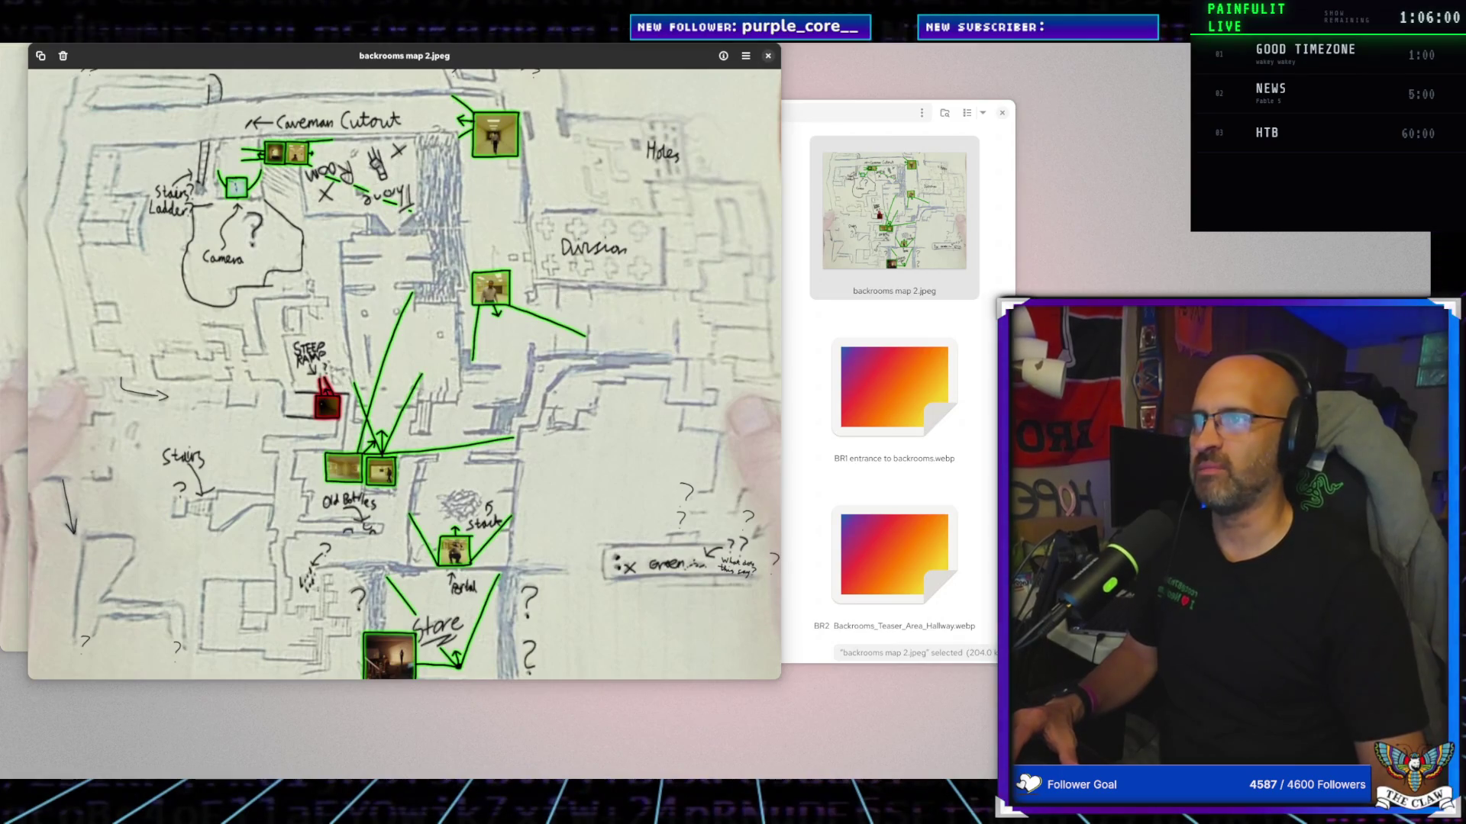
Return to the Backrooms game, choose Classic Maze, and start an Exploration round.
{"action": "key", "text": "alt+Tab"}
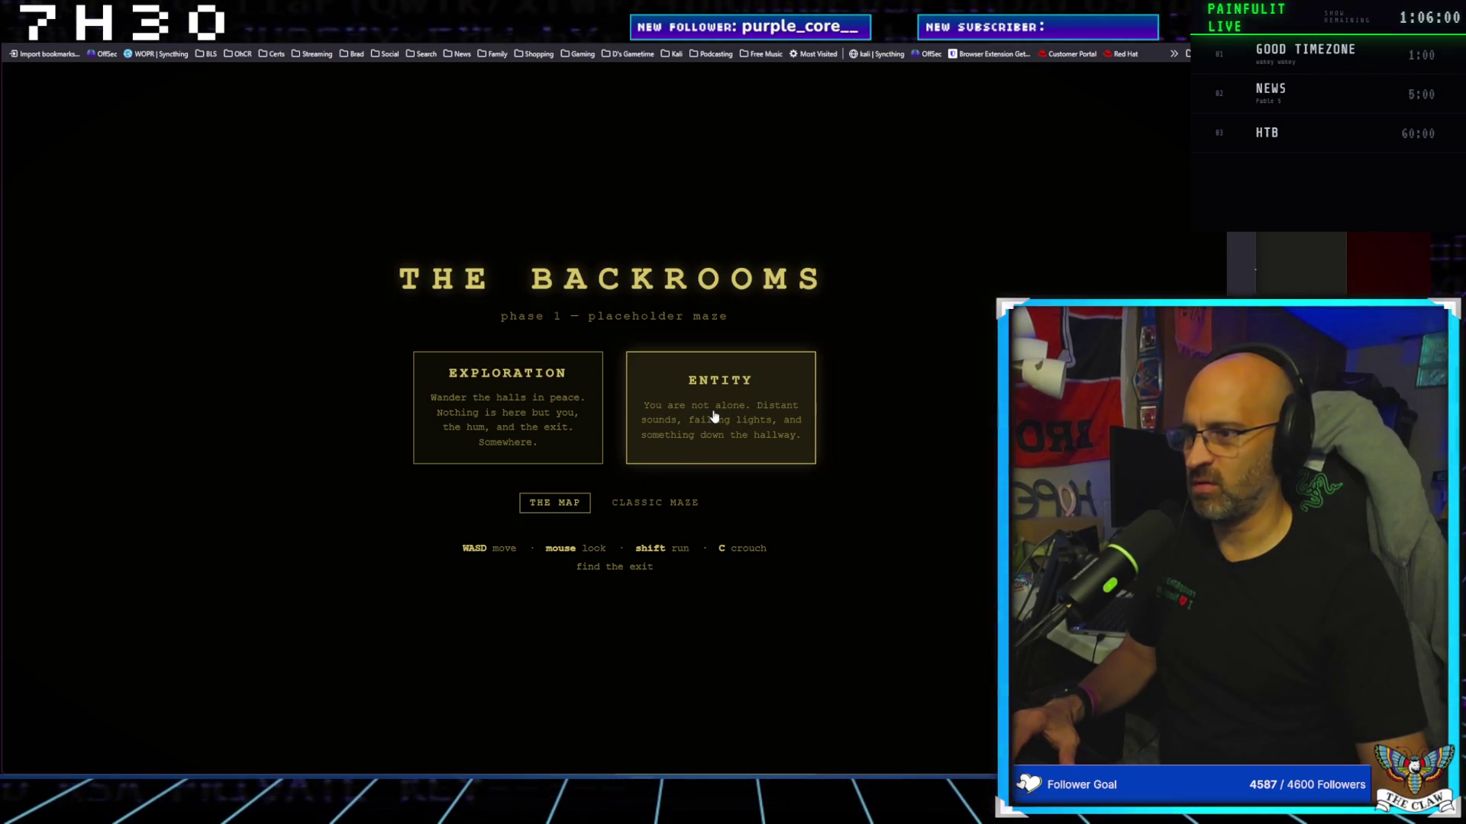
{"action": "left_click", "coordinate": [654, 507]}
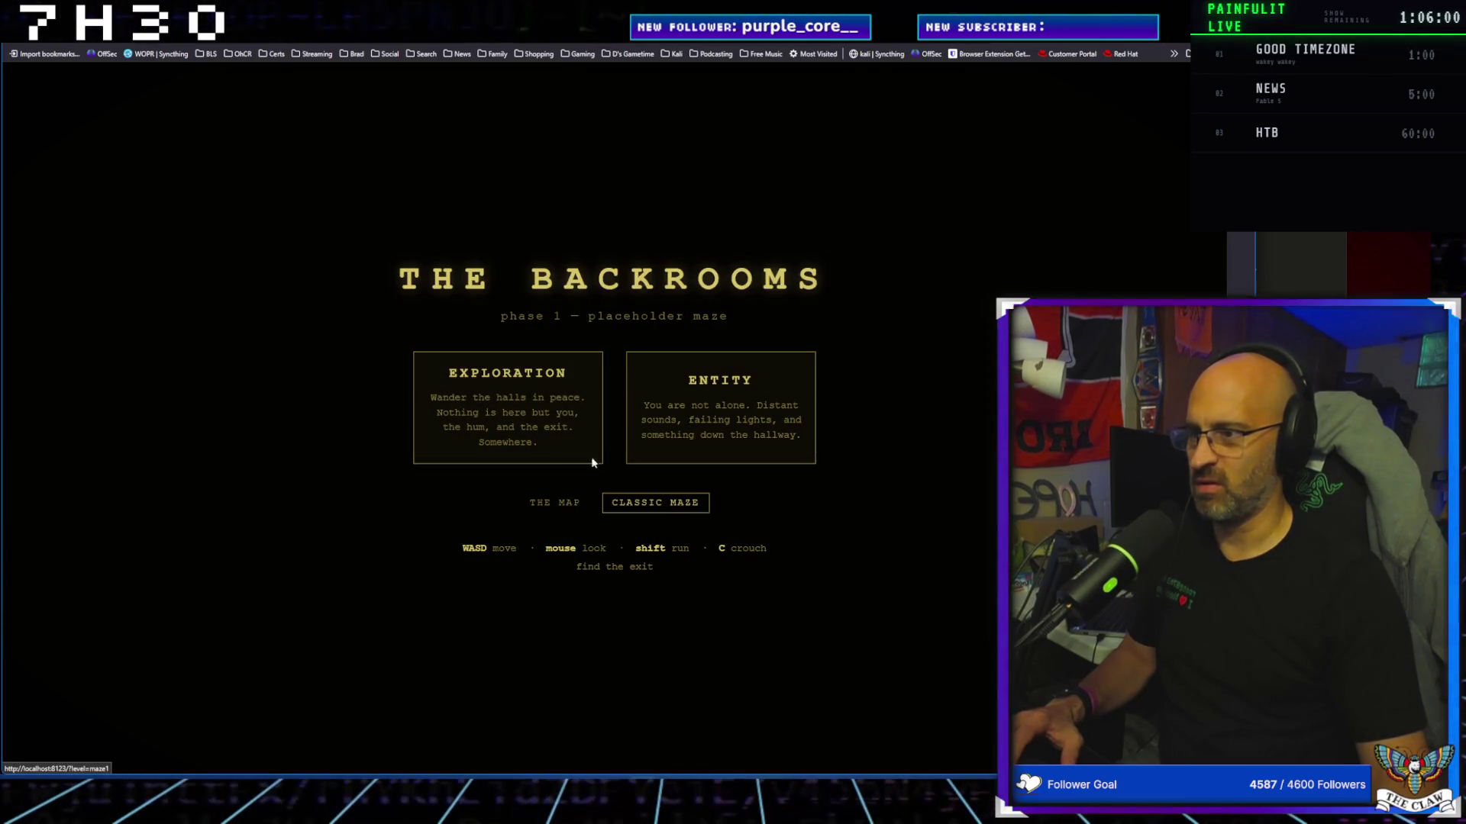
{"action": "left_click", "coordinate": [501, 421]}
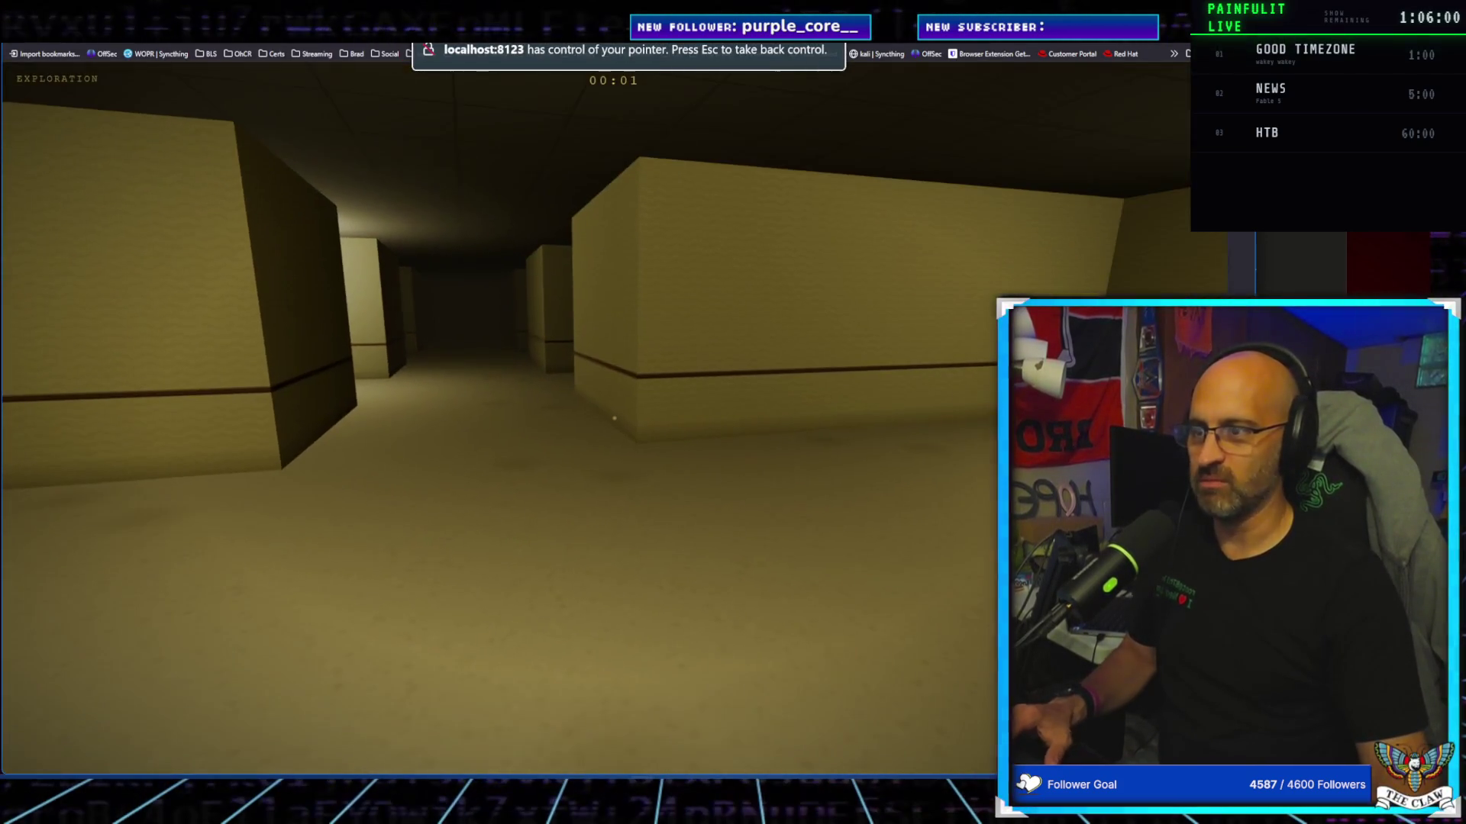
Walk the Classic Maze corridors into the lit room and on through darker passages.
{"action": "key", "text": "w"}
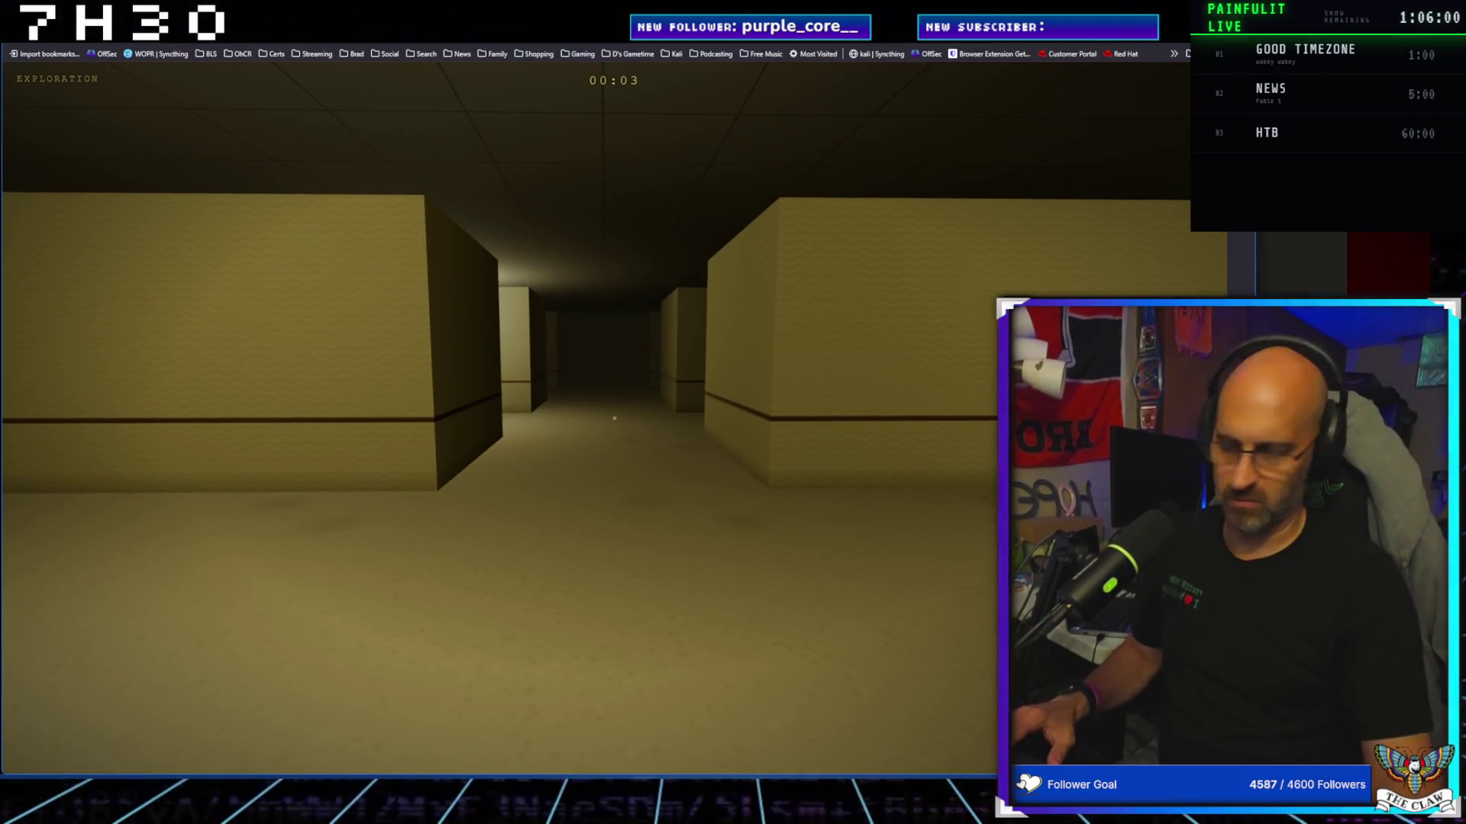
{"action": "key", "text": "Escape"}
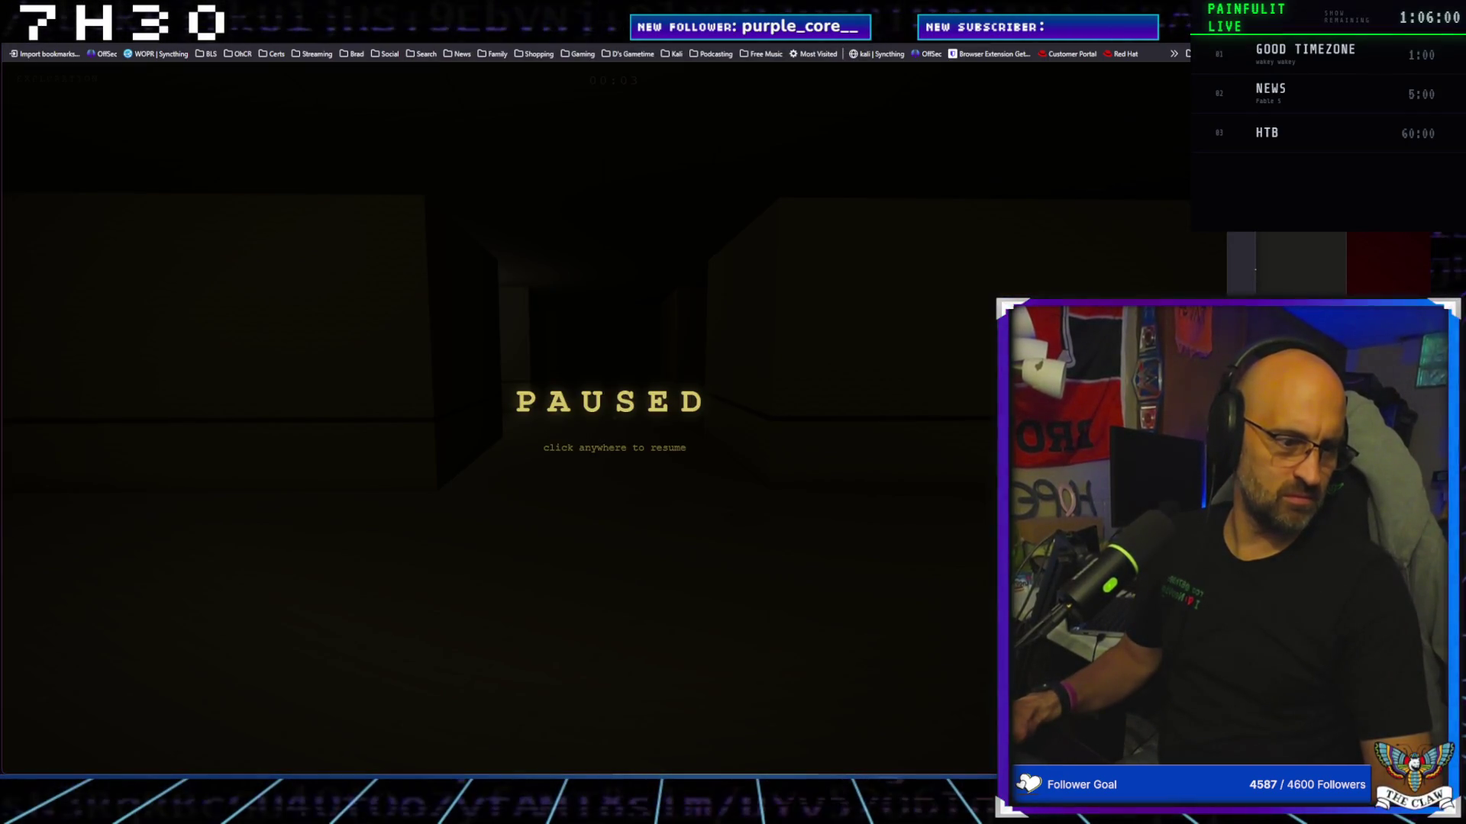
{"action": "left_click", "coordinate": [949, 448]}
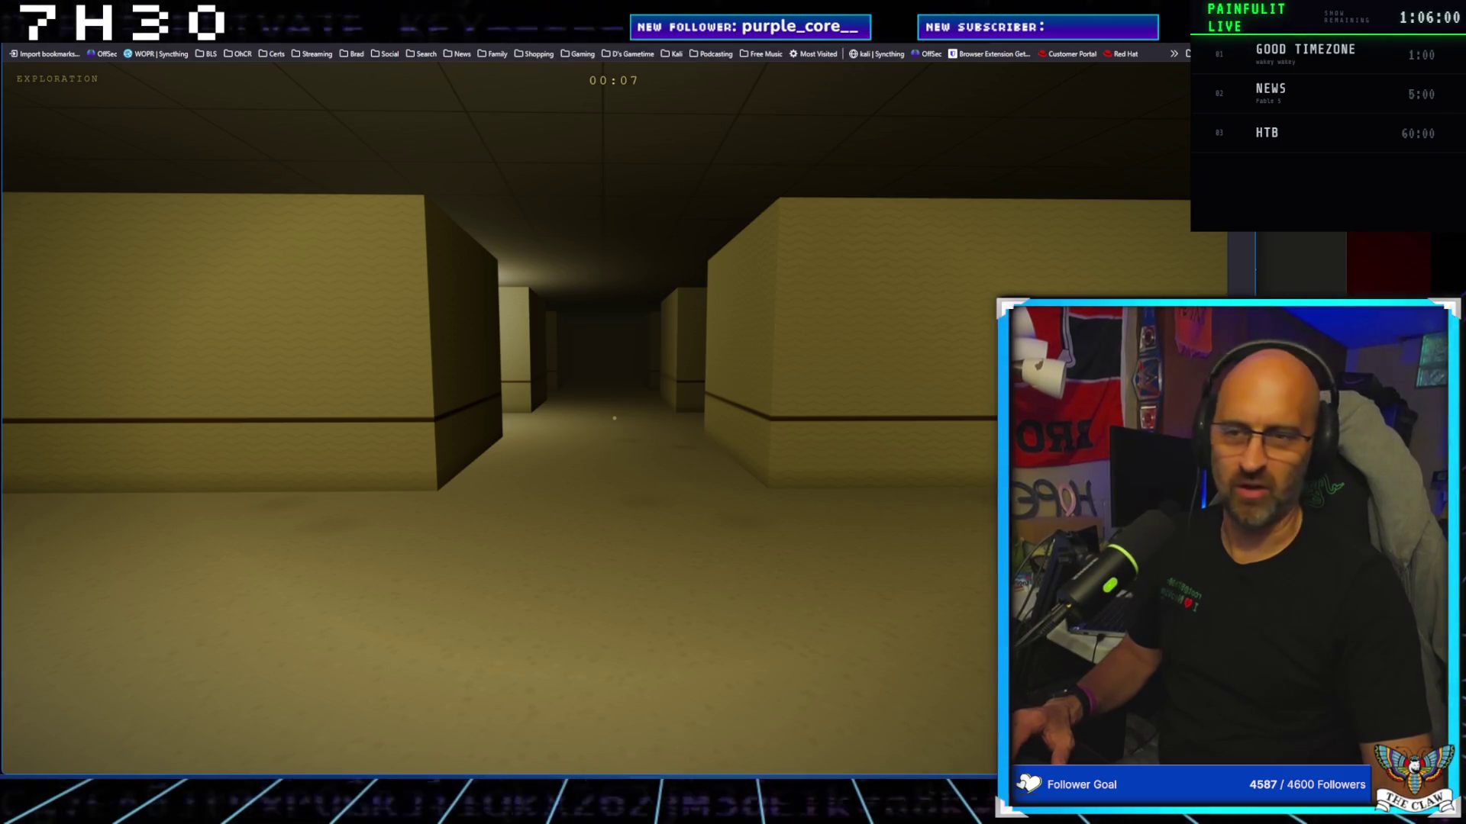
{"action": "key", "text": "w"}
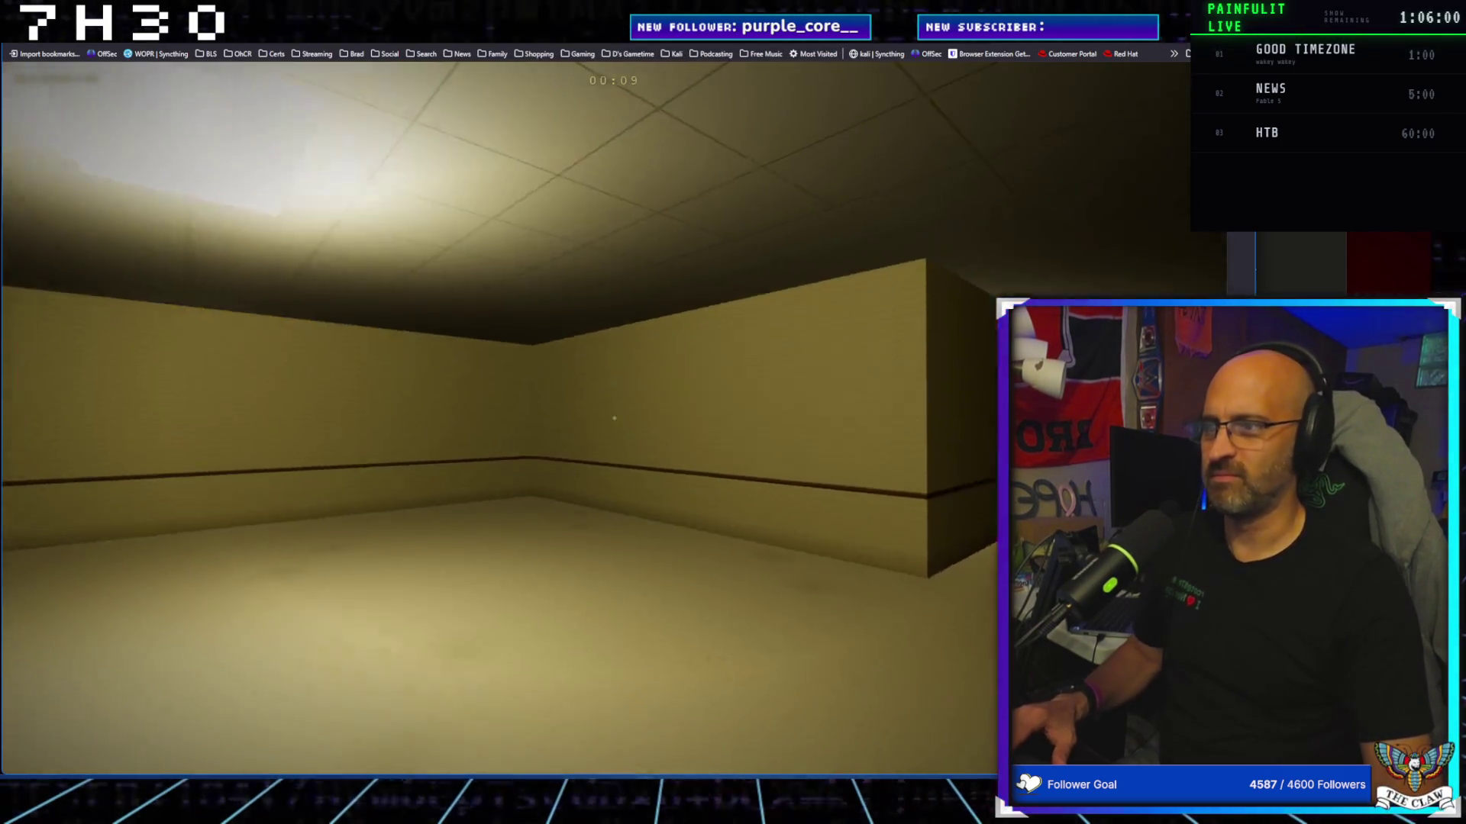
{"action": "key", "text": "w"}
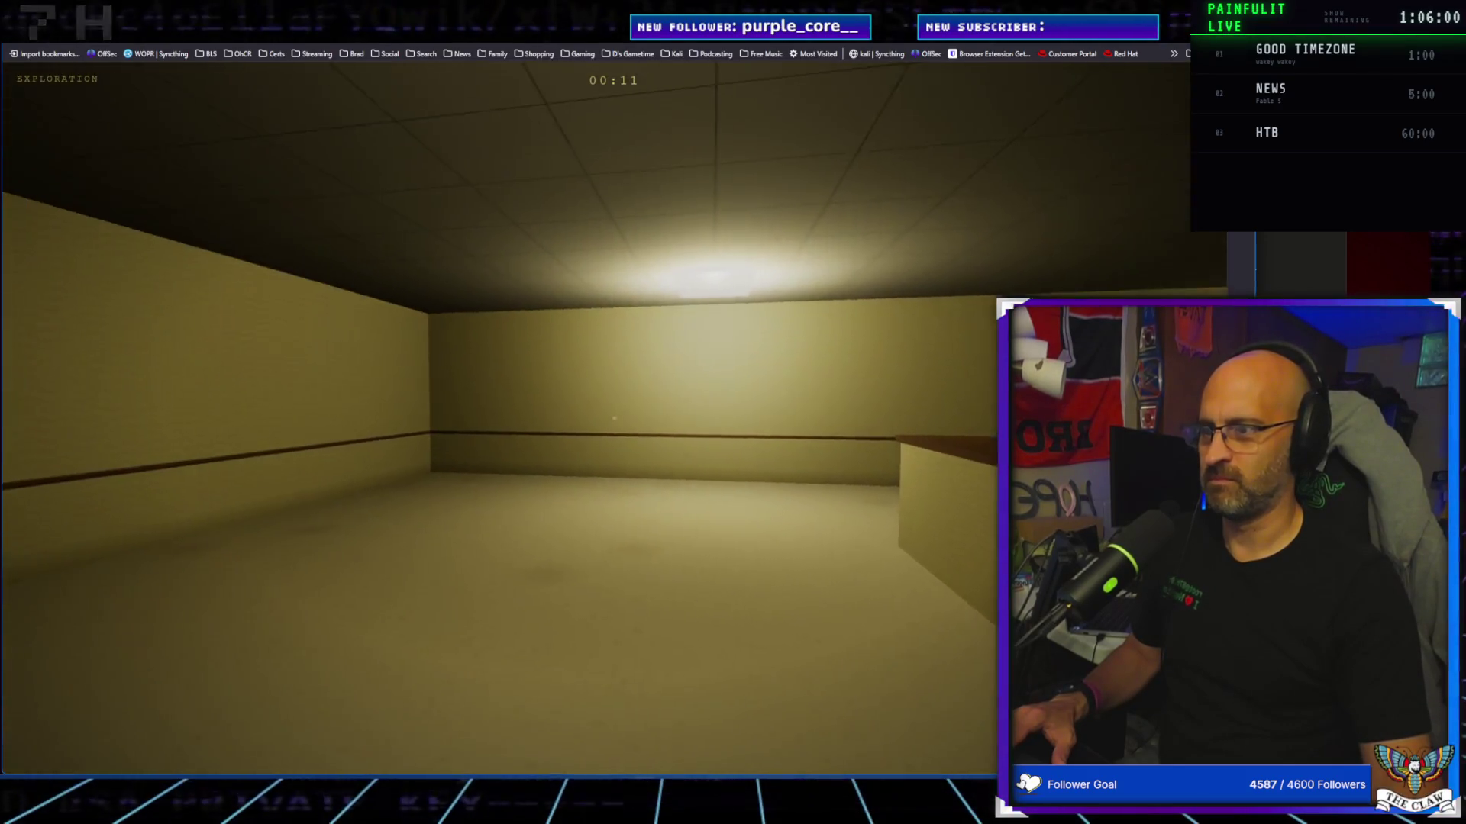
{"action": "key", "text": "w"}
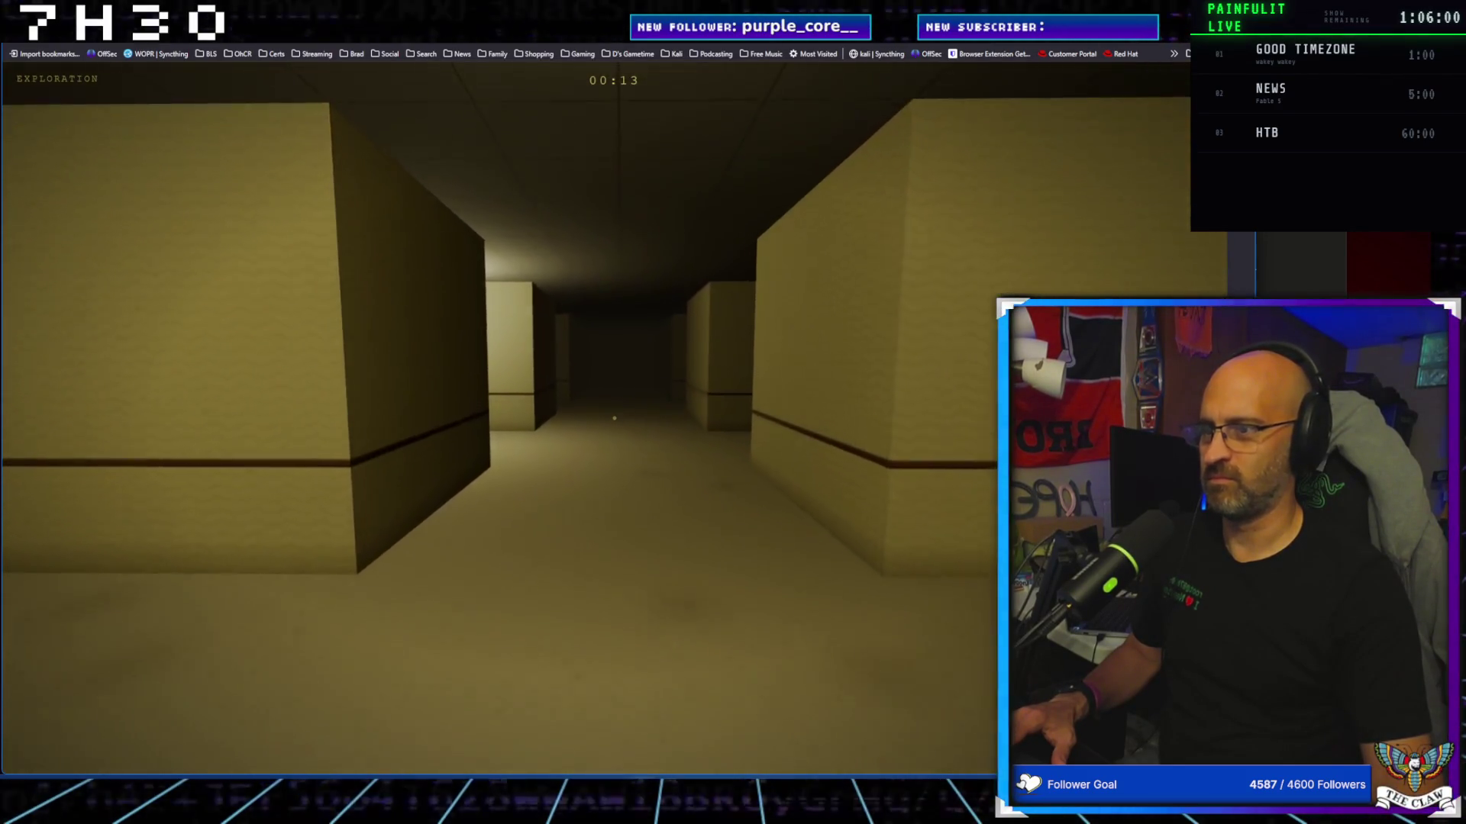
{"action": "key", "text": "w"}
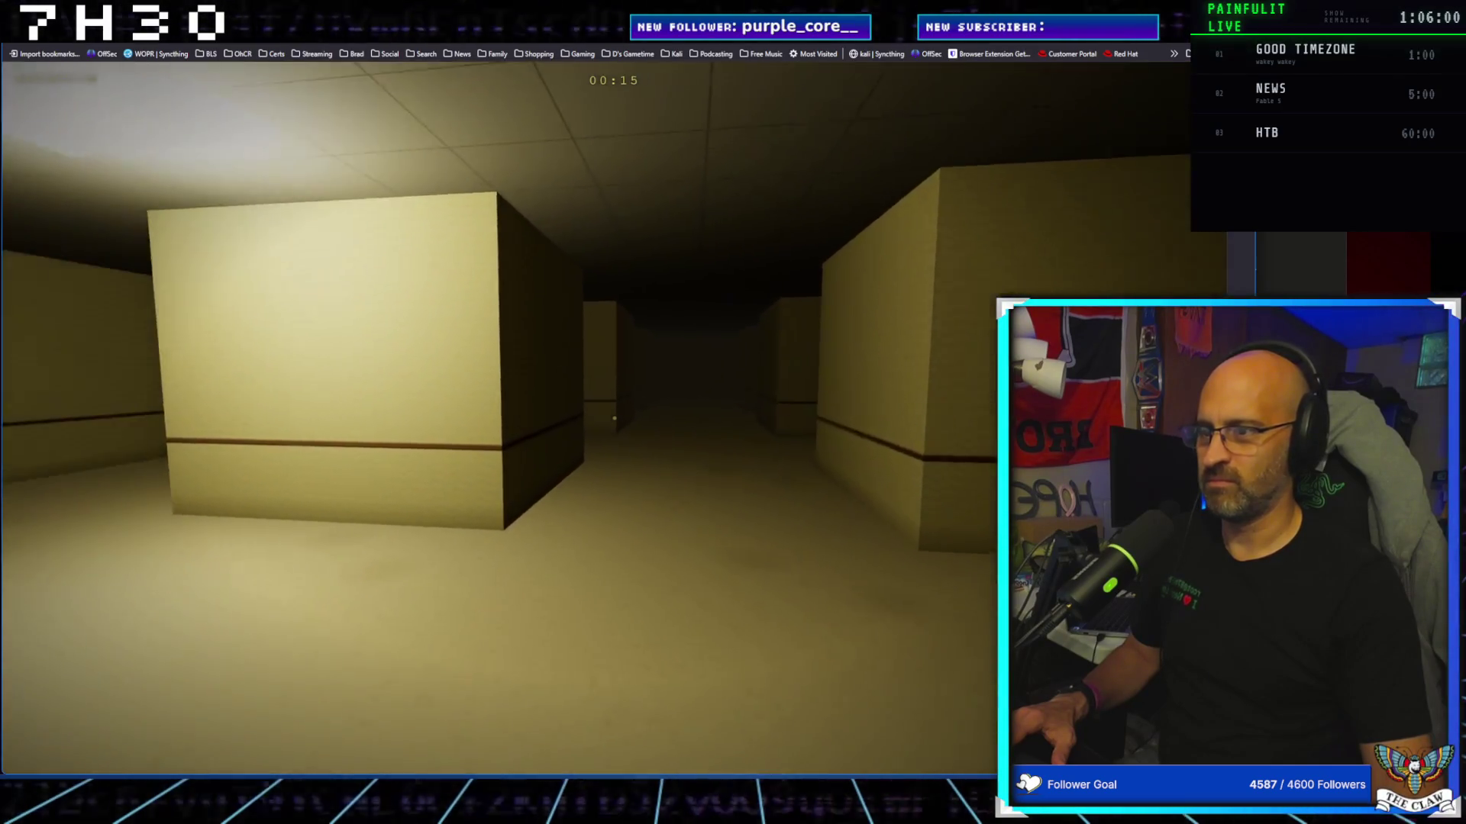
{"action": "key", "text": "w"}
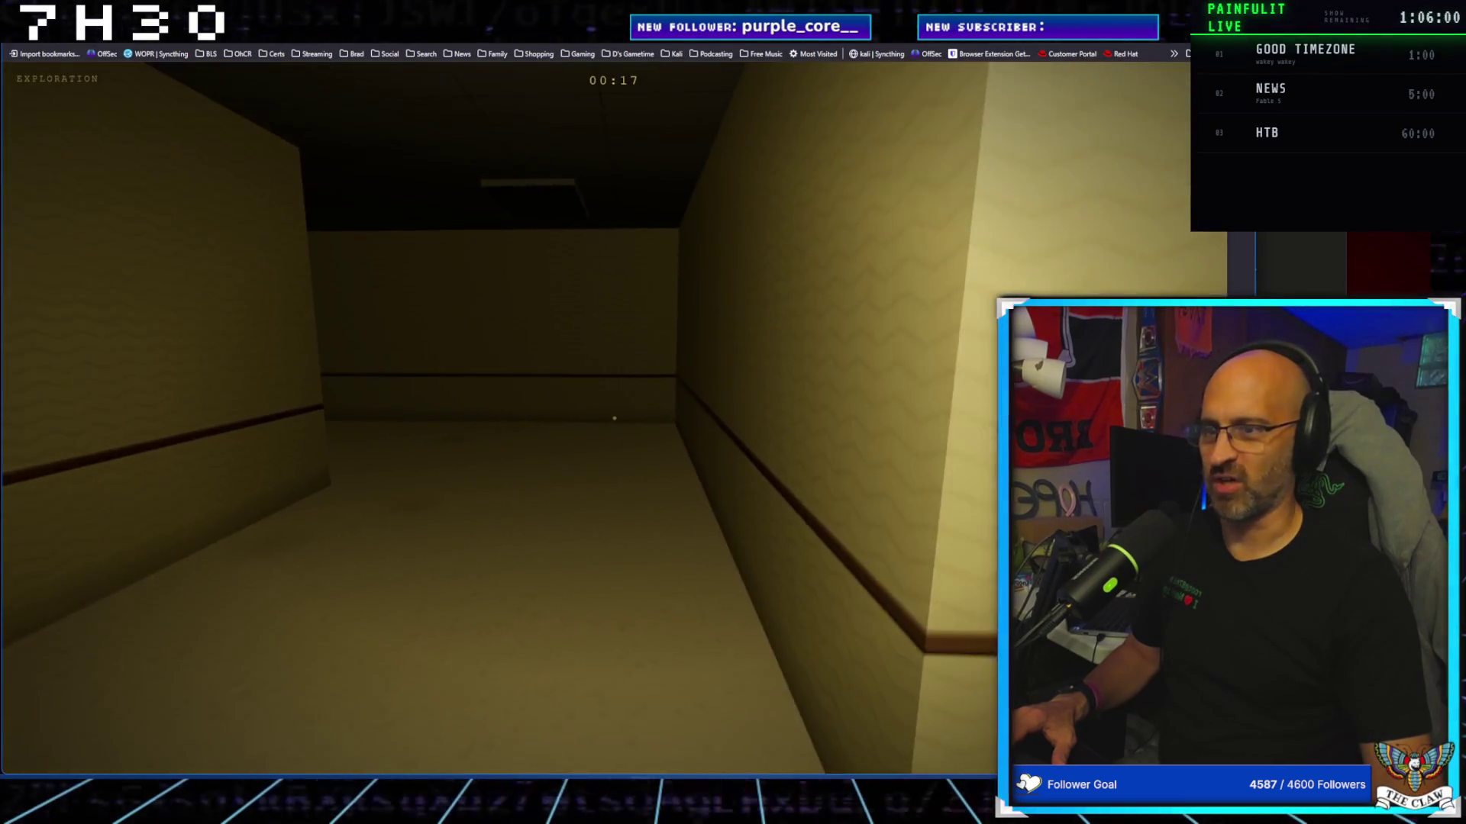
{"action": "key", "text": "w"}
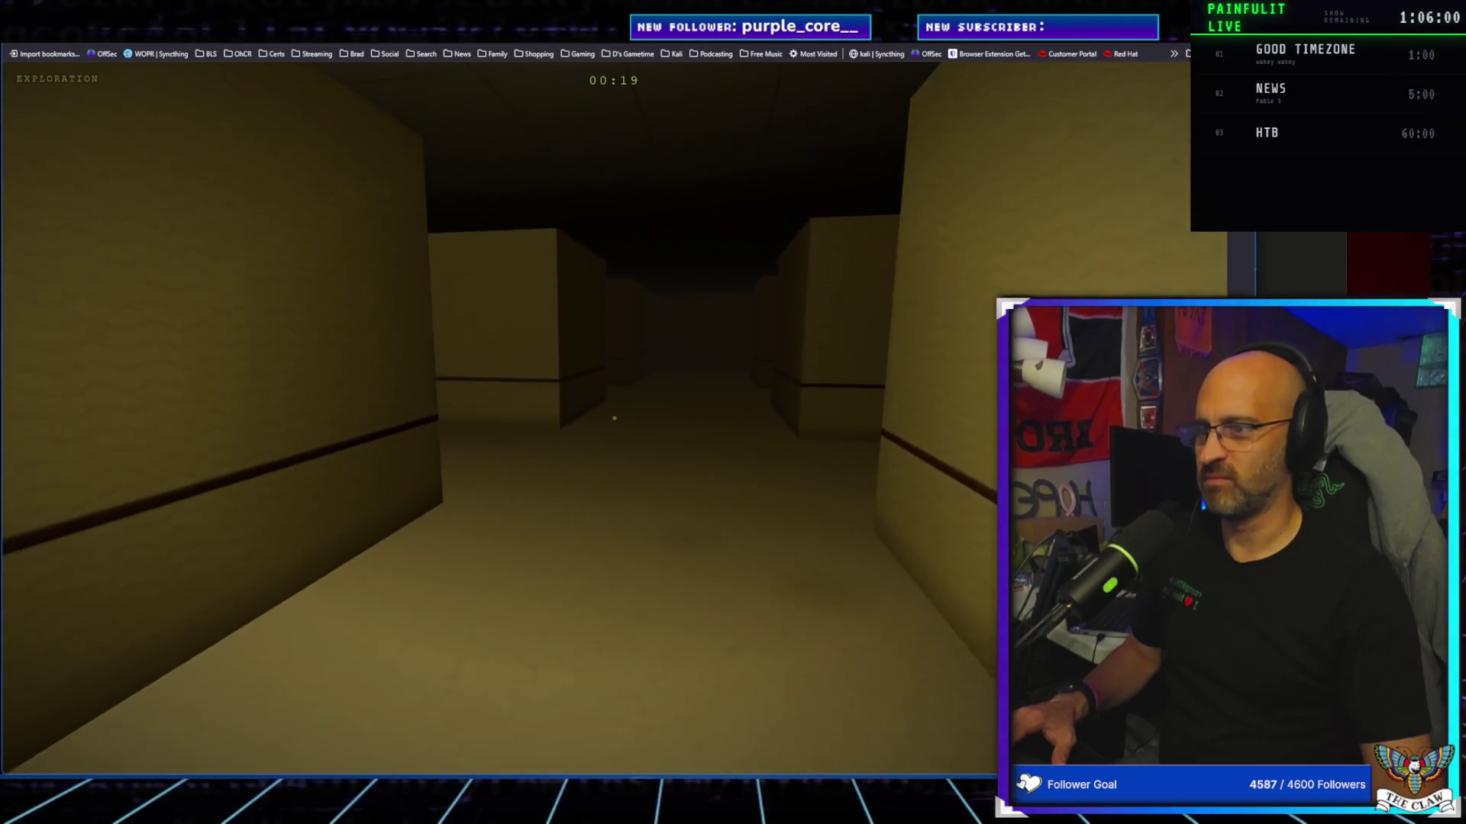
{"action": "key", "text": "w"}
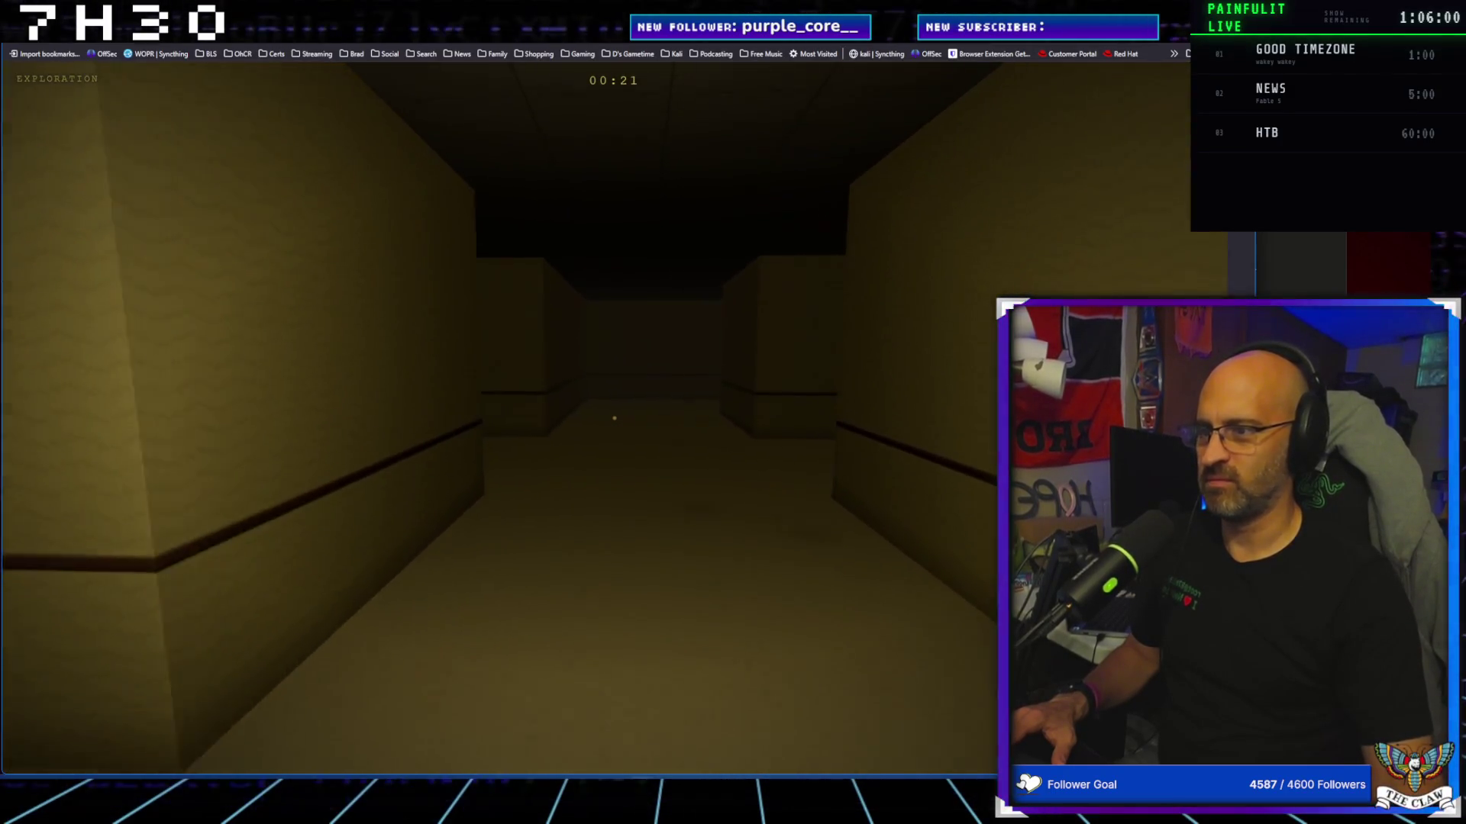
{"action": "key", "text": "w"}
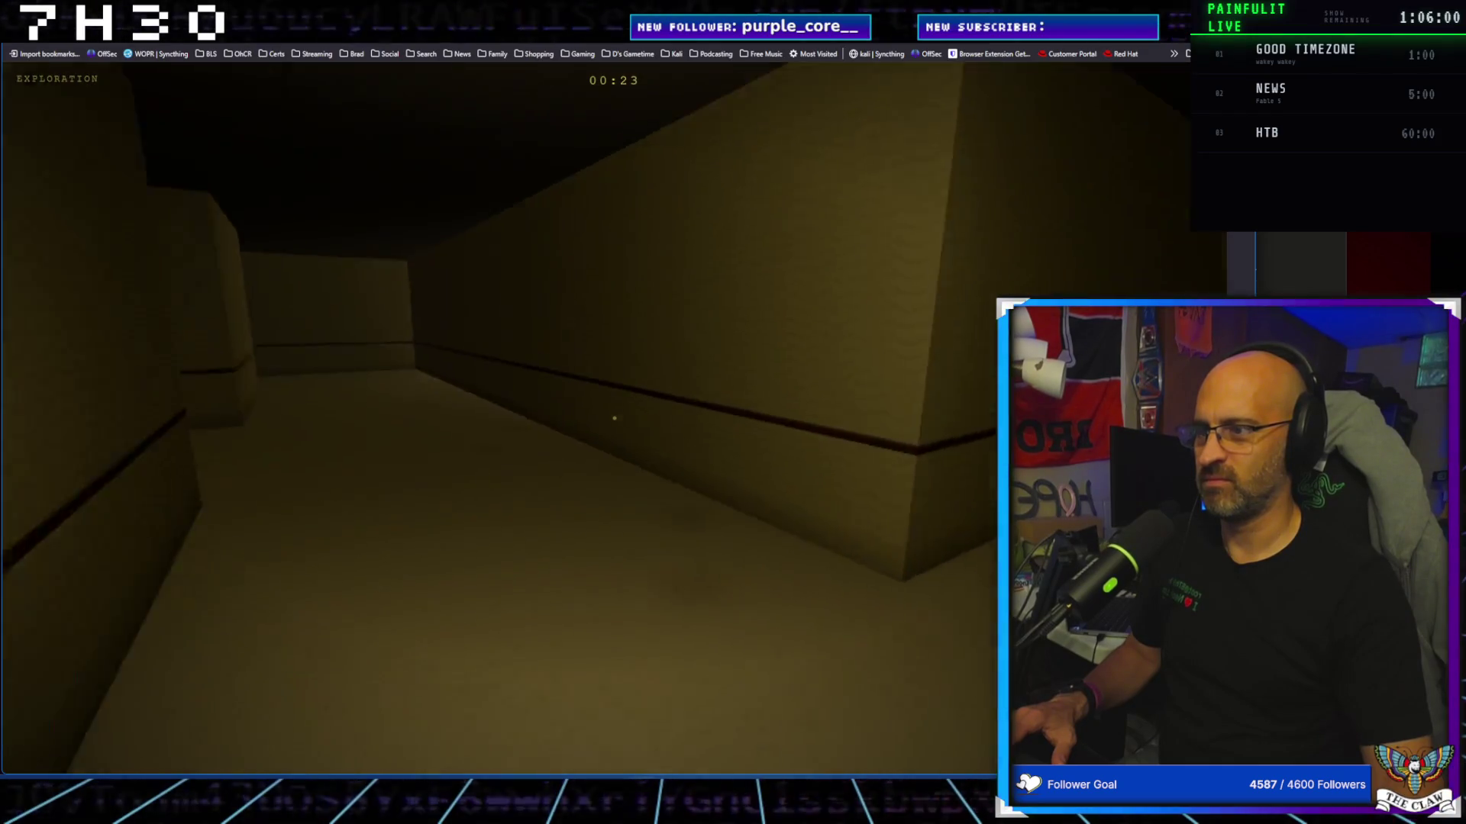
{"action": "key", "text": "w"}
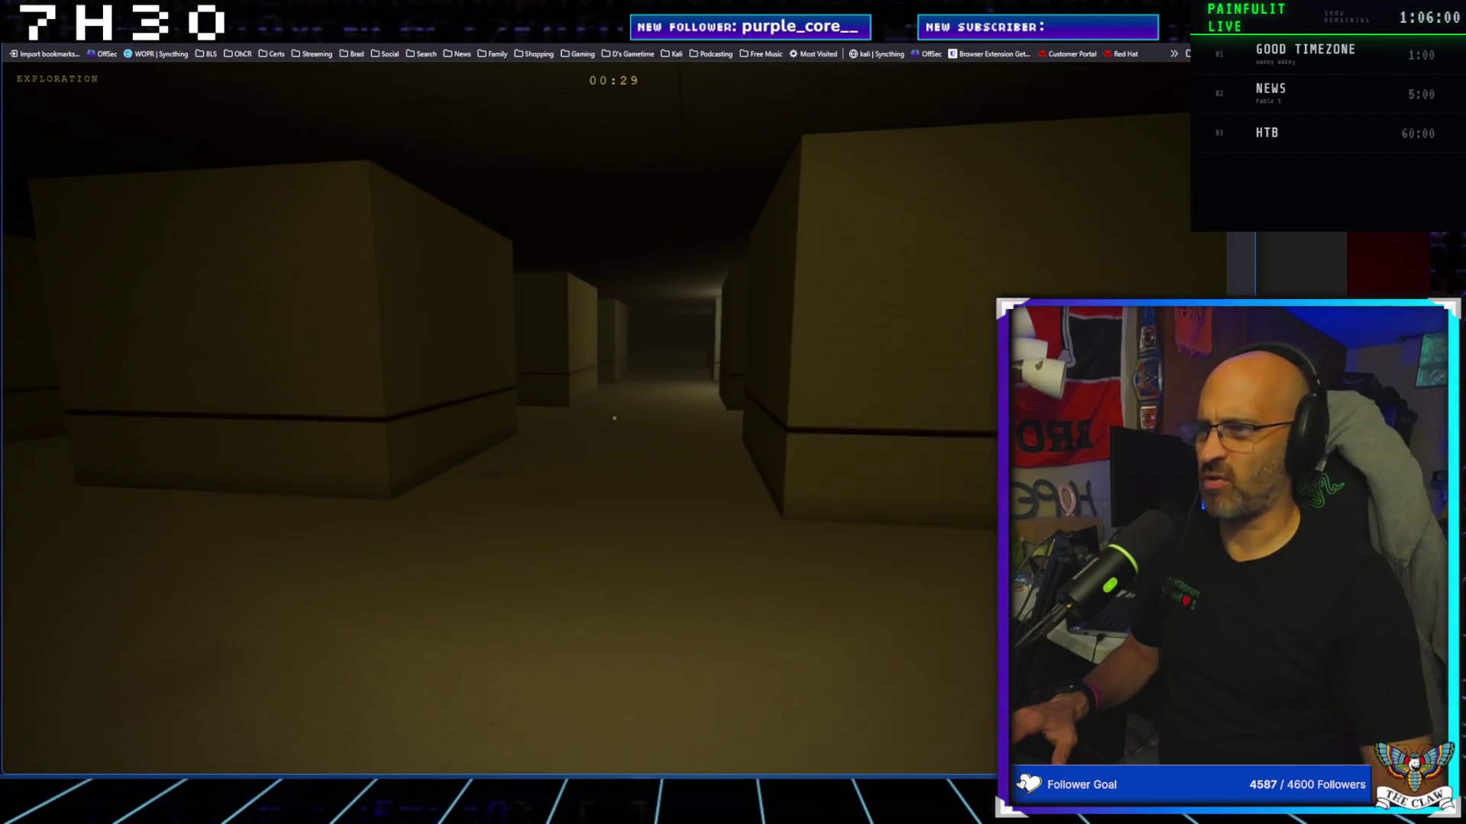
Follow the long corridors toward the brighter section, then pause and reload to the title screen.
{"action": "key", "text": "w"}
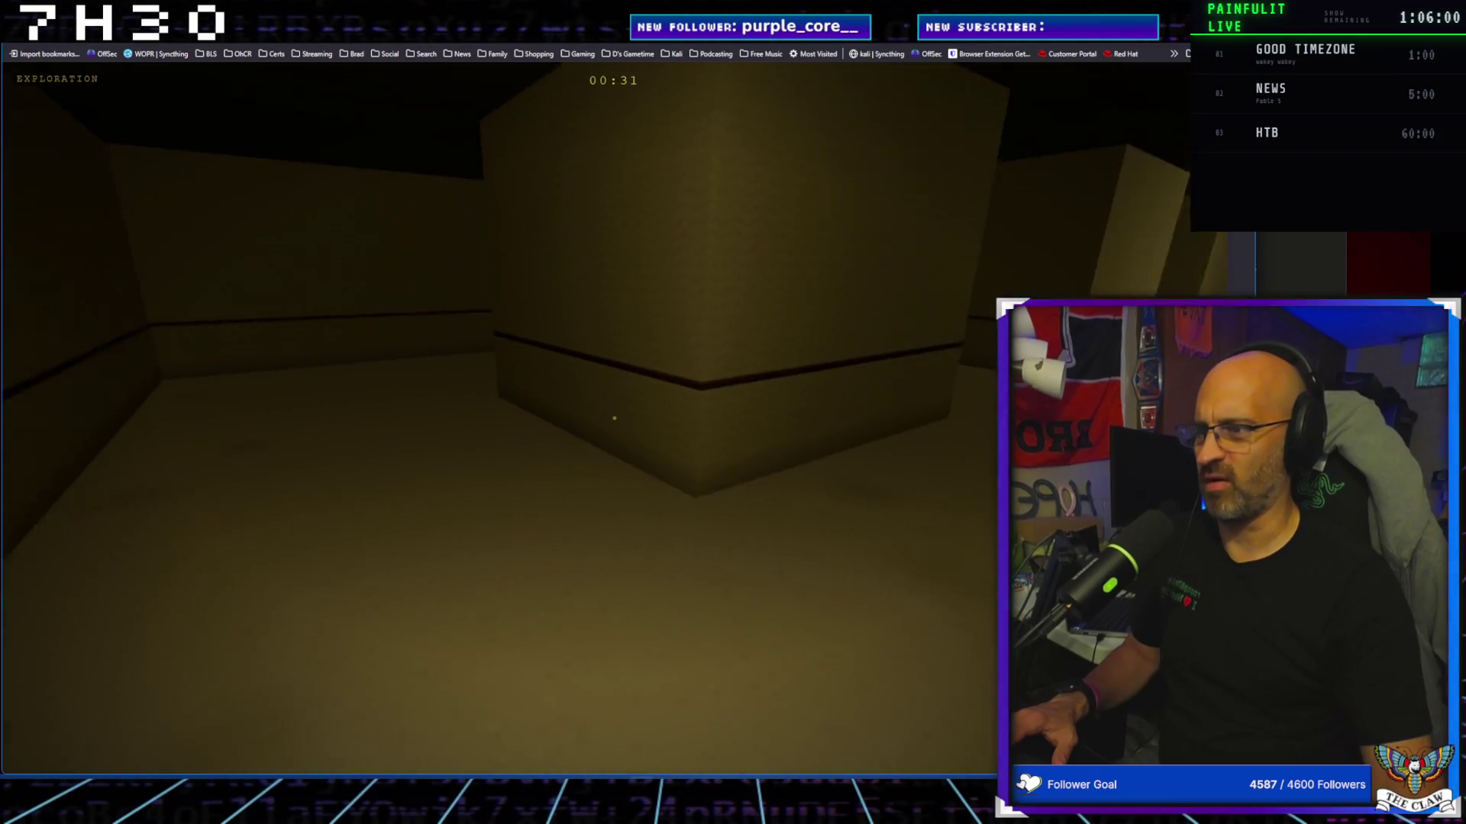
{"action": "key", "text": "w"}
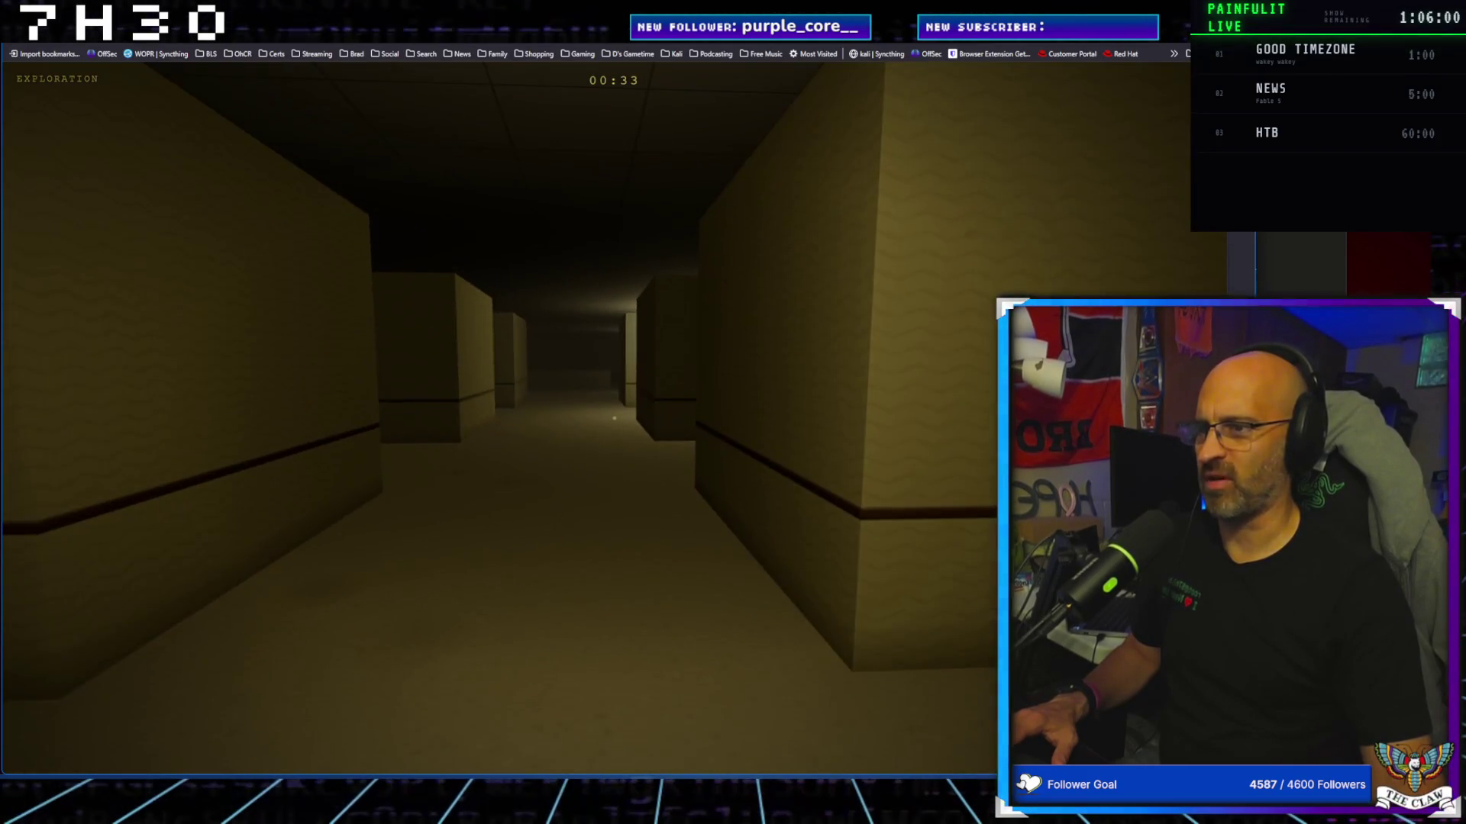
{"action": "key", "text": "w"}
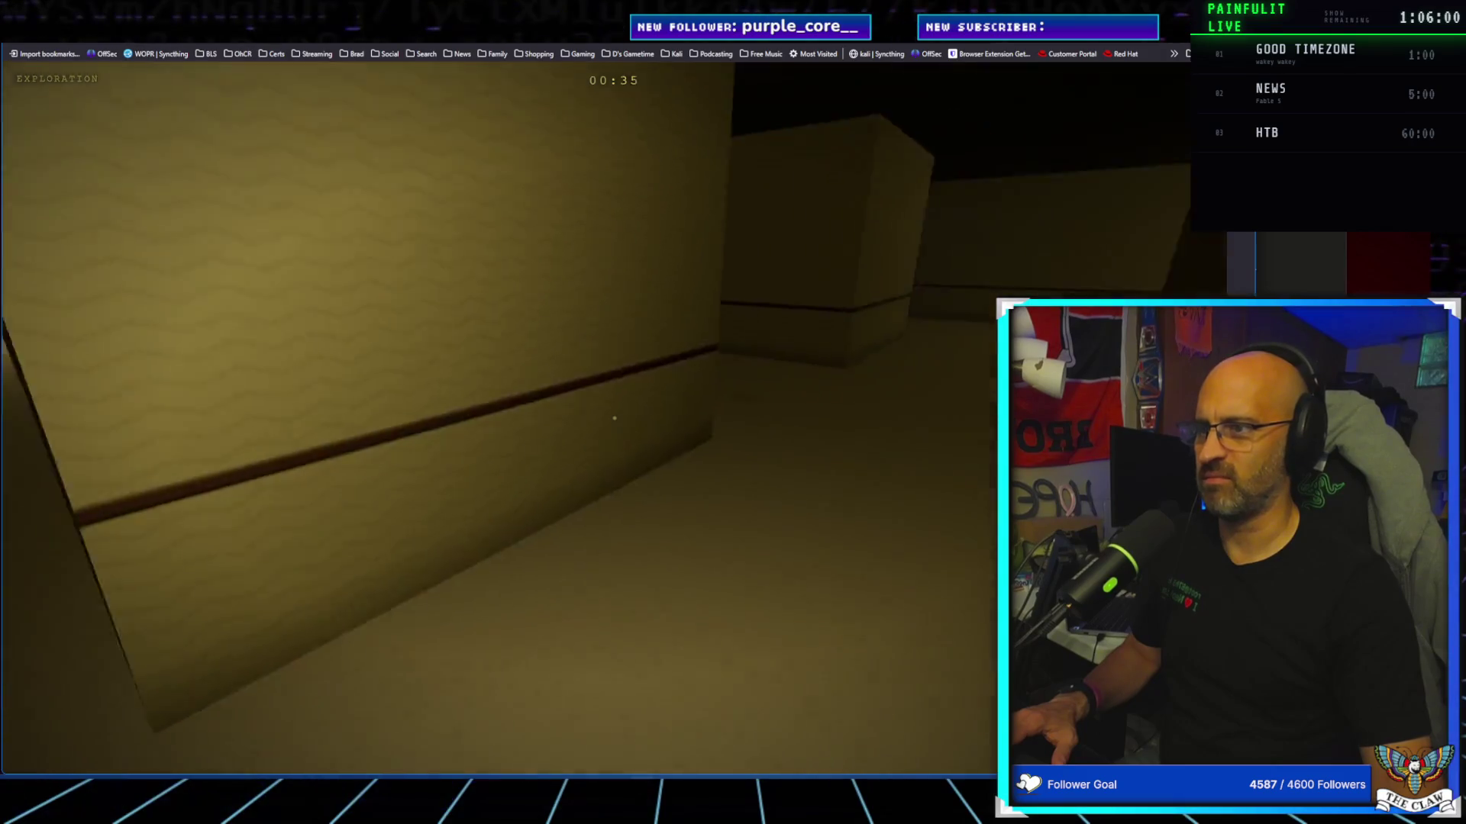
{"action": "key", "text": "w"}
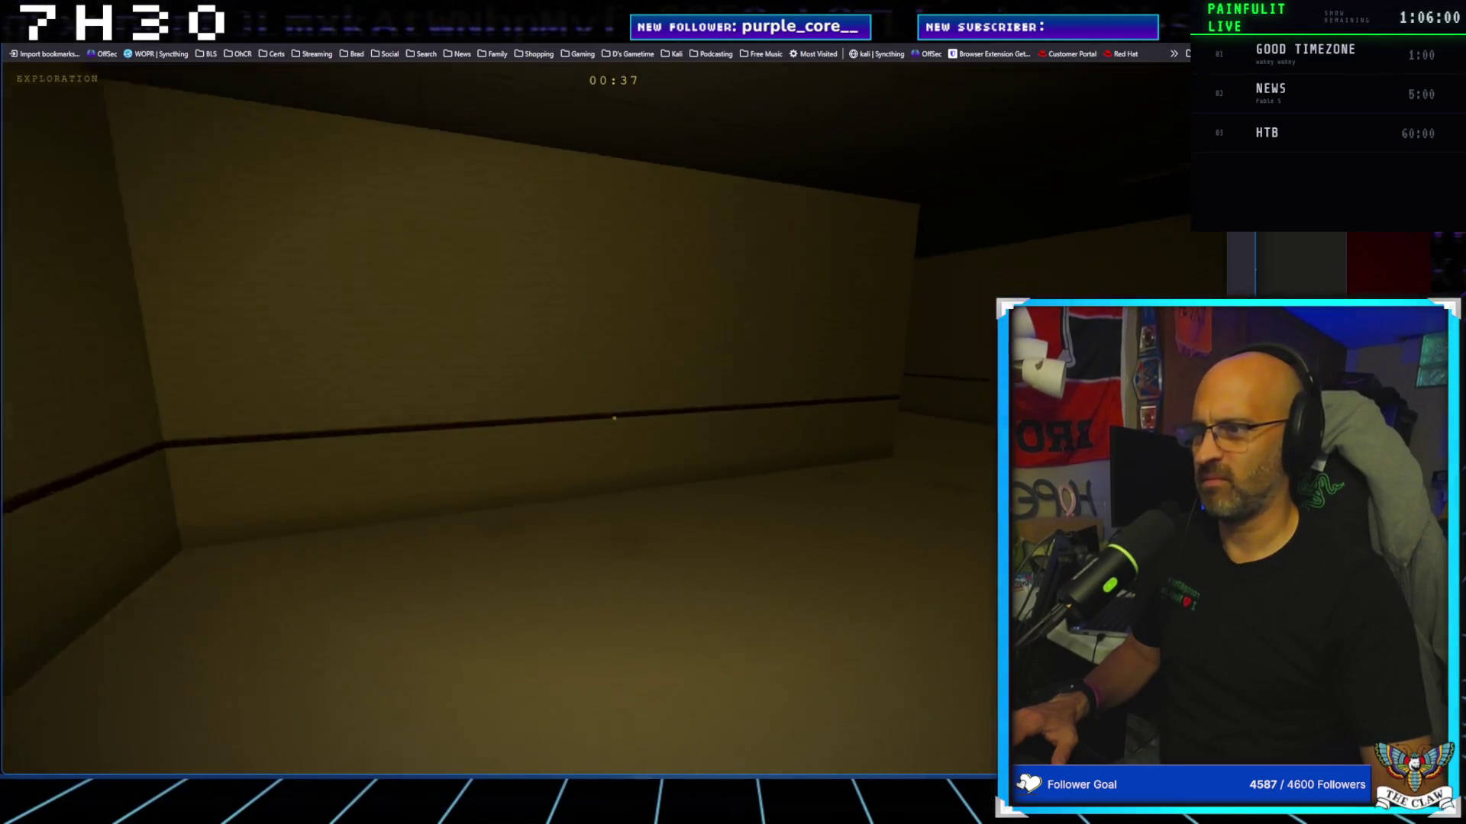
{"action": "key", "text": "w"}
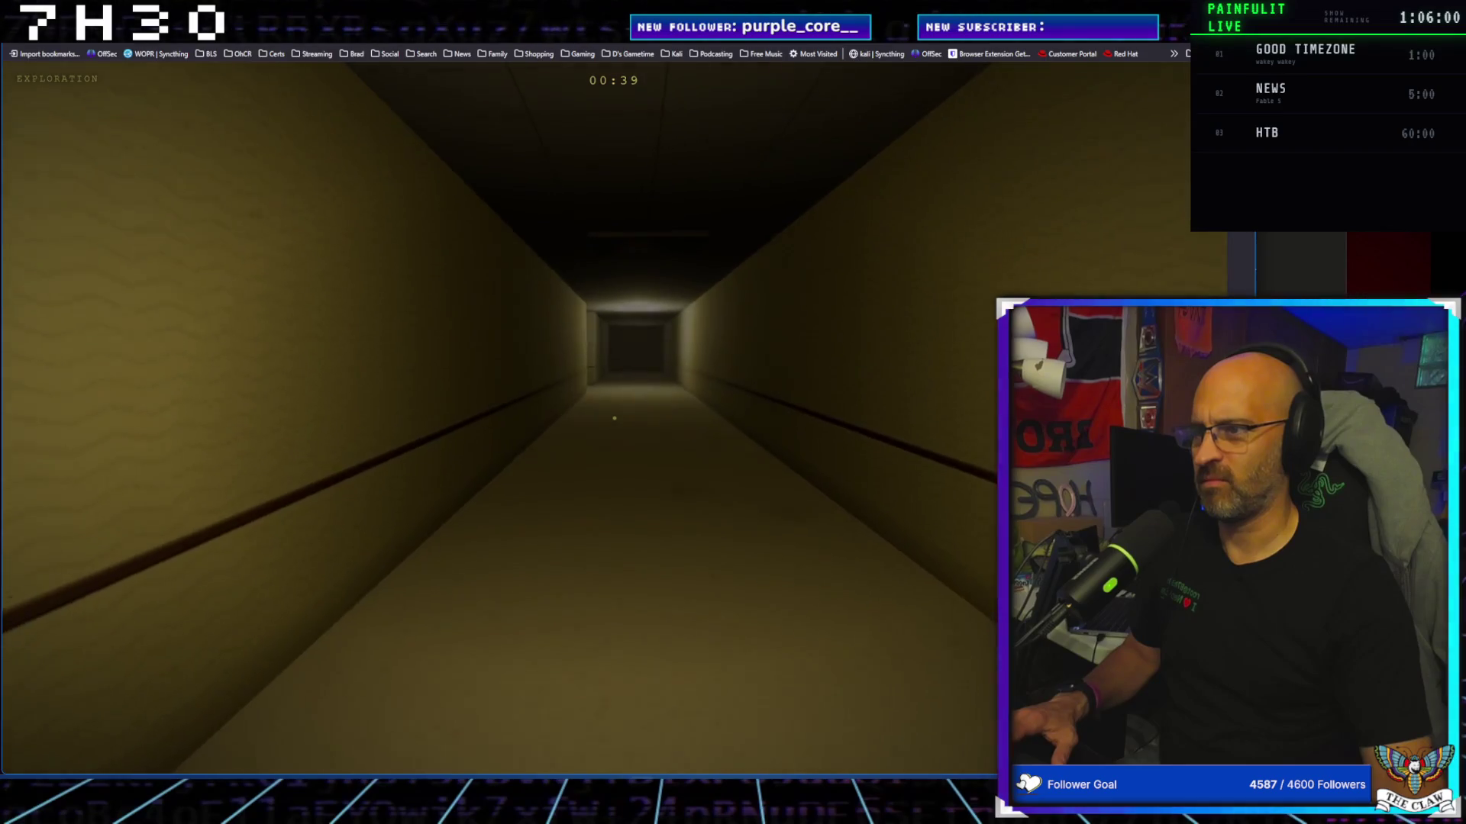
{"action": "key", "text": "w"}
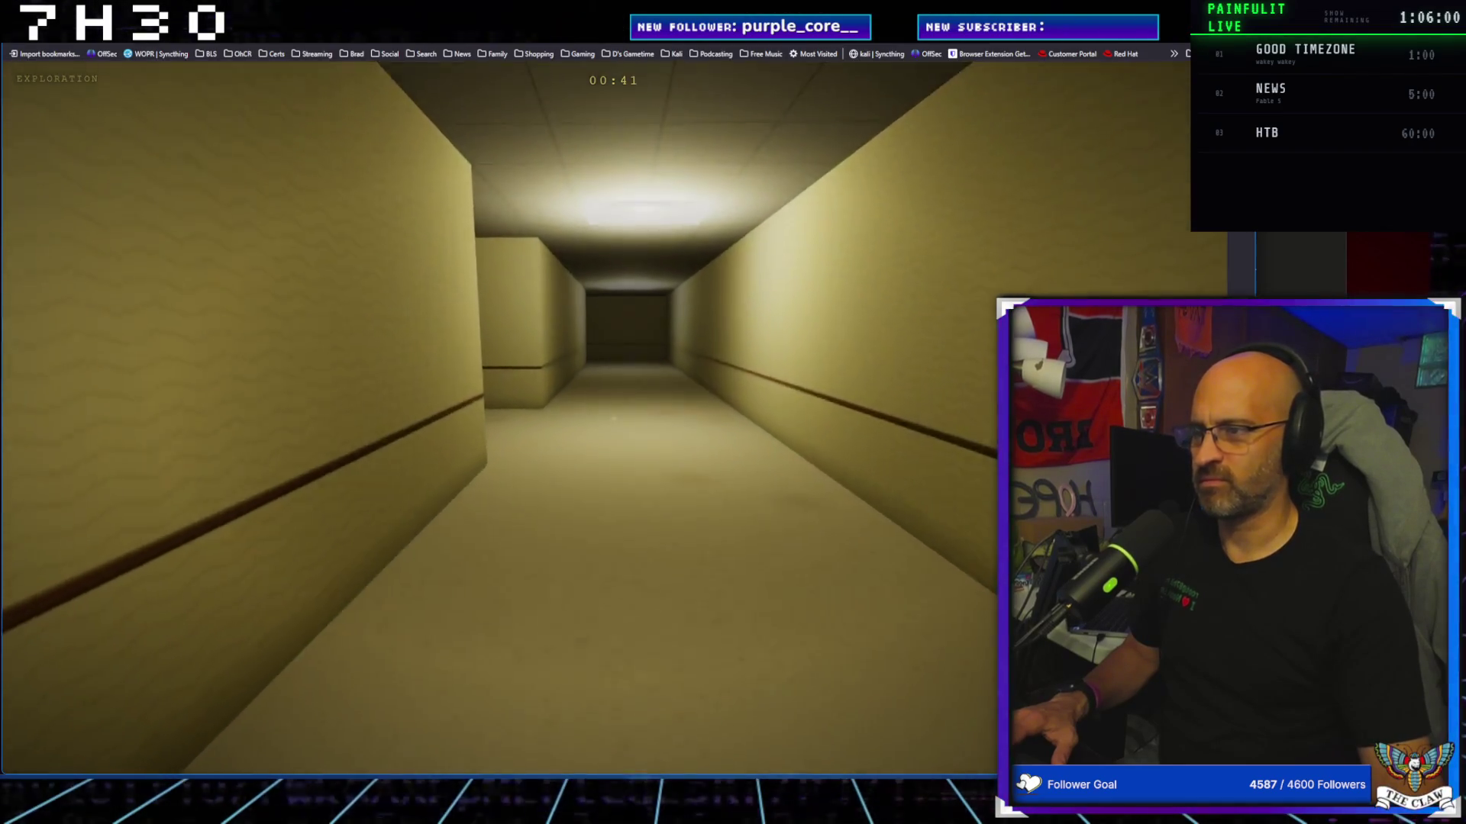
{"action": "key", "text": "w"}
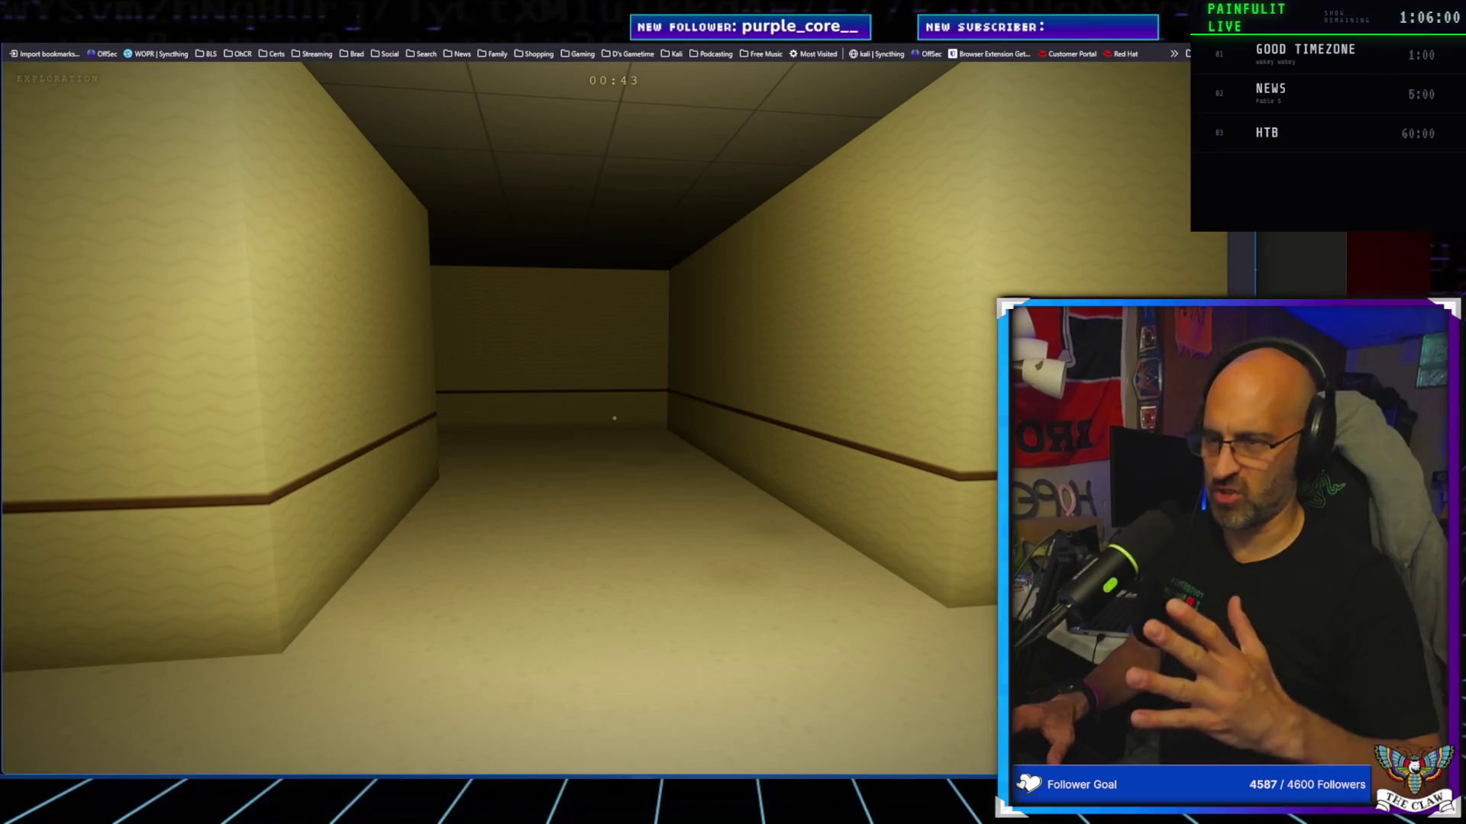
{"action": "key", "text": "Escape"}
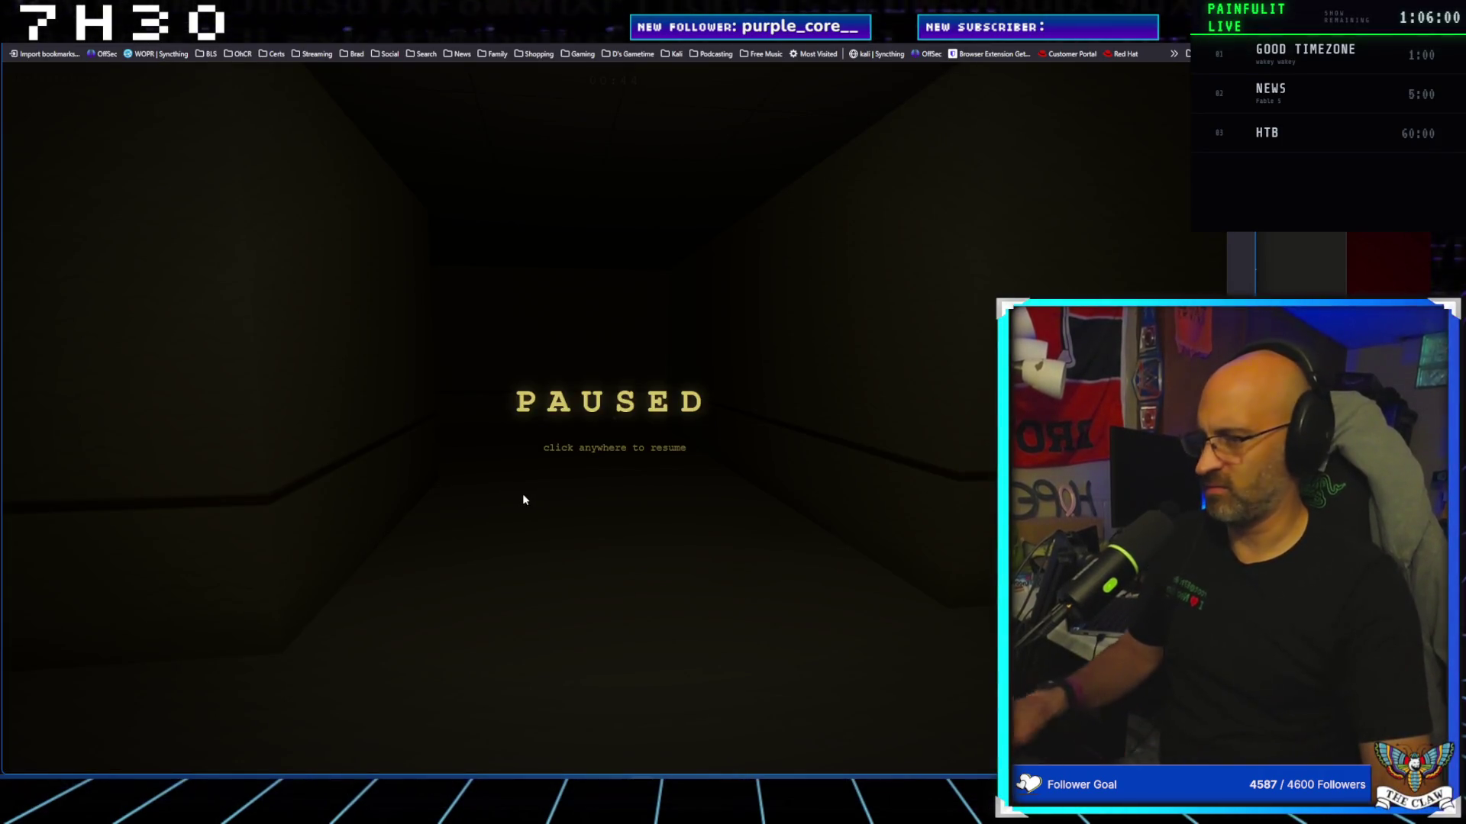
{"action": "left_click", "coordinate": [51, 43]}
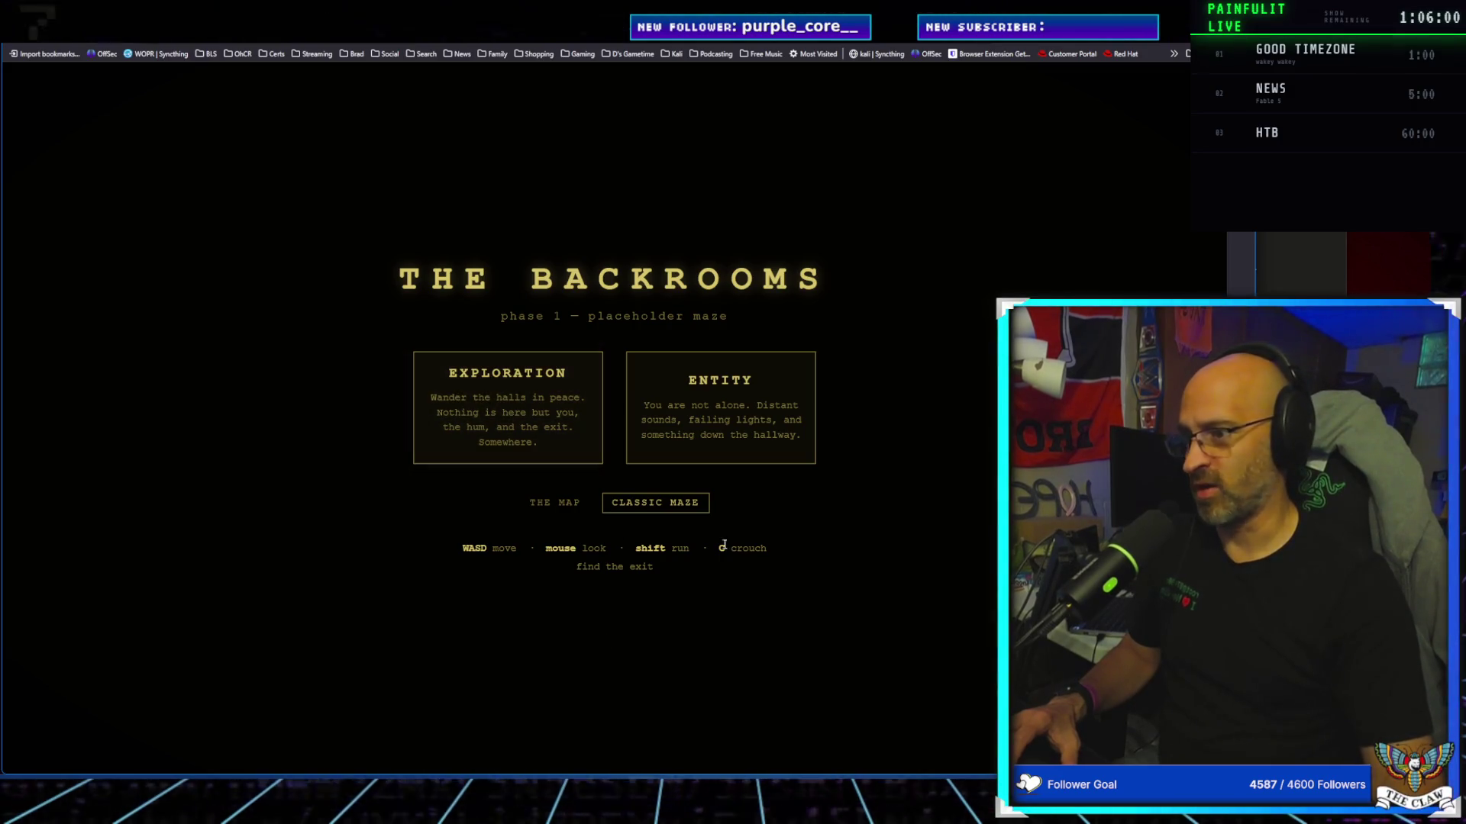
Choose The Map layout and start a new run from the Entity card.
{"action": "left_click", "coordinate": [557, 508]}
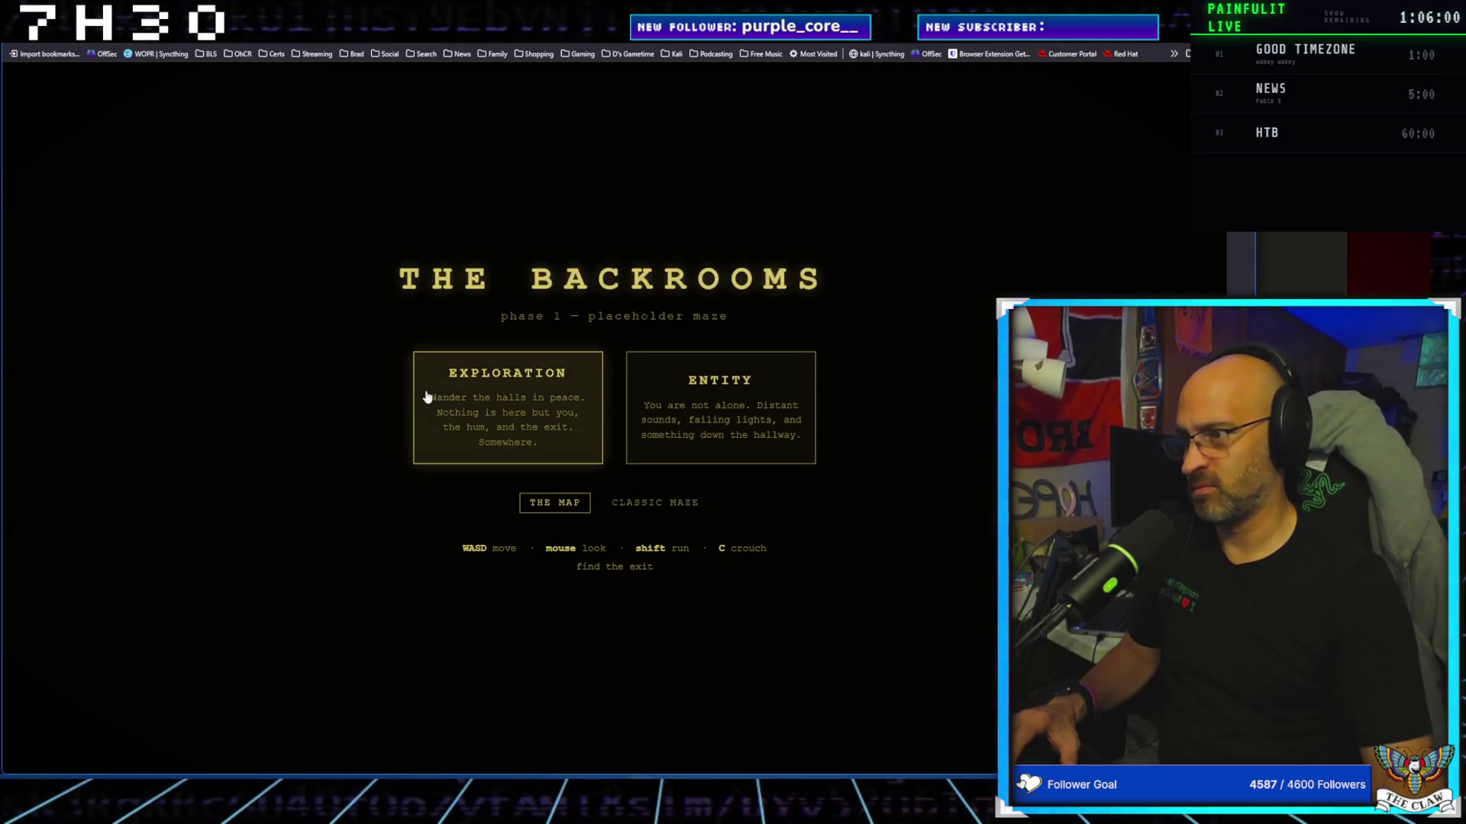
{"action": "left_click", "coordinate": [699, 417]}
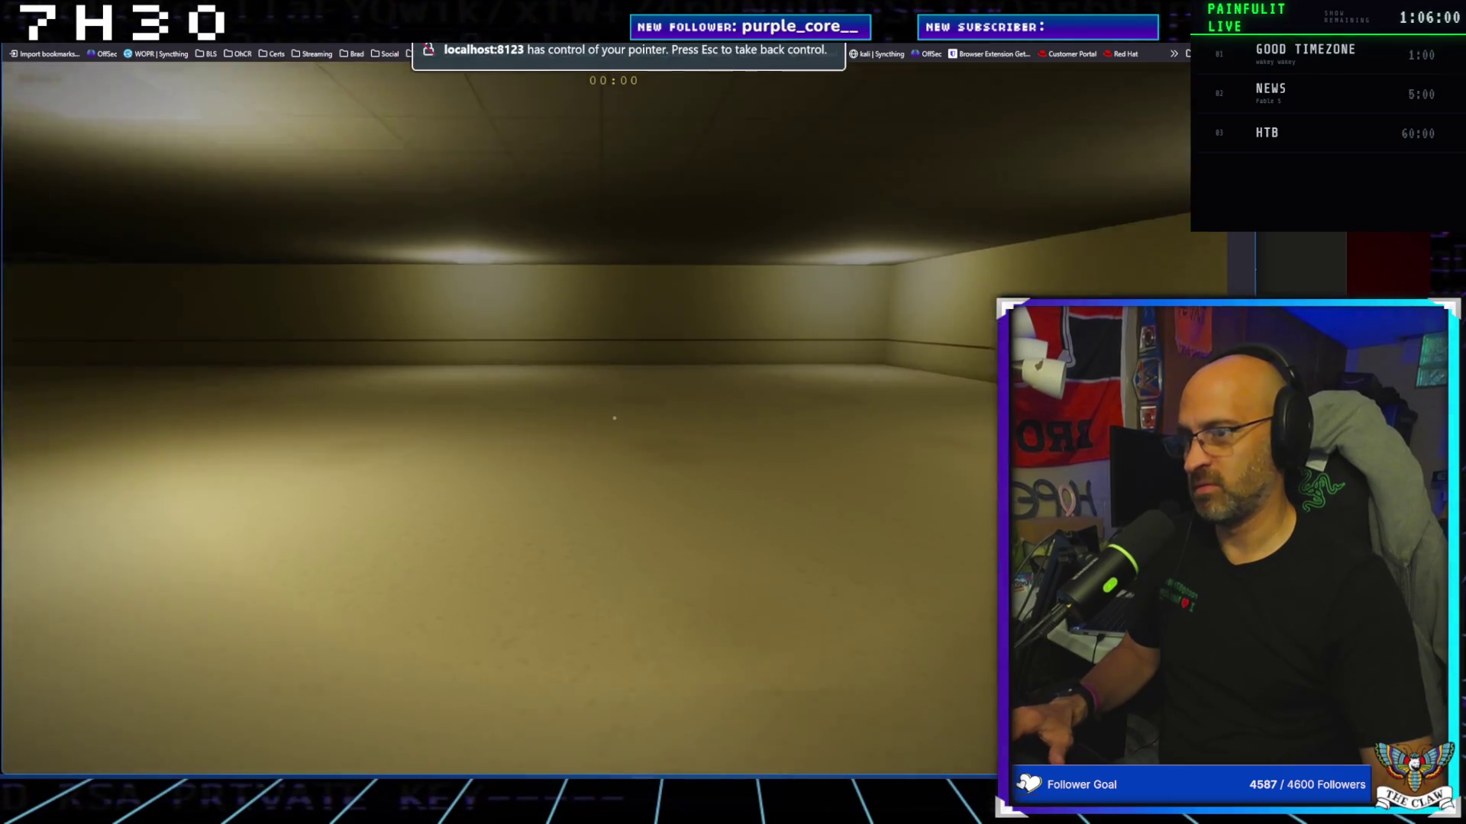
Walk into the lit room, past the box and dark figure, and into the corridor.
{"action": "key", "text": "w"}
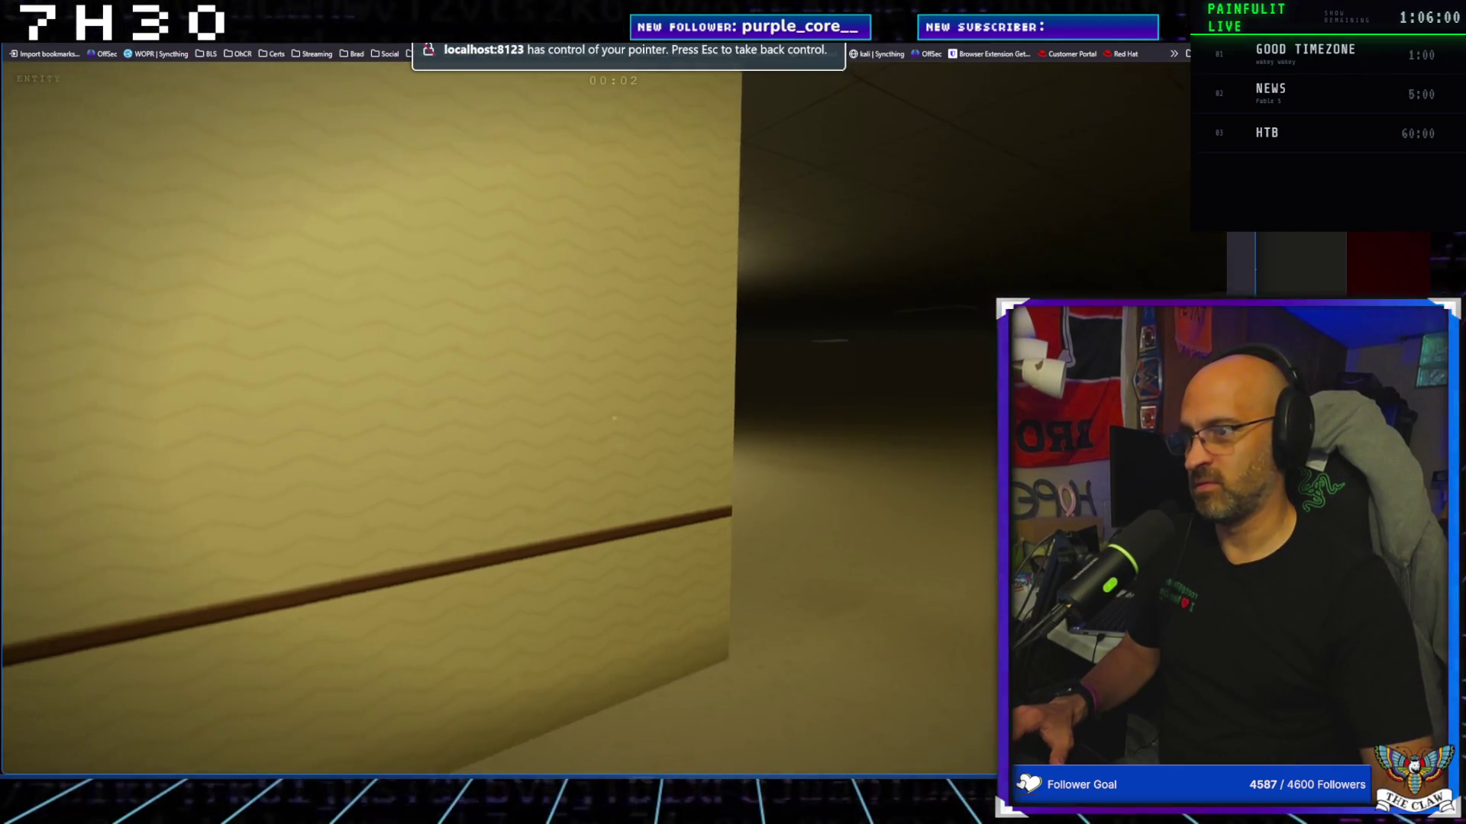
{"action": "key", "text": "w"}
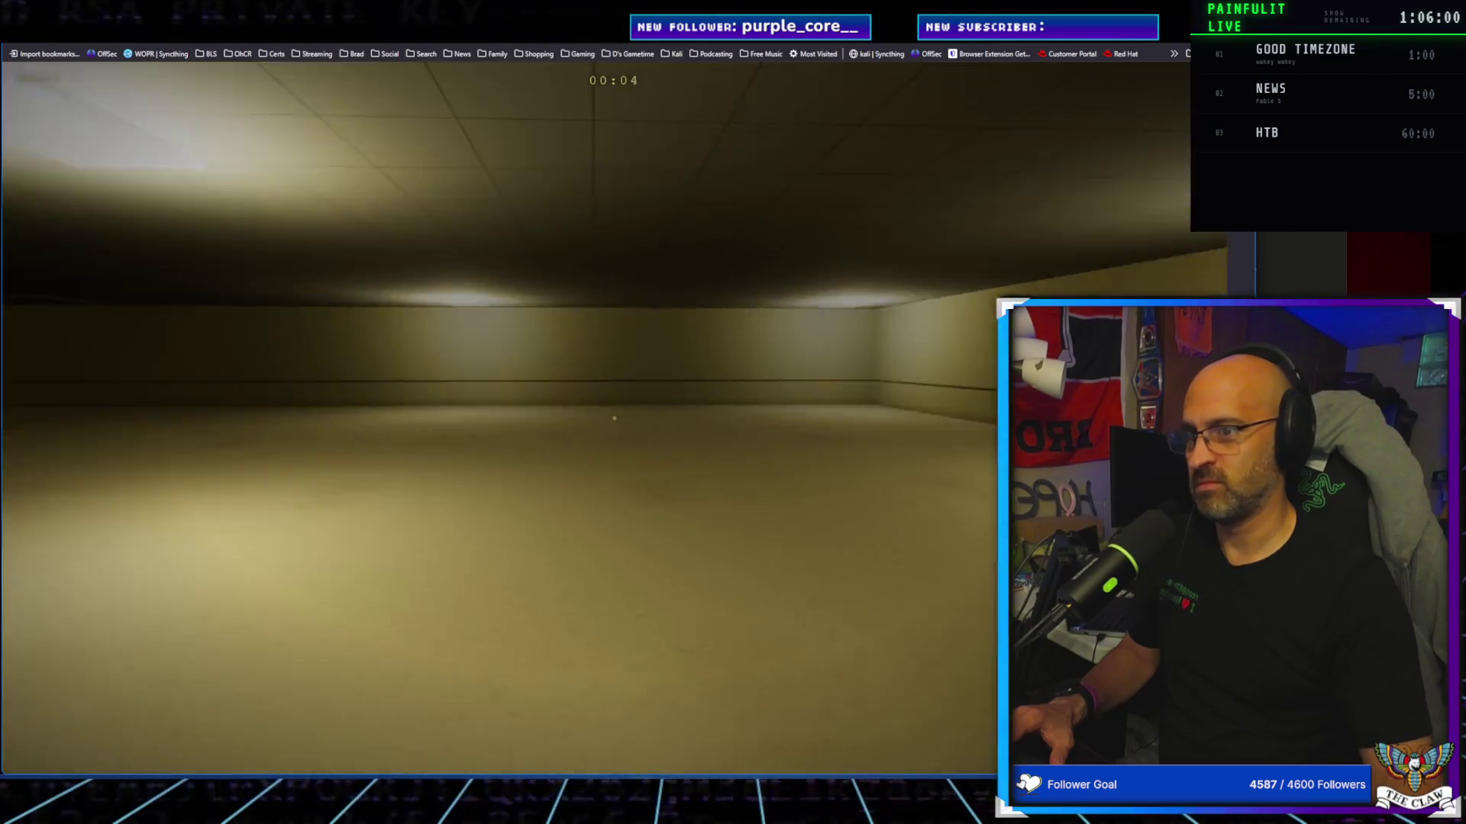
{"action": "key", "text": "w"}
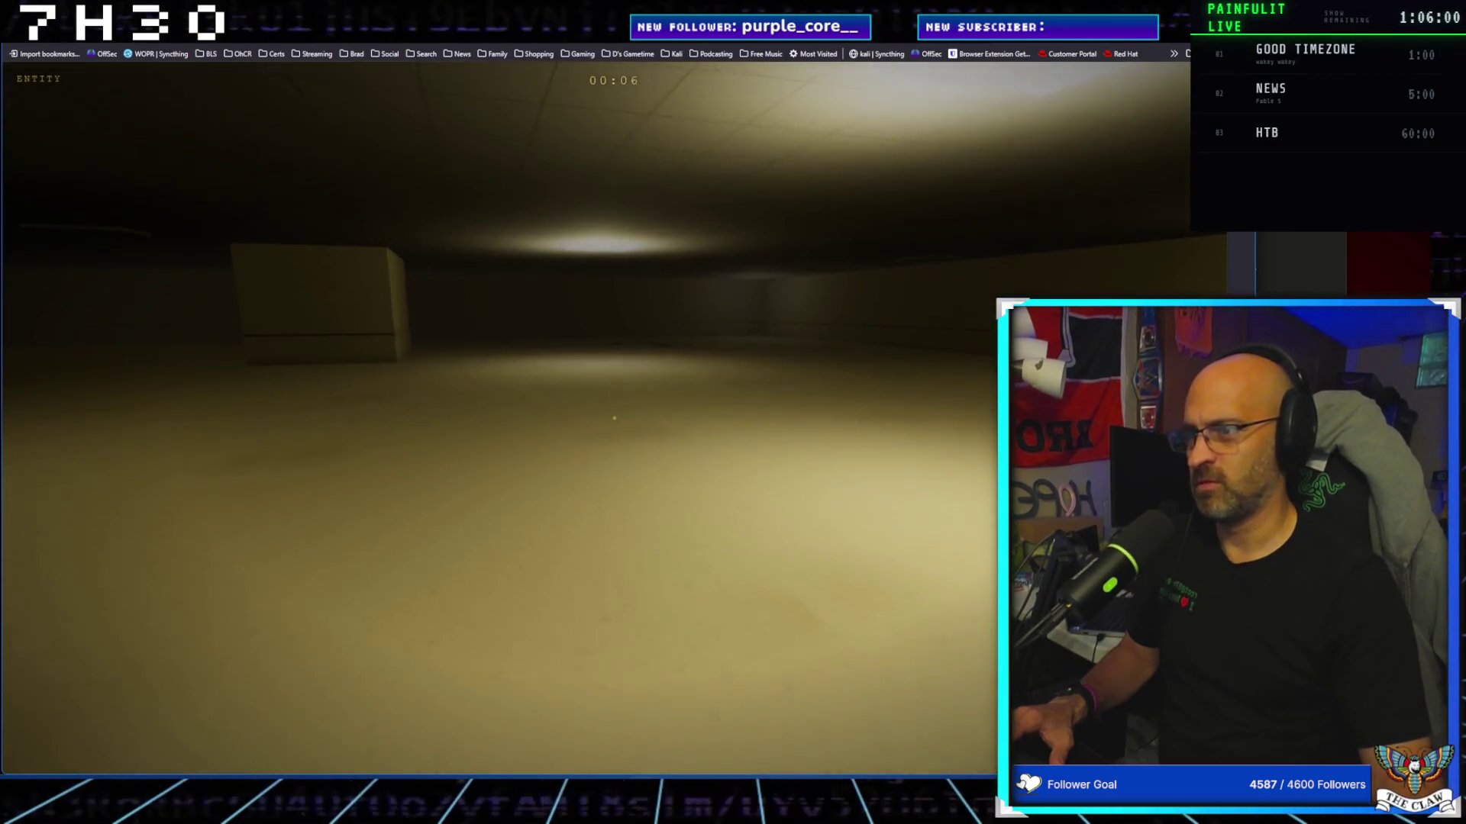
{"action": "key", "text": "w"}
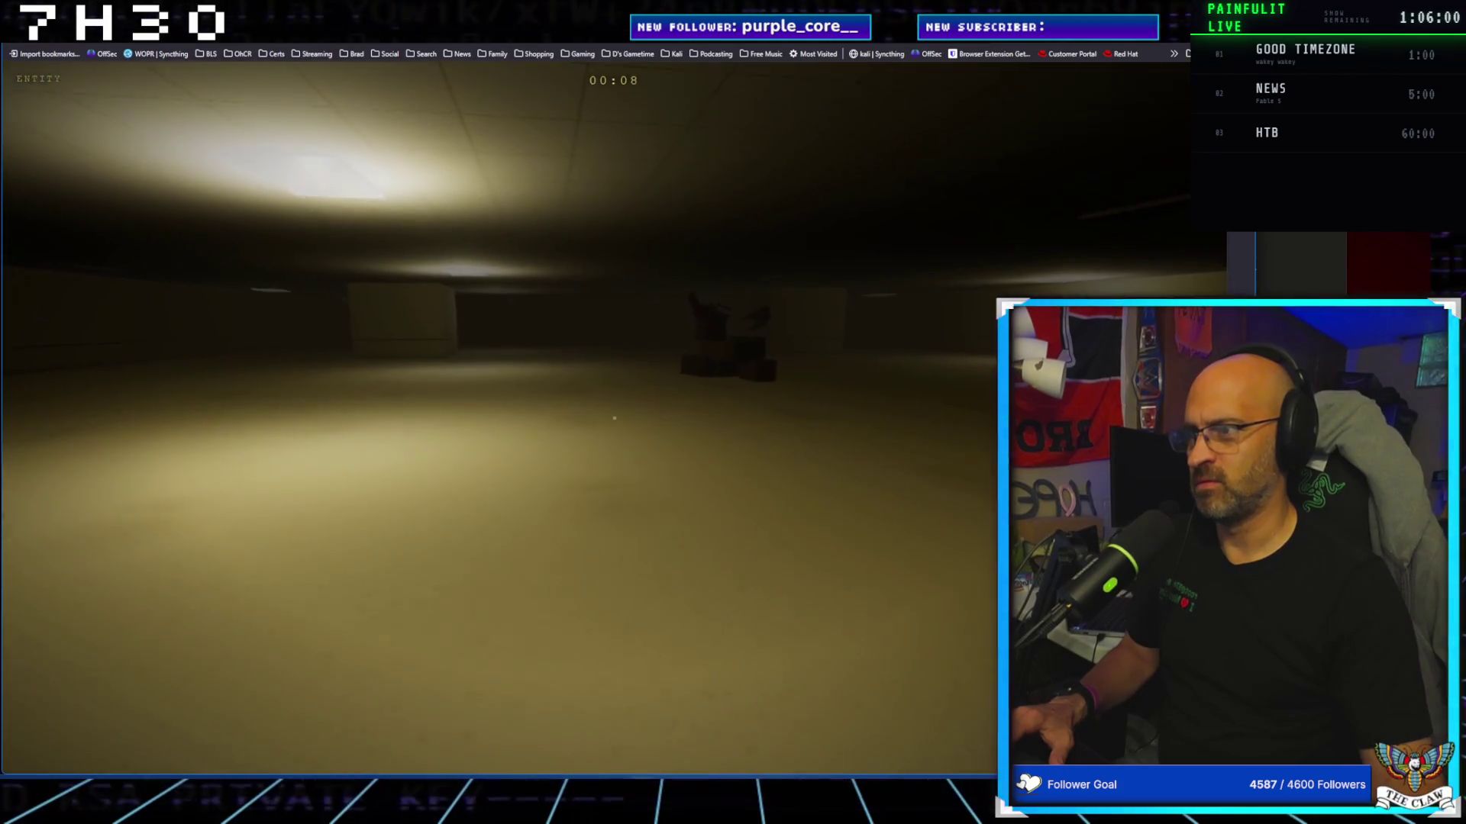
{"action": "key", "text": "w"}
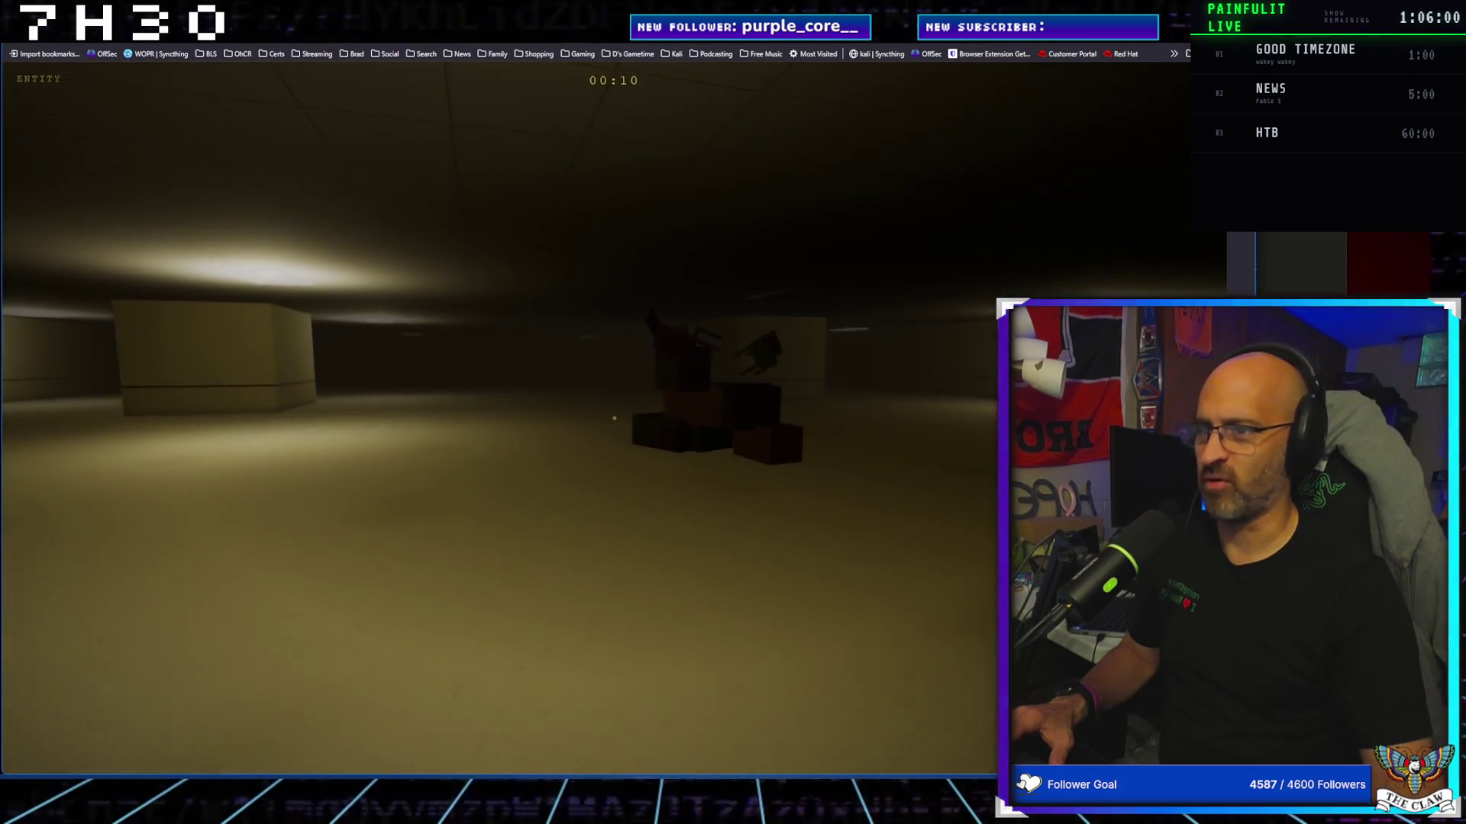
{"action": "key", "text": "w"}
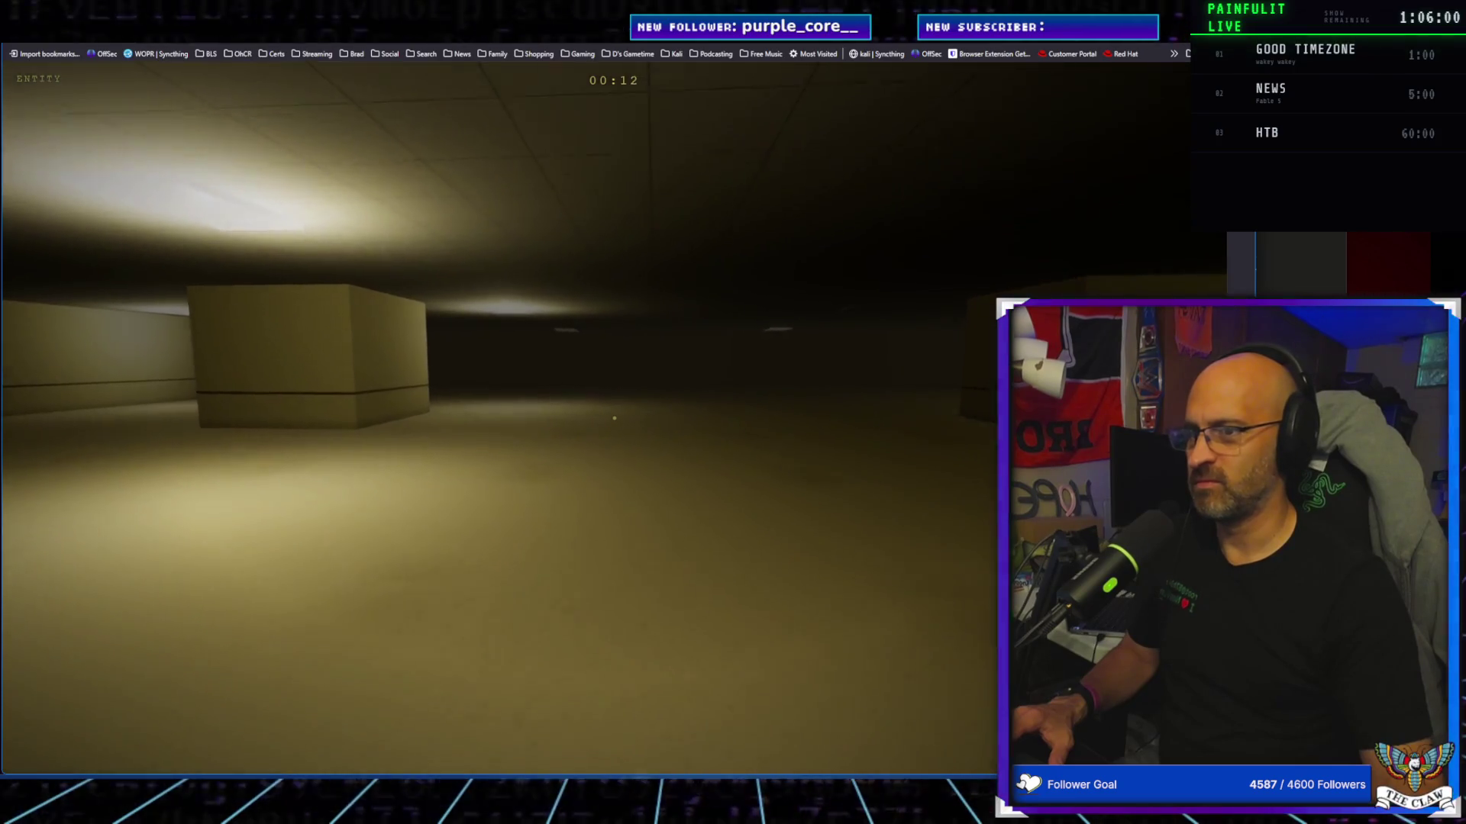
{"action": "key", "text": "w"}
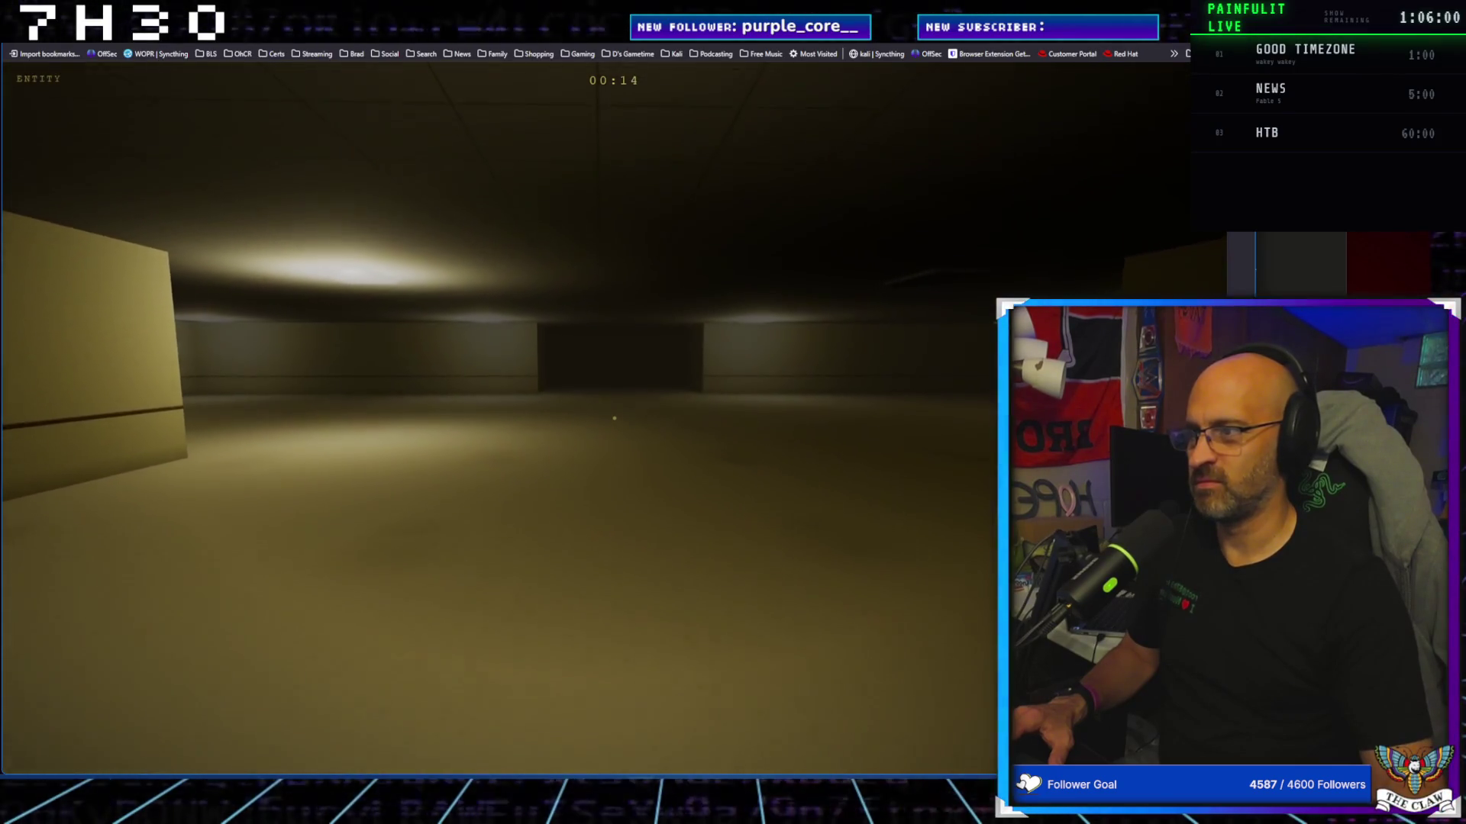
{"action": "key", "text": "w"}
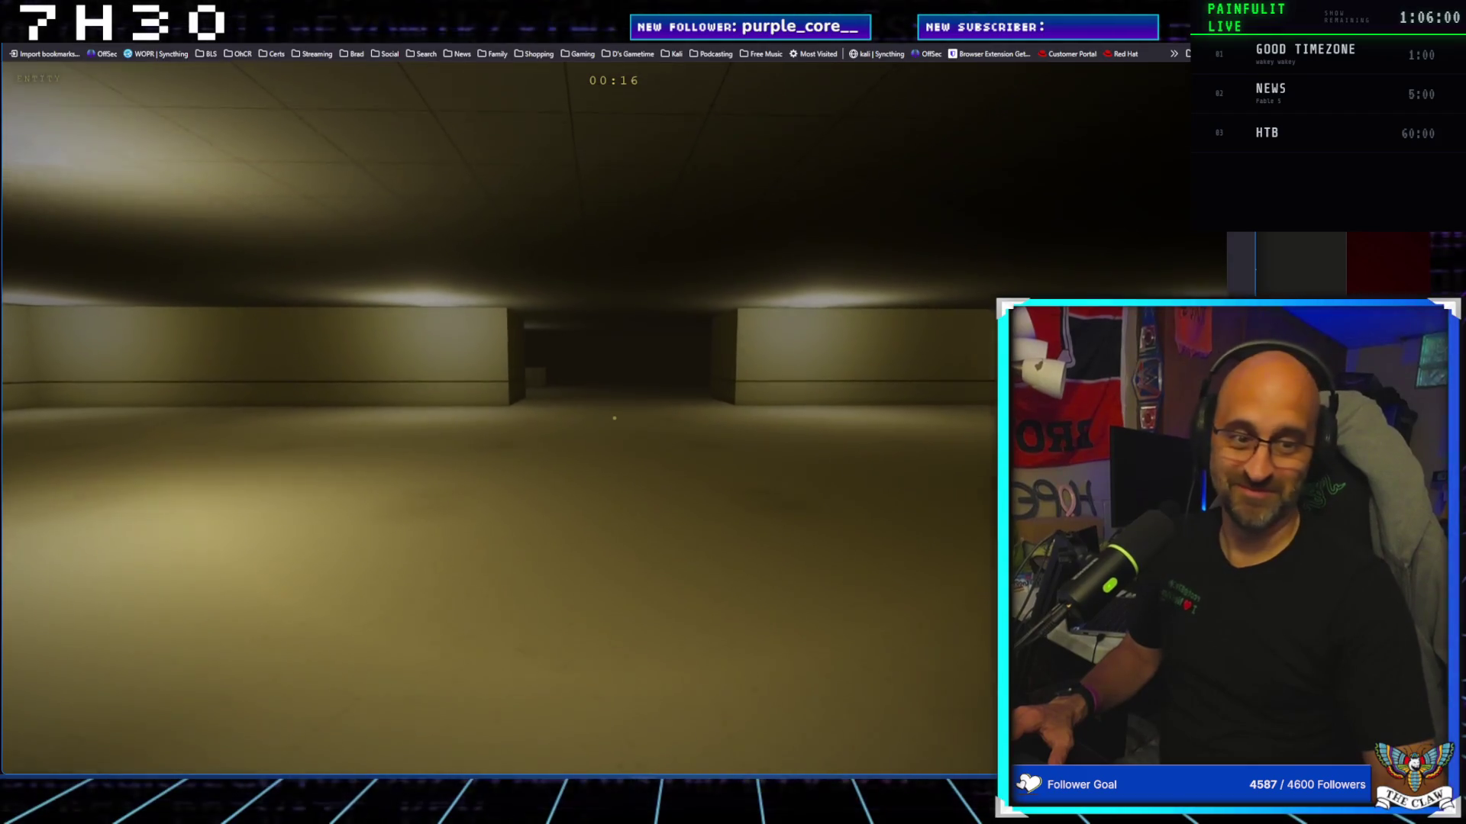
{"action": "key", "text": "w"}
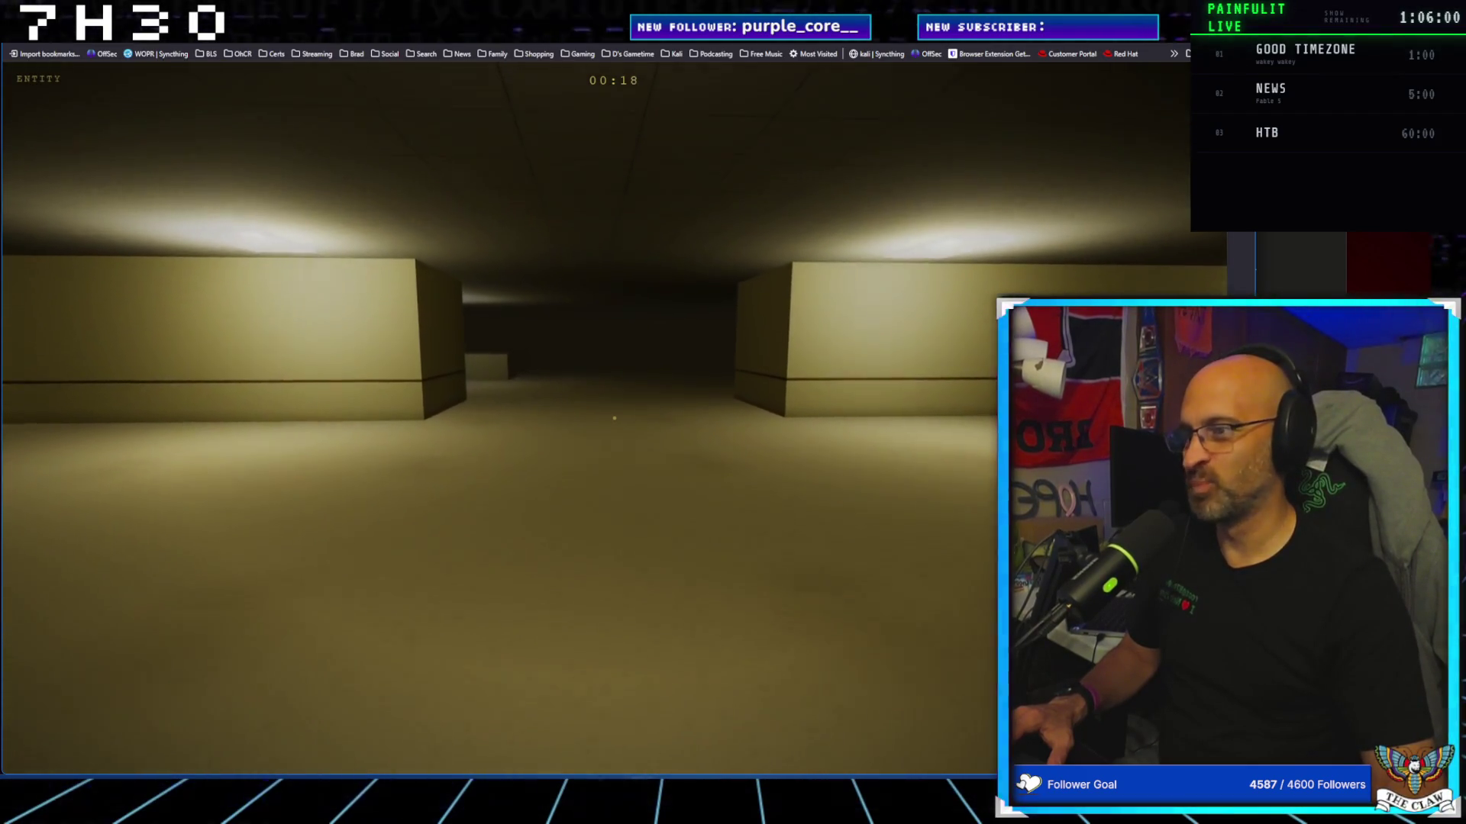
{"action": "key", "text": "w"}
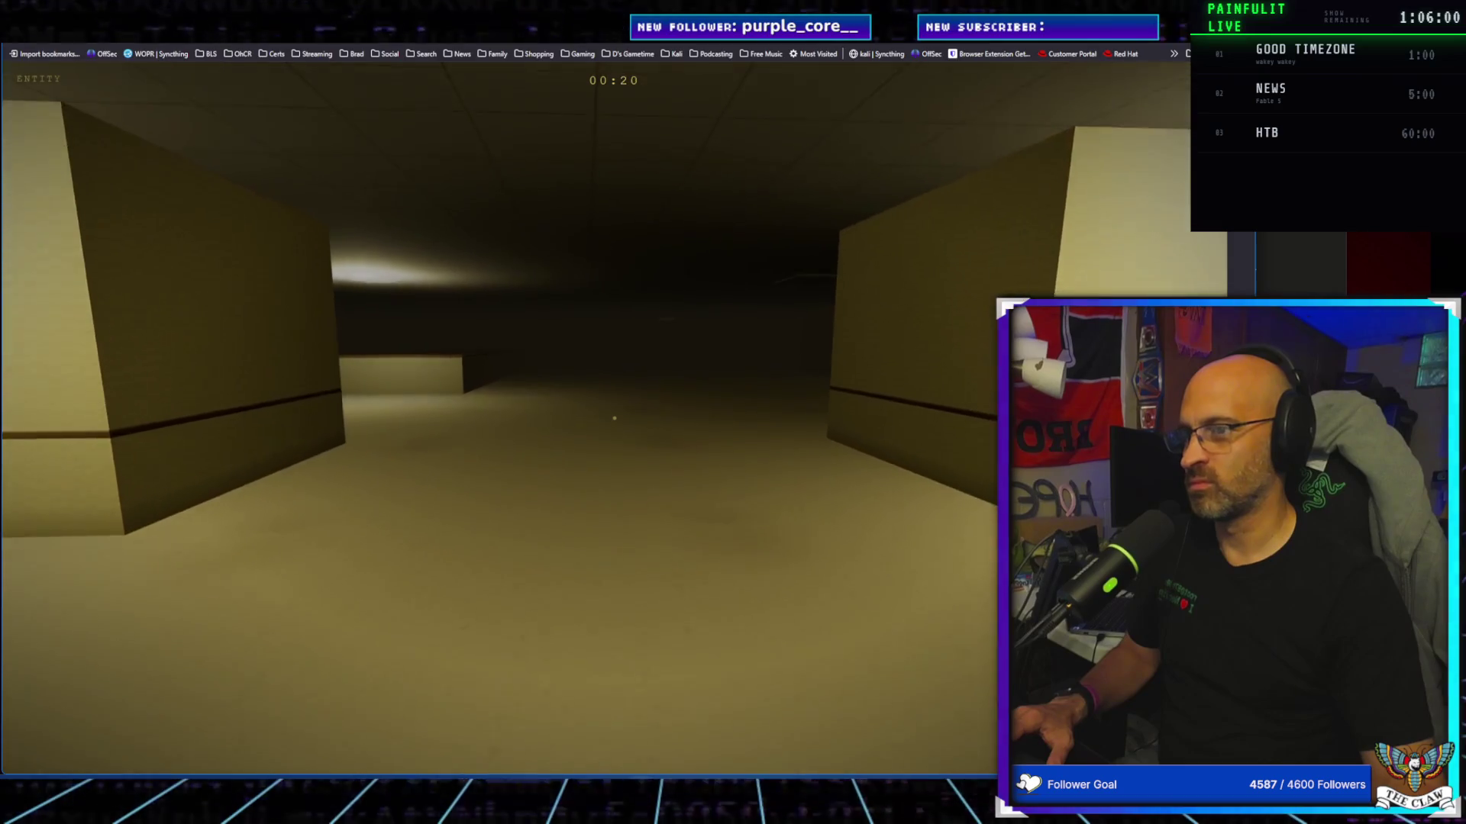
{"action": "key", "text": "w"}
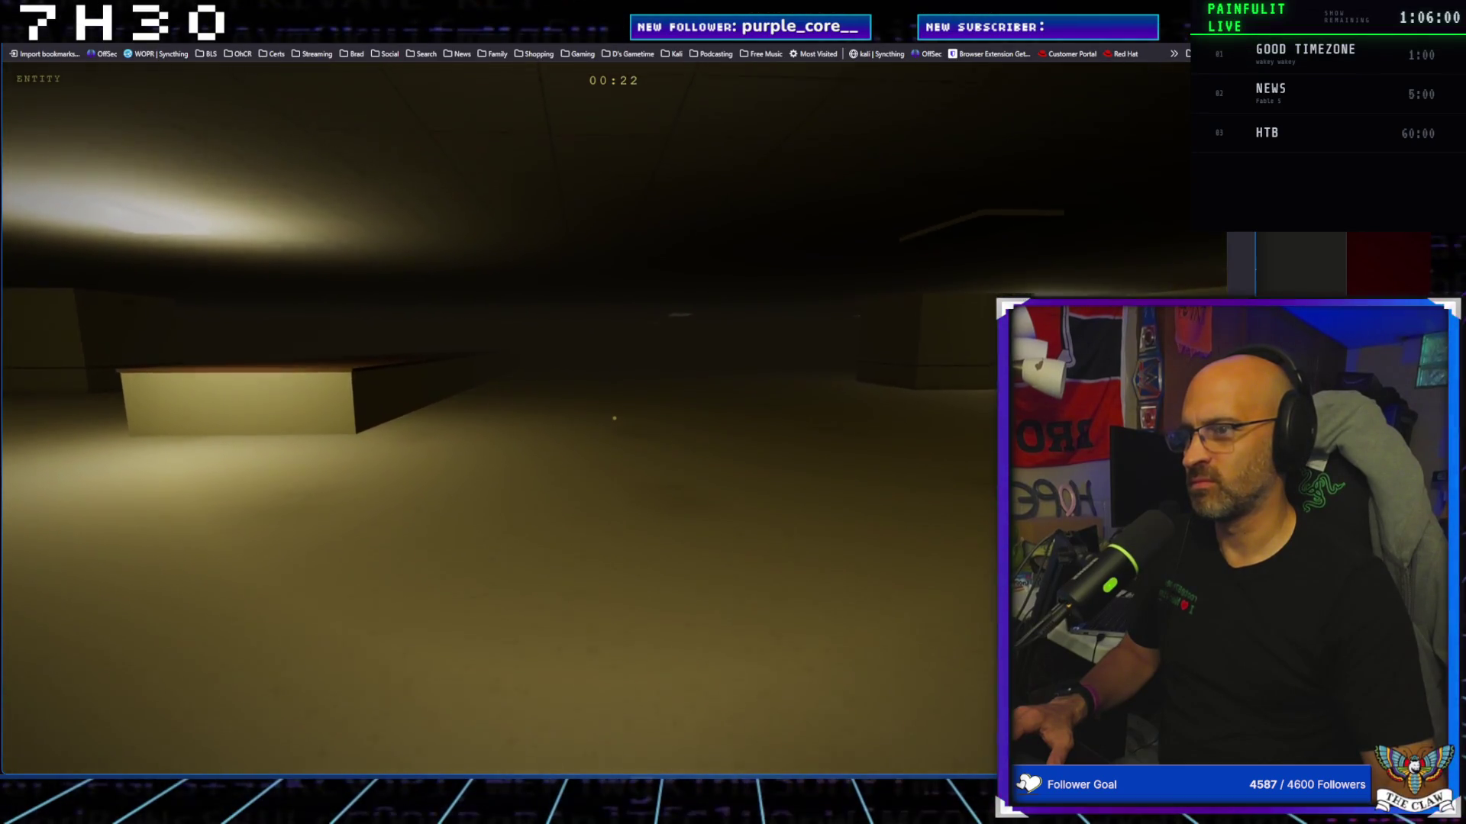
{"action": "key", "text": "w"}
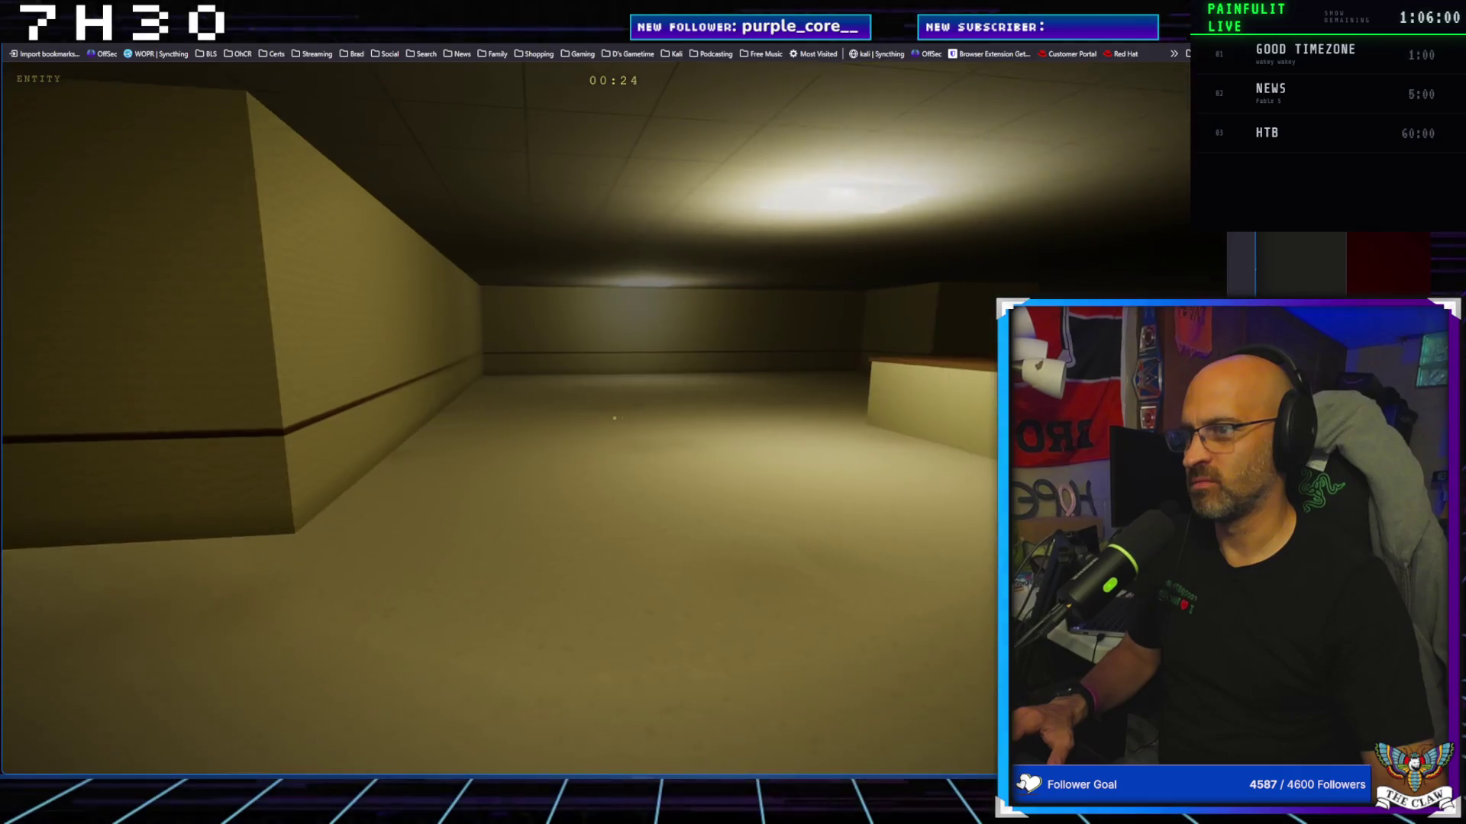
{"action": "key", "text": "w"}
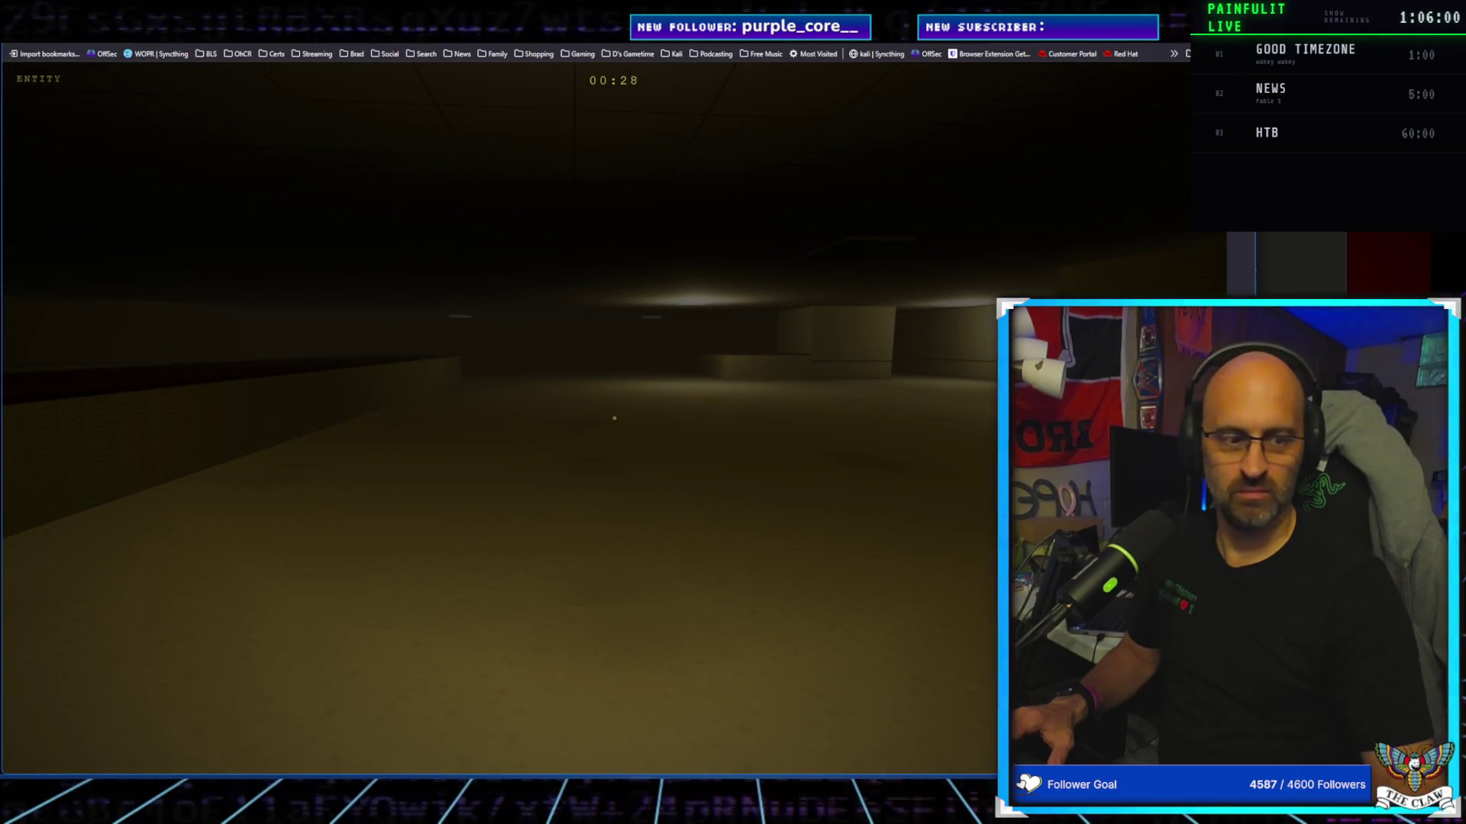
Pause and resume the game, then keep walking down the corridor.
{"action": "key", "text": "Escape"}
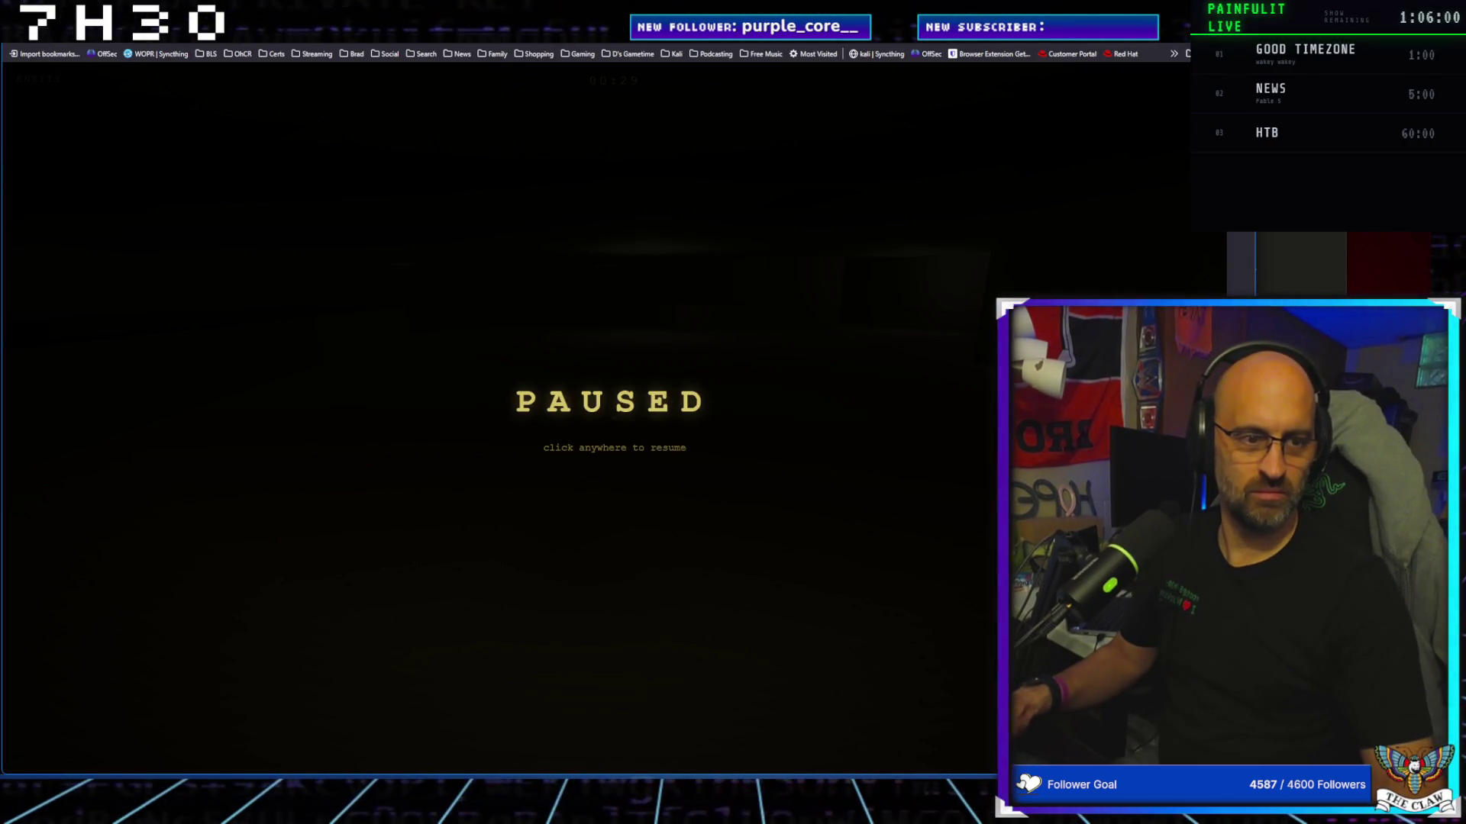
{"action": "left_click", "coordinate": [632, 487]}
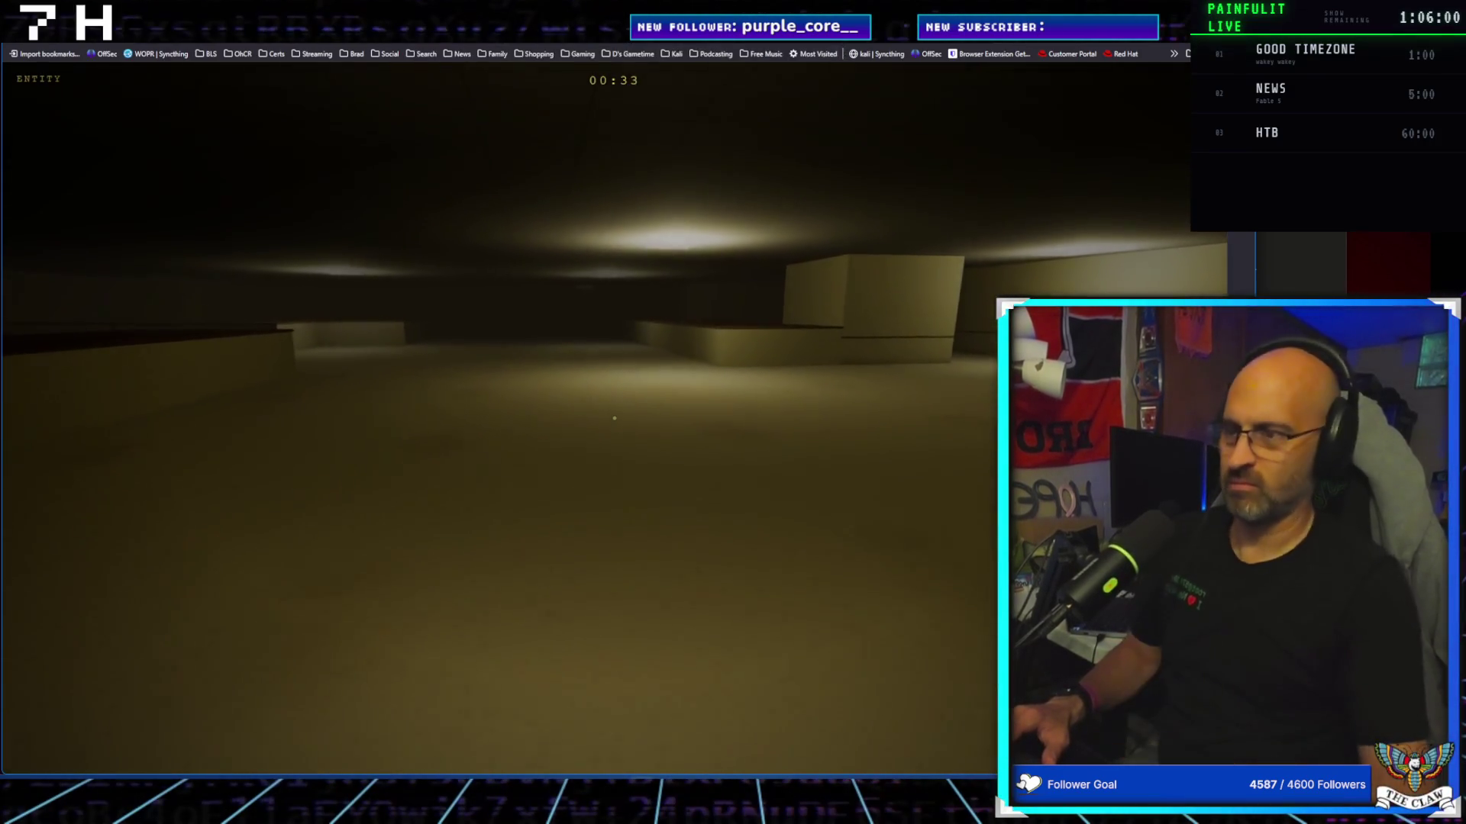
{"action": "key", "text": "w"}
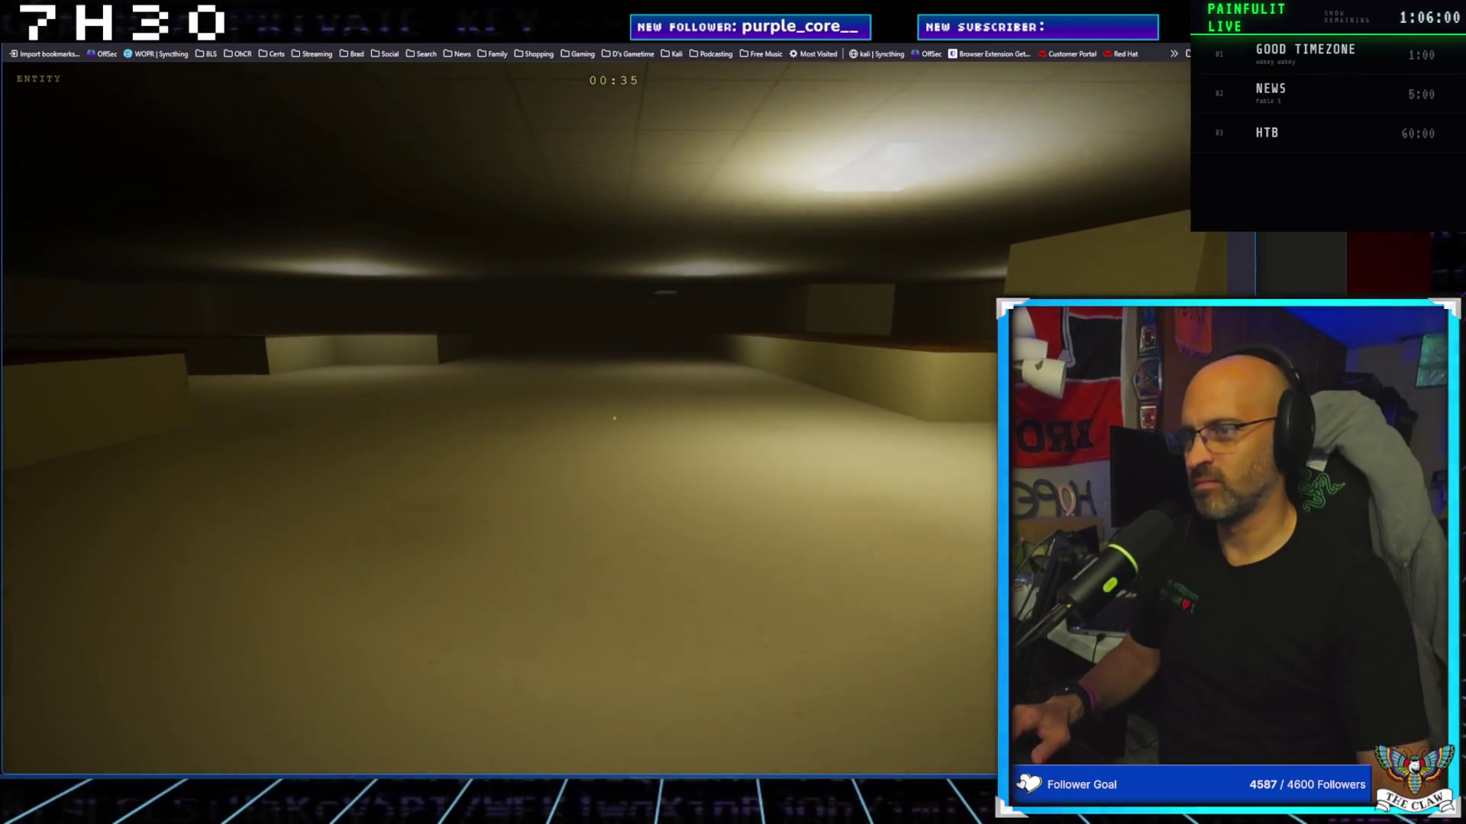
{"action": "key", "text": "w"}
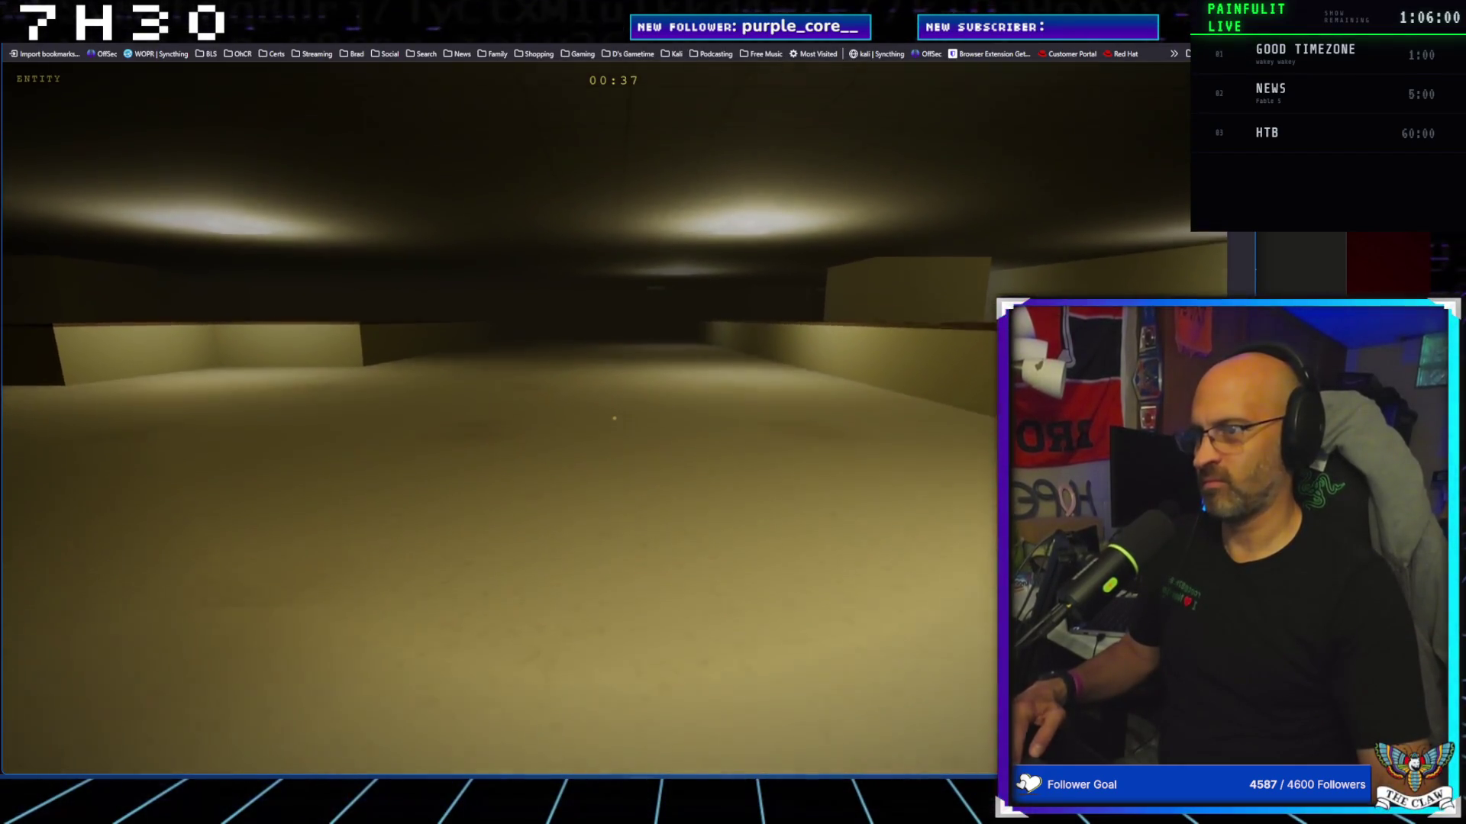
{"action": "key", "text": "w"}
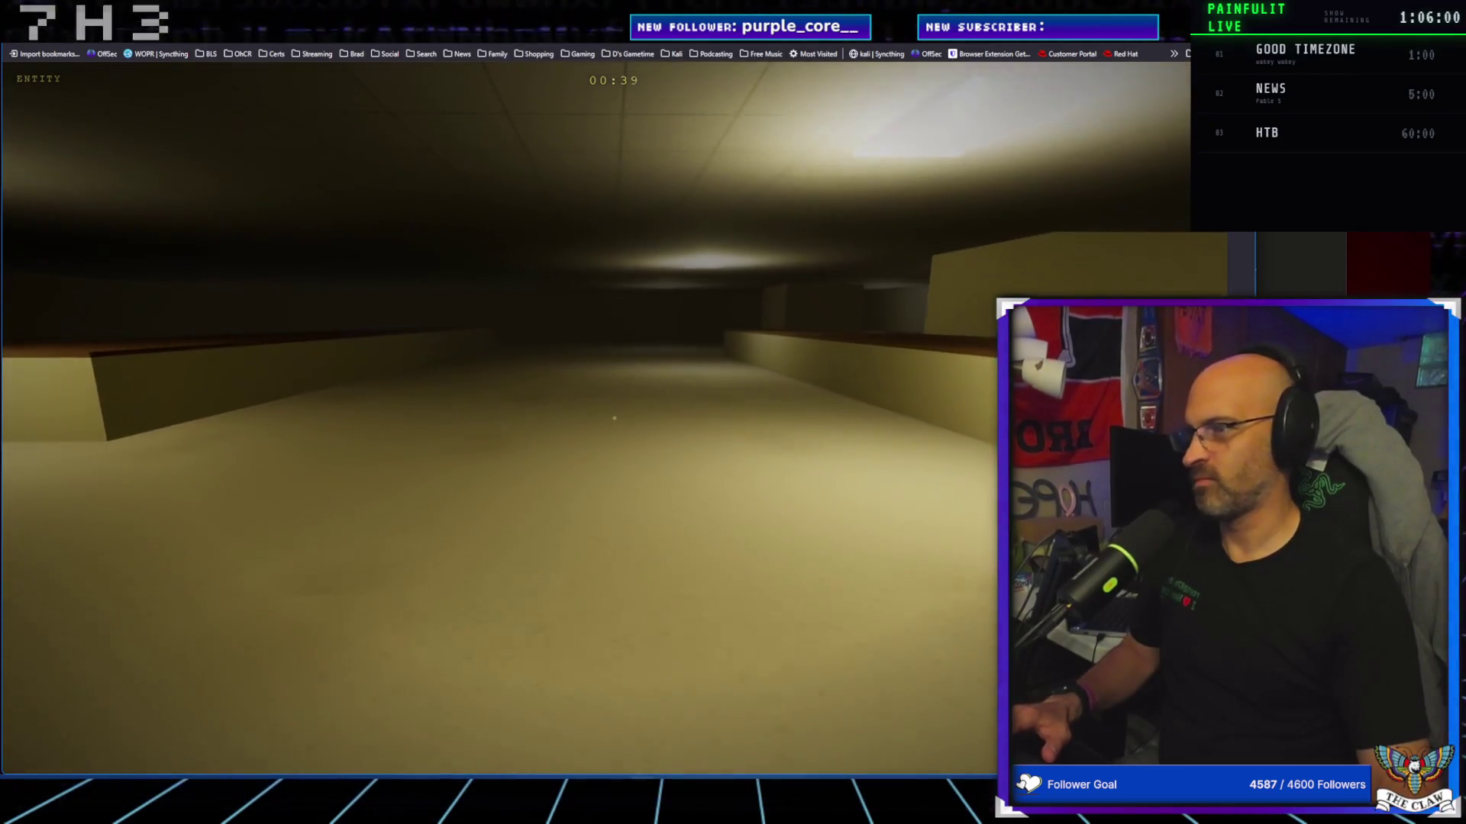
{"action": "key", "text": "w"}
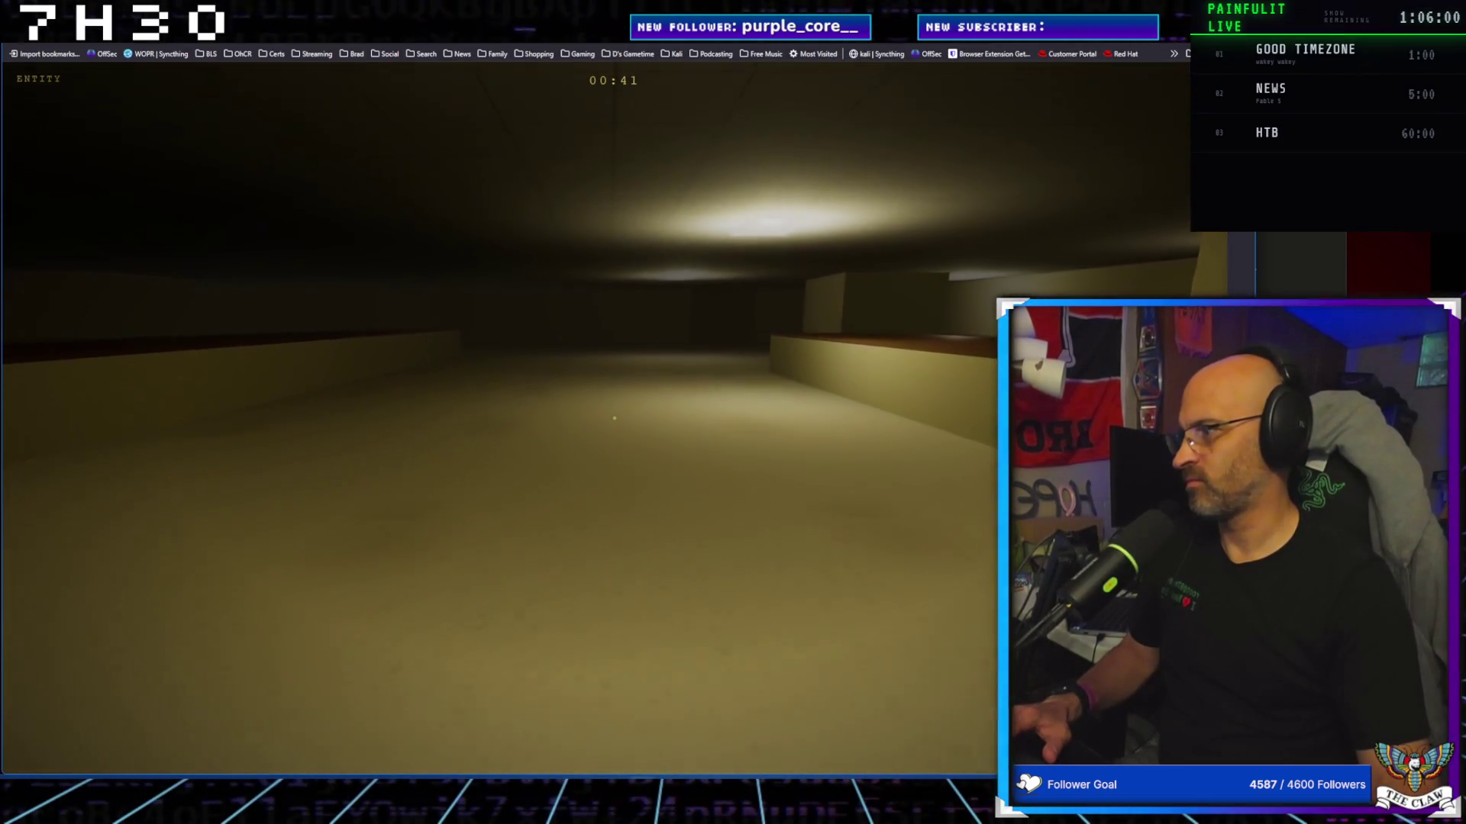
Walk the corridors up to the stick-figure entity and slip past it into the dark corridor.
{"action": "key", "text": "w"}
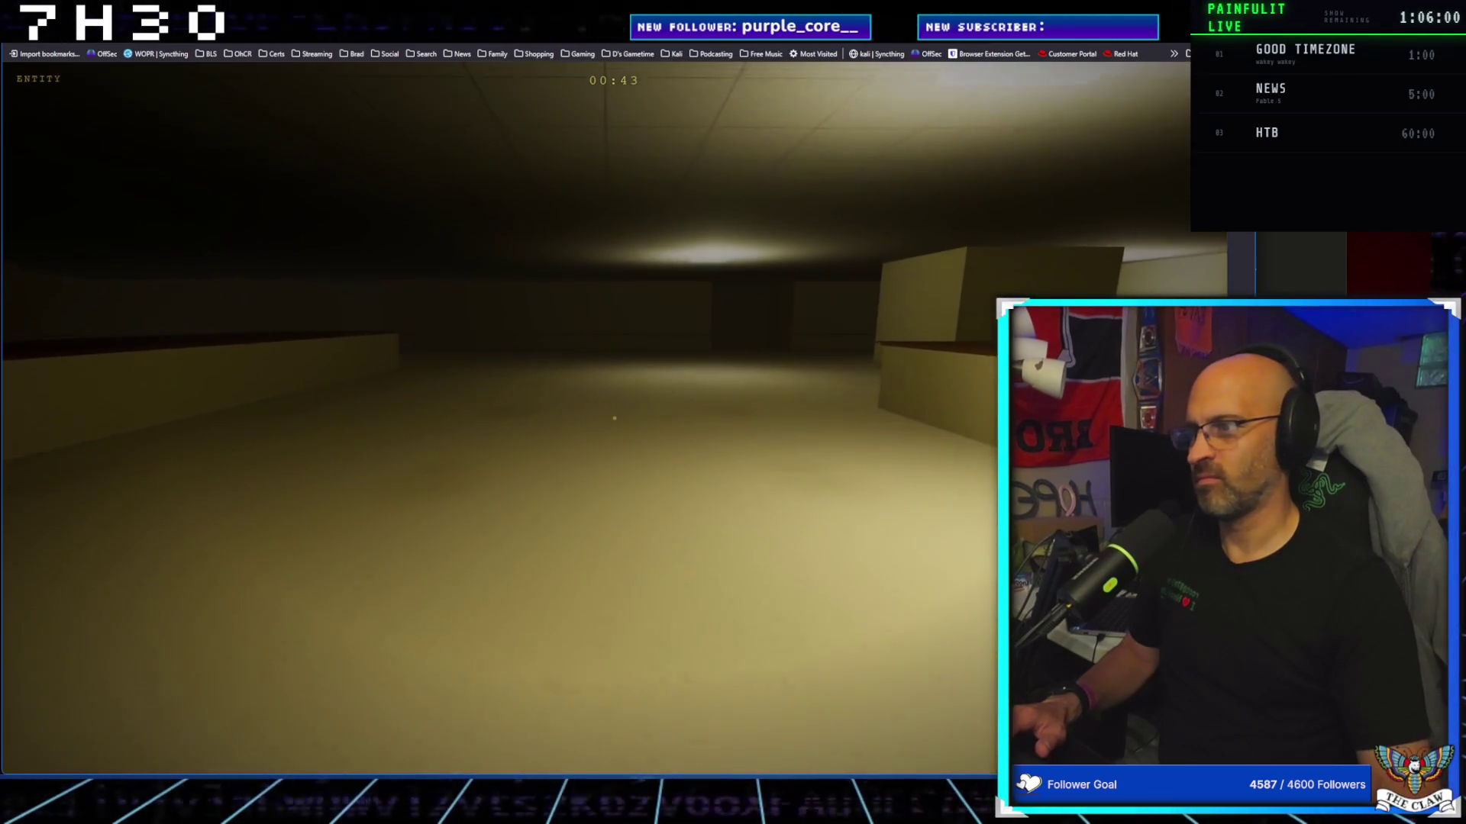
{"action": "key", "text": "w"}
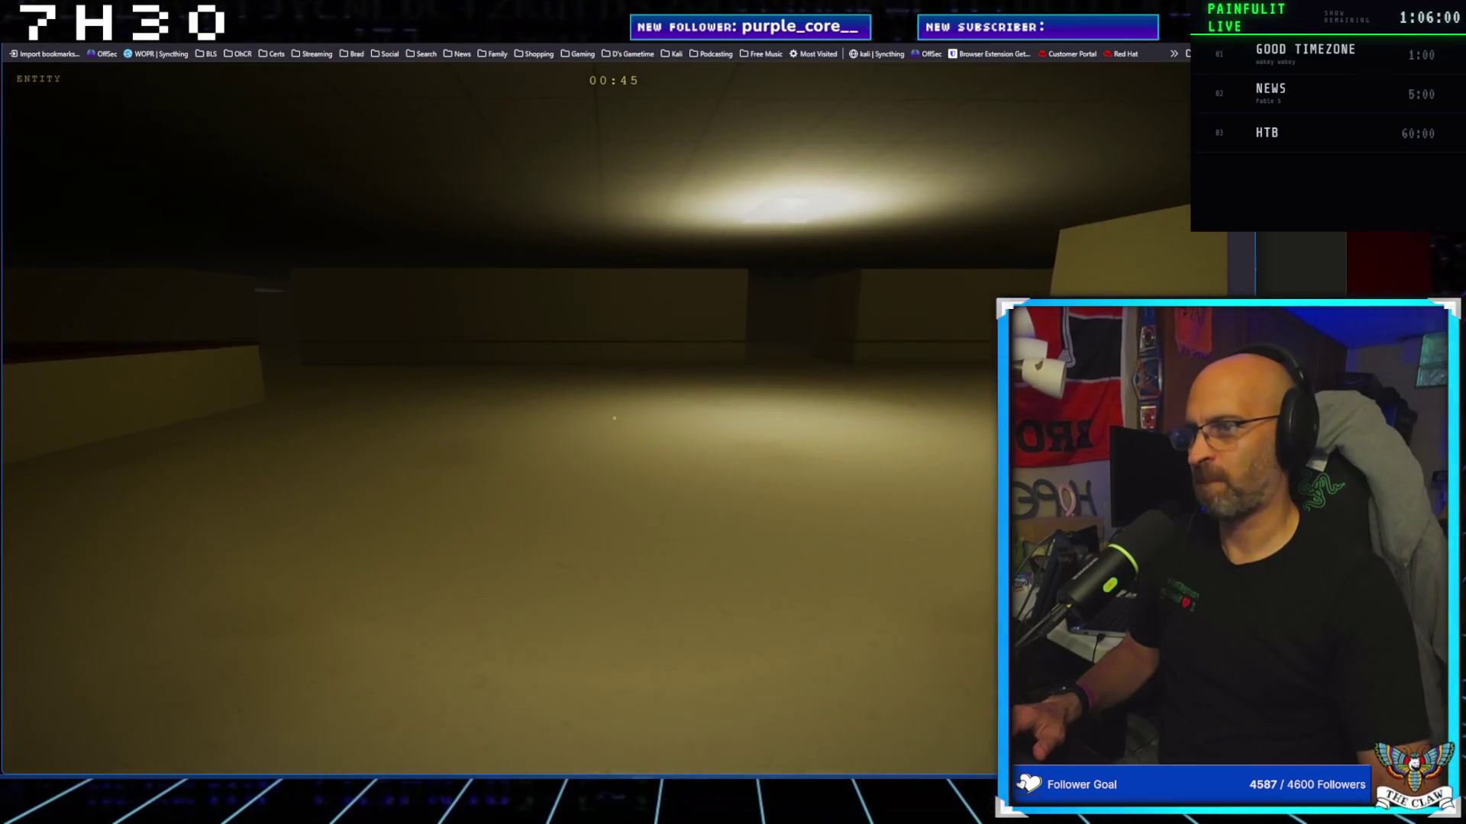
{"action": "key", "text": "w"}
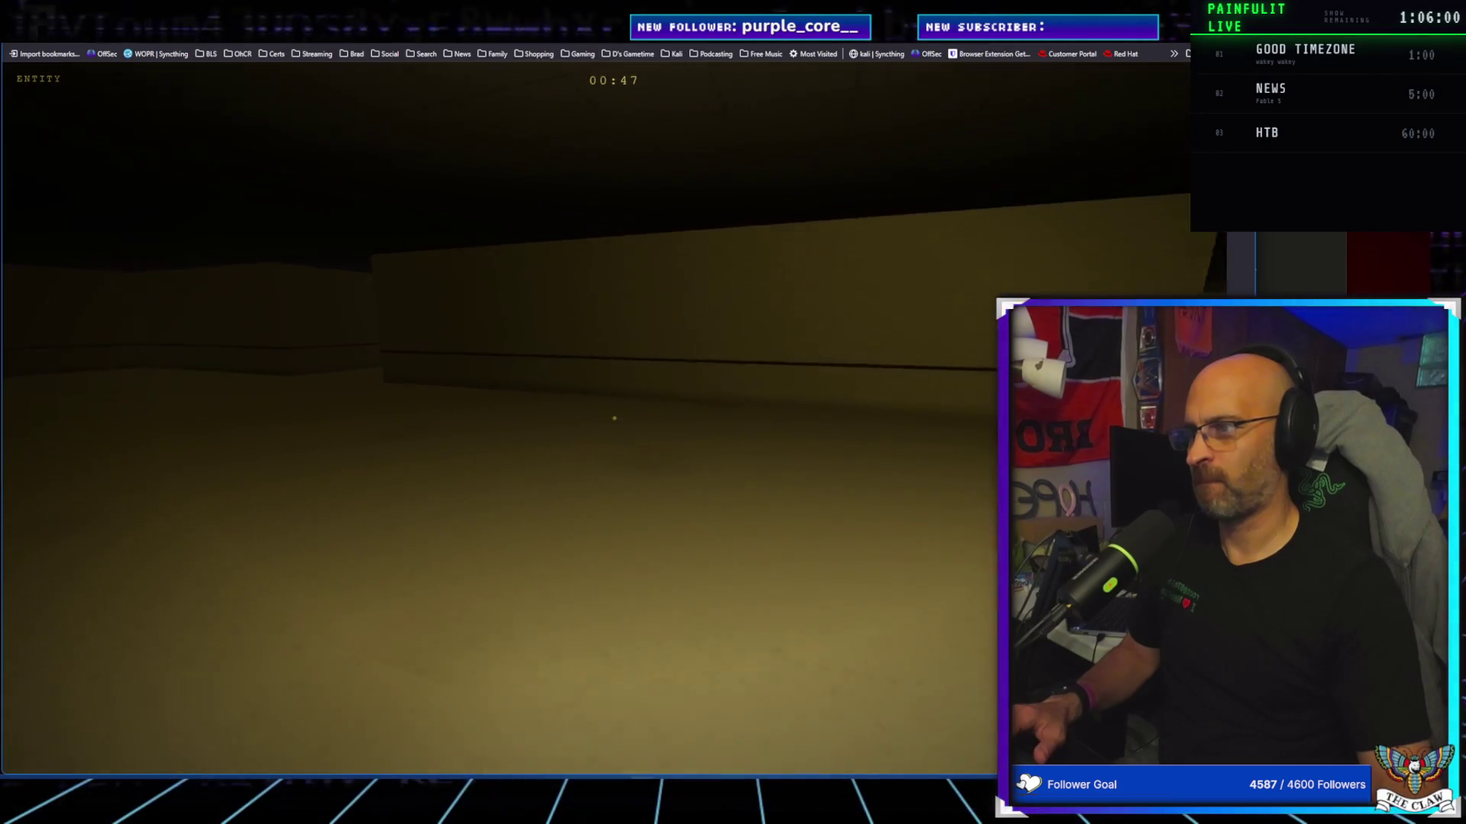
{"action": "key", "text": "w"}
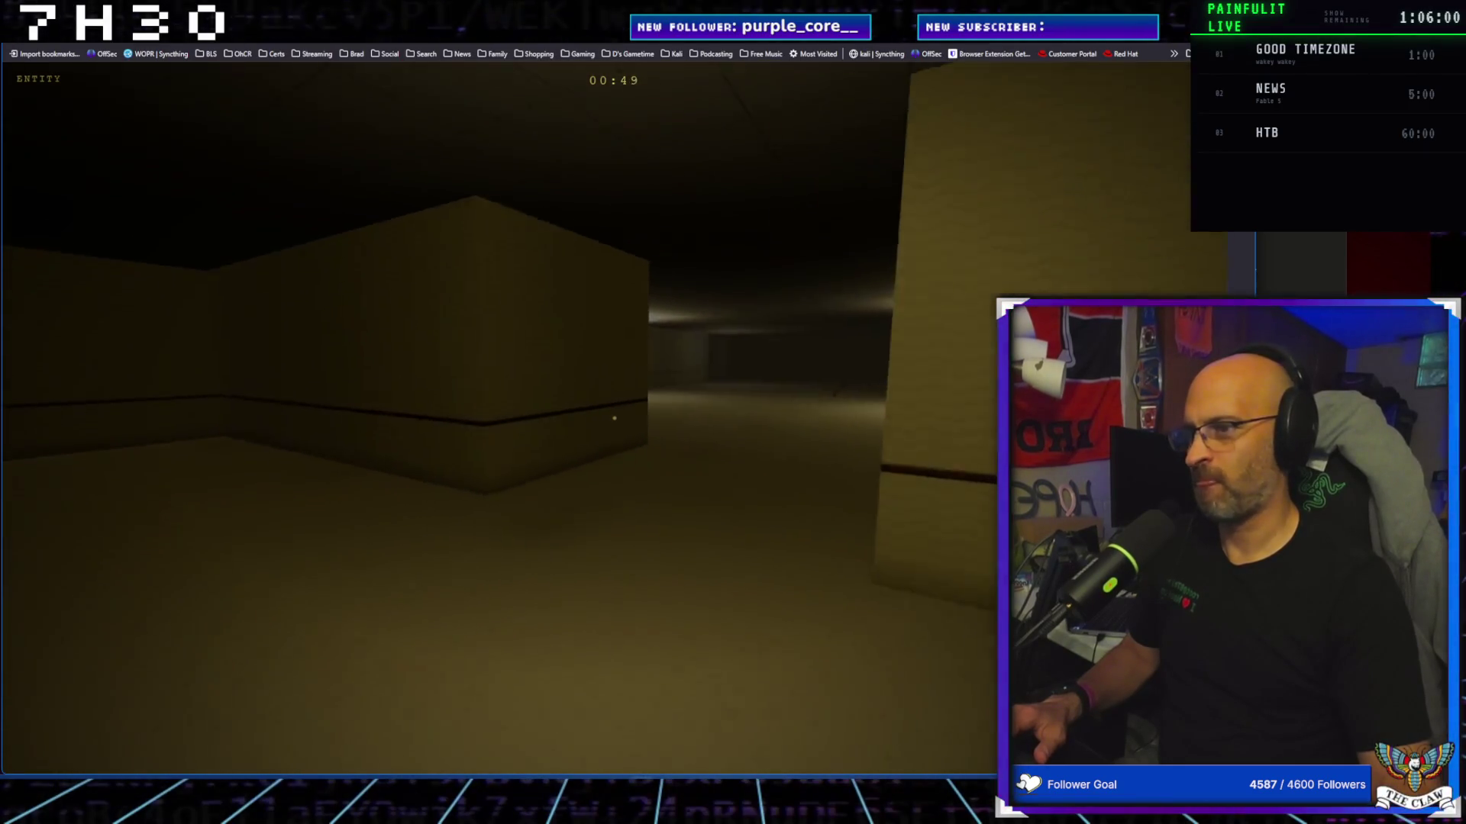
{"action": "key", "text": "w"}
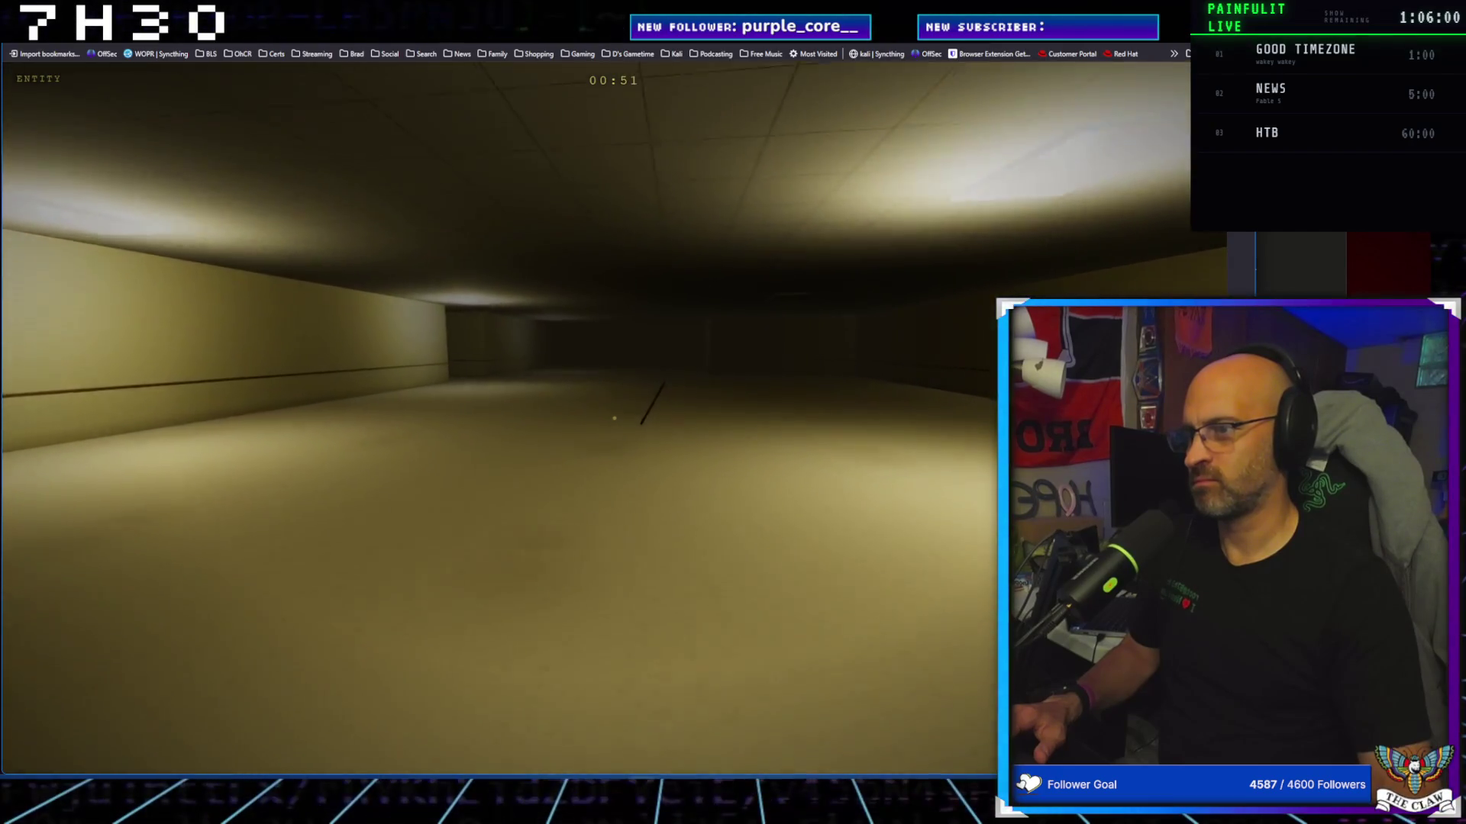
{"action": "key", "text": "w"}
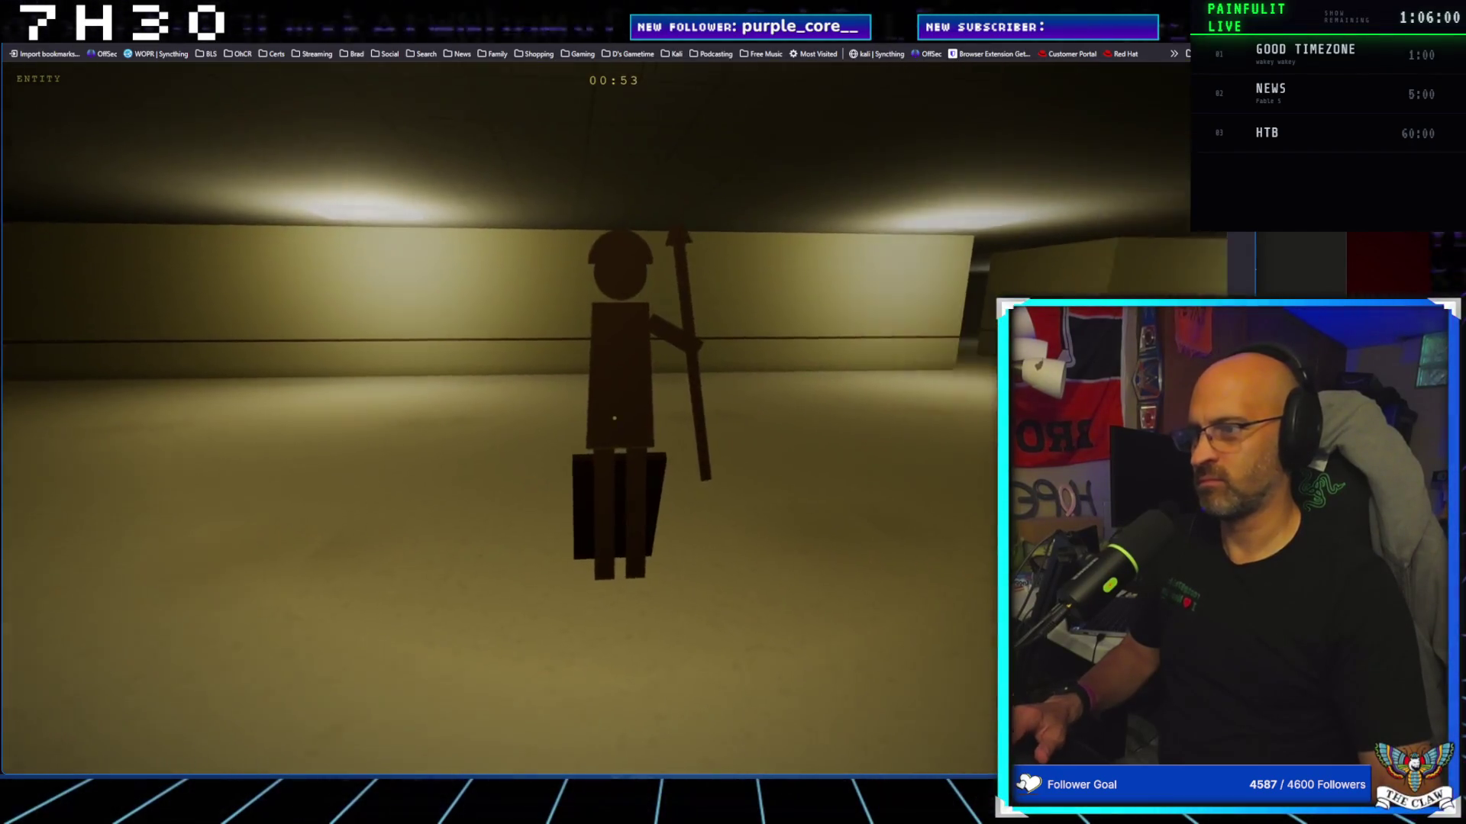
{"action": "key", "text": "w"}
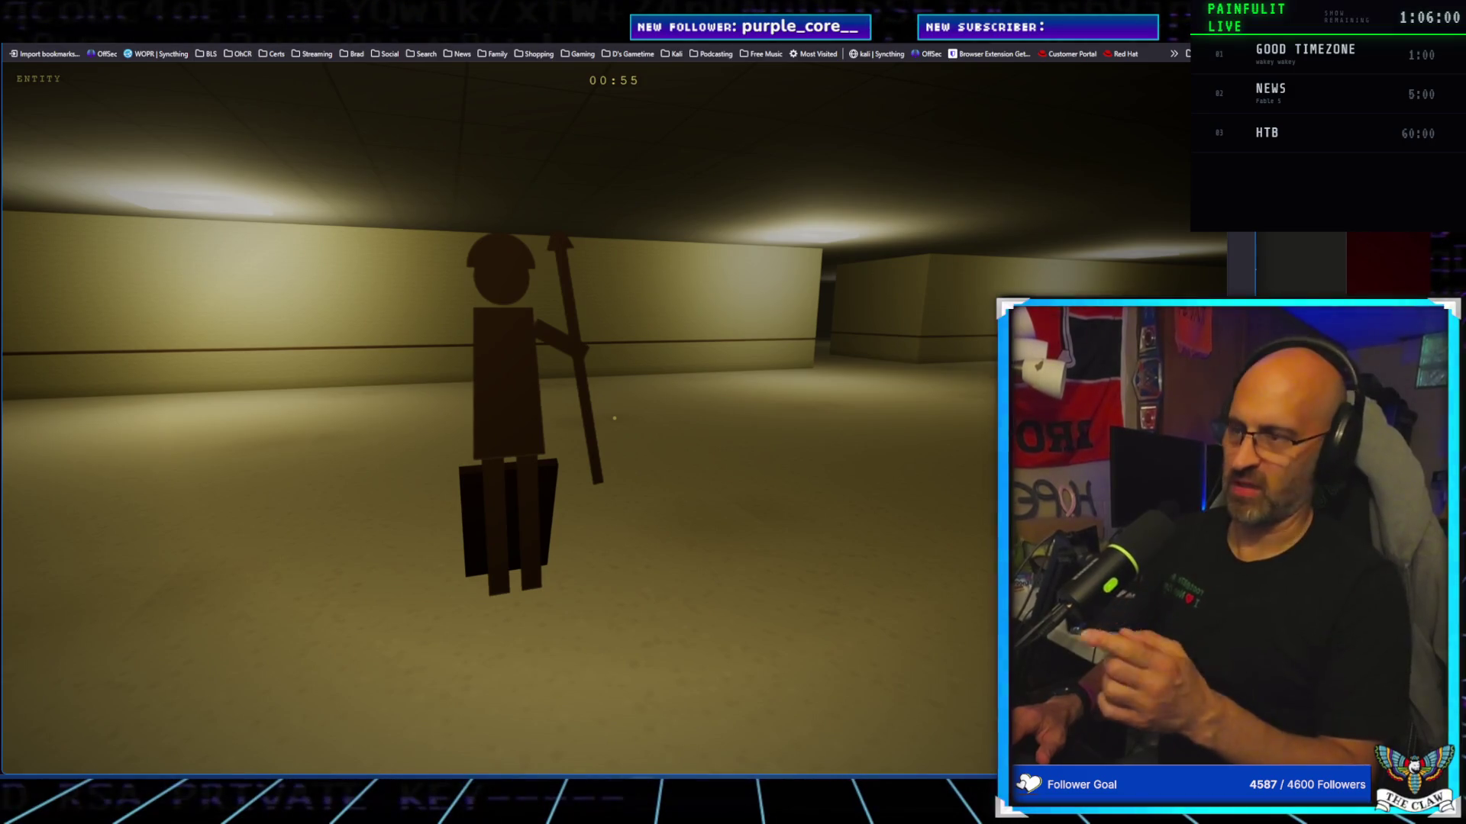
{"action": "key", "text": "w"}
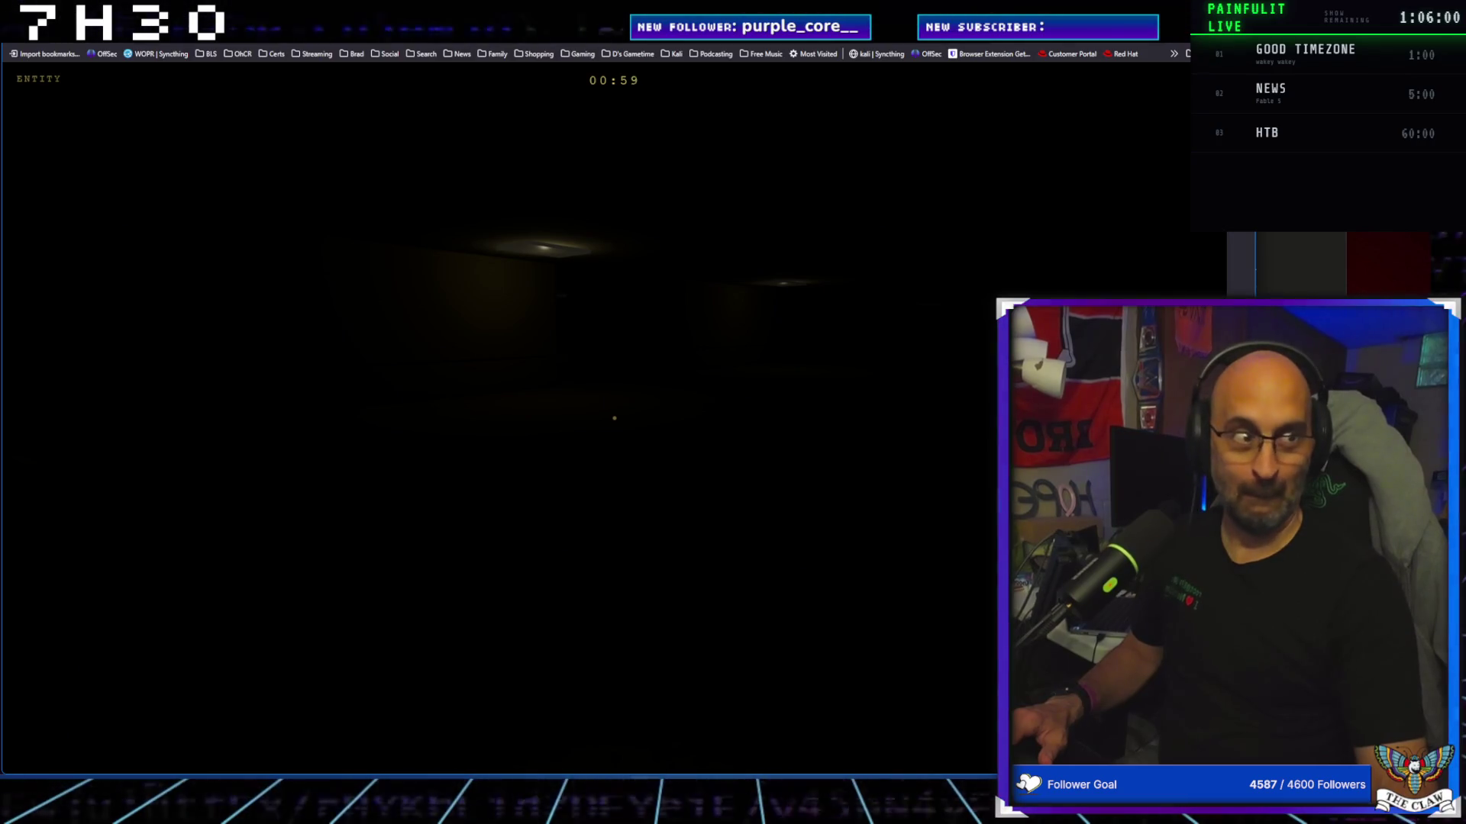
Follow the lit corridor past the boxy walls into the dark open room.
{"action": "key", "text": "w"}
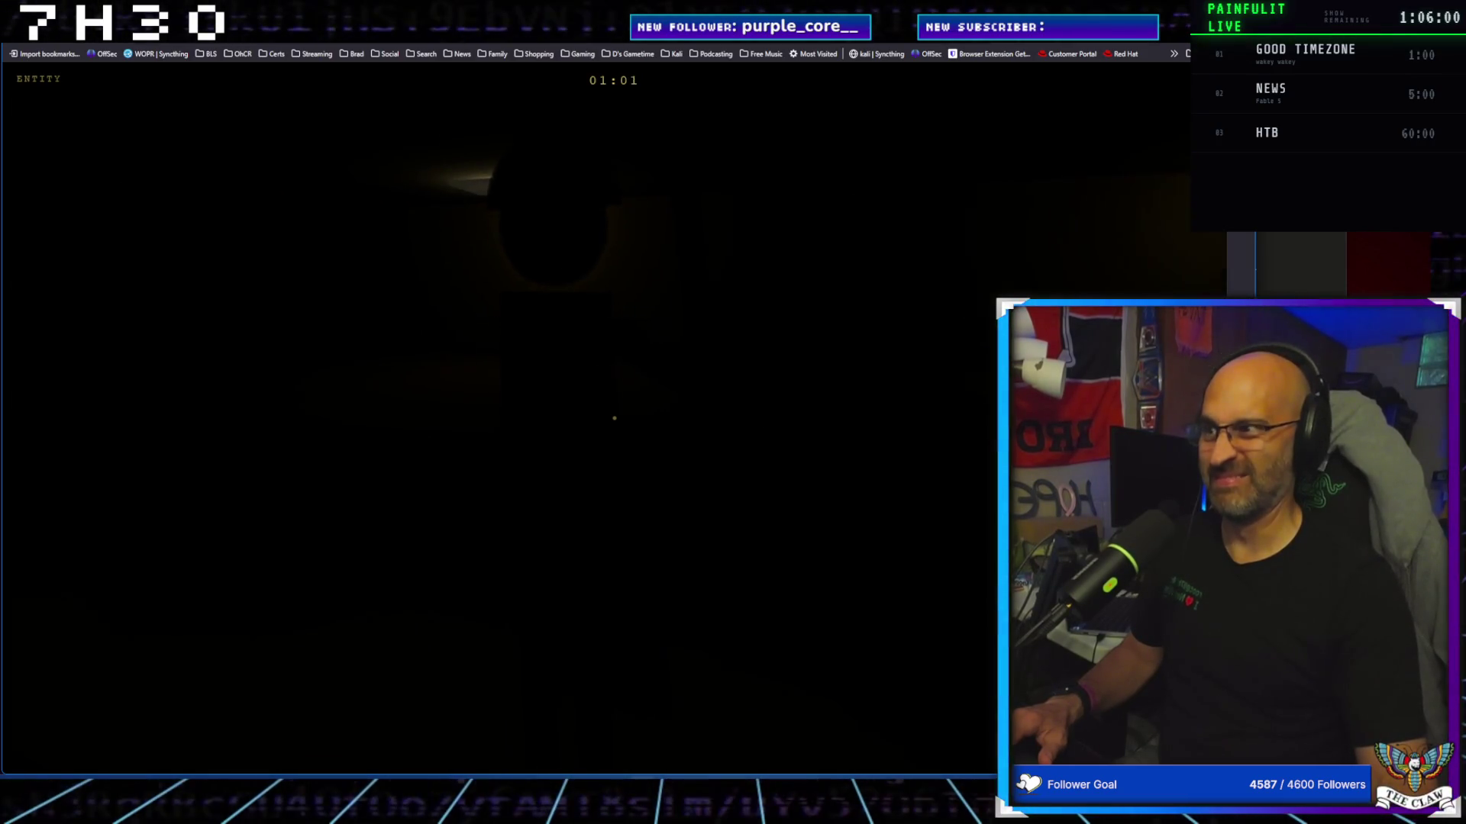
{"action": "key", "text": "w"}
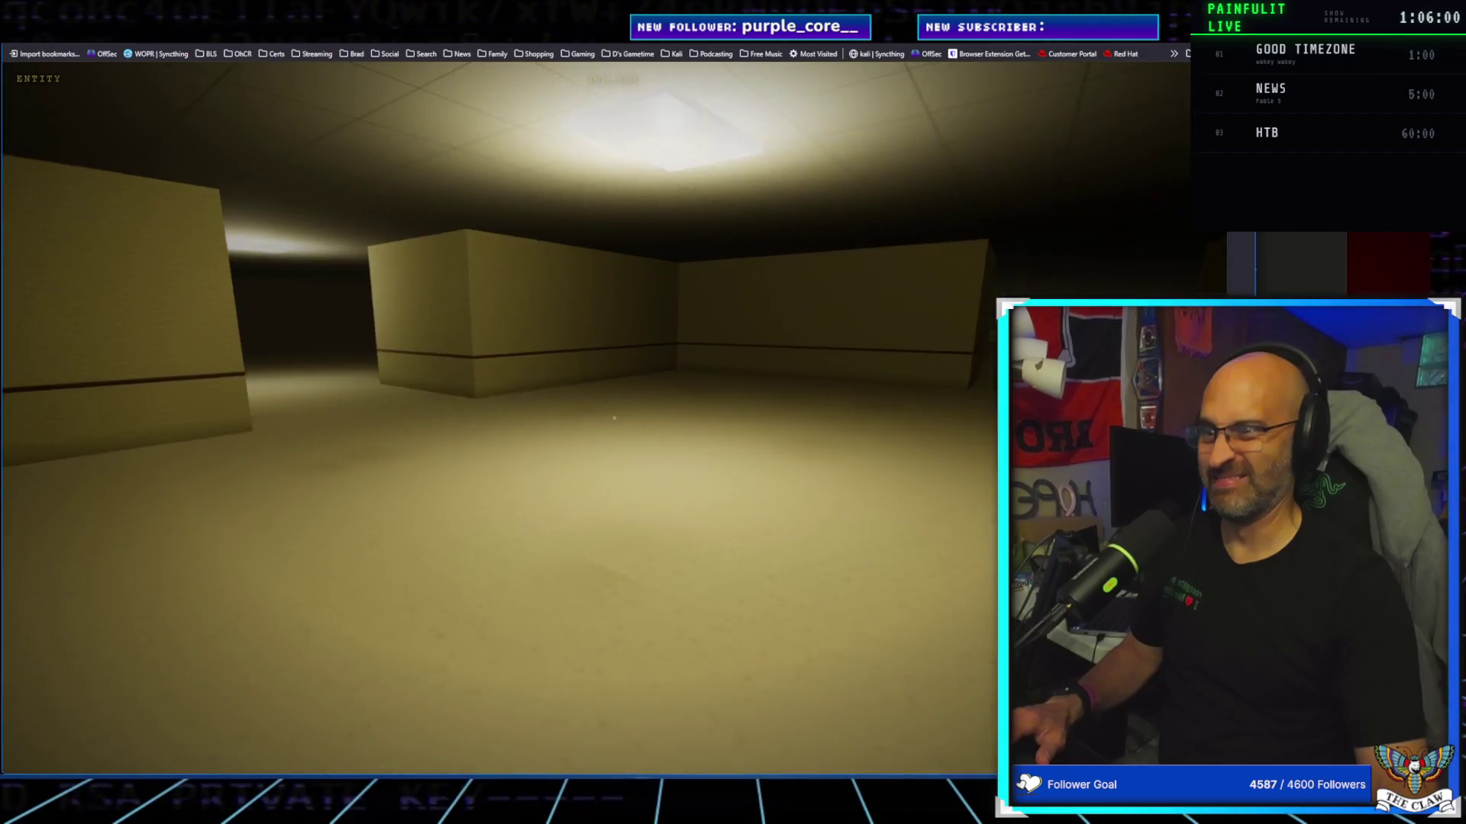
{"action": "key", "text": "w"}
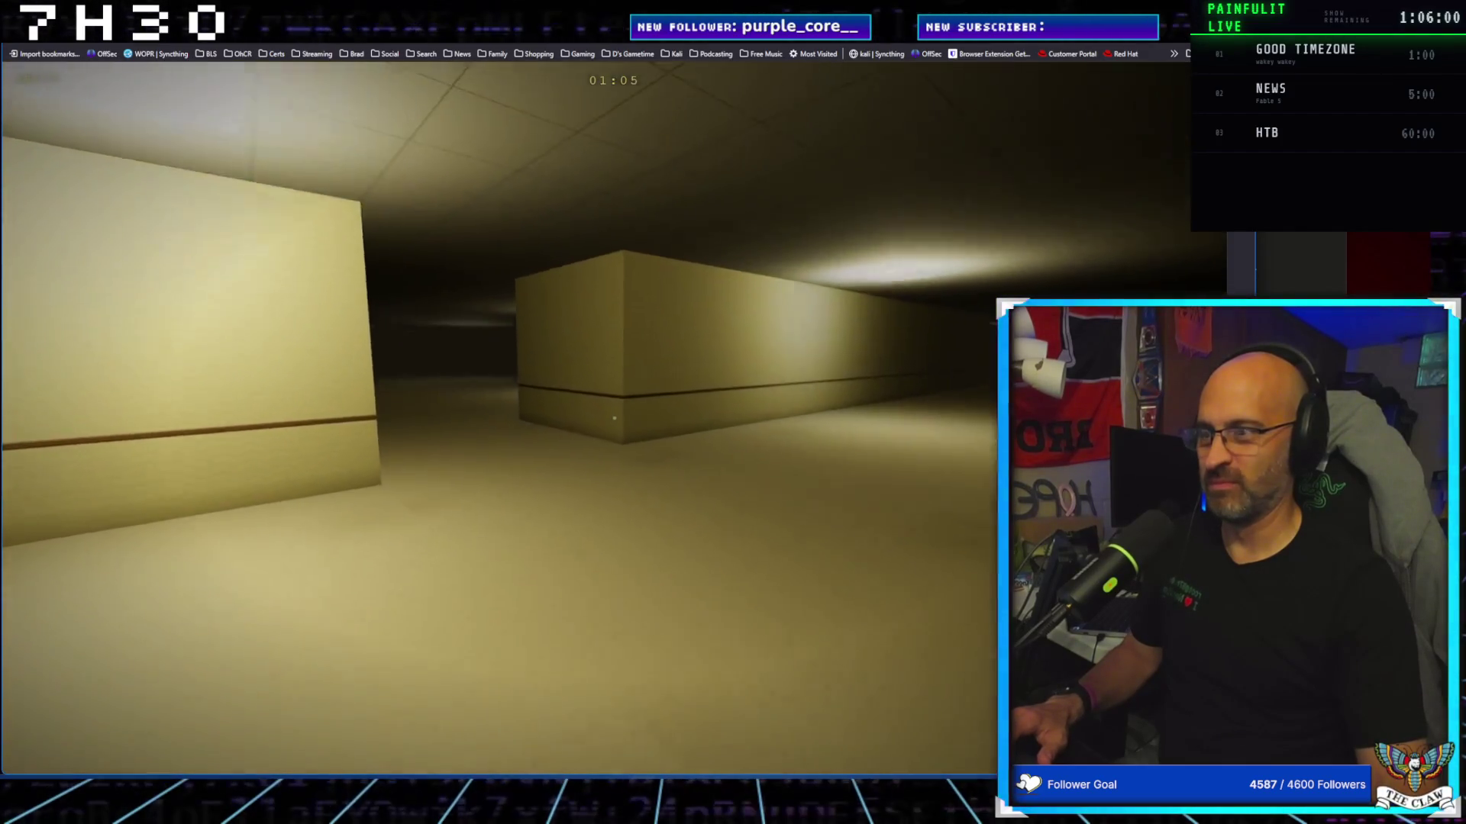
{"action": "key", "text": "w"}
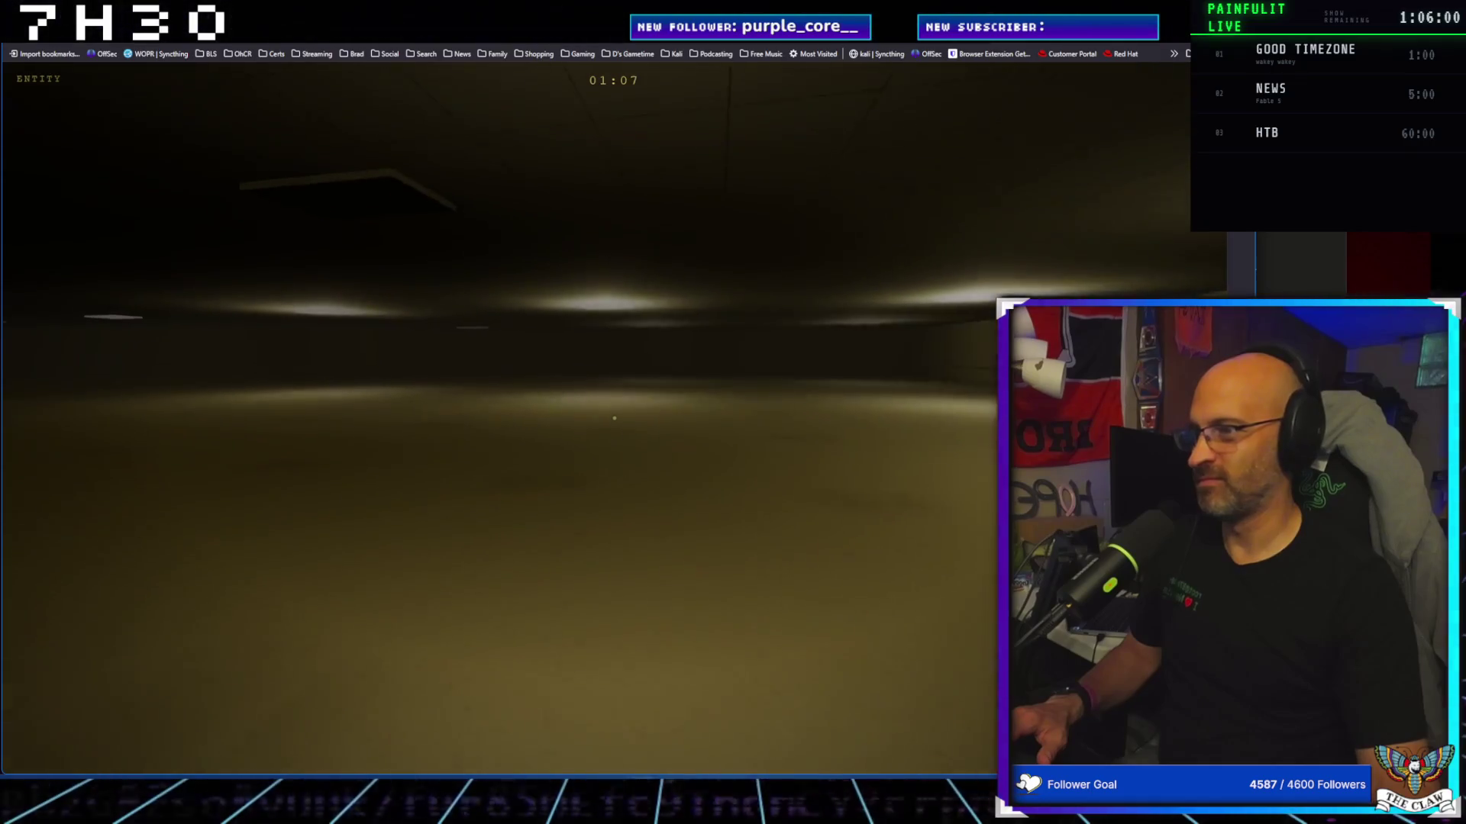
{"action": "key", "text": "w"}
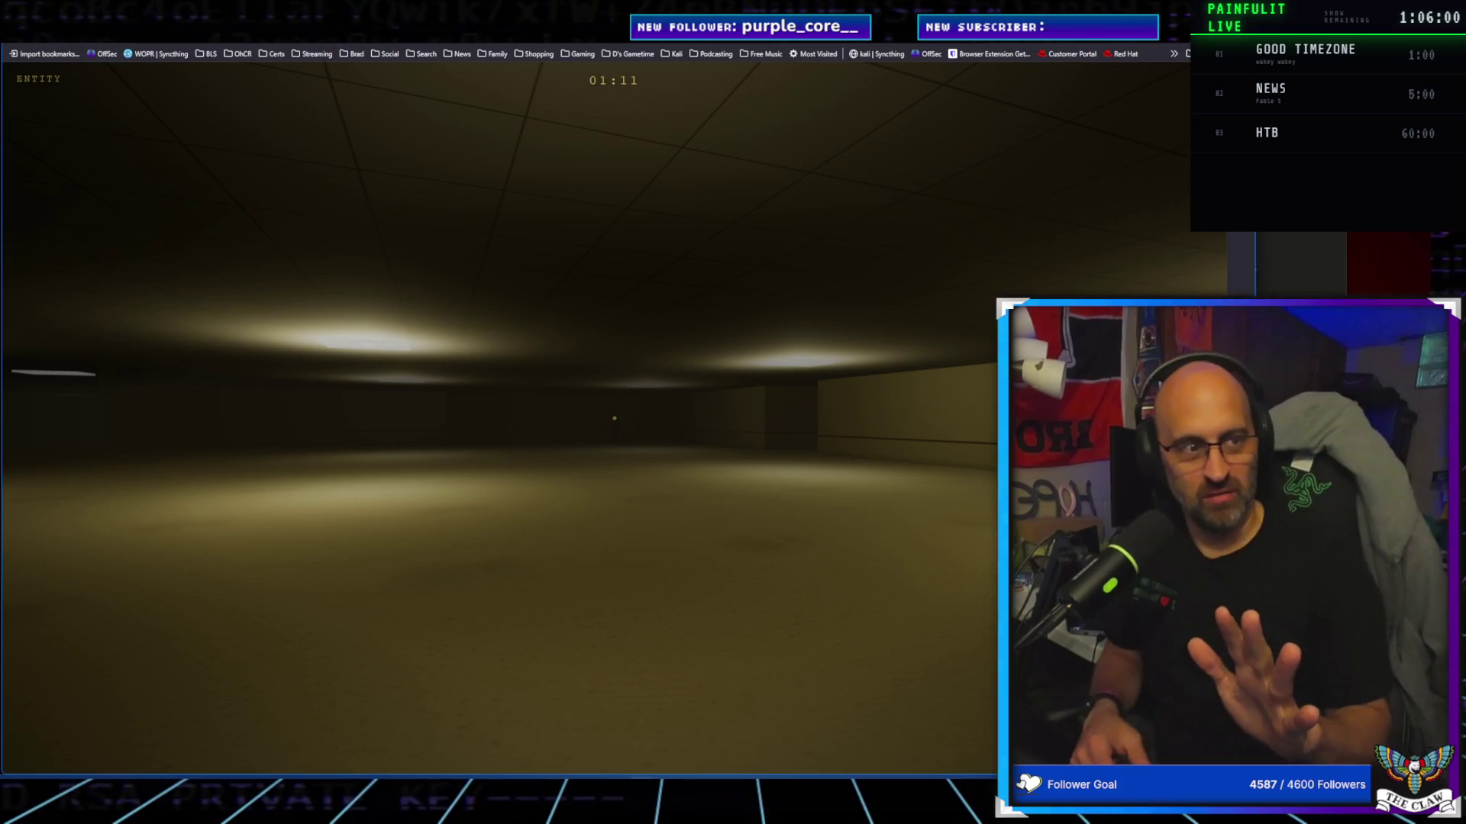
{"action": "key", "text": "w"}
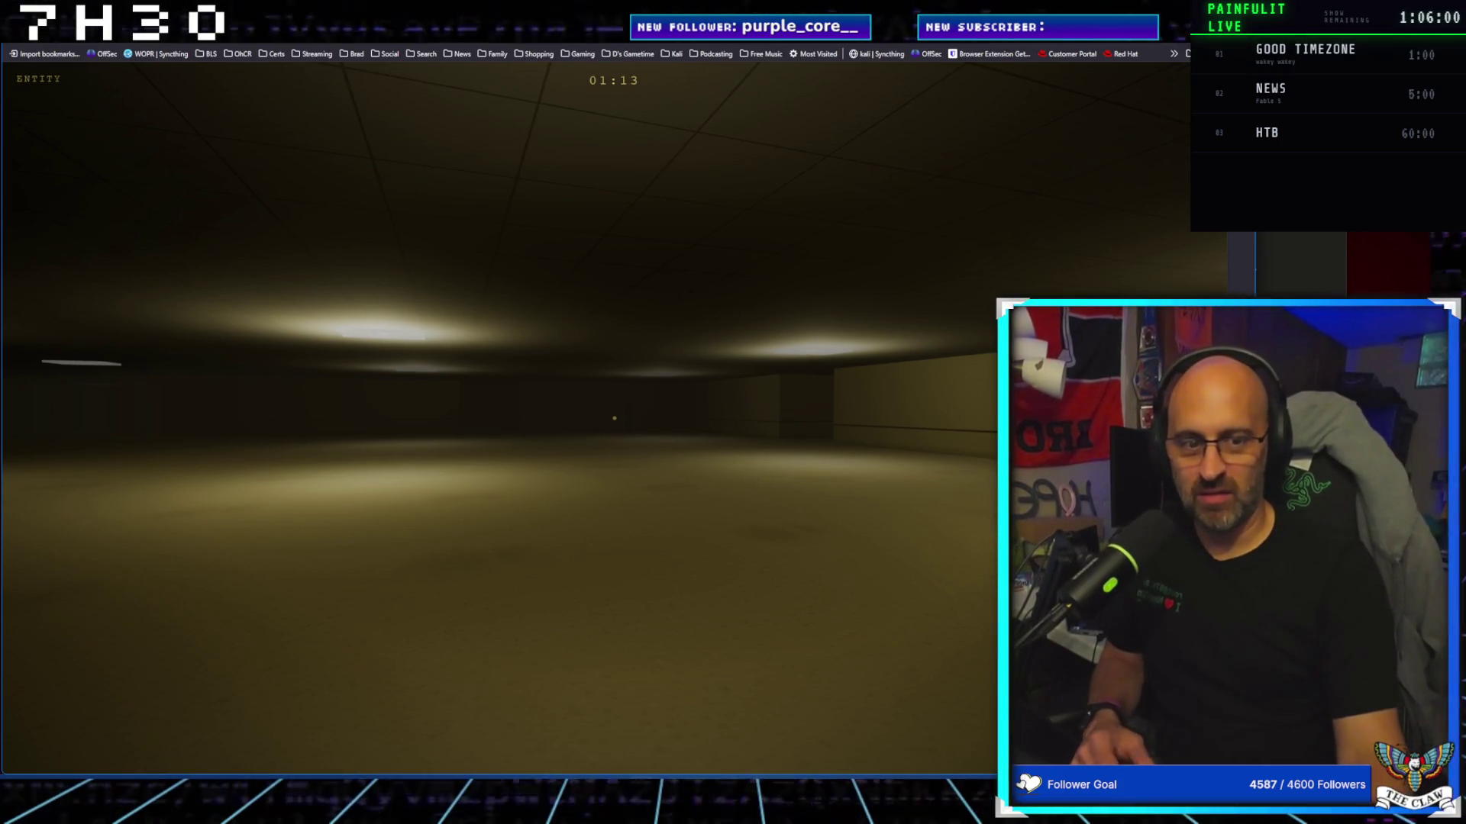
Cross the open rooms, back away from a hallway wall, and head for the lit wall.
{"action": "mouse_move", "coordinate": [614, 418]}
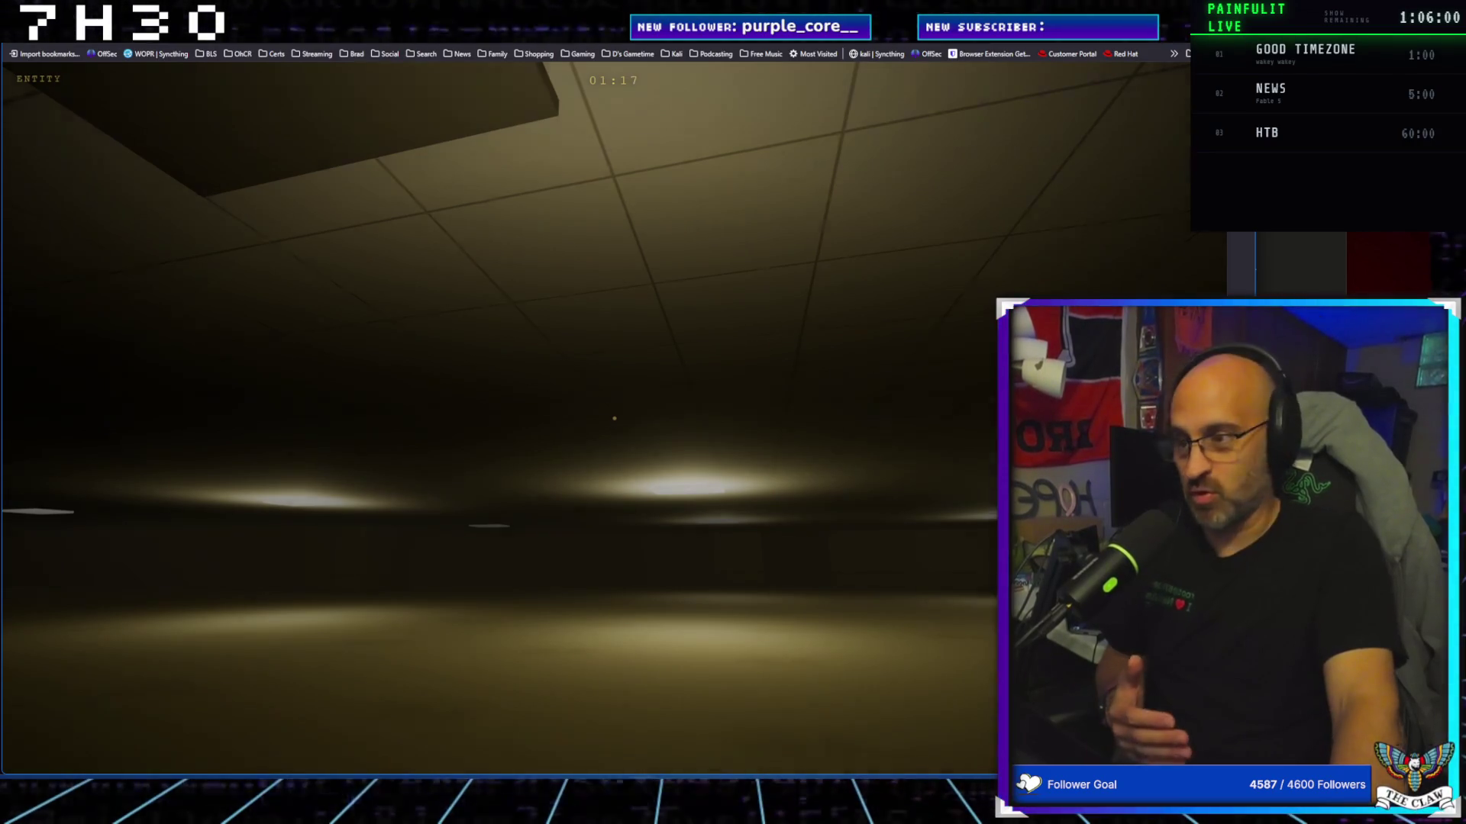
{"action": "key", "text": "w"}
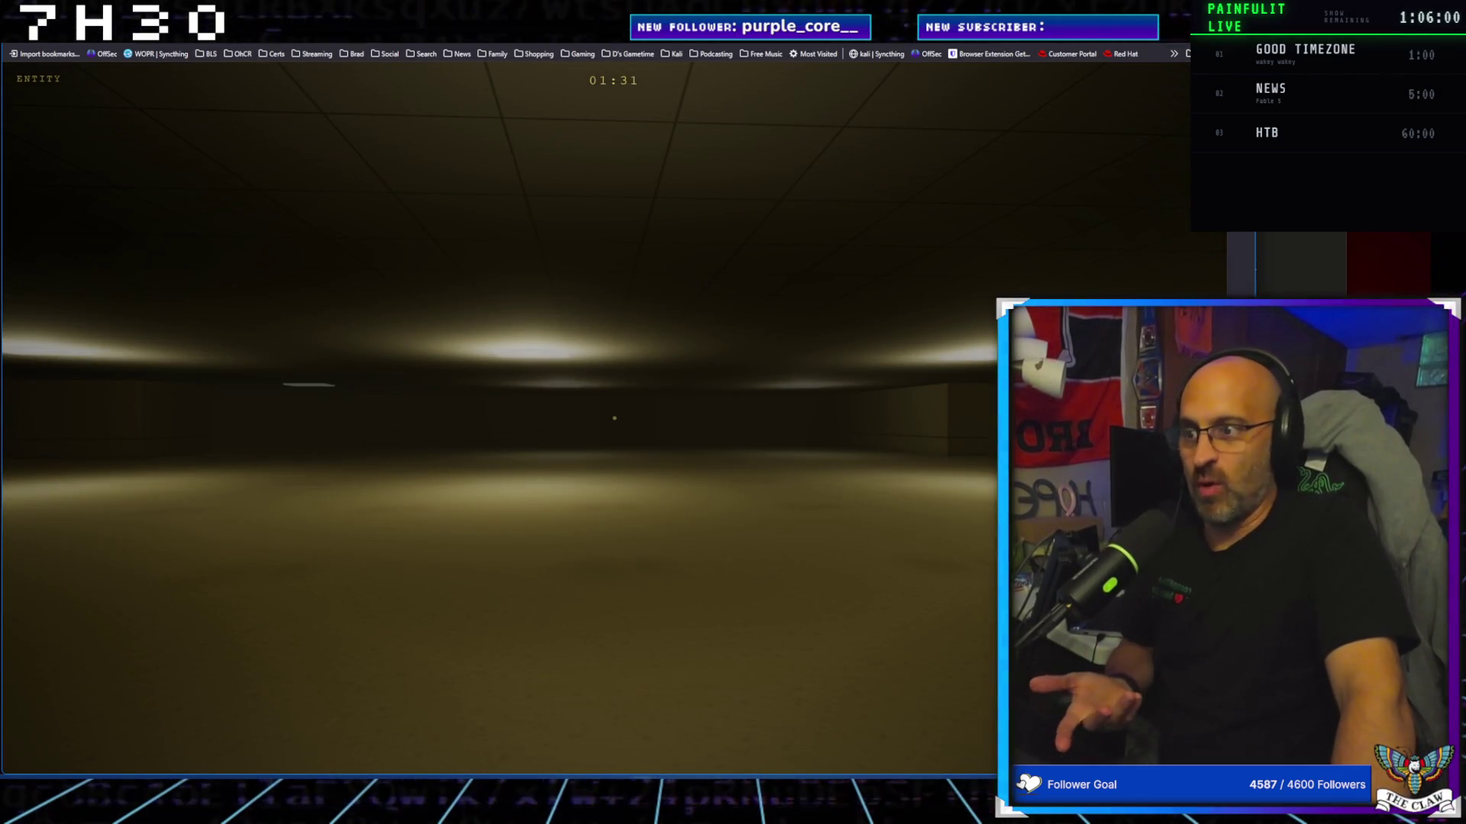
{"action": "key", "text": "w"}
{"action": "key", "text": "w"}
{"action": "key", "text": "w"}
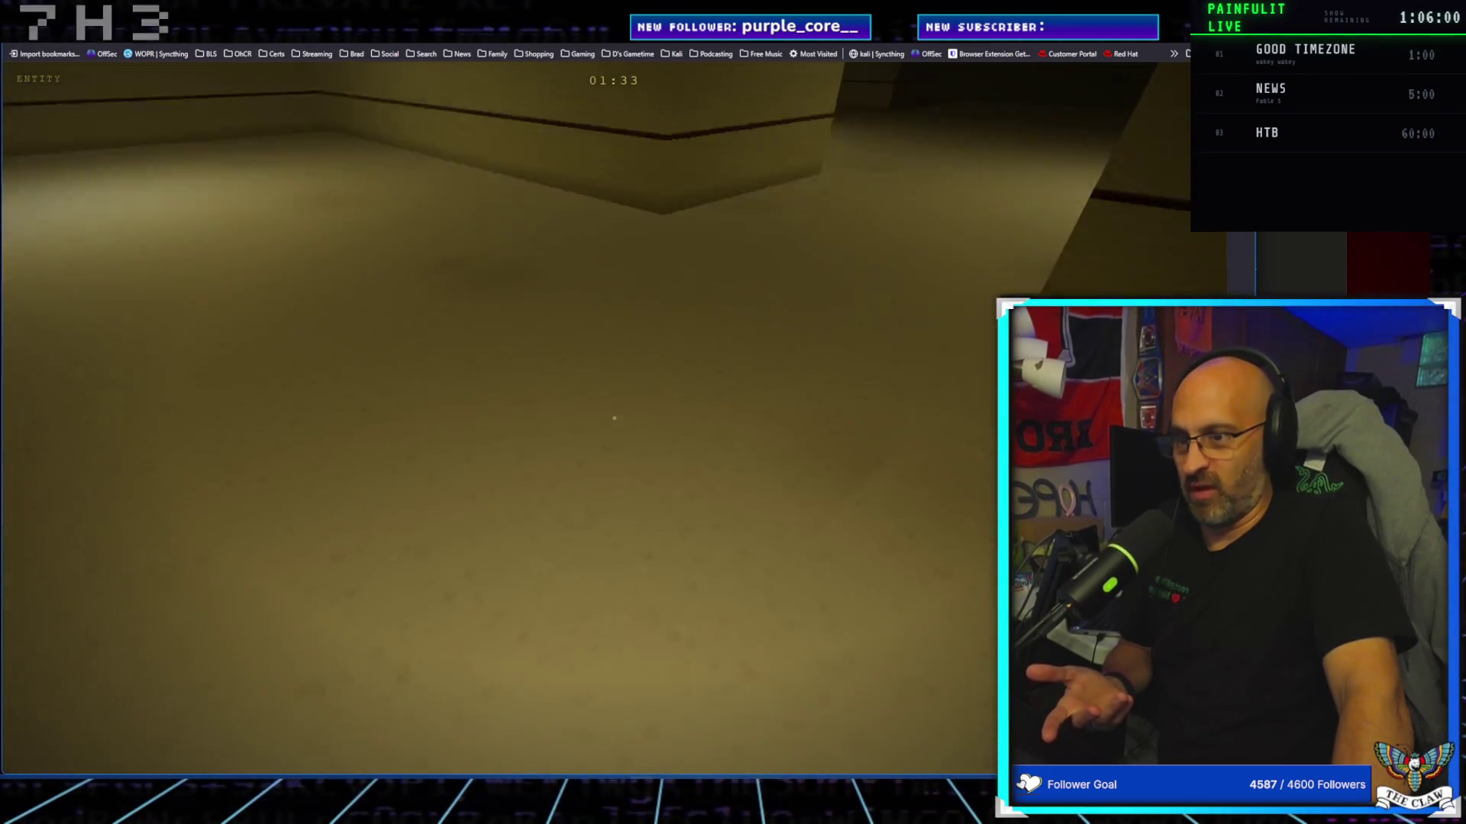
{"action": "key", "text": "s"}
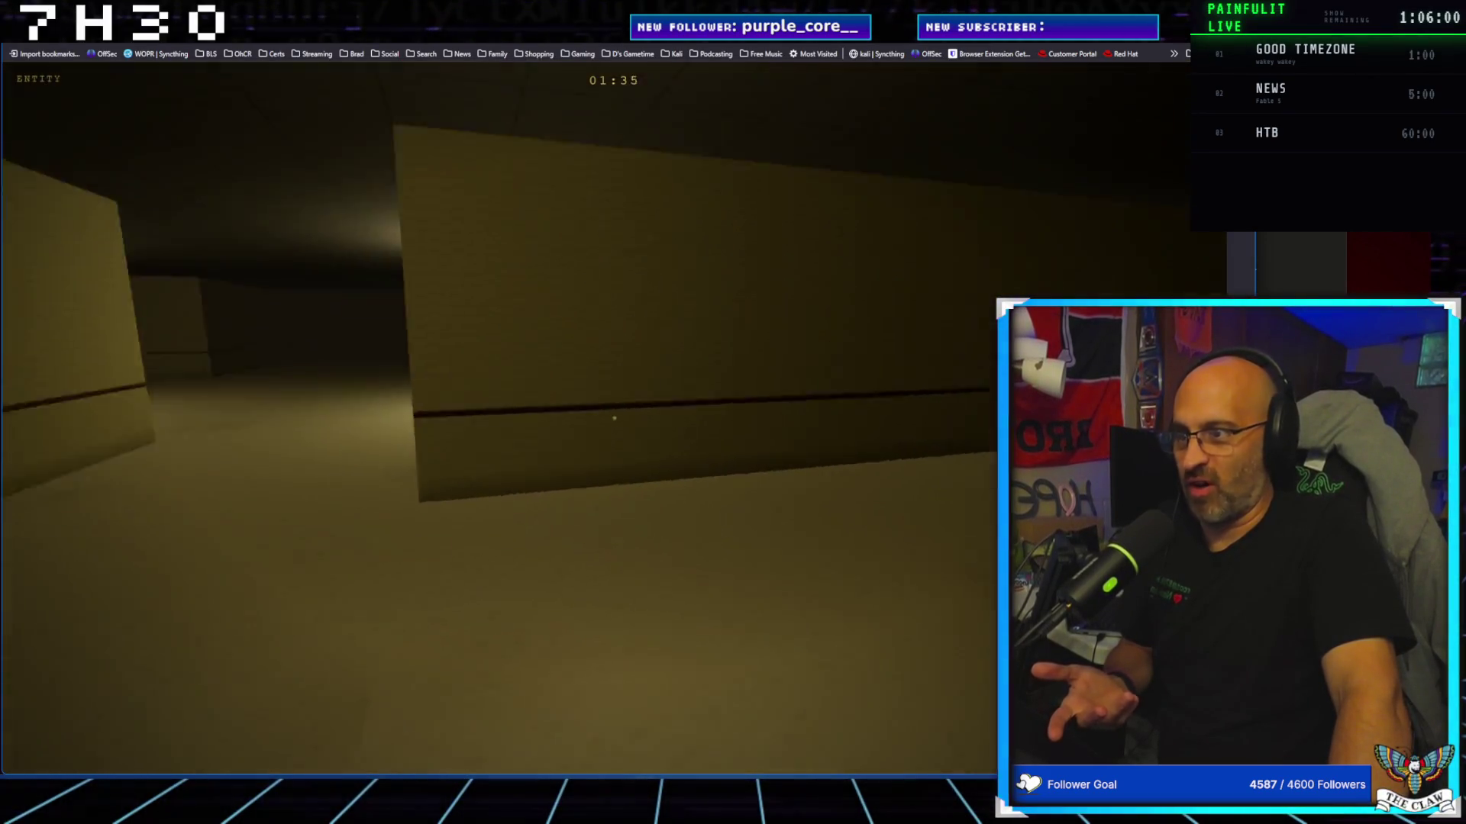
{"action": "key", "text": "w"}
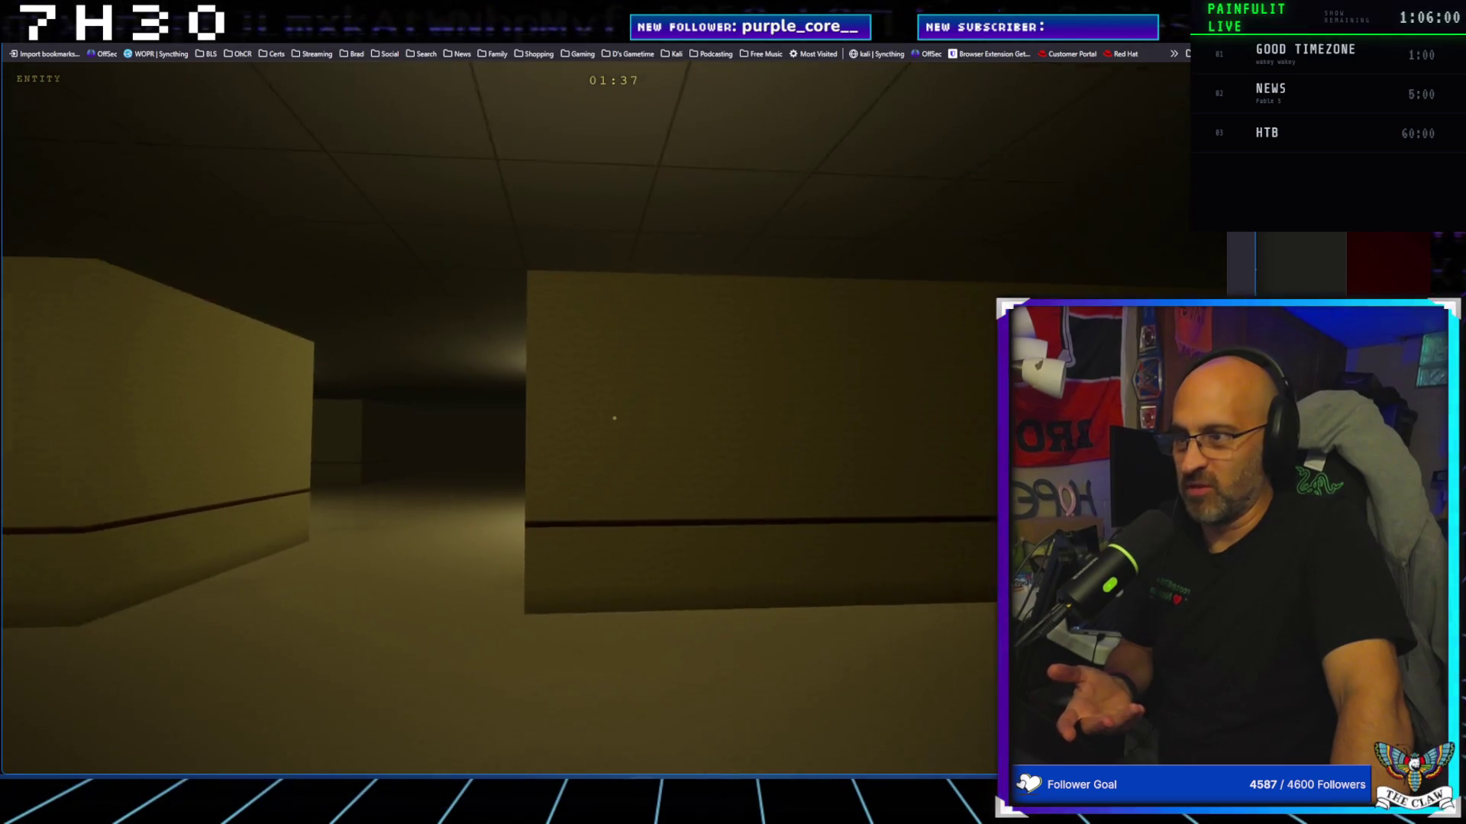
{"action": "key", "text": "w"}
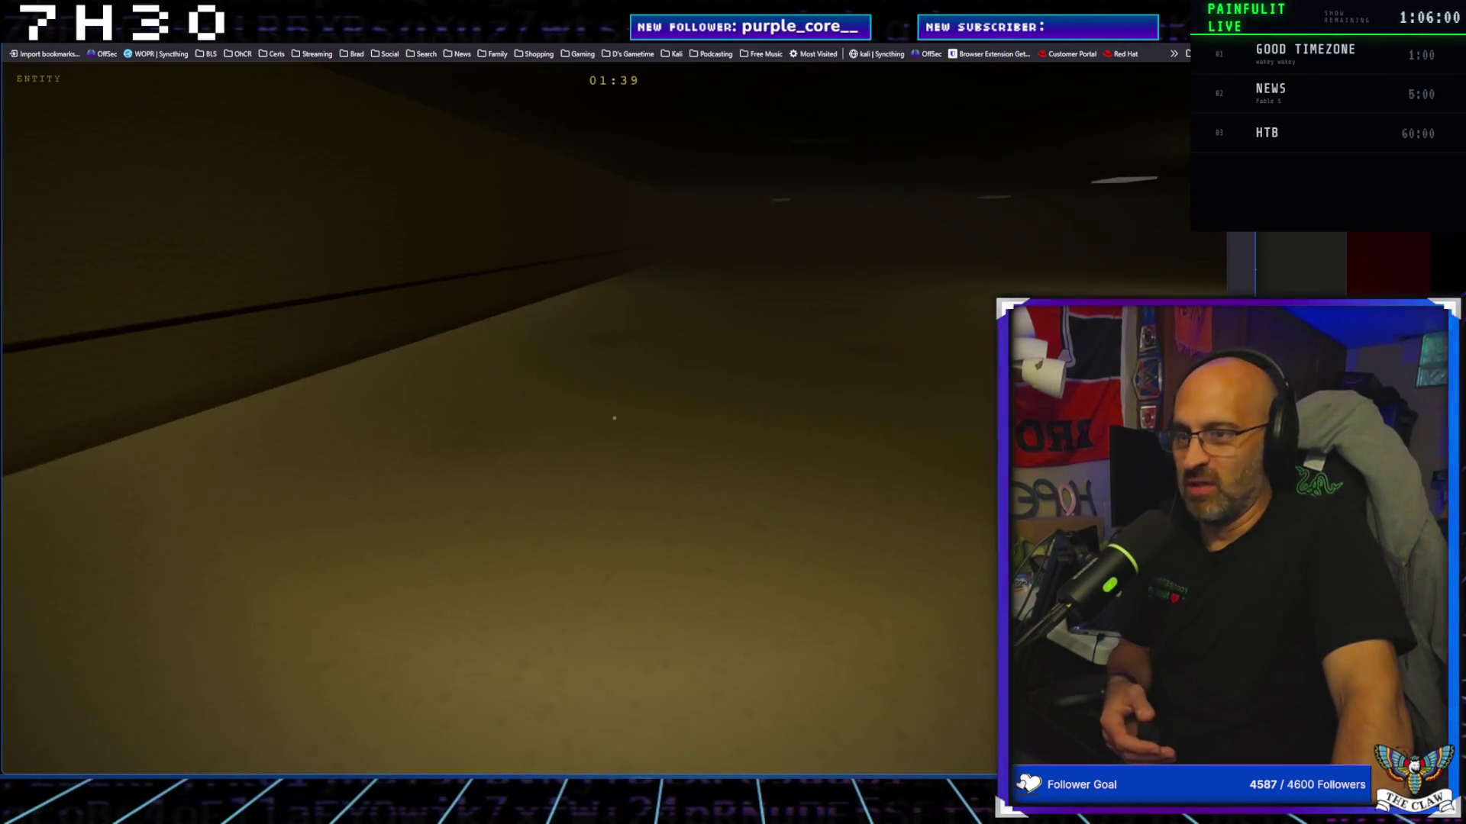
{"action": "key", "text": "w"}
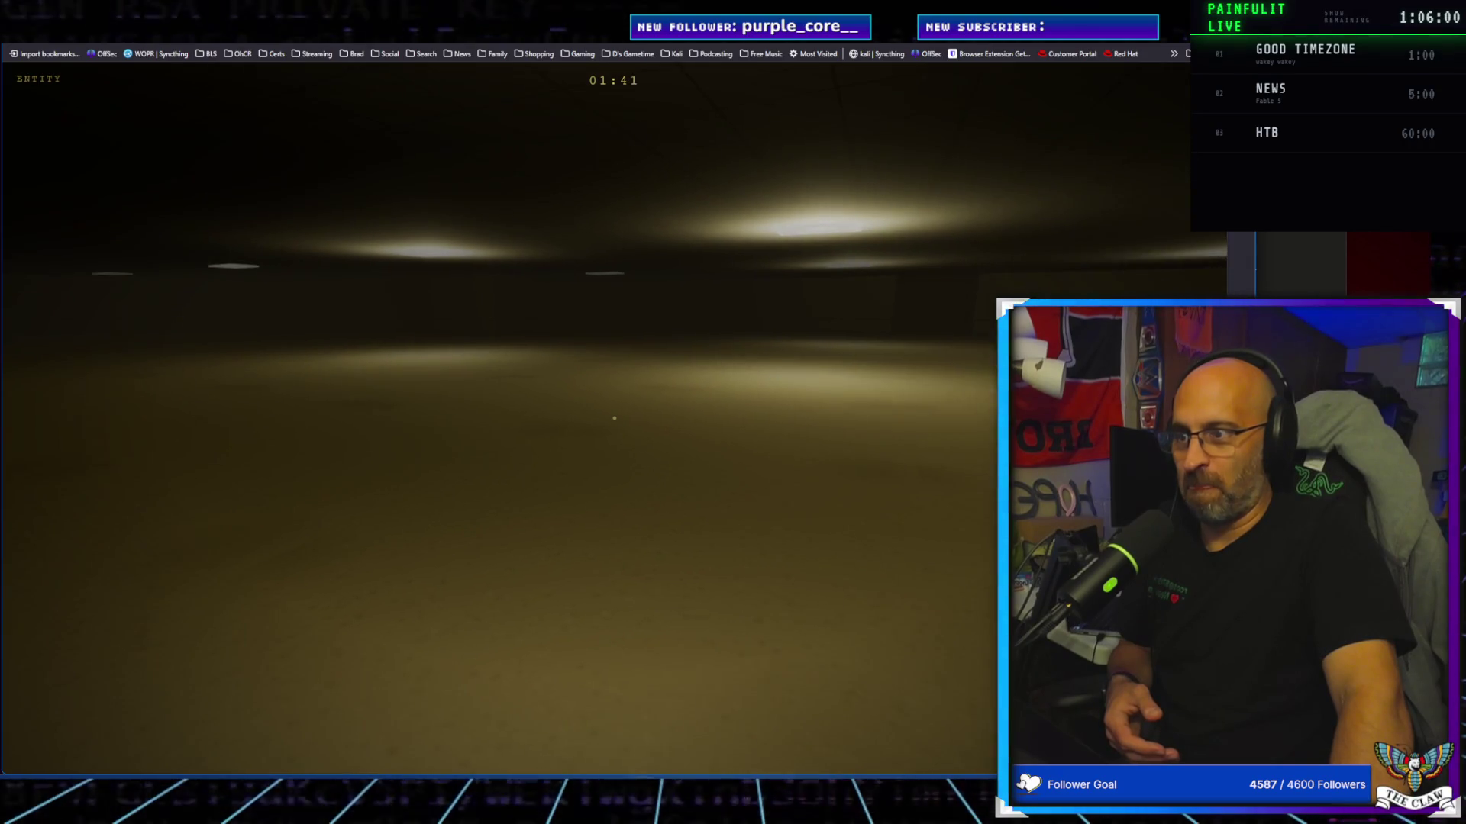
{"action": "key", "text": "w"}
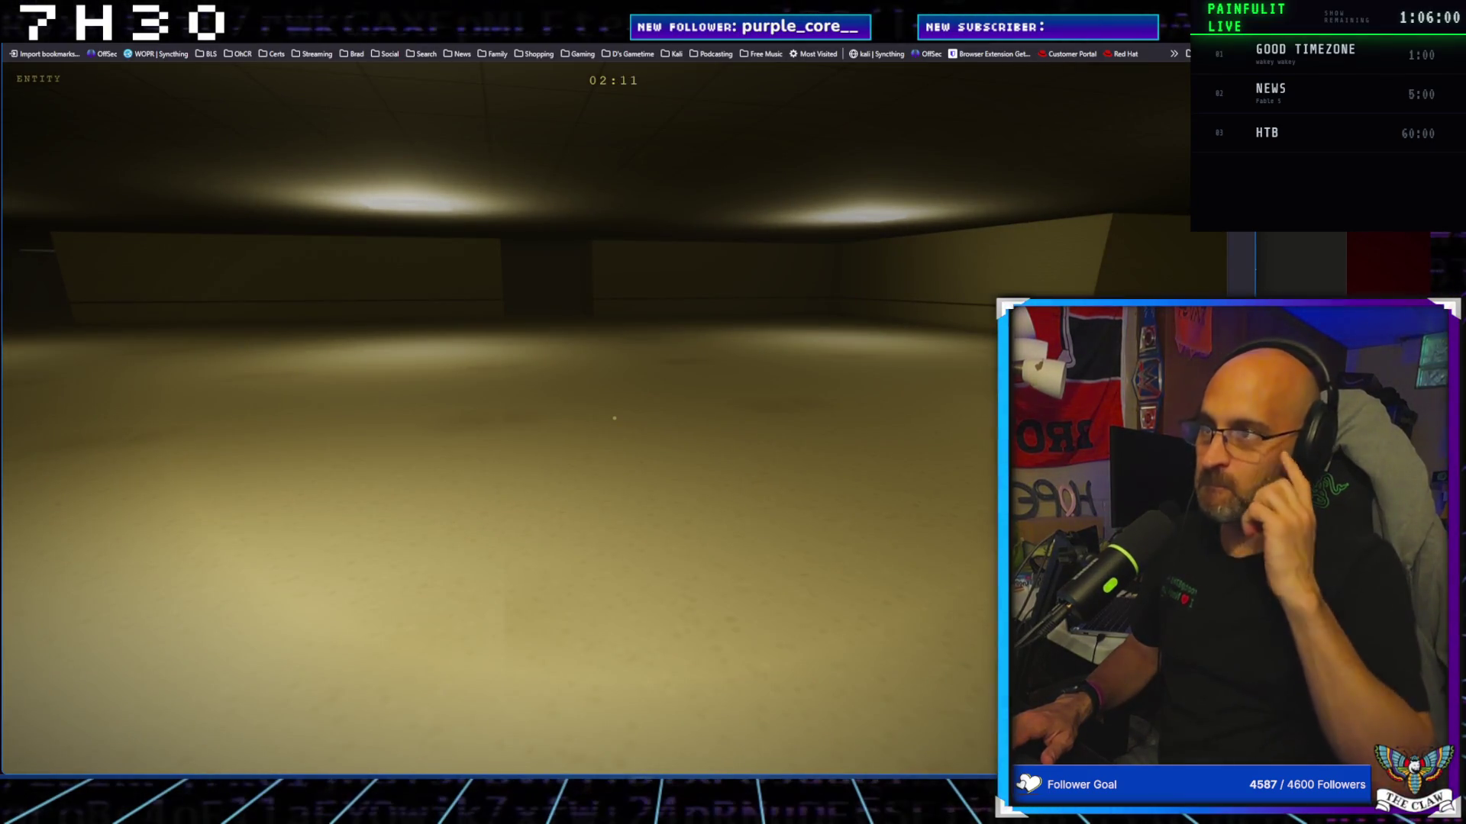
Walk through the corridors past the wall block up to the door in the chair room.
{"action": "key", "text": "w"}
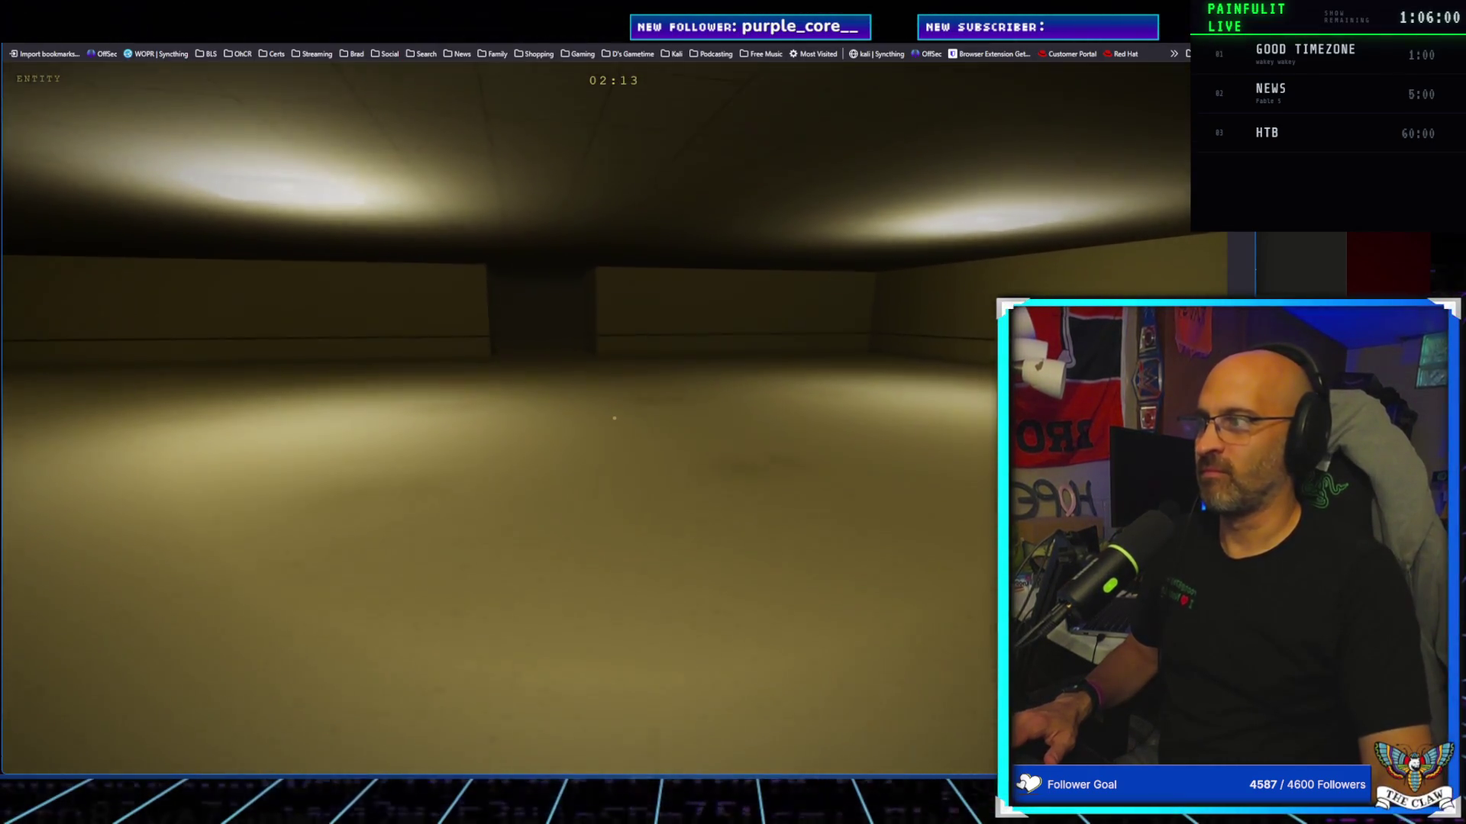
{"action": "key", "text": "w"}
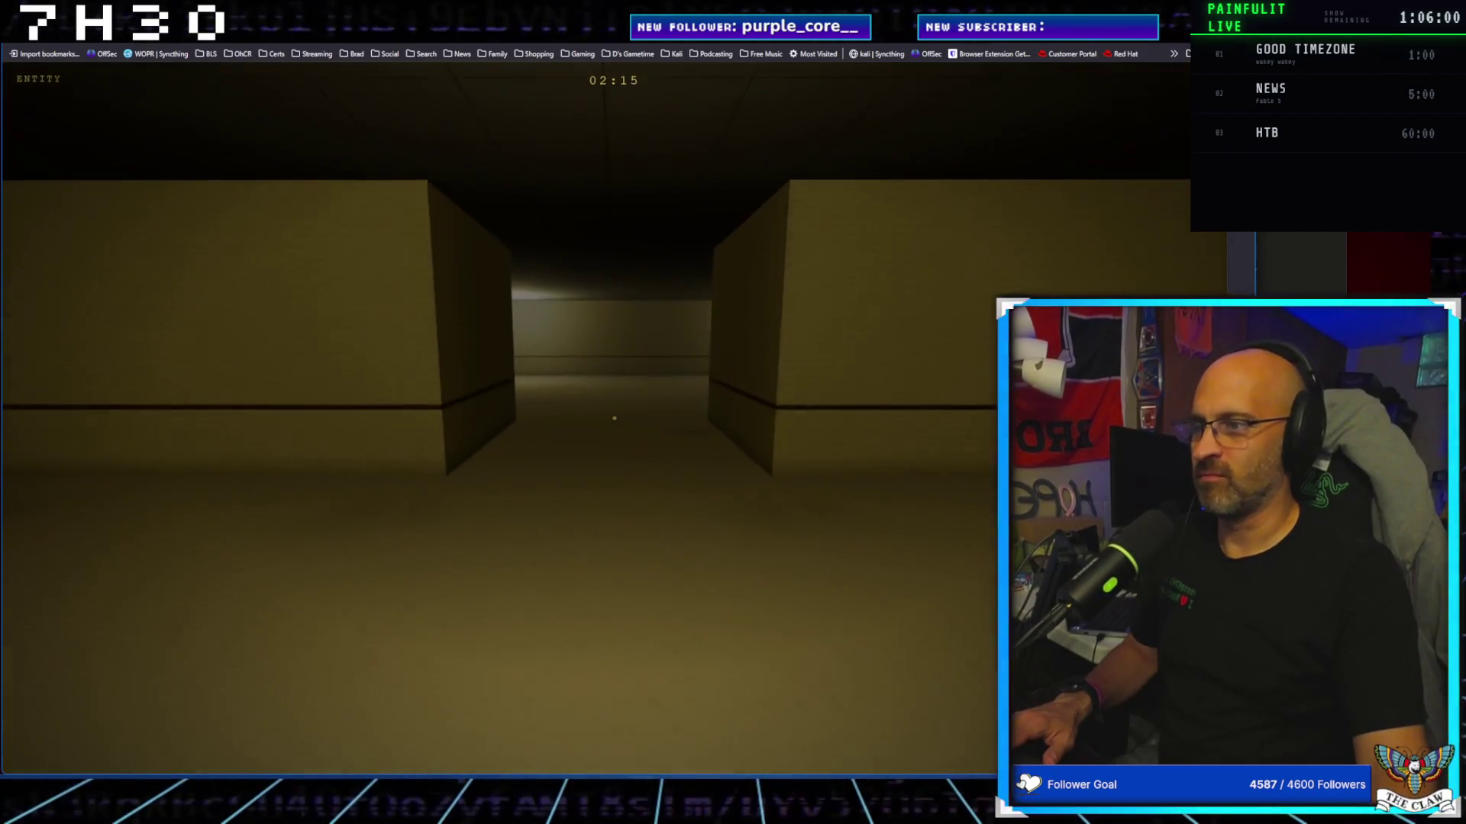
{"action": "key", "text": "w"}
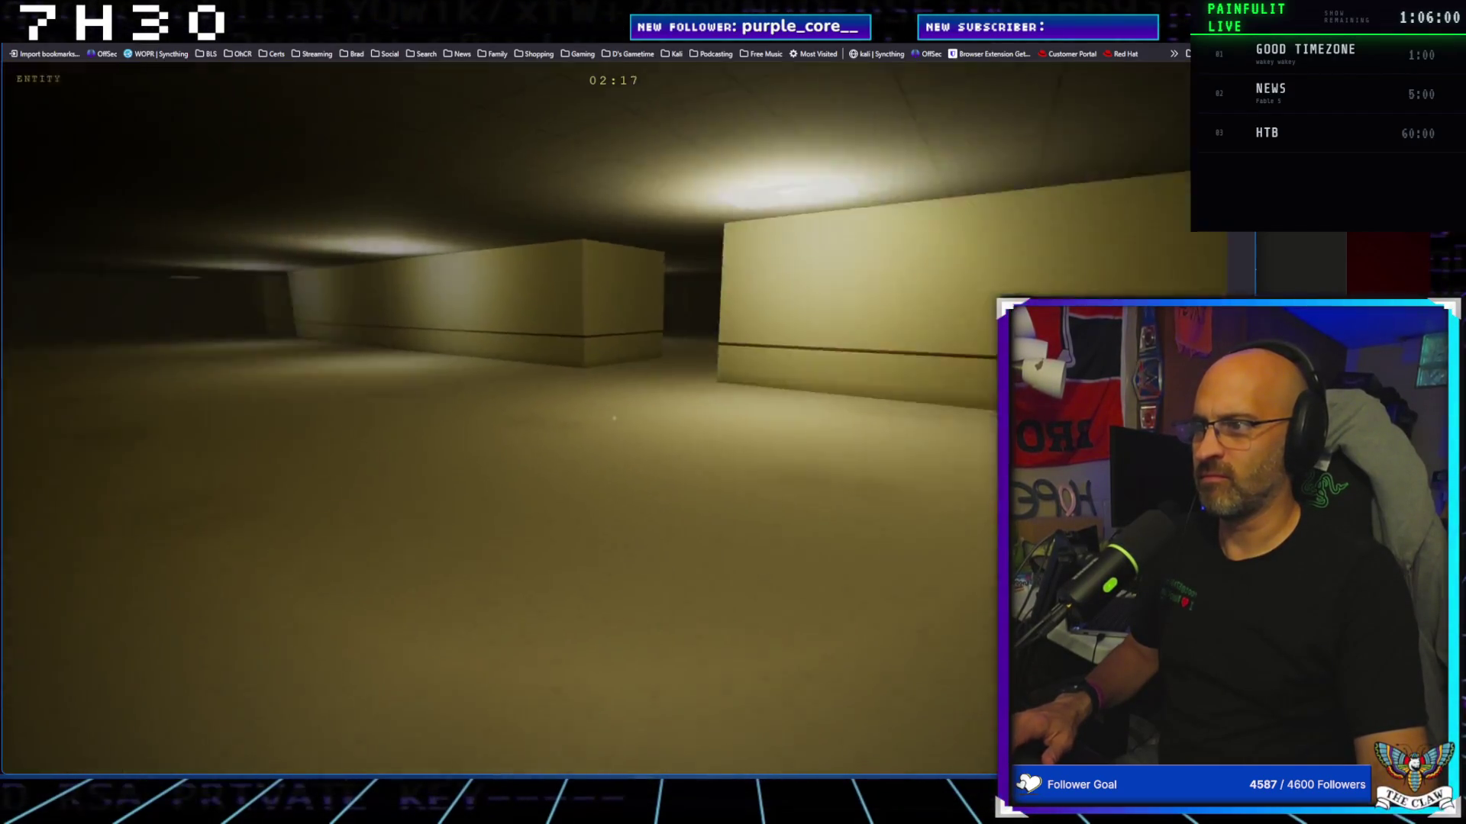
{"action": "key", "text": "w"}
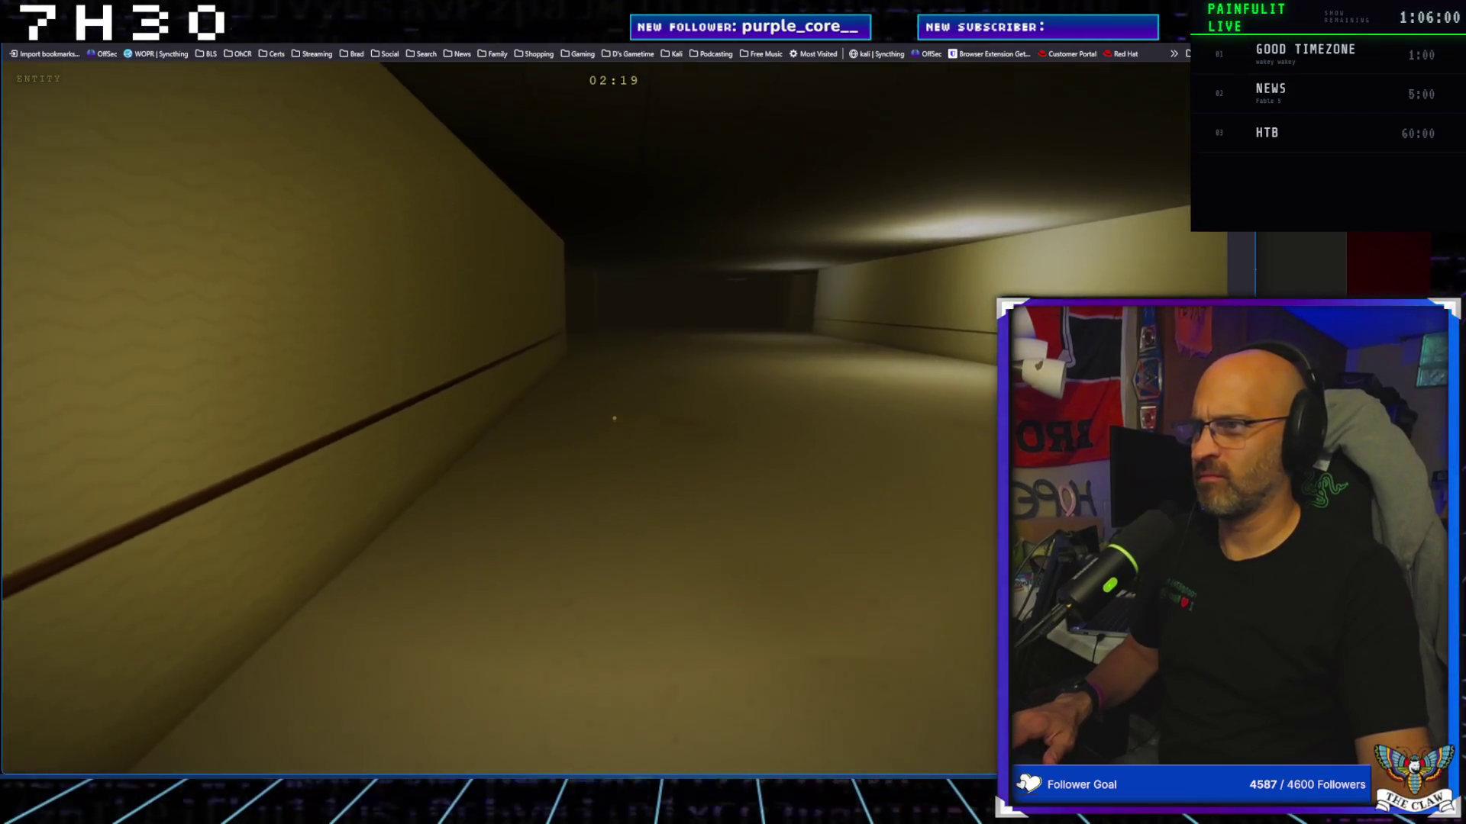
{"action": "key", "text": "w"}
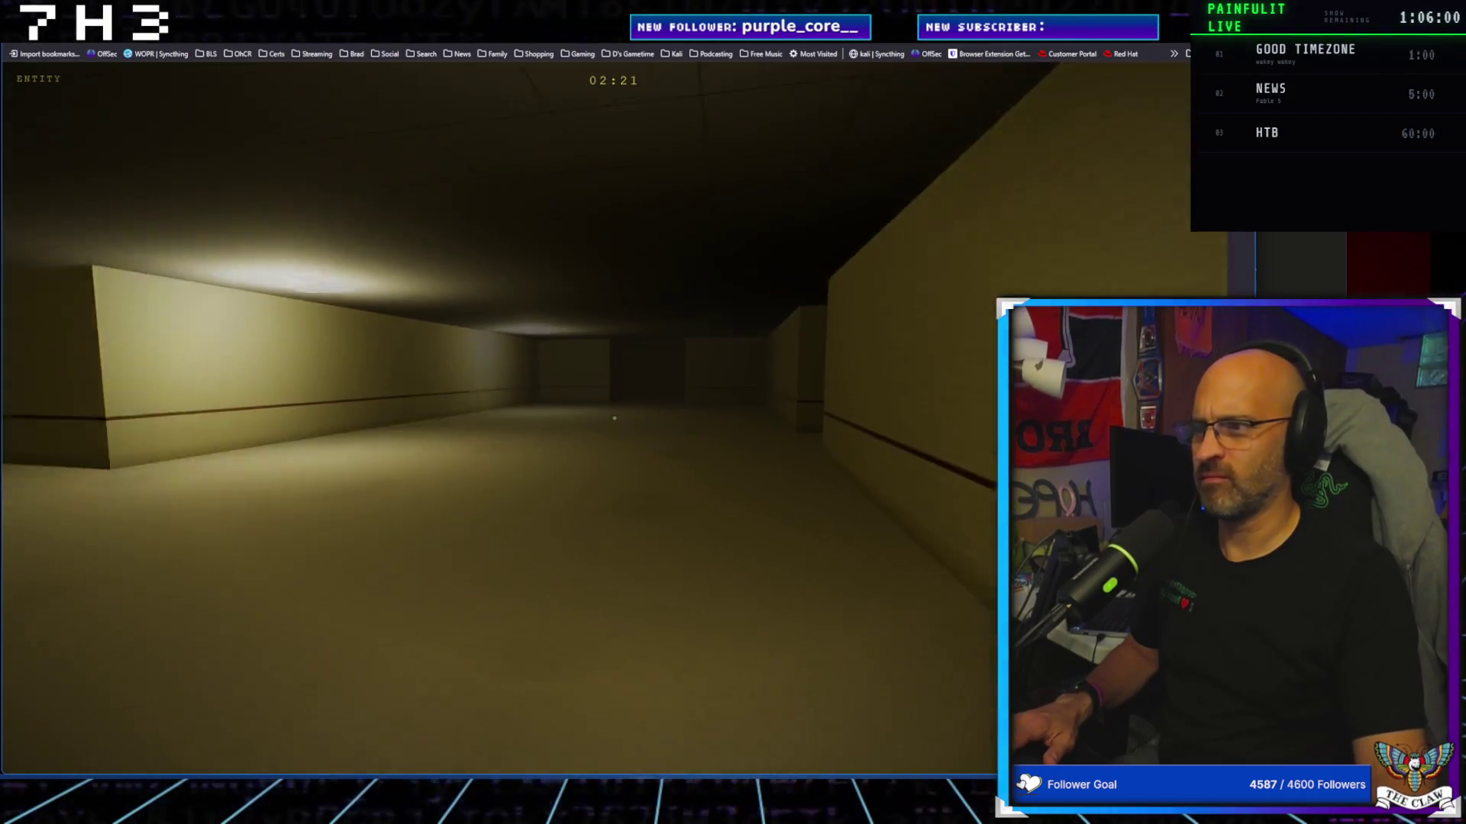
{"action": "key", "text": "w"}
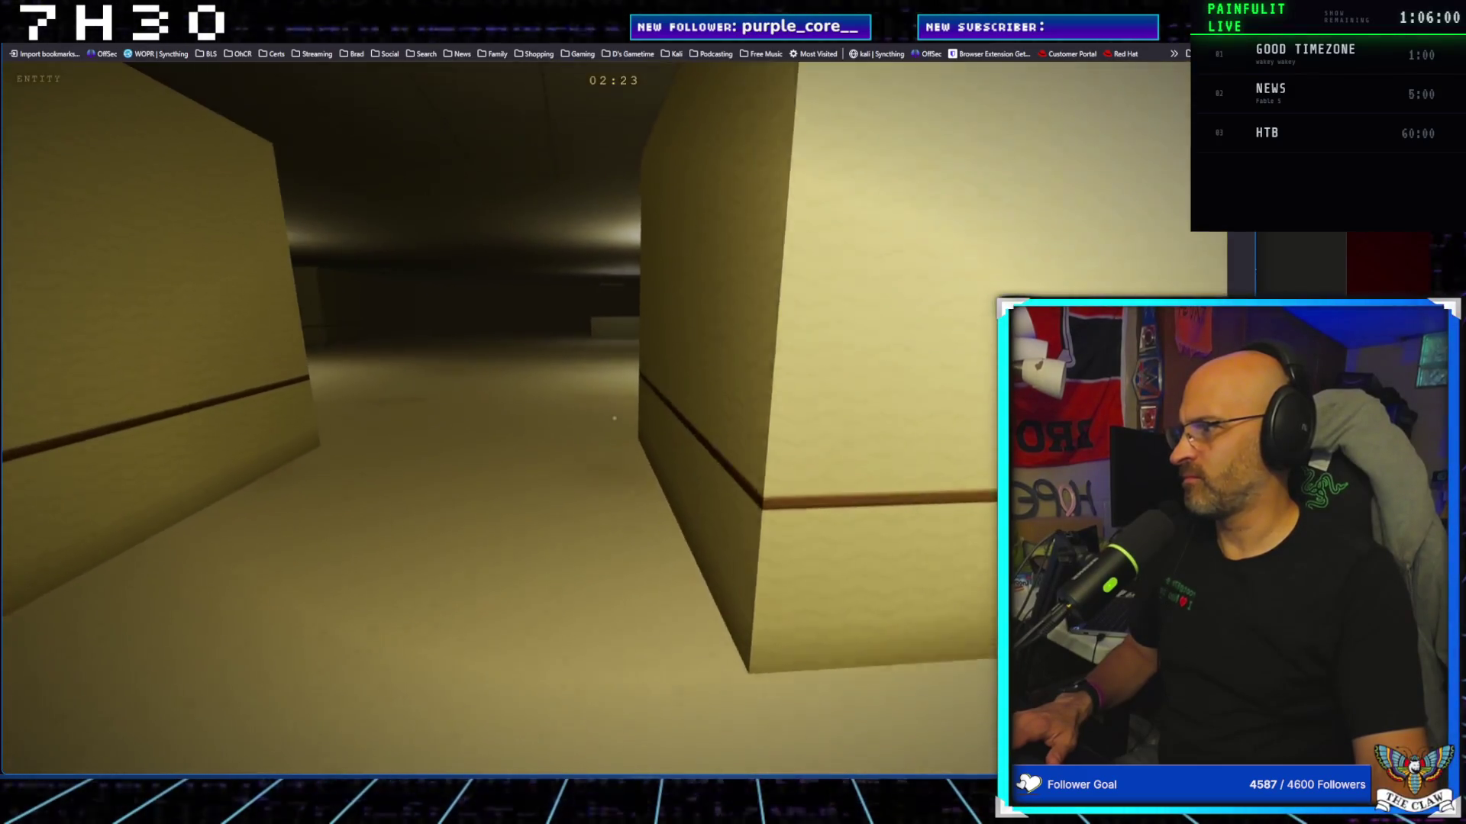
{"action": "key", "text": "w"}
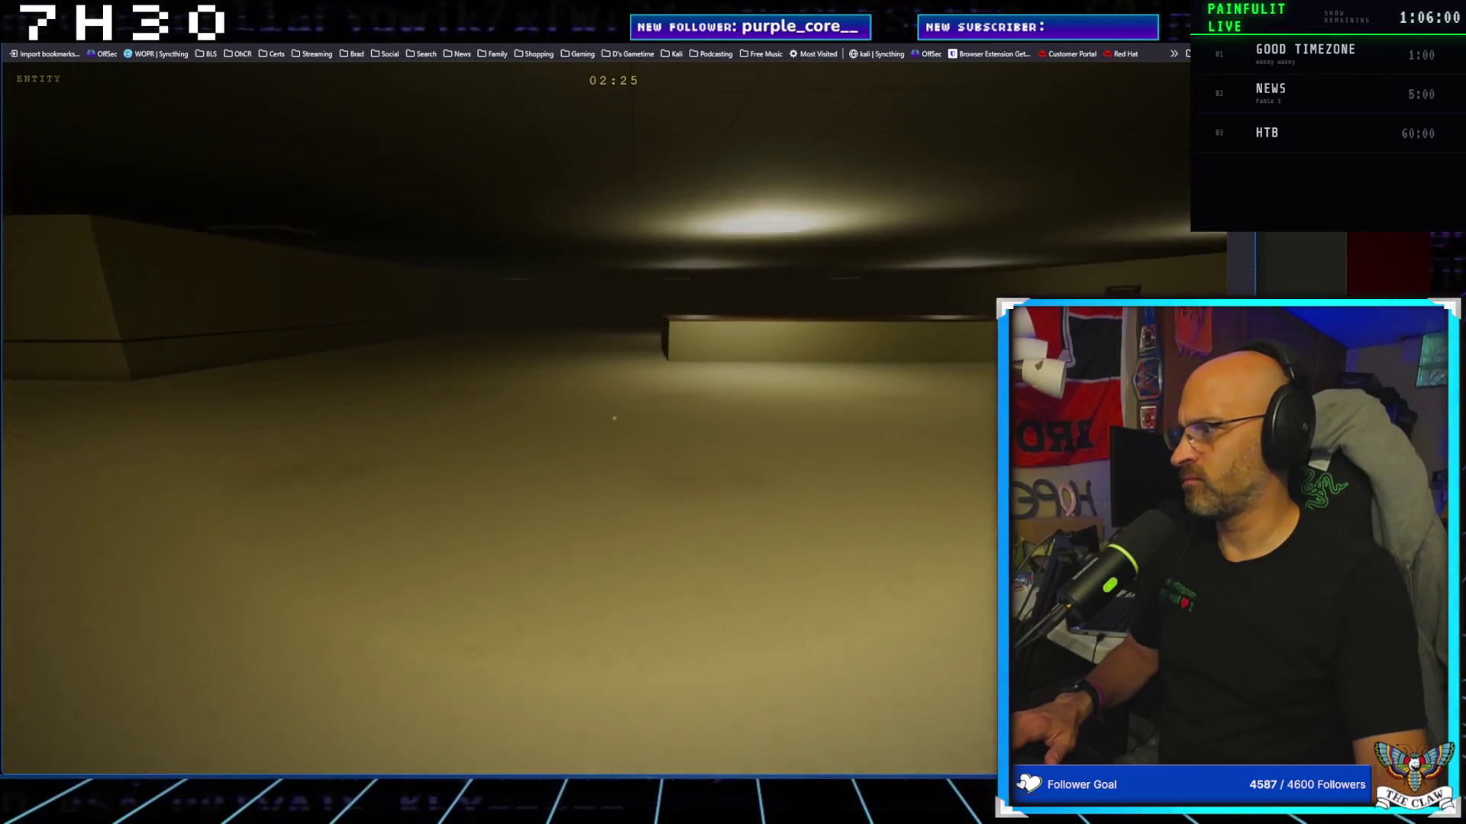
{"action": "key", "text": "w"}
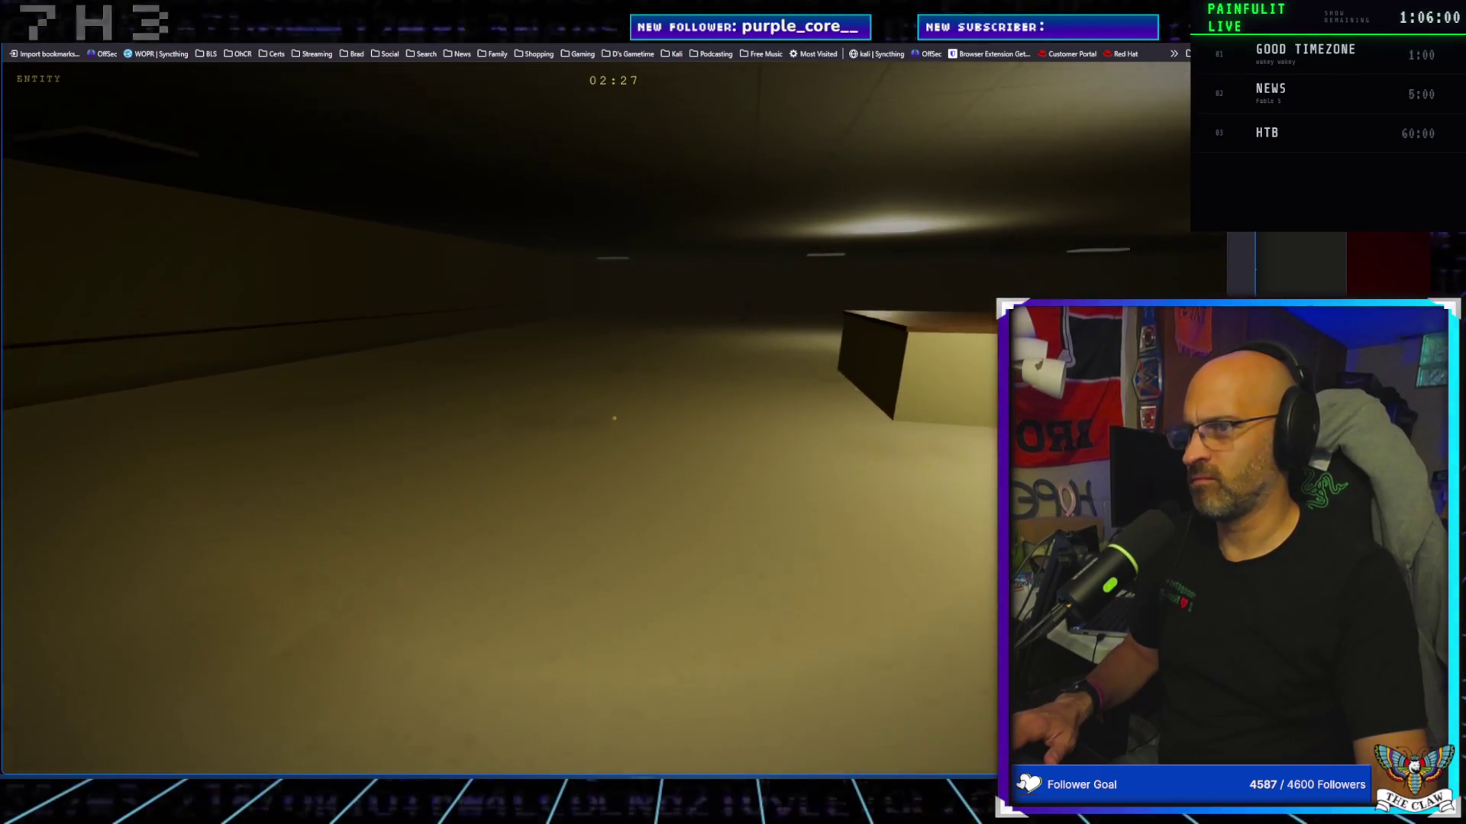
{"action": "key", "text": "w"}
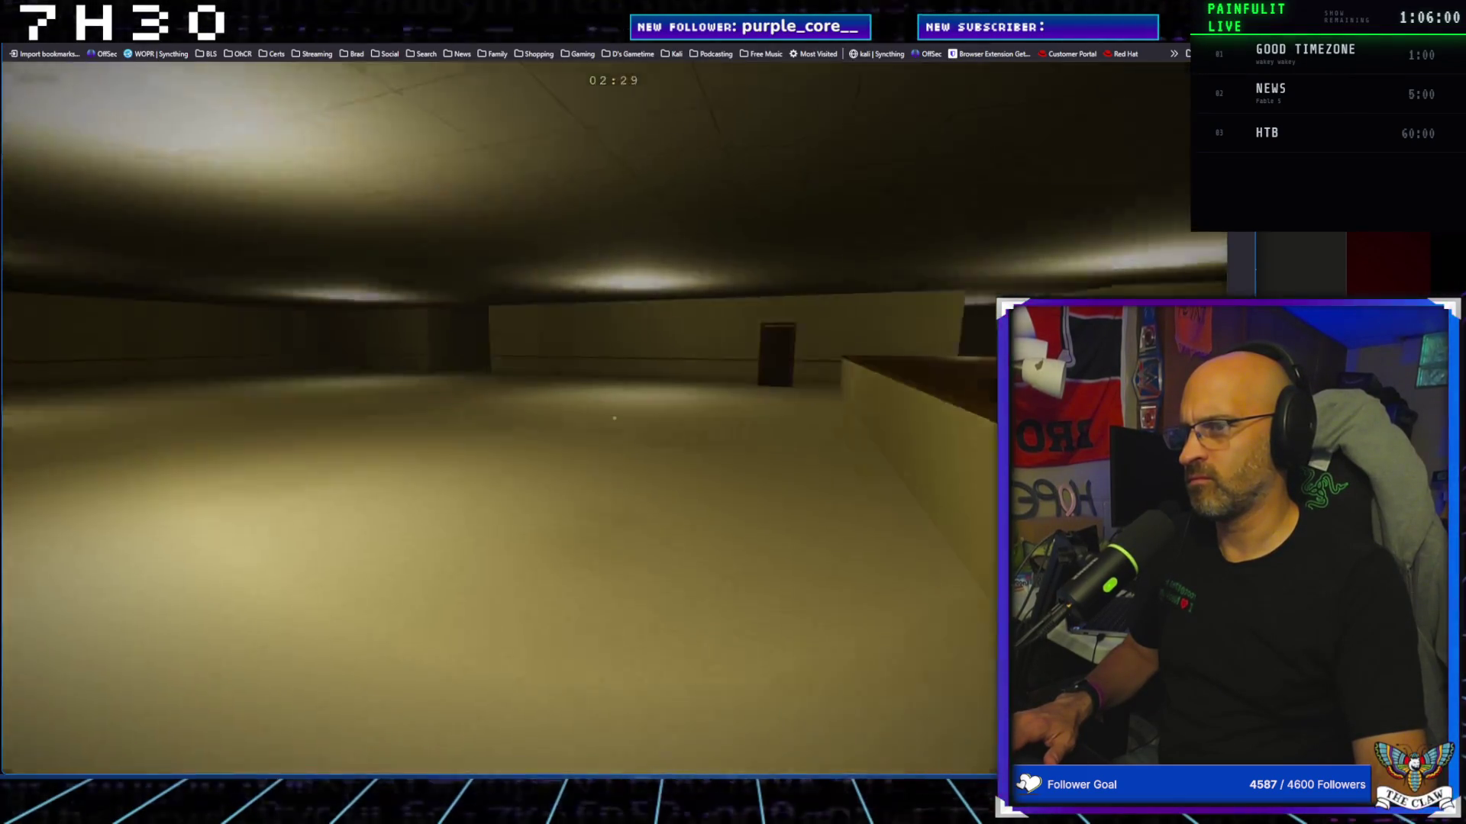
{"action": "key", "text": "w"}
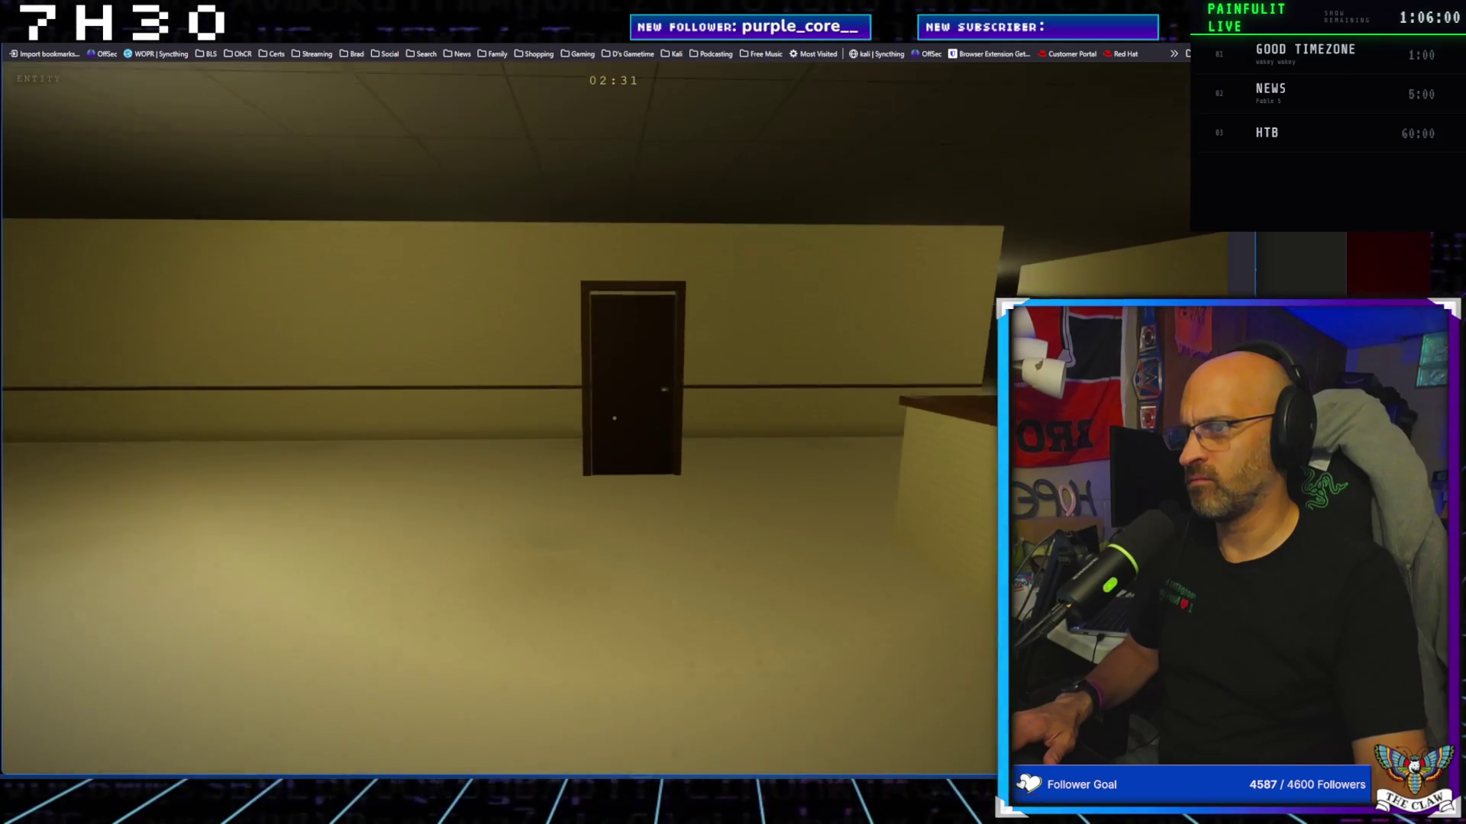
Open the door, walk into the large hall with chairs, and pause the game.
{"action": "key", "text": "e"}
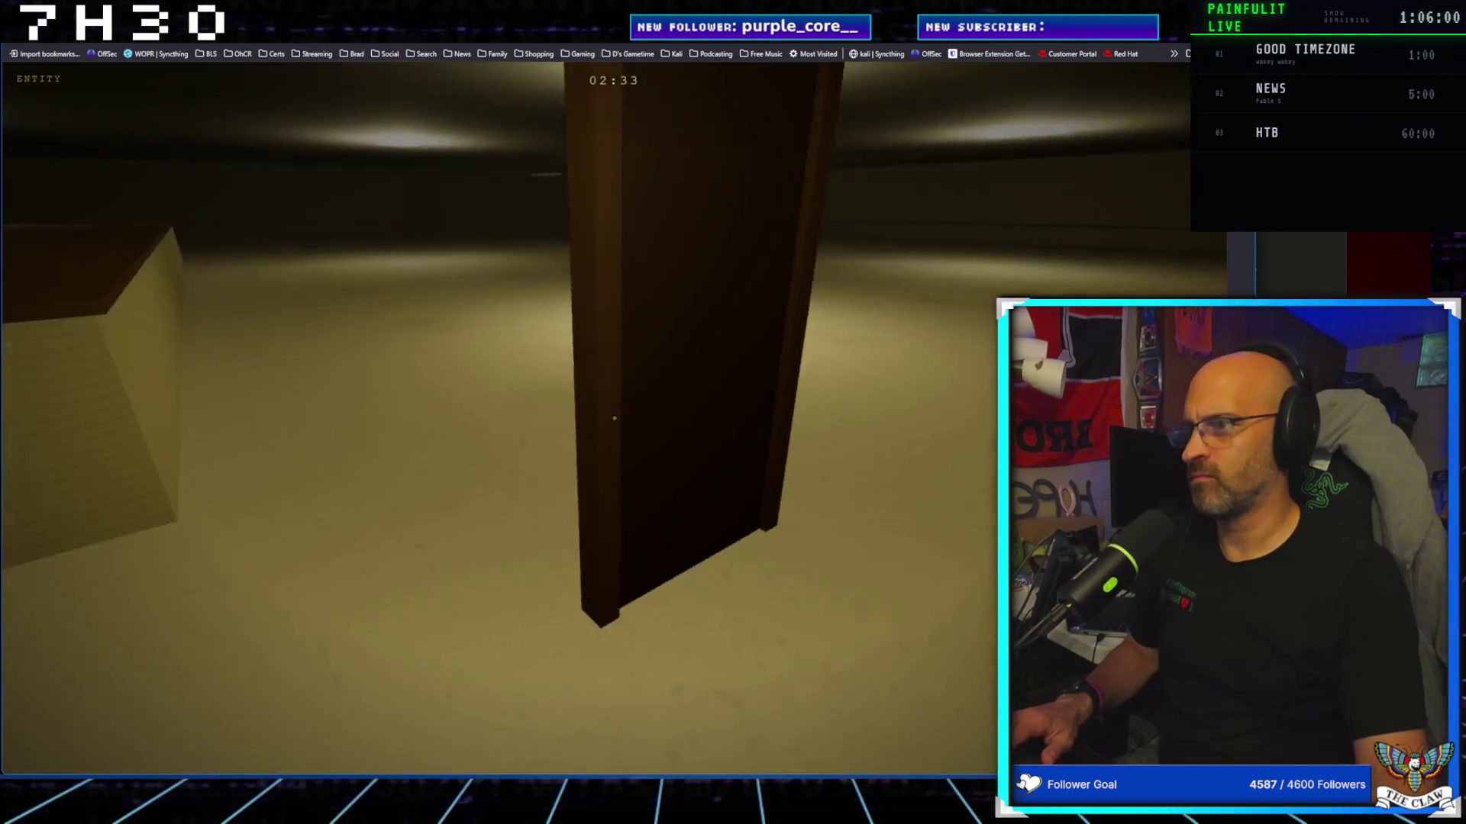
{"action": "key", "text": "w"}
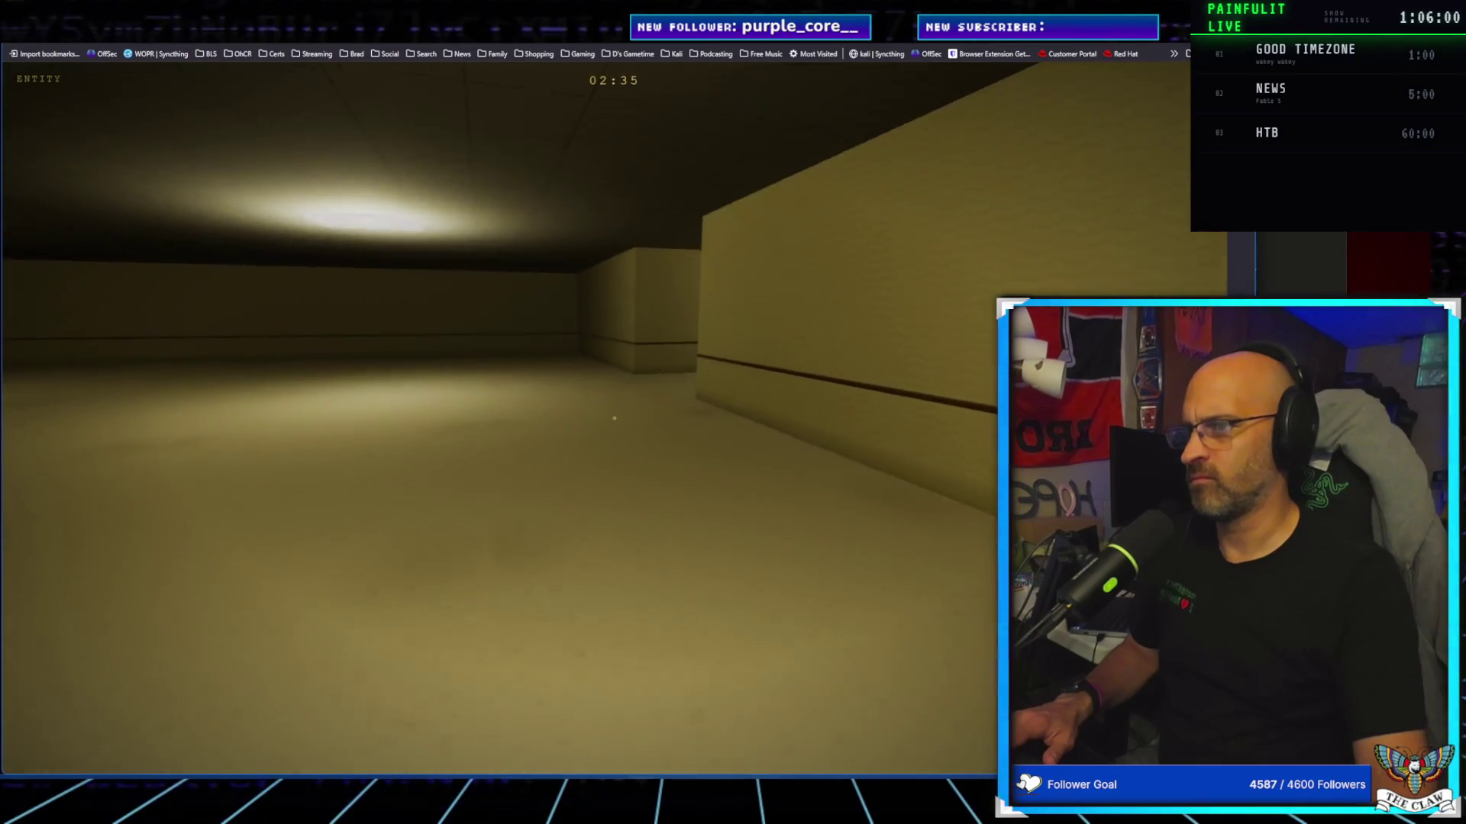
{"action": "key", "text": "w"}
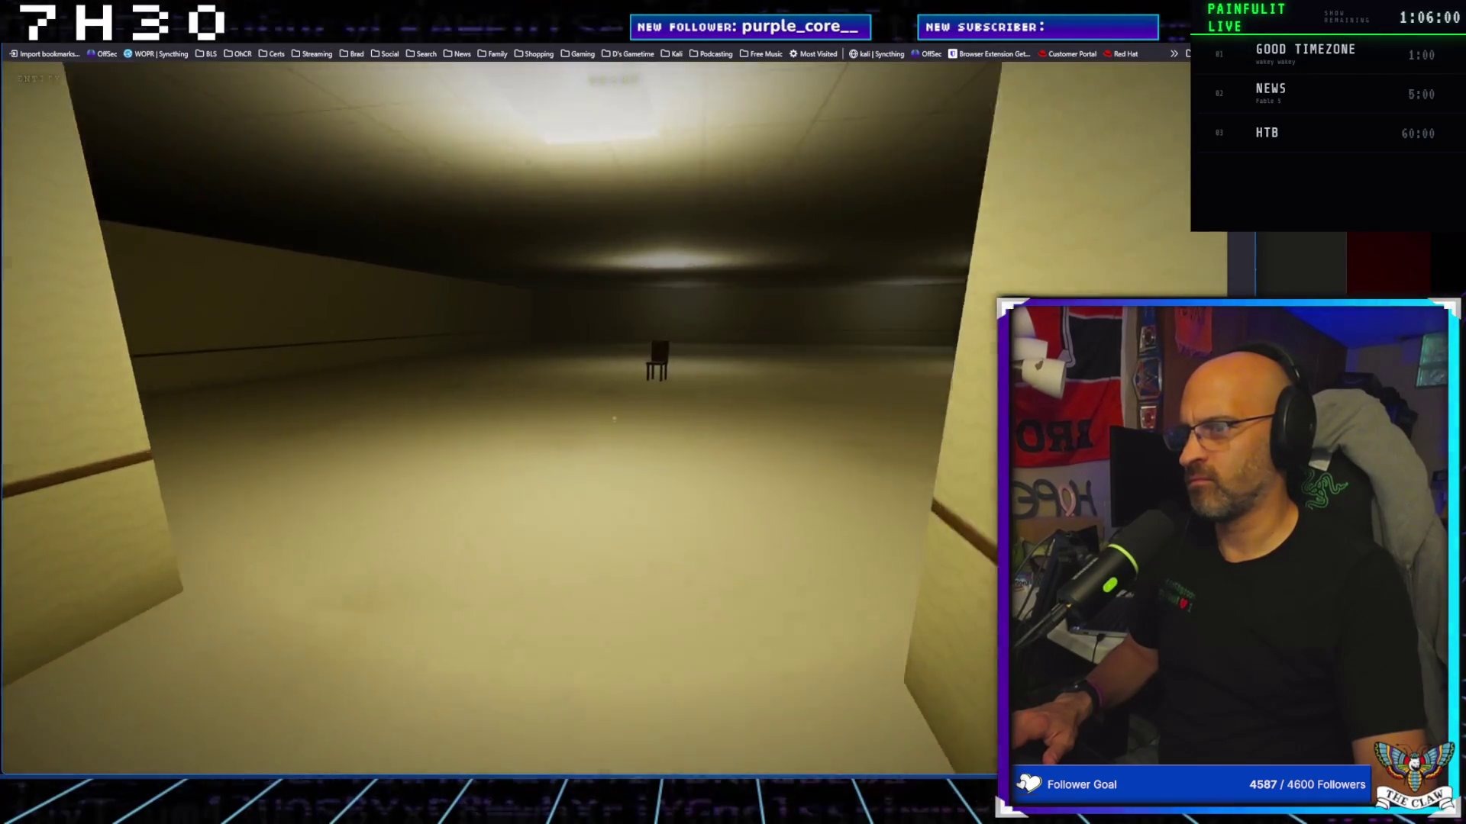
{"action": "key", "text": "w"}
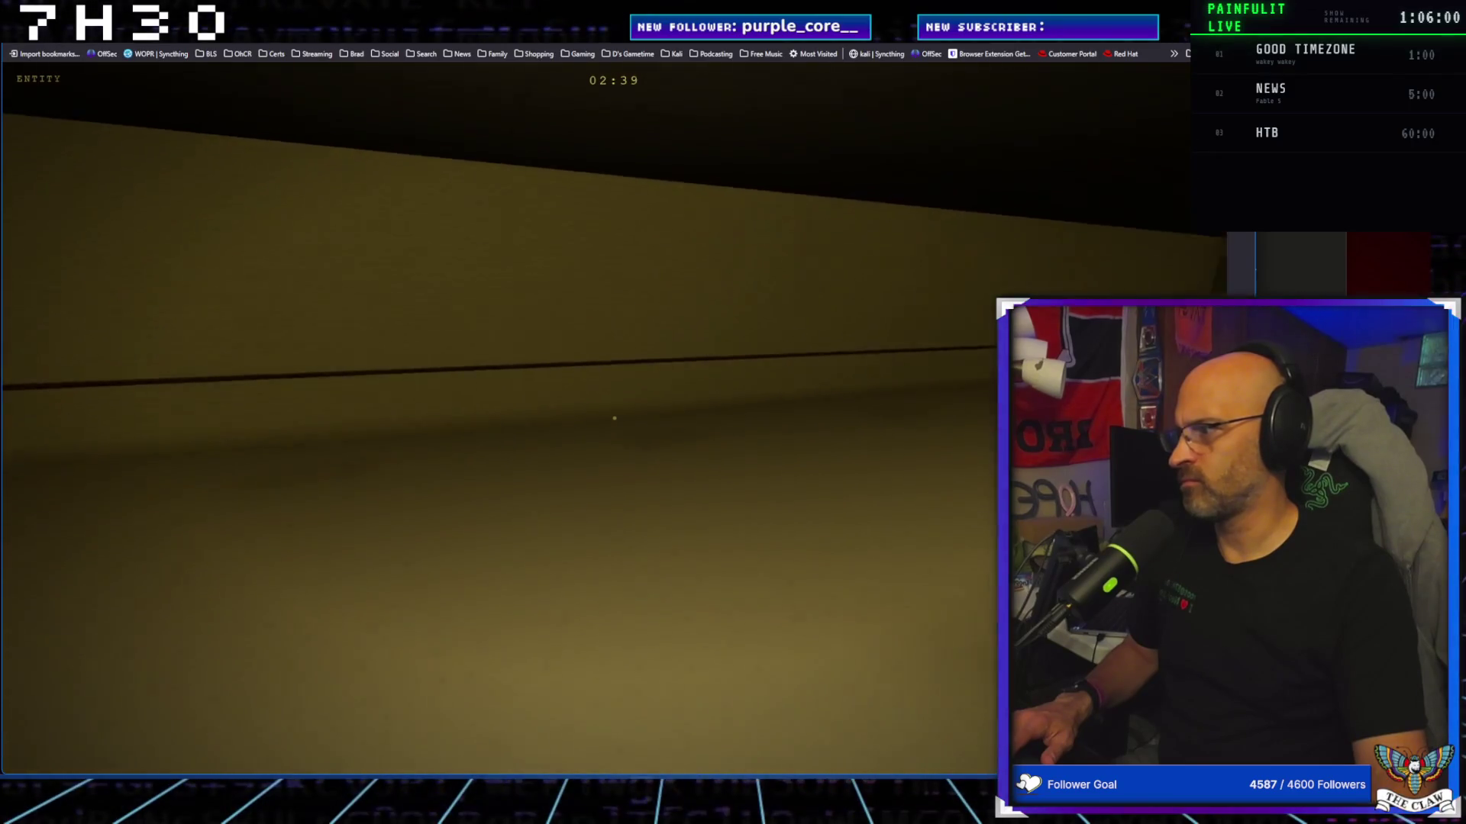
{"action": "key", "text": "w"}
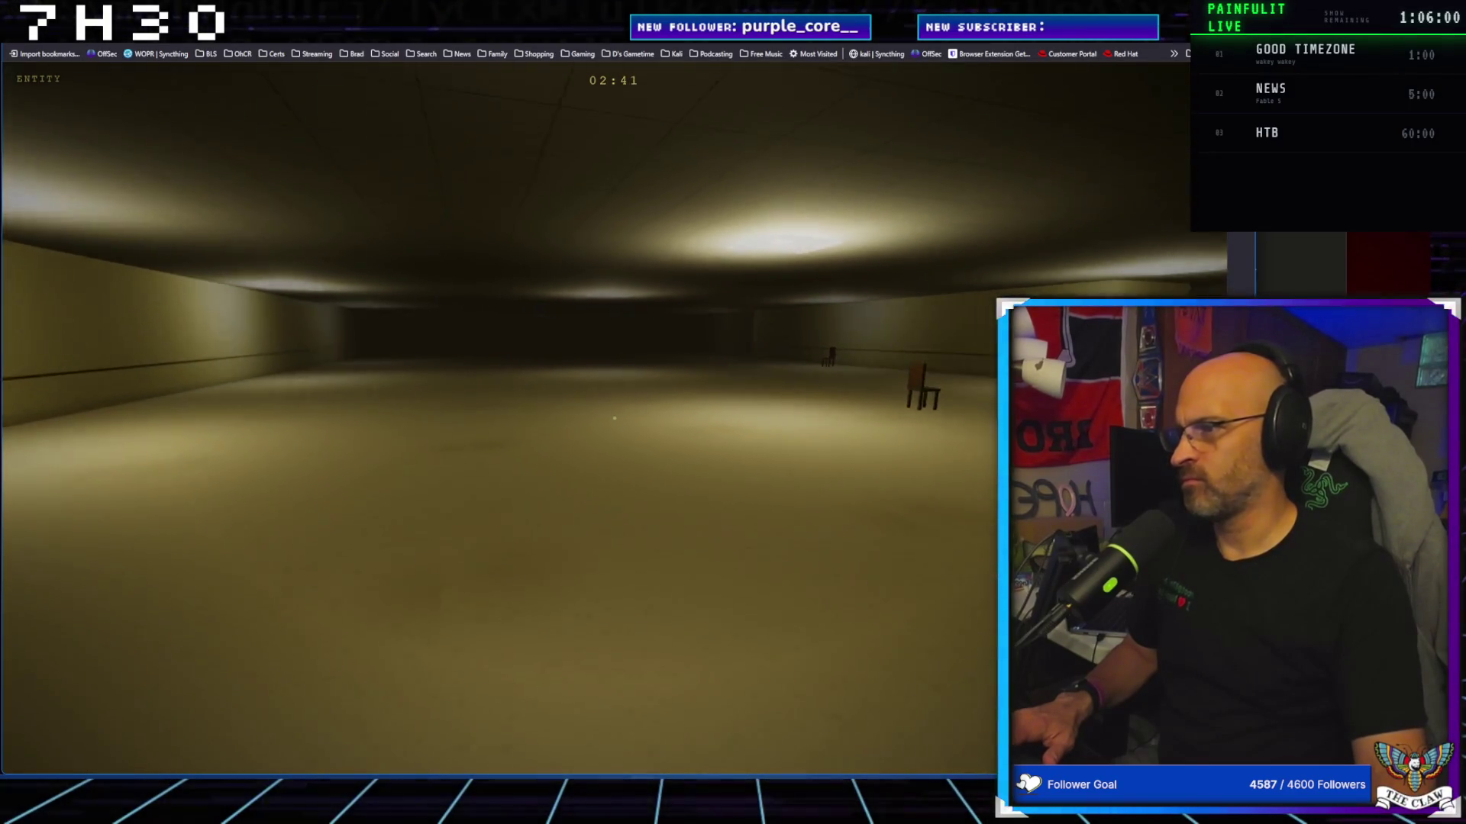
{"action": "key", "text": "Escape"}
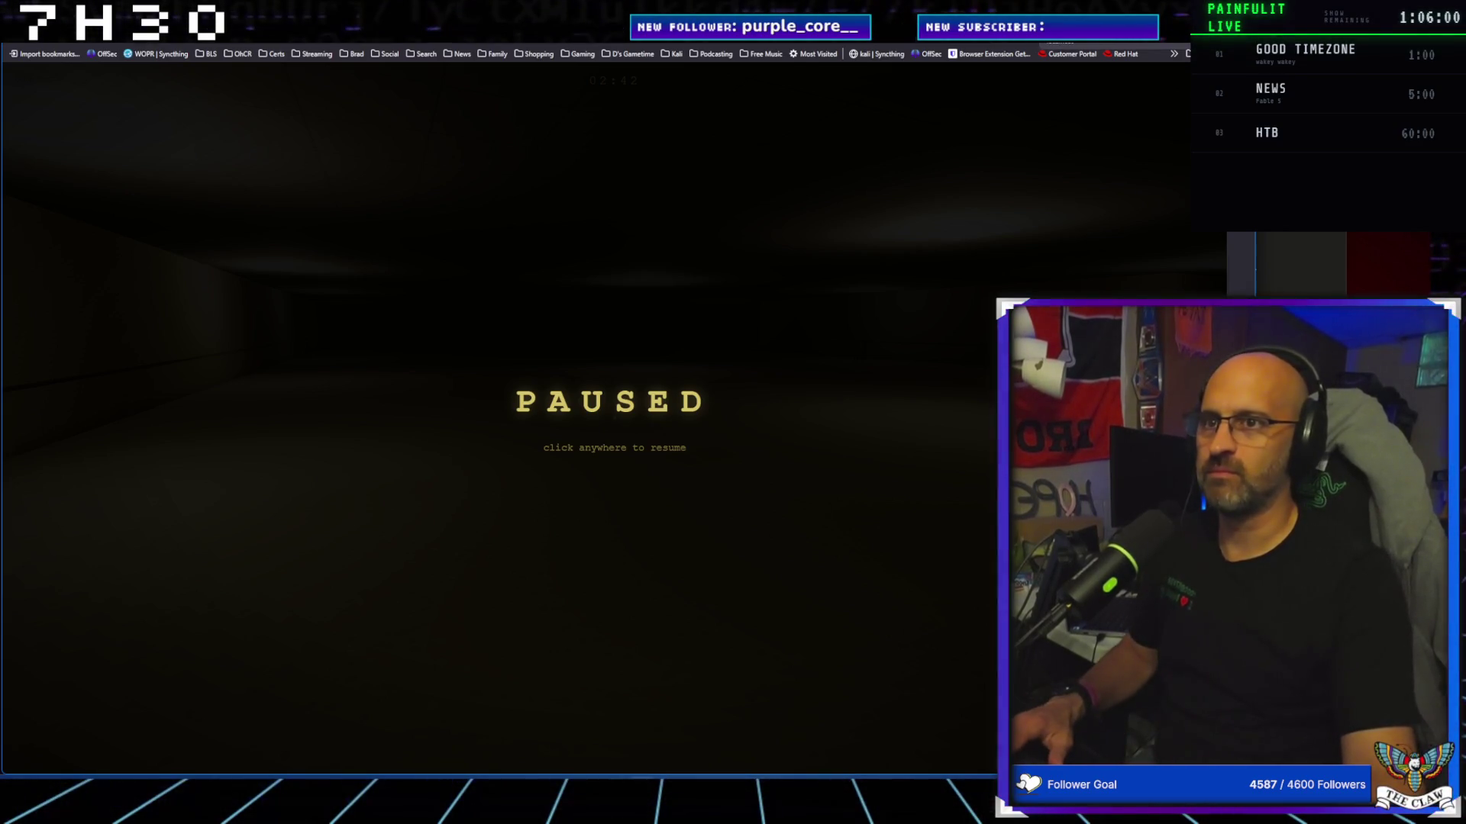
Switch to the tab with Anthropic's statement on the US directive suspending Fable 5 and Mythos 5.
{"action": "key", "text": "ctrl+Tab"}
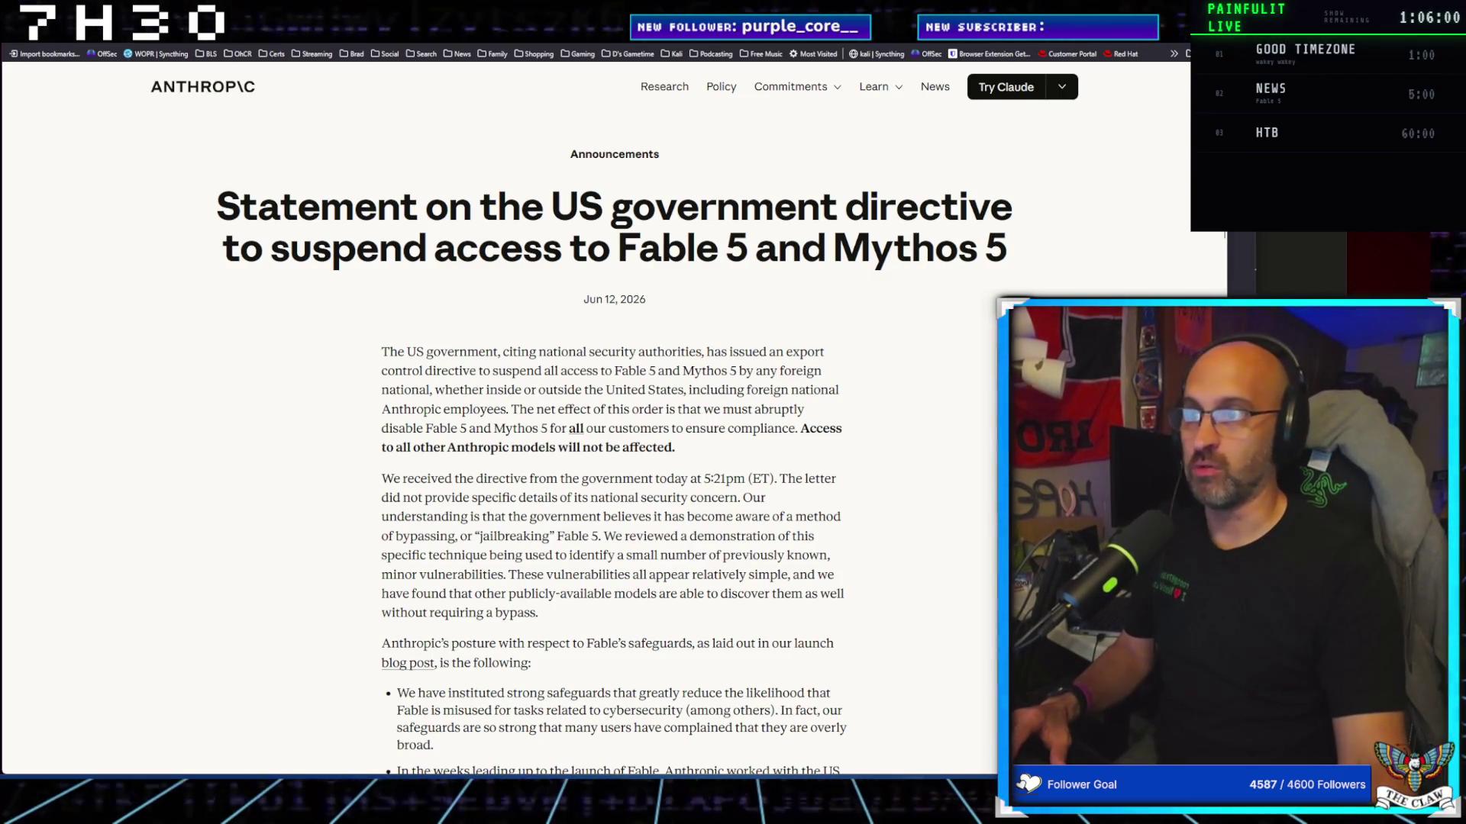
Search 'three.js' in a new tab and visit the official threejs.org homepage.
{"action": "key", "text": "ctrl+t"}
{"action": "key", "text": "ctrl+l"}
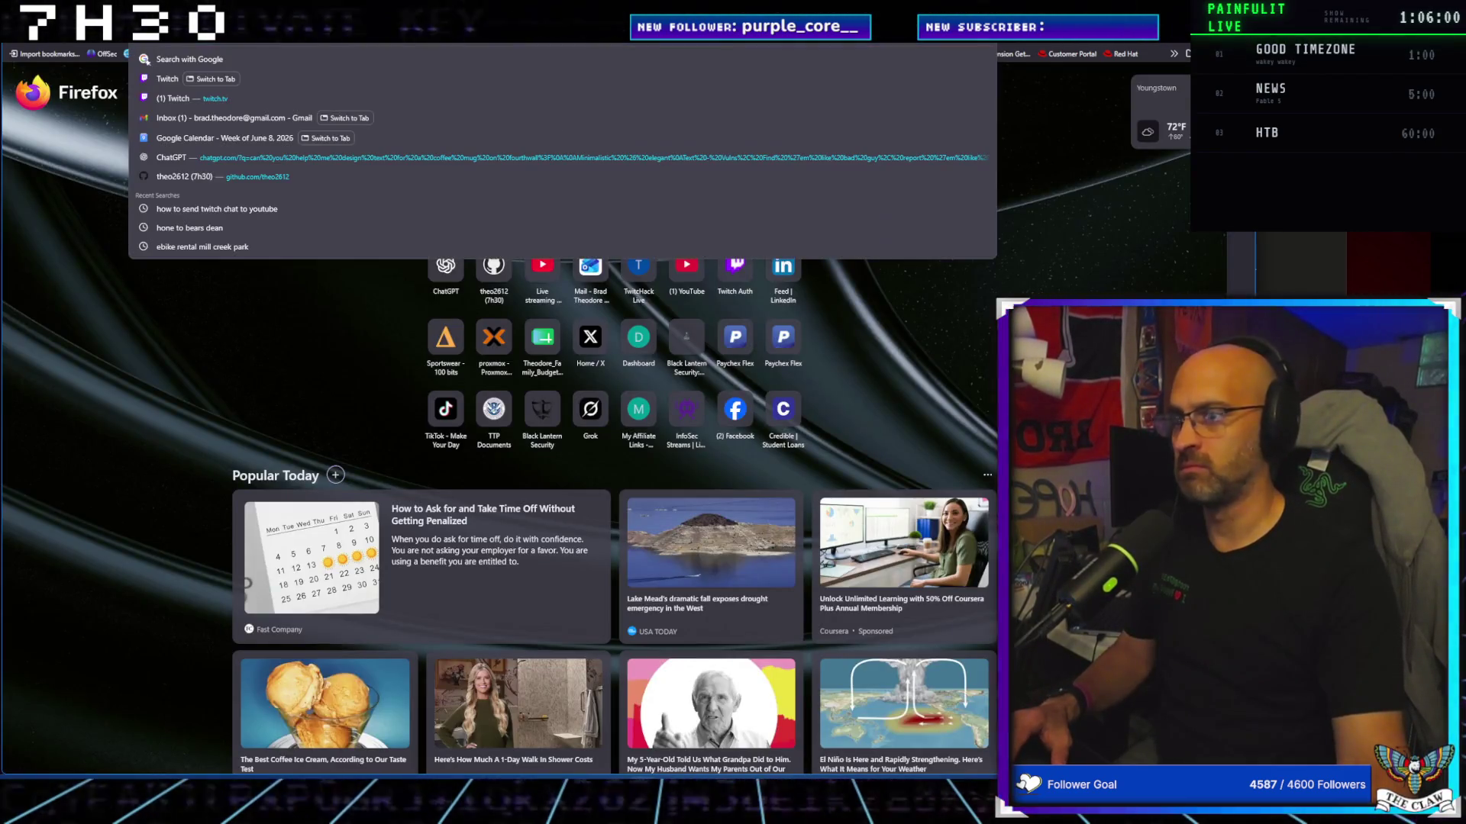
{"action": "type", "text": "three."}
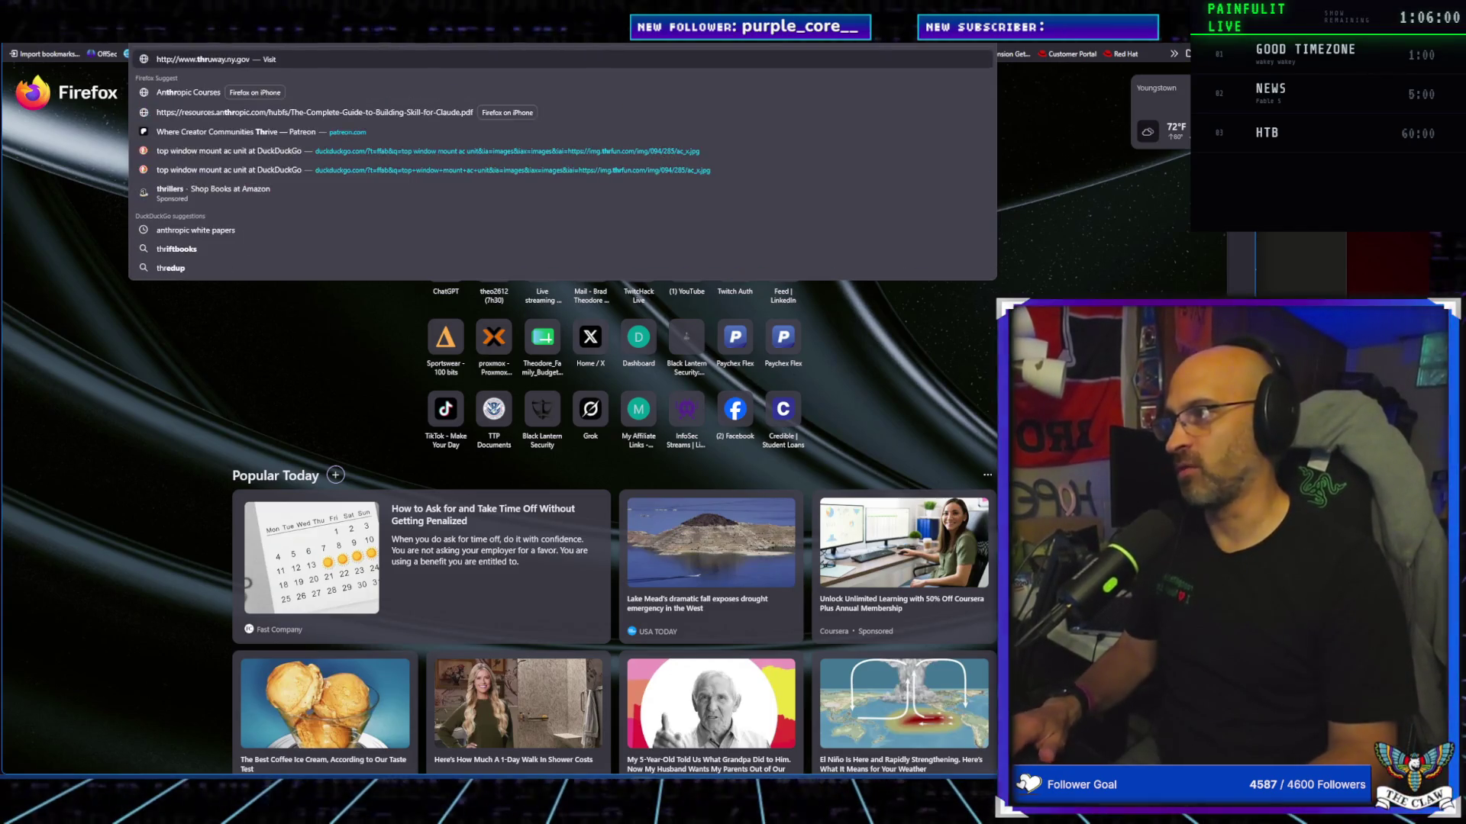
{"action": "type", "text": "h"}
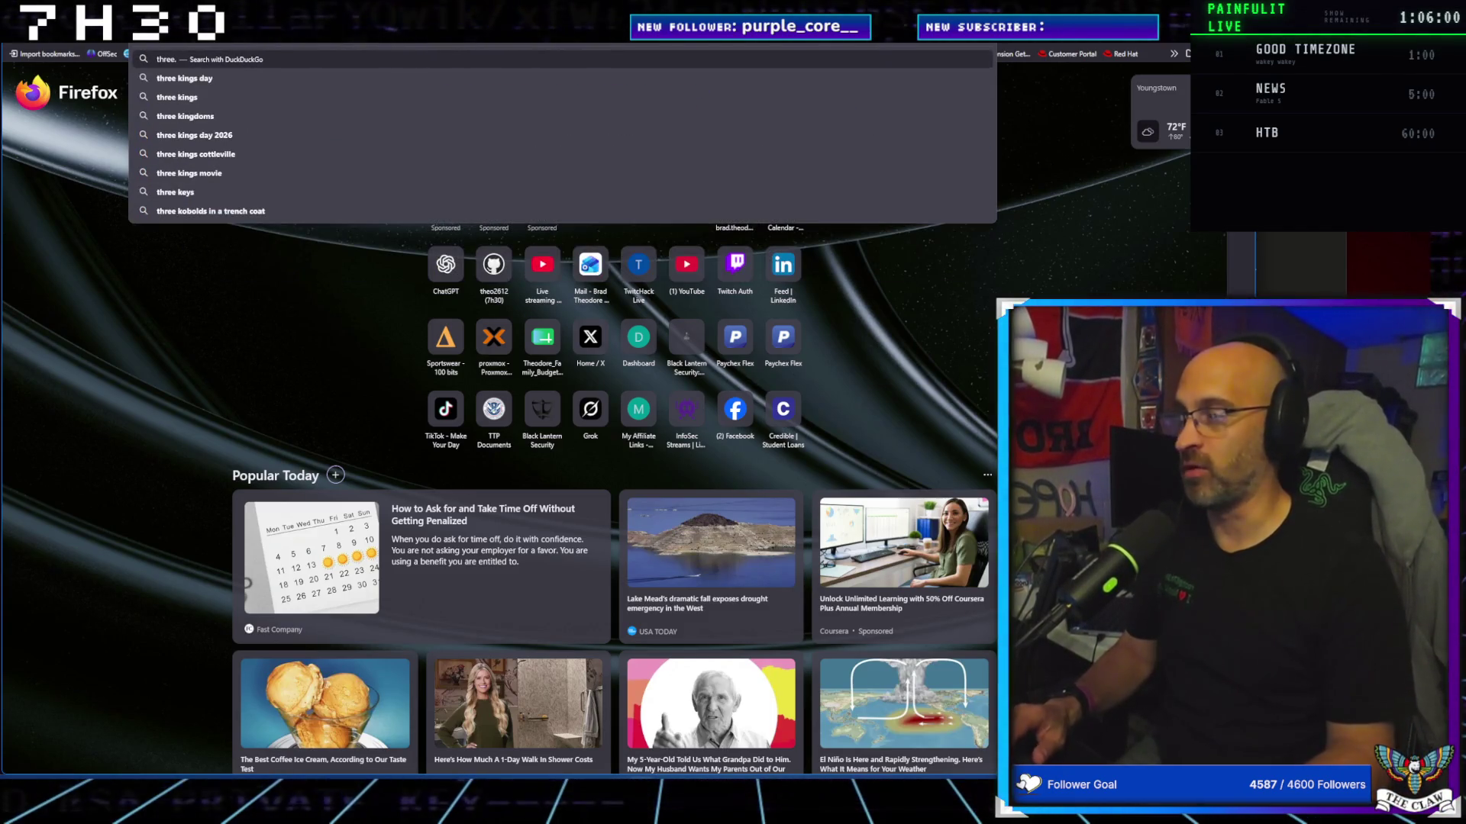
{"action": "key", "text": "BackSpace"}
{"action": "type", "text": "js"}
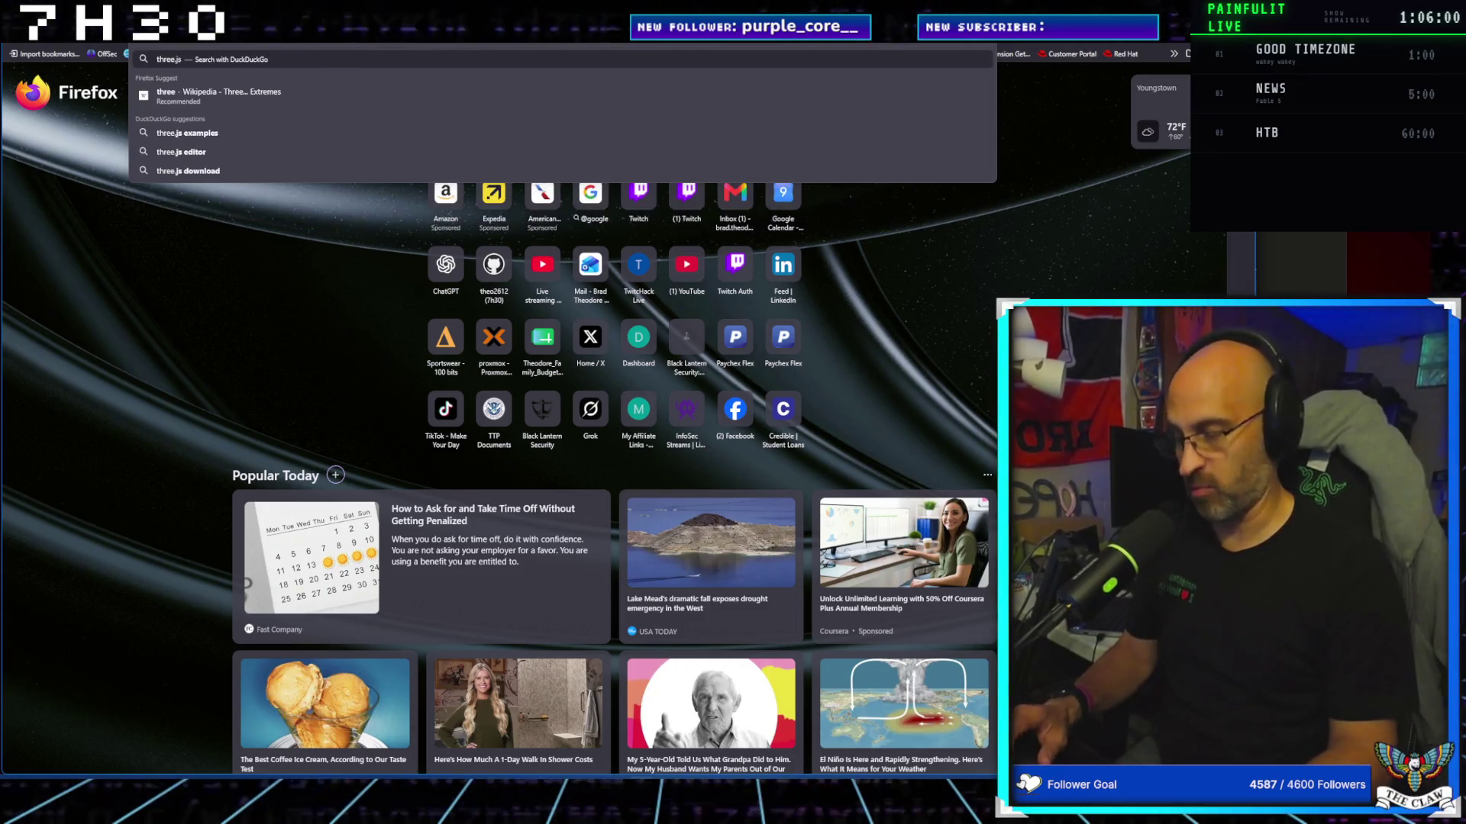
{"action": "key", "text": "Return"}
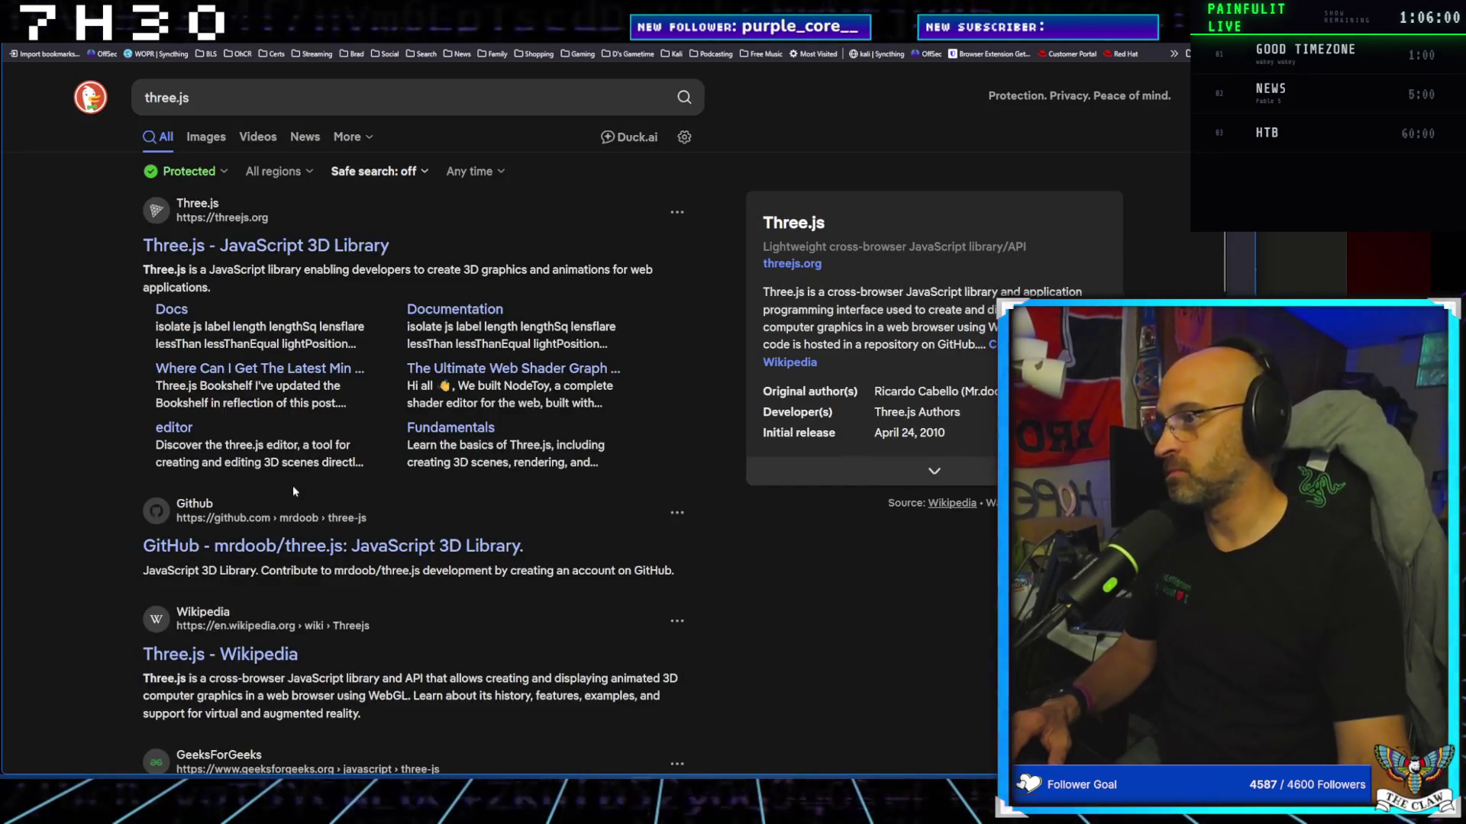
{"action": "left_click", "coordinate": [221, 249]}
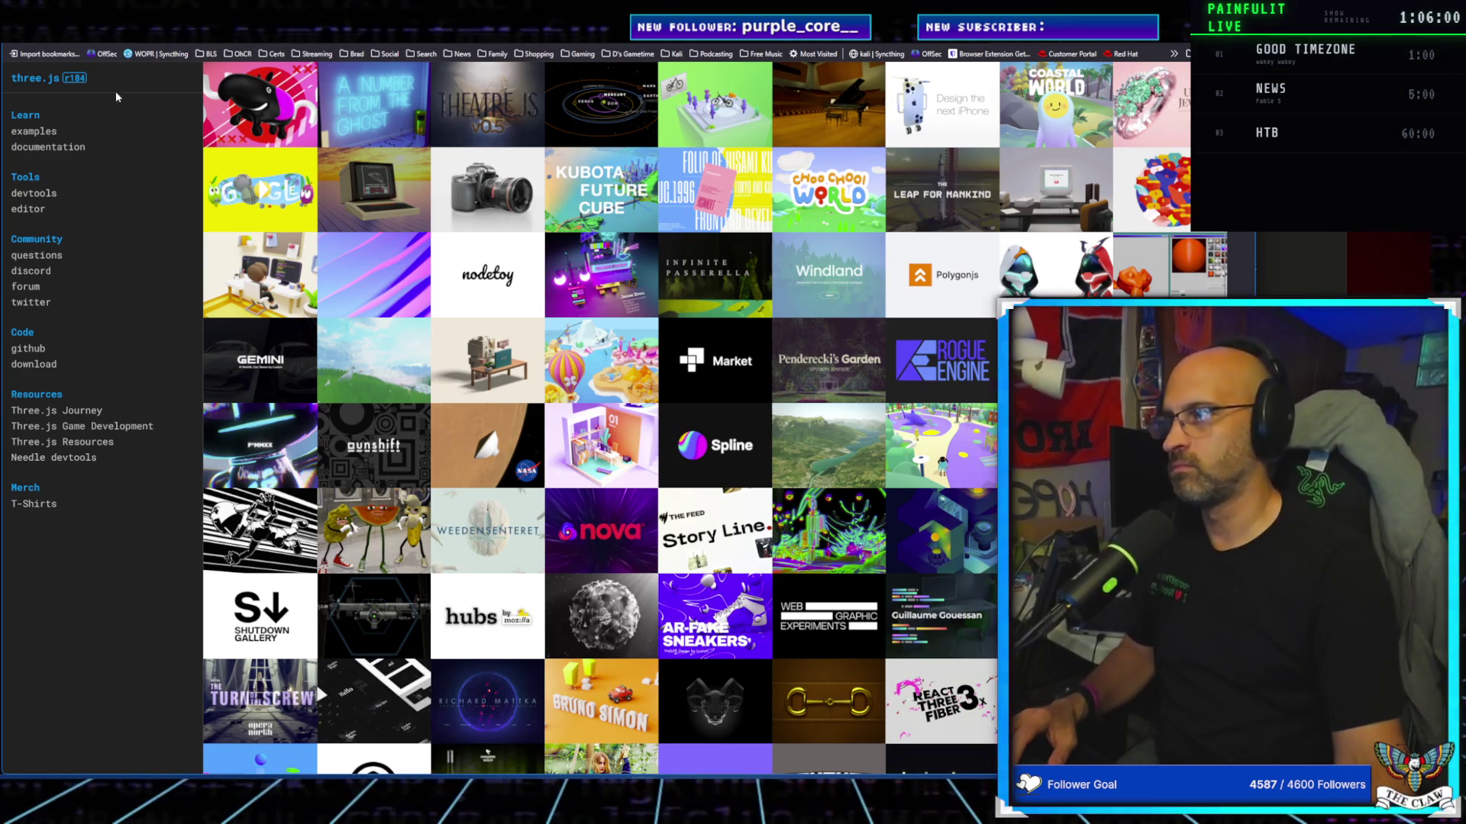
Scroll further through the Anthropic article, then move on to the calibrated-learning GitHub repository tab.
{"action": "left_click", "coordinate": [1016, 30]}
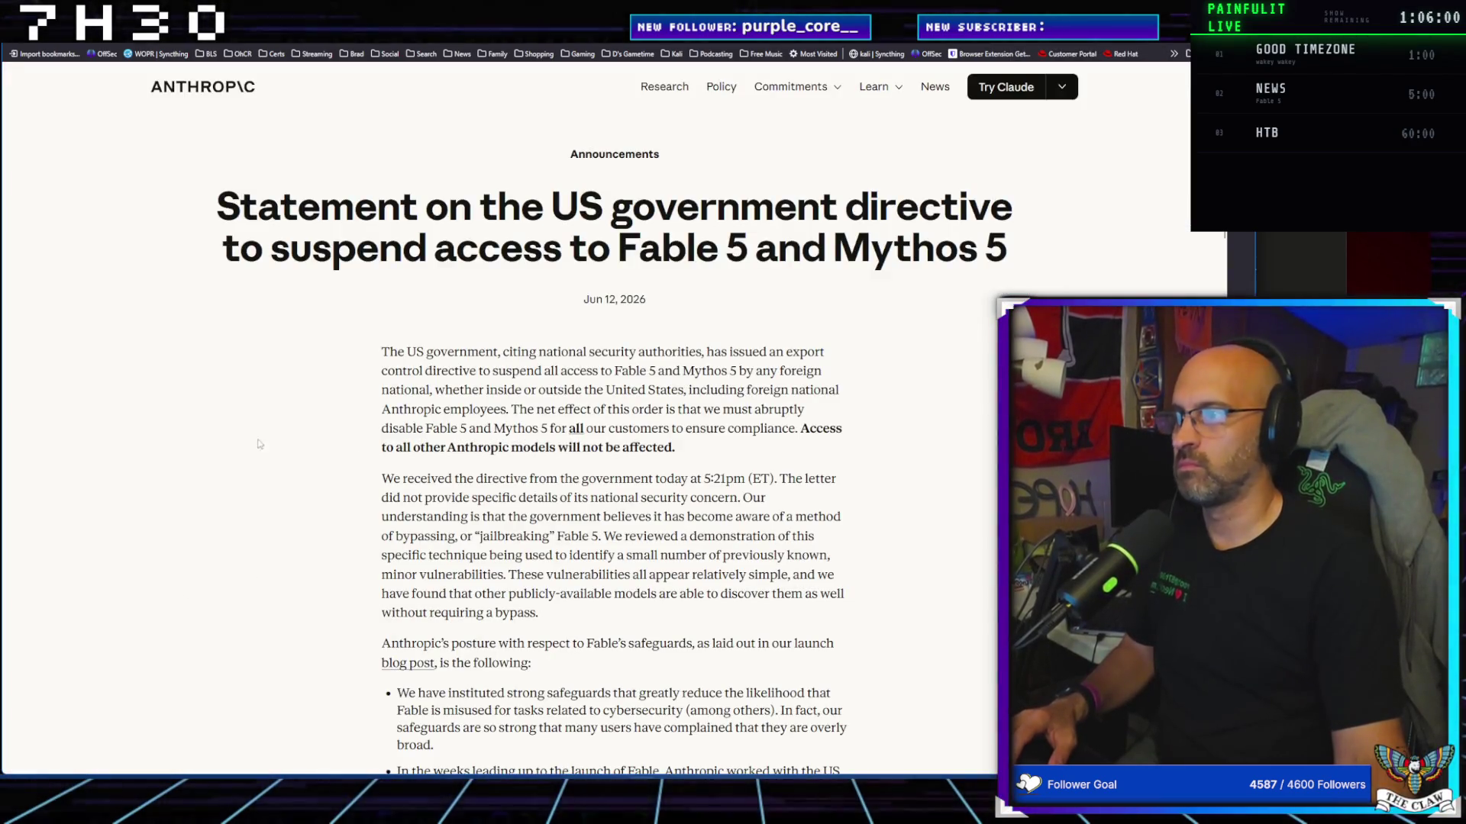
{"action": "scroll", "coordinate": [245, 537], "scroll_direction": "down", "scroll_amount": 2}
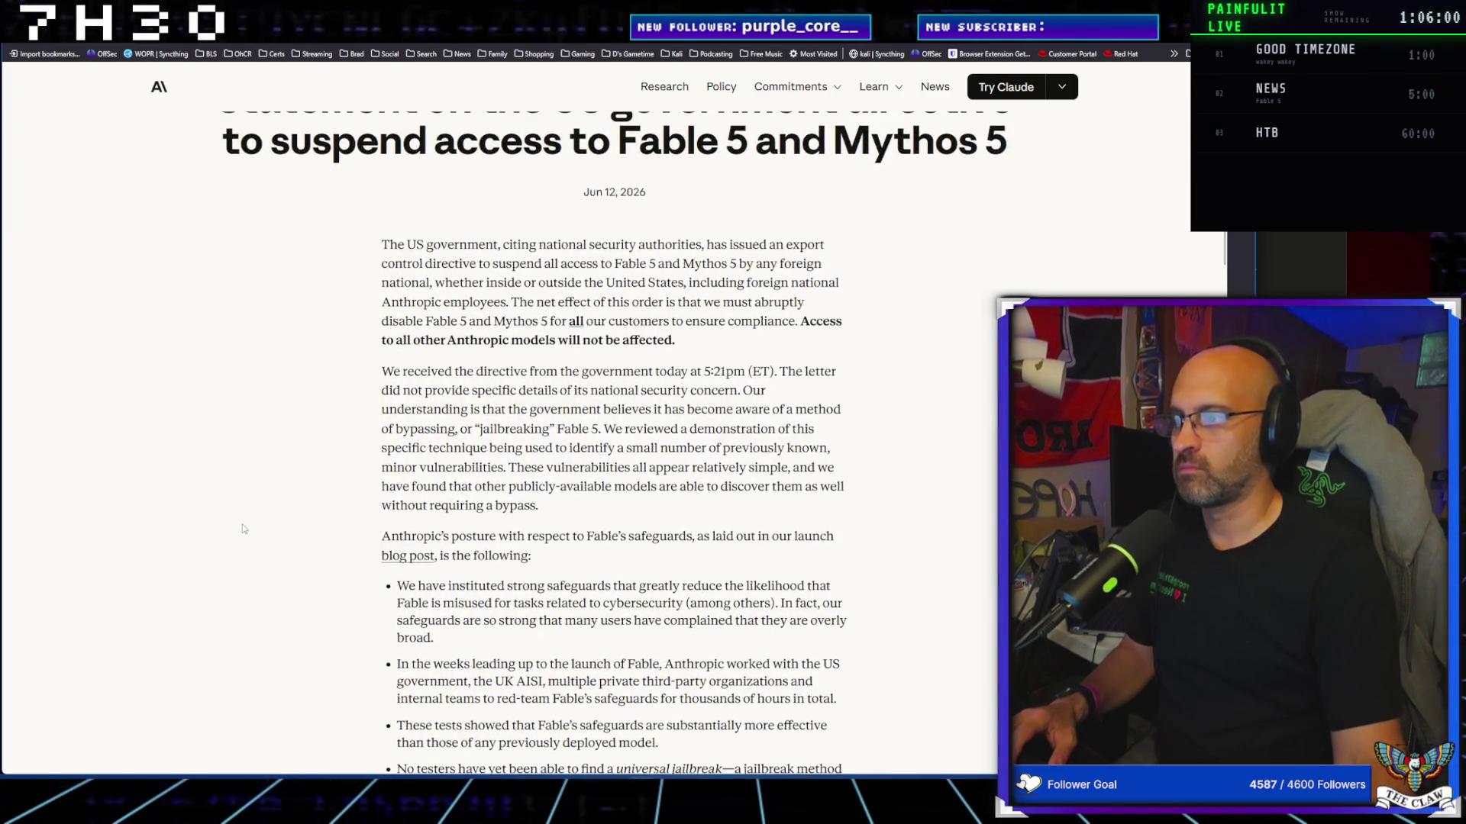
{"action": "key", "text": "ctrl+Tab"}
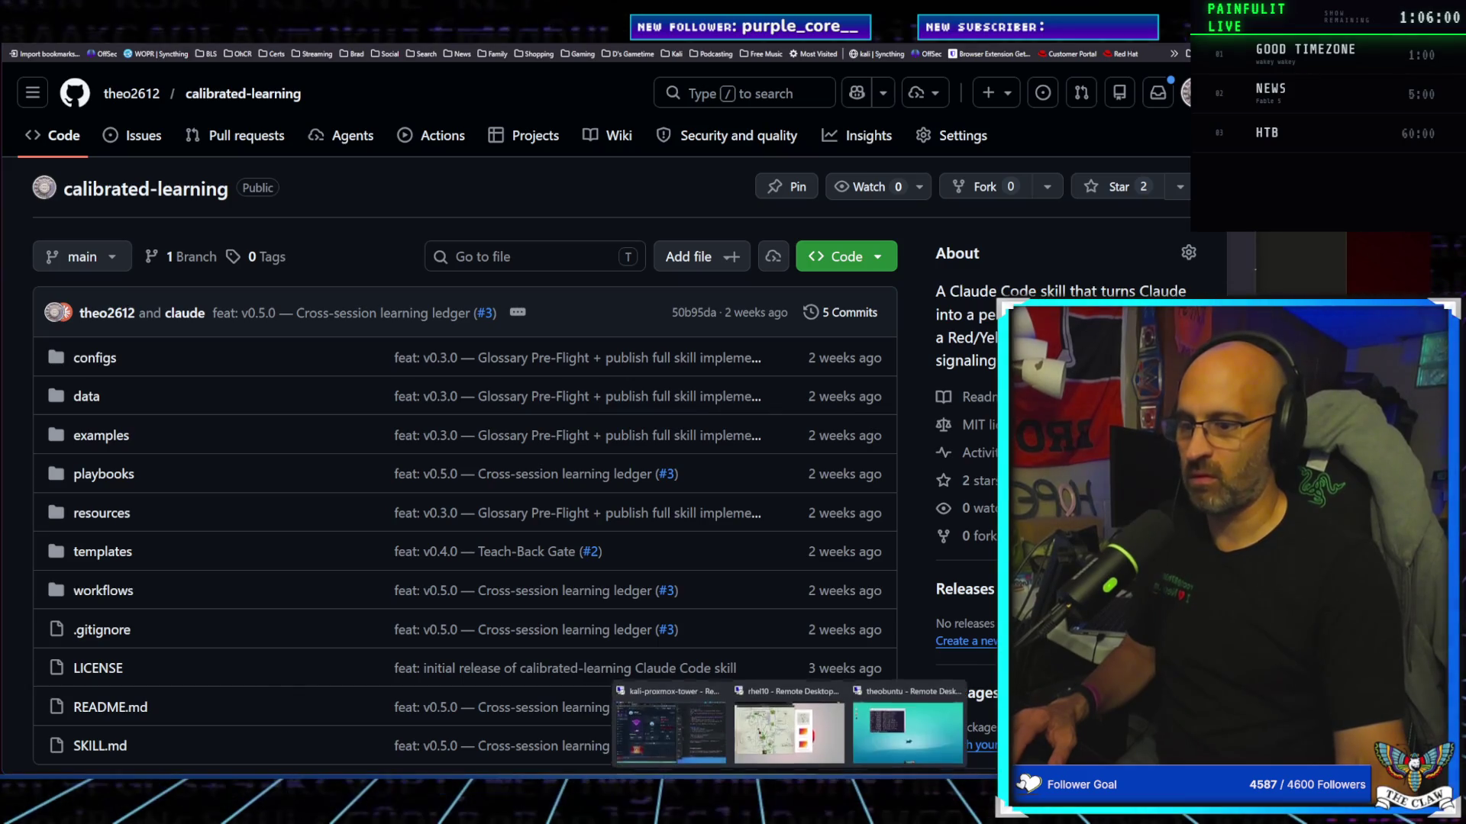
Bring up the Hack The Box window and open the Jarvis machine page.
{"action": "mouse_move", "coordinate": [669, 803]}
{"action": "left_click", "coordinate": [665, 739]}
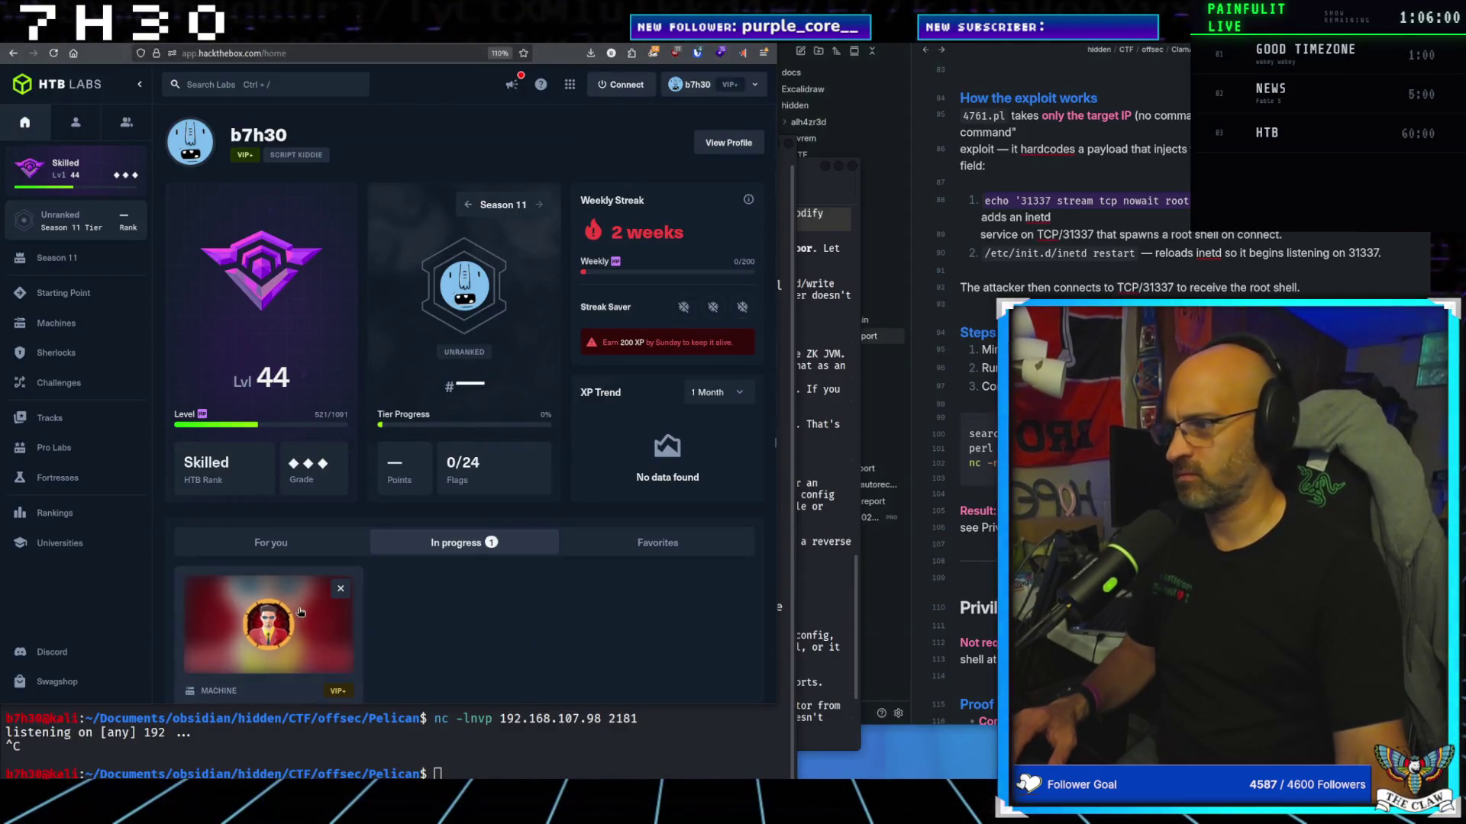
{"action": "left_click", "coordinate": [290, 628]}
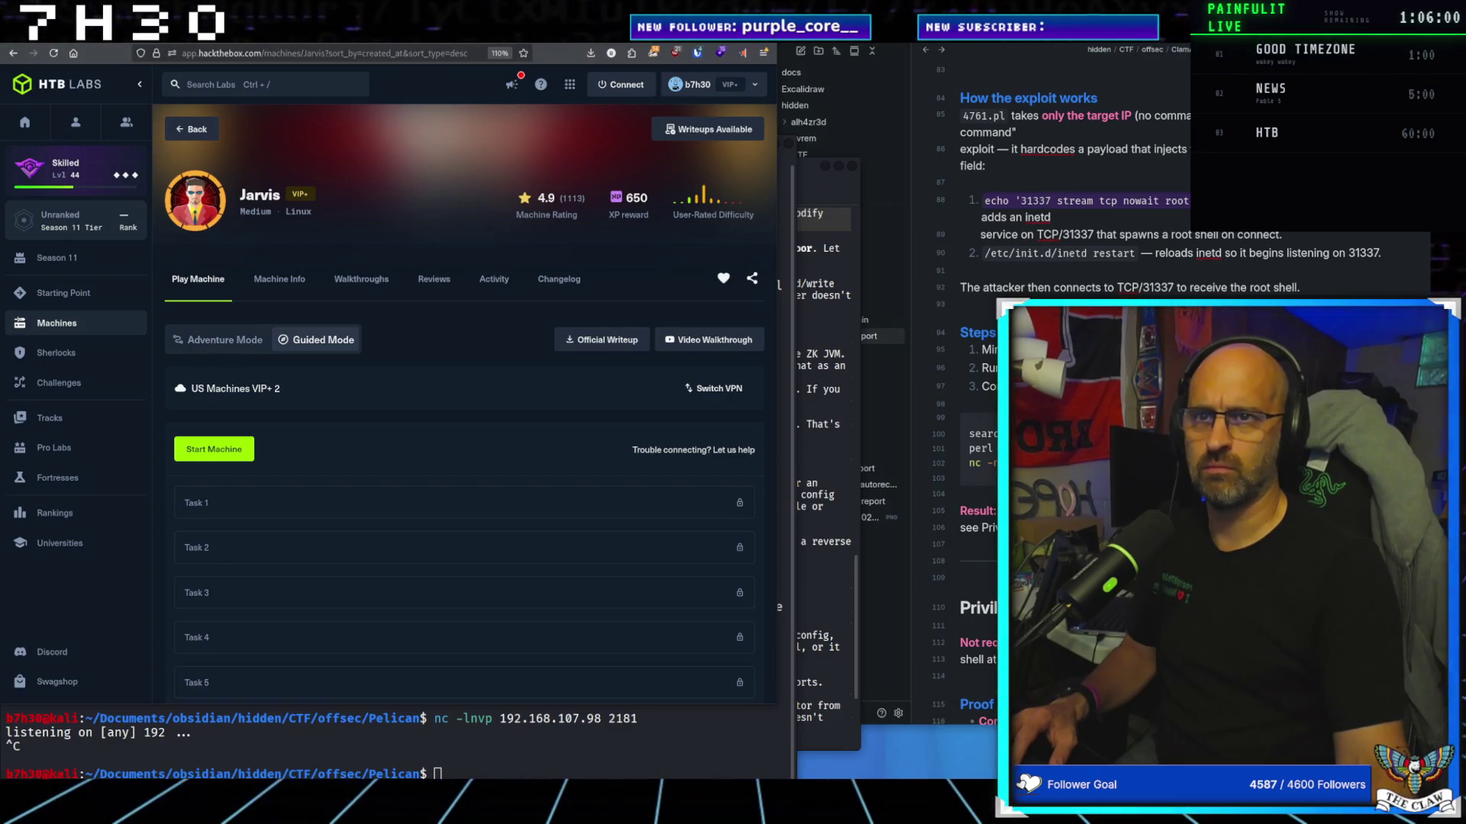
Collapse the offsec notes folder, expand the docs folder, and start the Jarvis machine.
{"action": "left_click", "coordinate": [825, 324]}
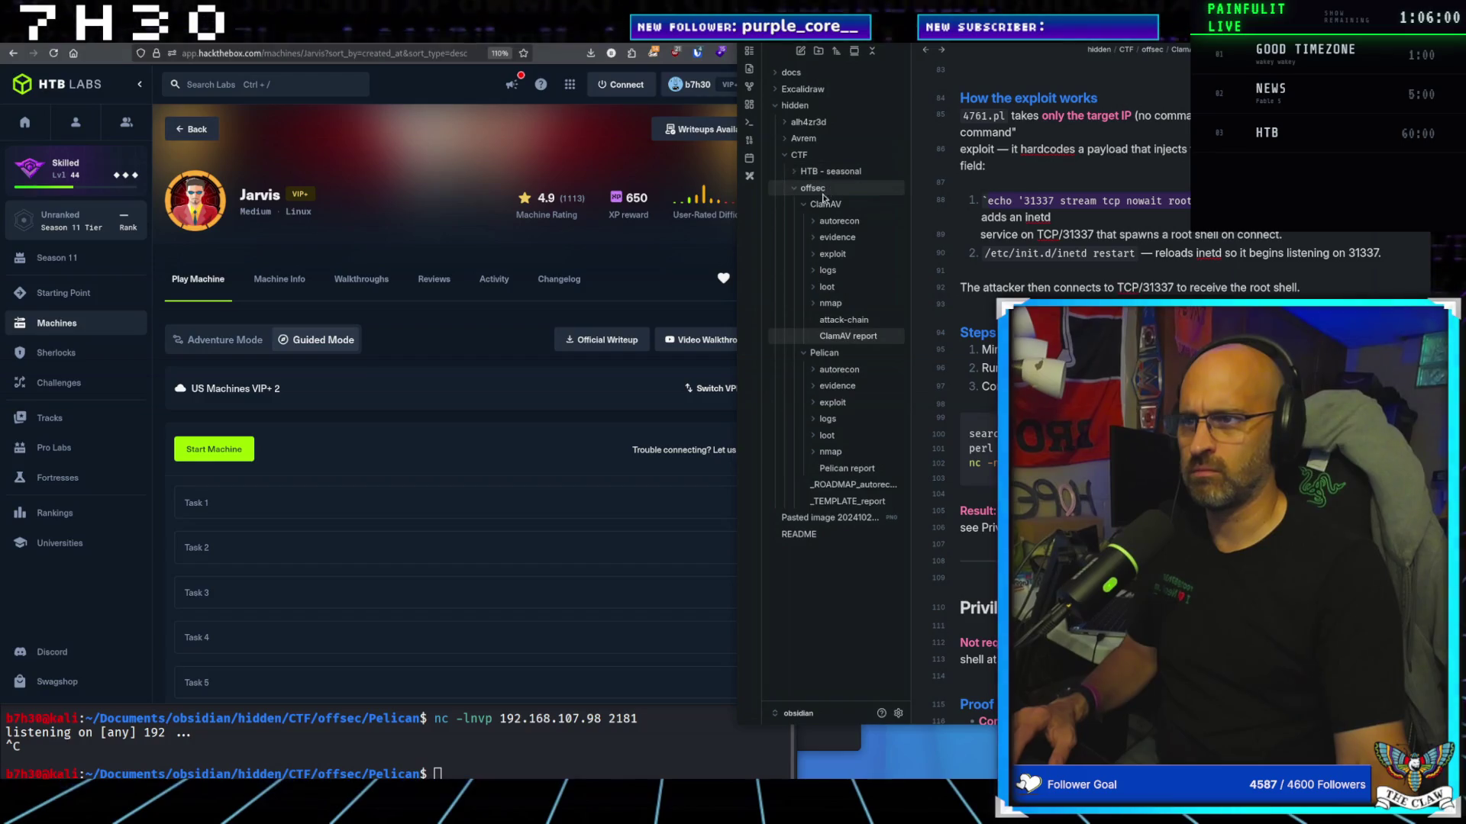
{"action": "left_click", "coordinate": [795, 188]}
{"action": "left_click", "coordinate": [778, 73]}
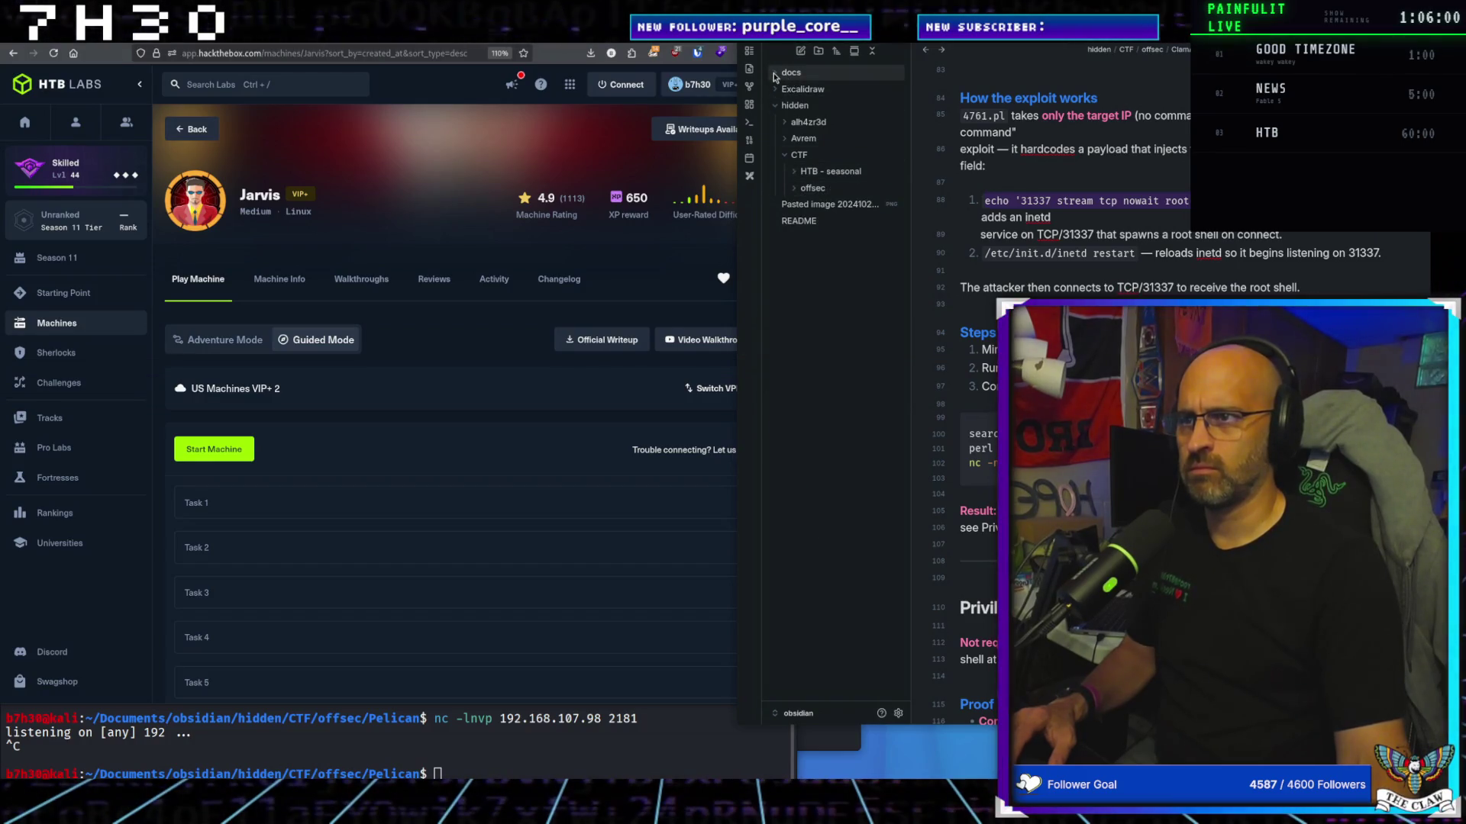
{"action": "scroll", "coordinate": [821, 367], "scroll_direction": "down", "scroll_amount": 10}
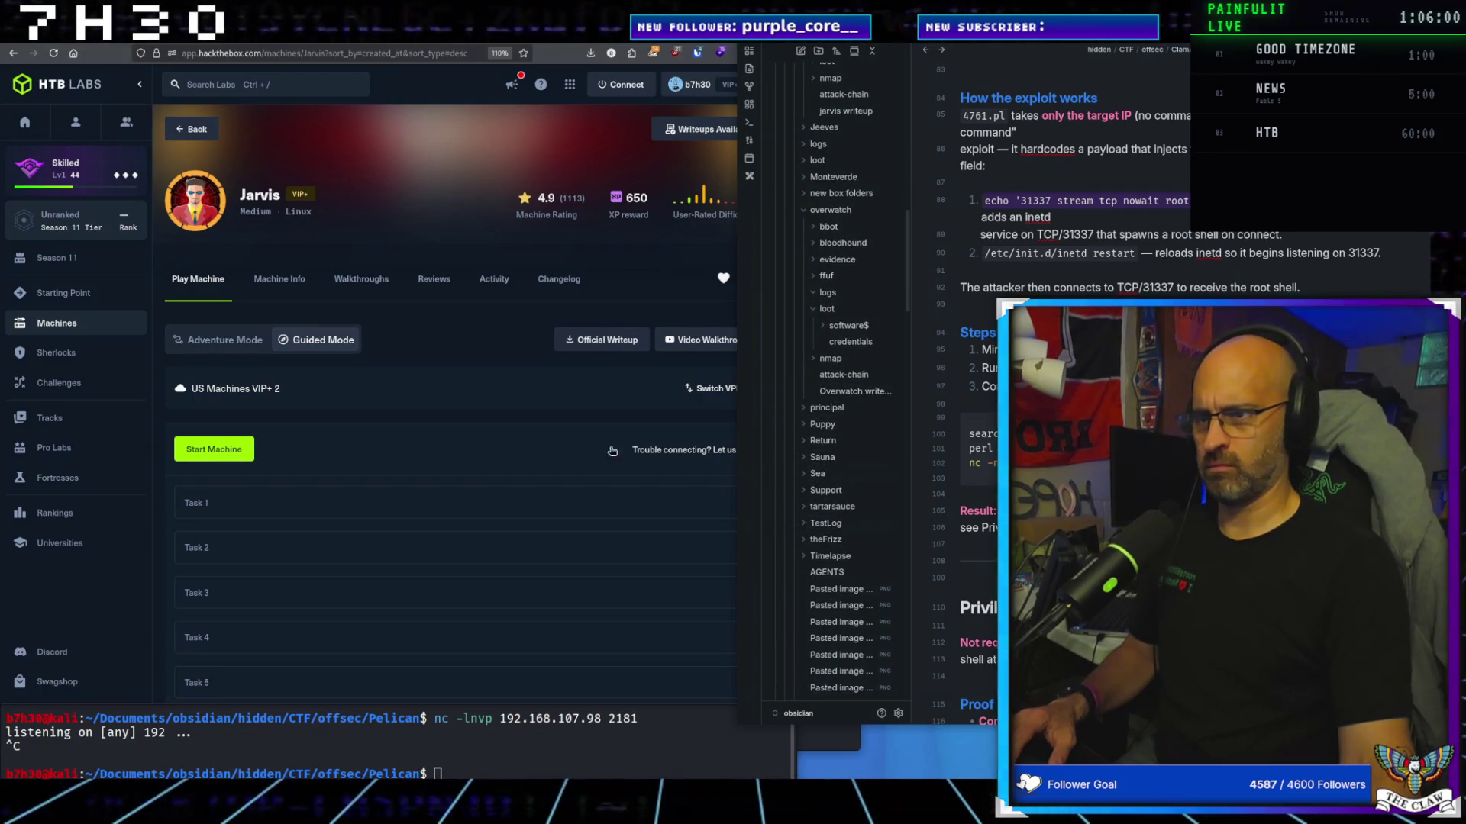
{"action": "left_click", "coordinate": [202, 453]}
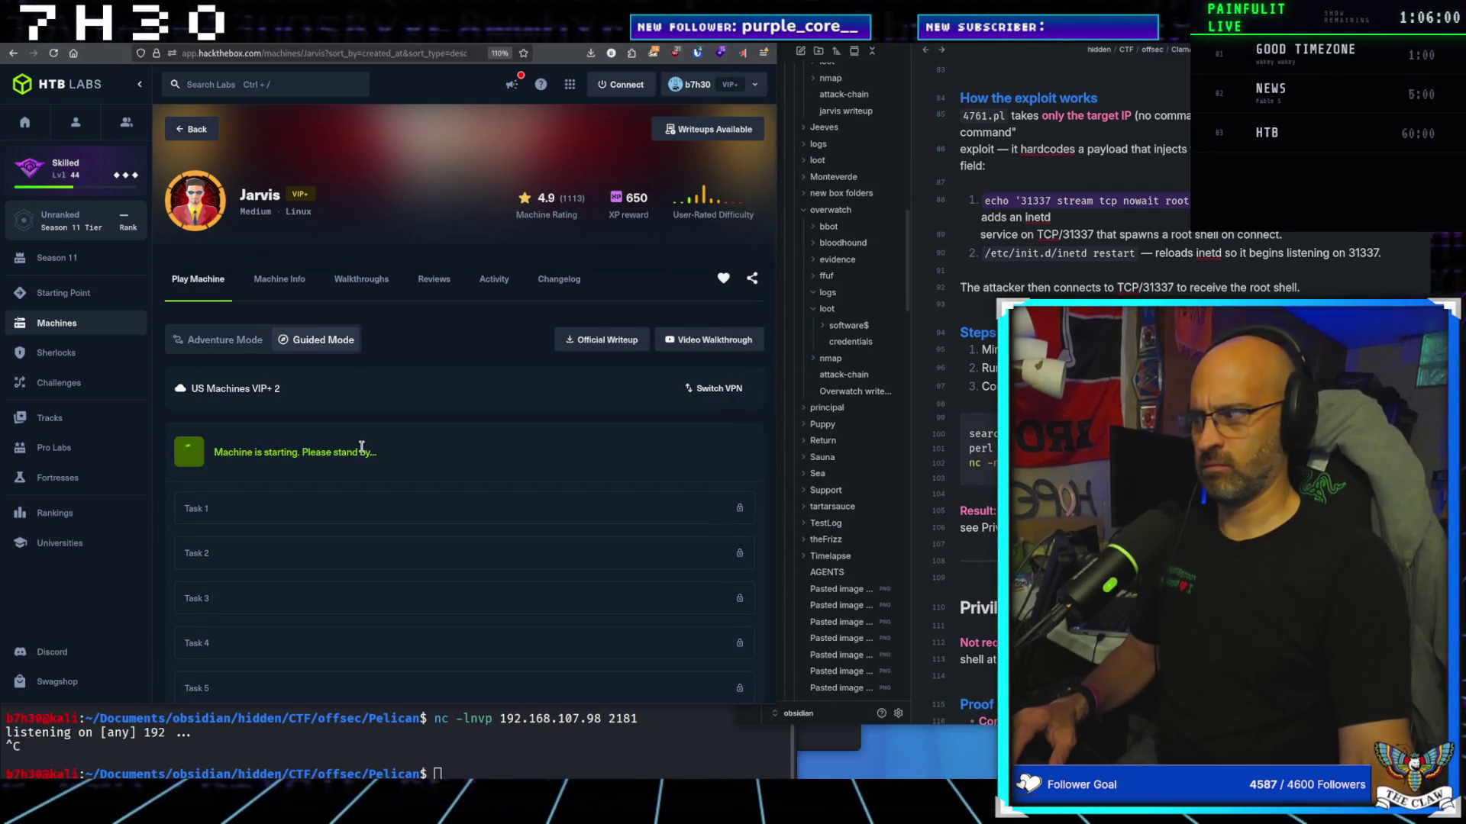
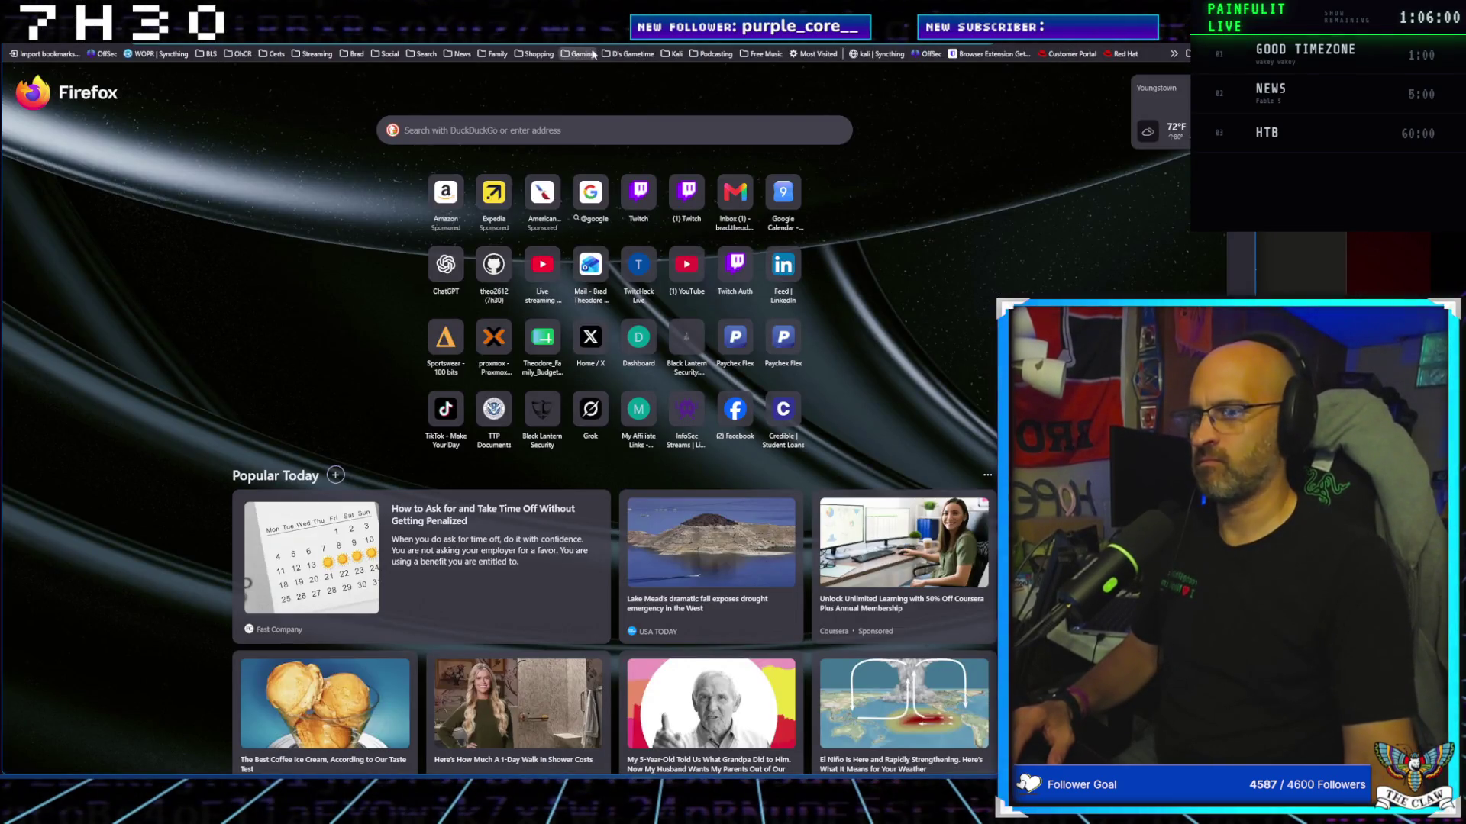
Search DuckDuckGo for 'bevy' from the Firefox address bar.
{"action": "key", "text": "ctrl+l"}
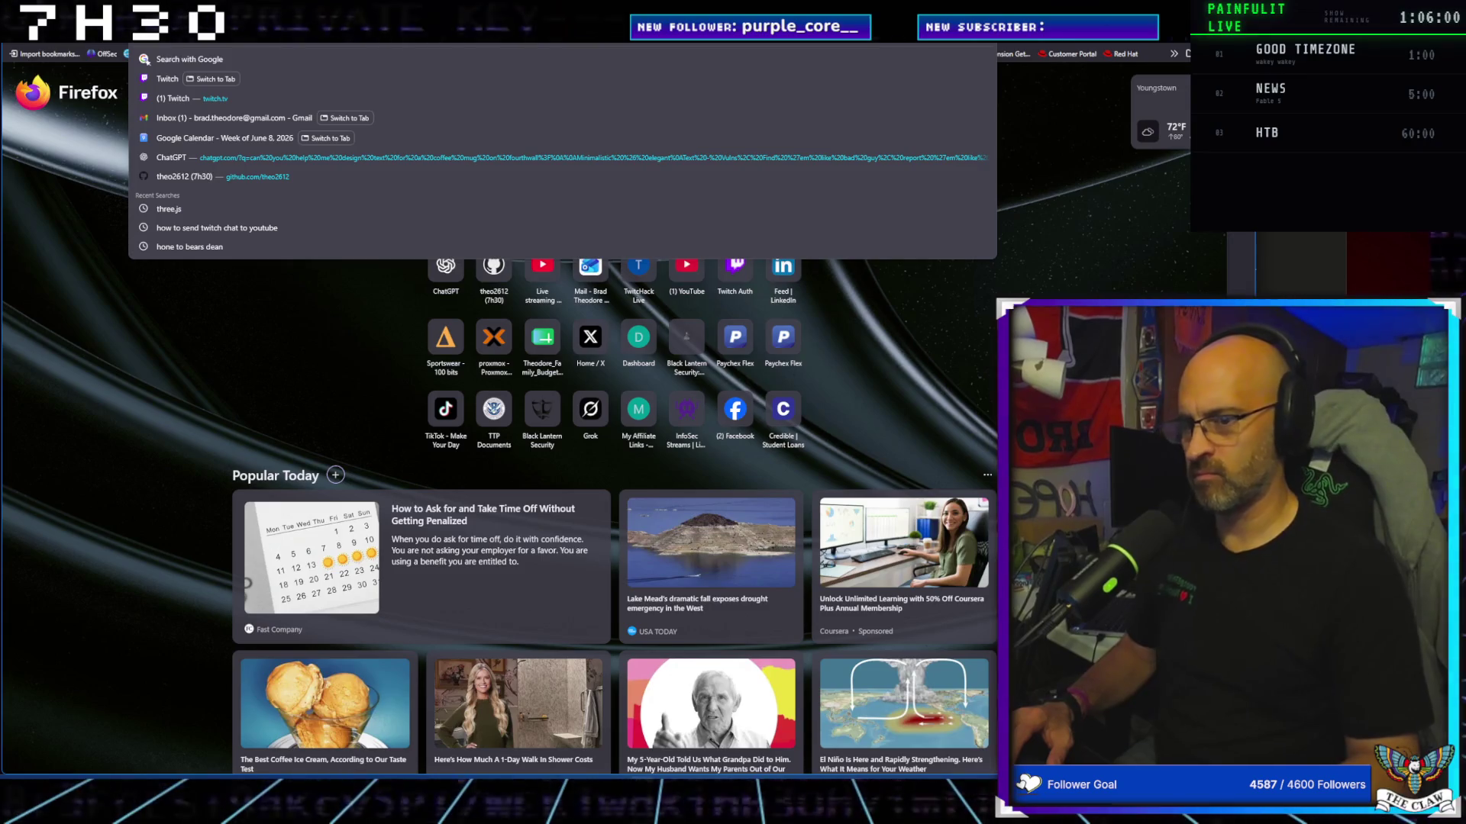
{"action": "type", "text": "vevcy"}
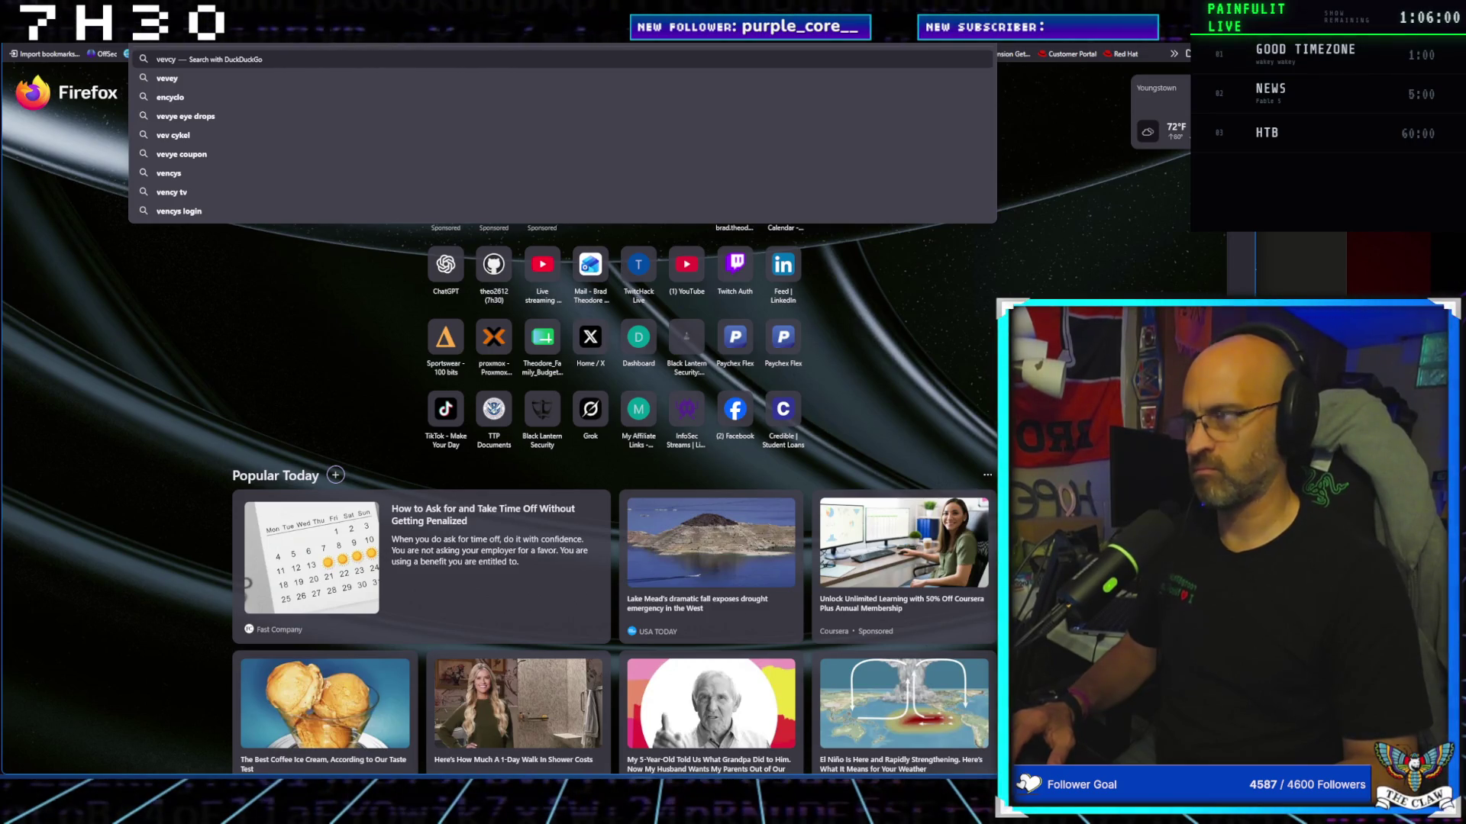
{"action": "key", "text": "BackSpace"}
{"action": "key", "text": "BackSpace"}
{"action": "key", "text": "BackSpace"}
{"action": "type", "text": "bevy"}
{"action": "key", "text": "Return"}
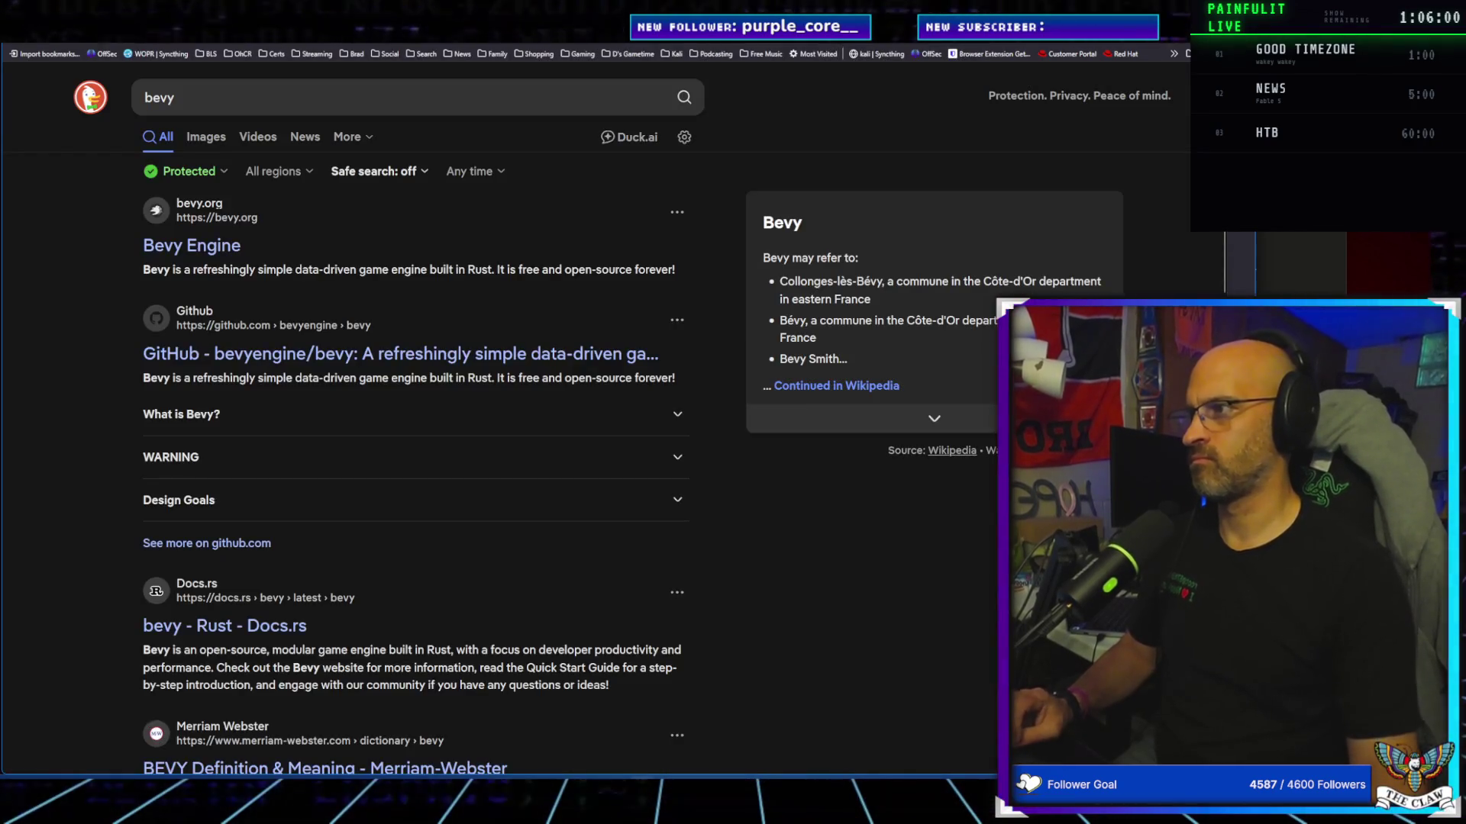
Open the Bevy Engine homepage, scroll through its features, then switch to the calibrated-learning tab.
{"action": "left_click", "coordinate": [217, 245]}
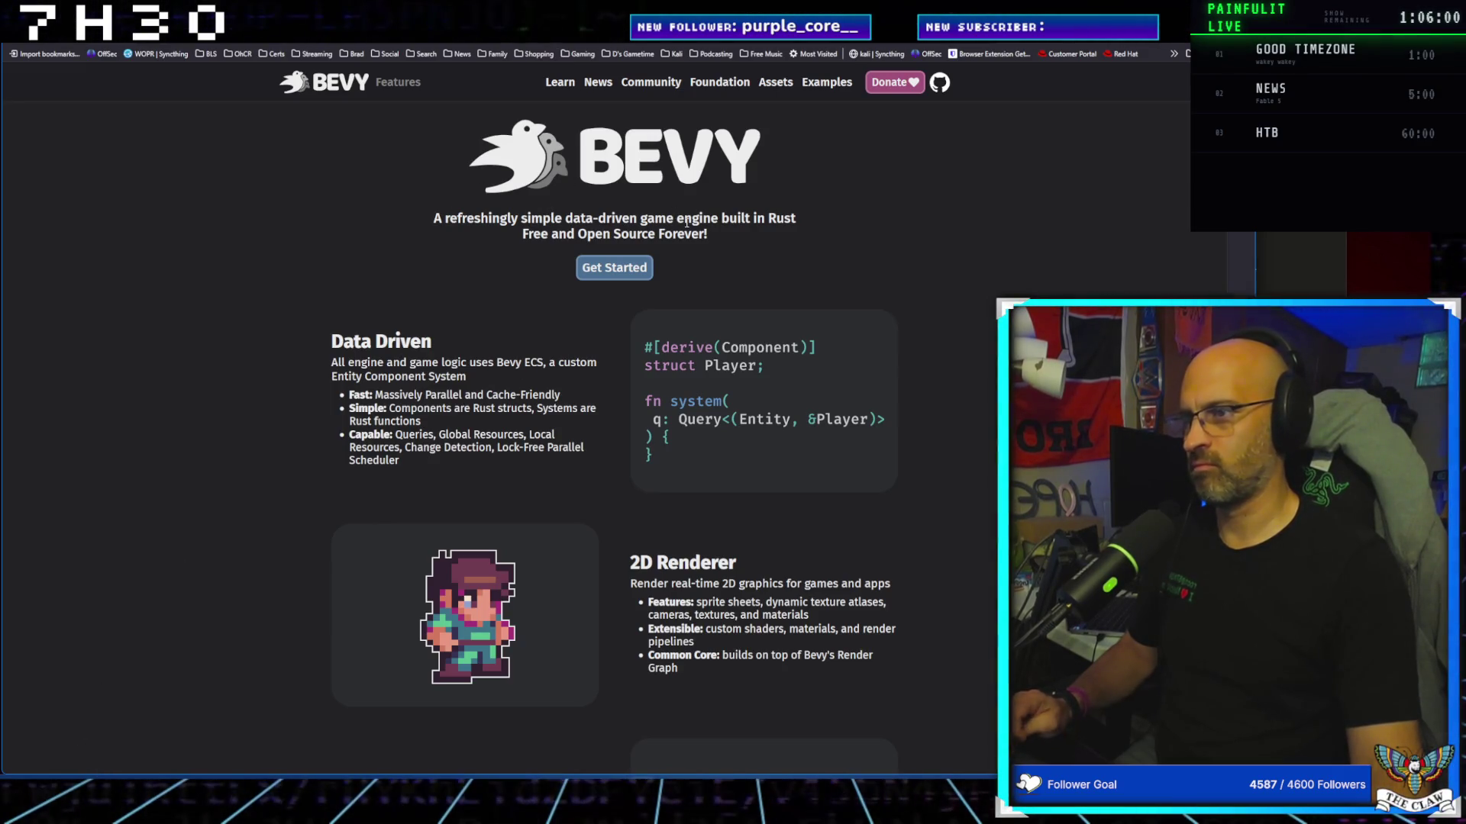
{"action": "scroll", "coordinate": [577, 427], "scroll_direction": "down", "scroll_amount": 3}
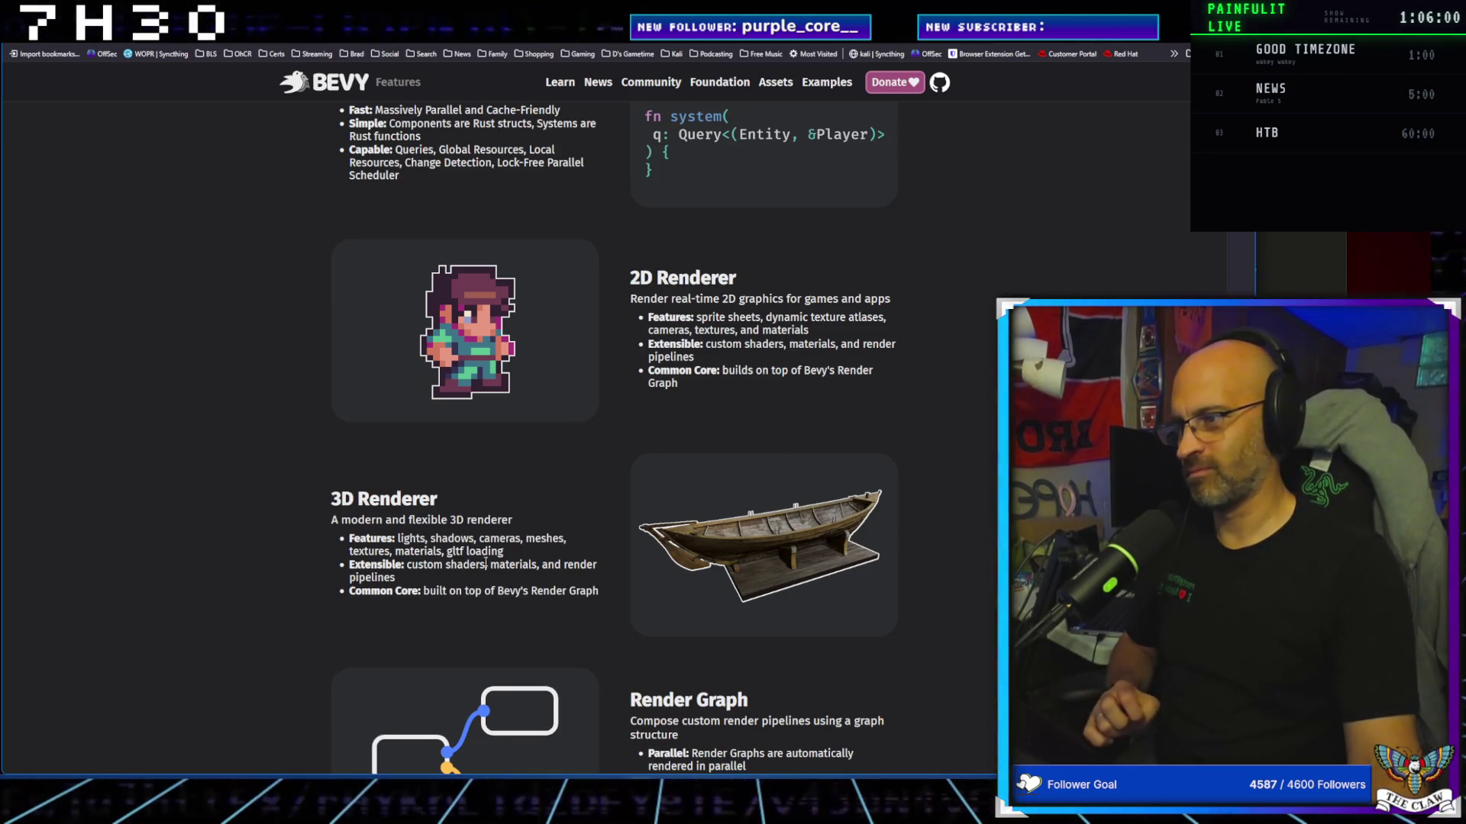
{"action": "scroll", "coordinate": [485, 563], "scroll_direction": "down", "scroll_amount": 4}
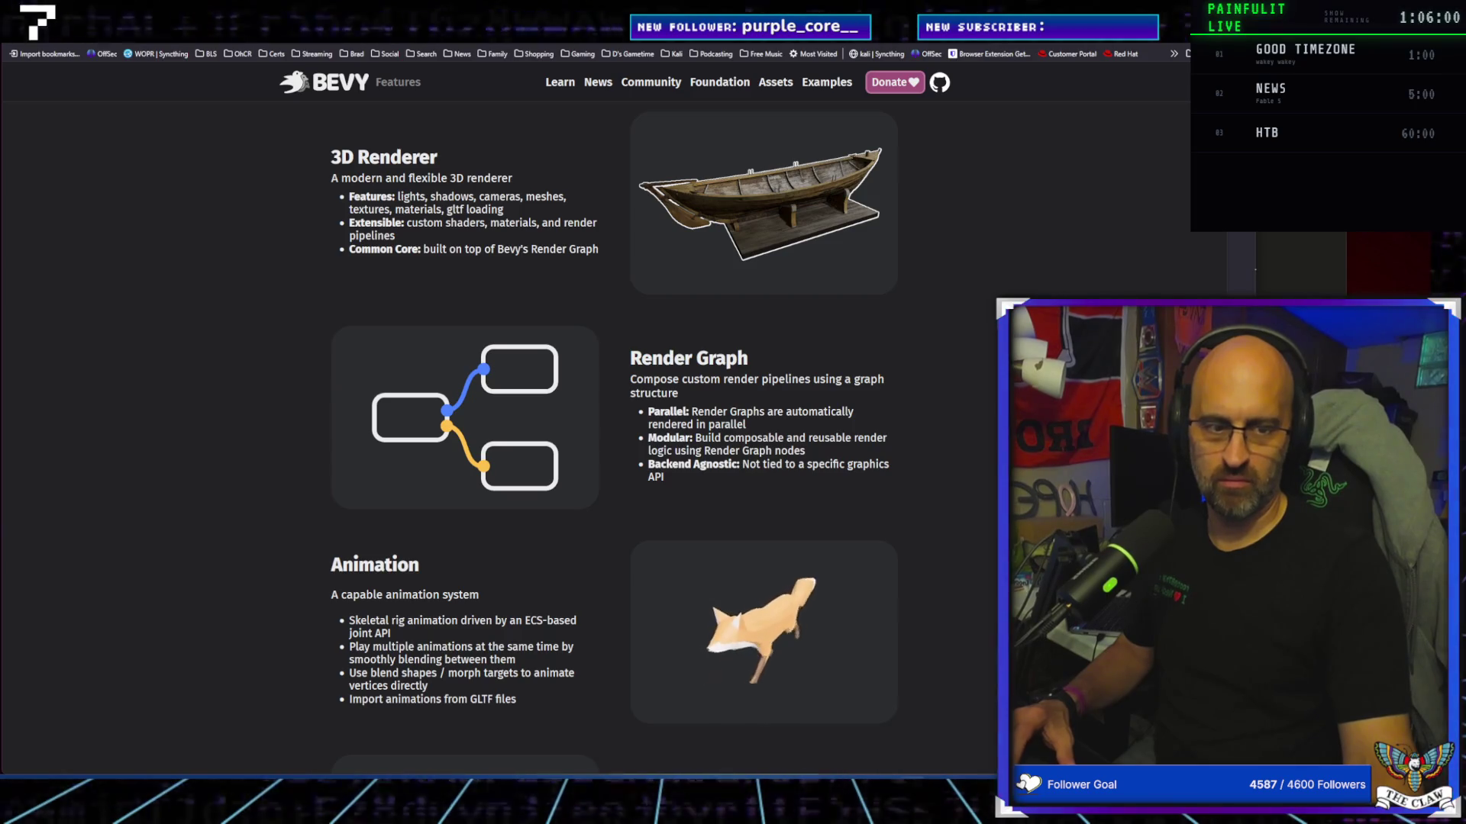
{"action": "scroll", "coordinate": [908, 255], "scroll_direction": "down", "scroll_amount": 3}
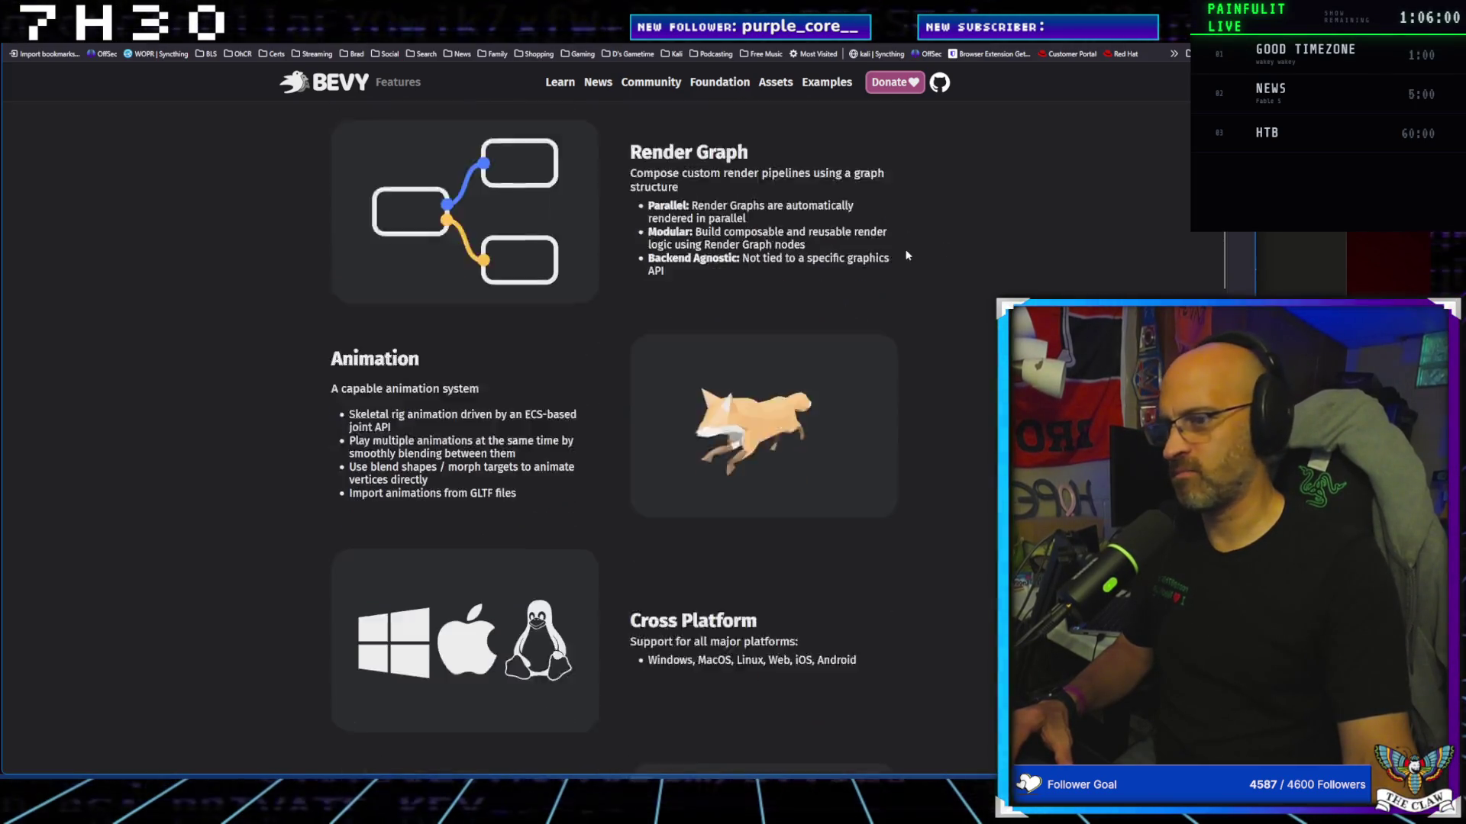
{"action": "scroll", "coordinate": [907, 256], "scroll_direction": "down", "scroll_amount": 5}
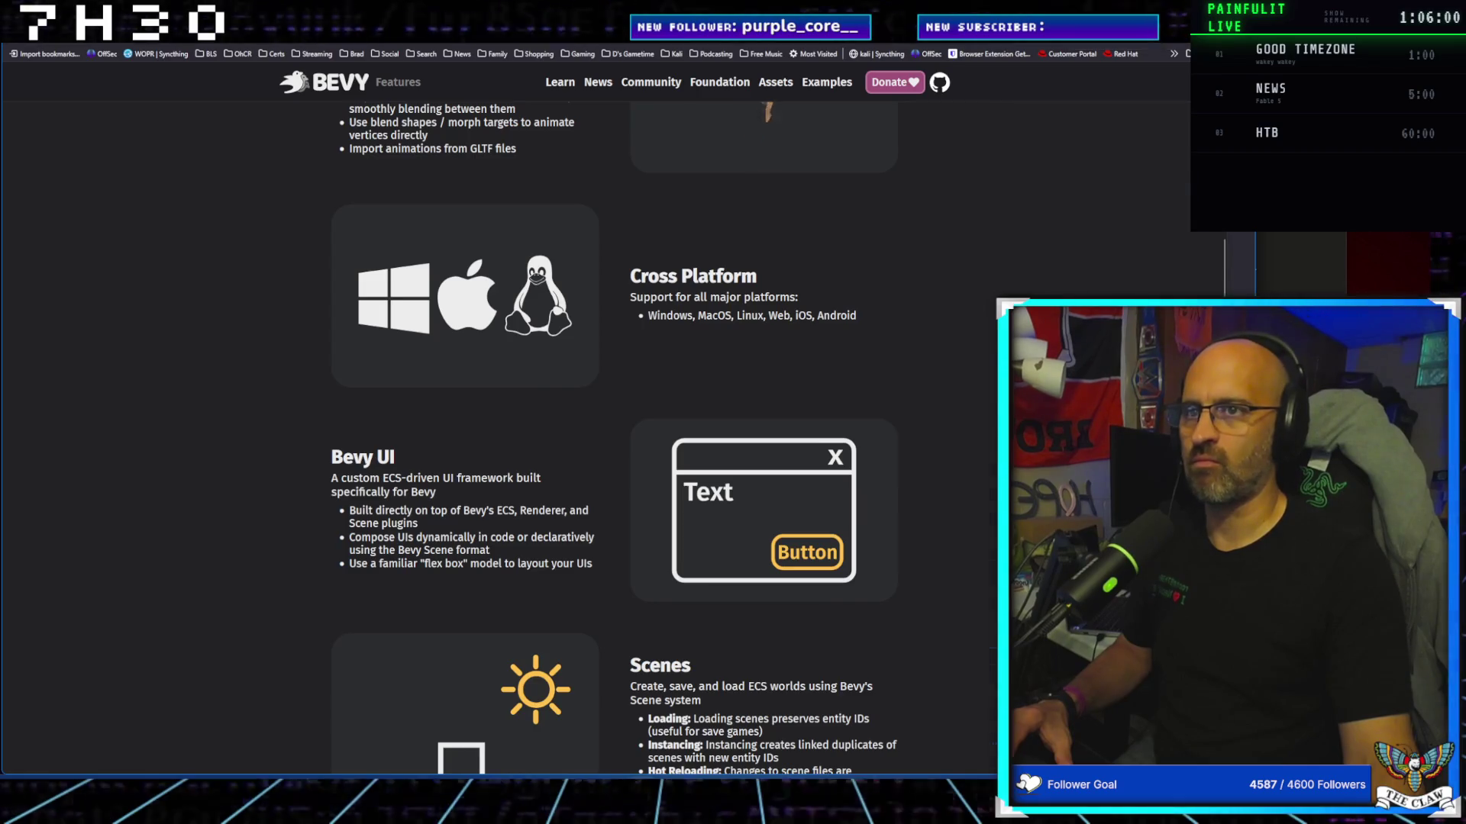
{"action": "key", "text": "ctrl+Tab"}
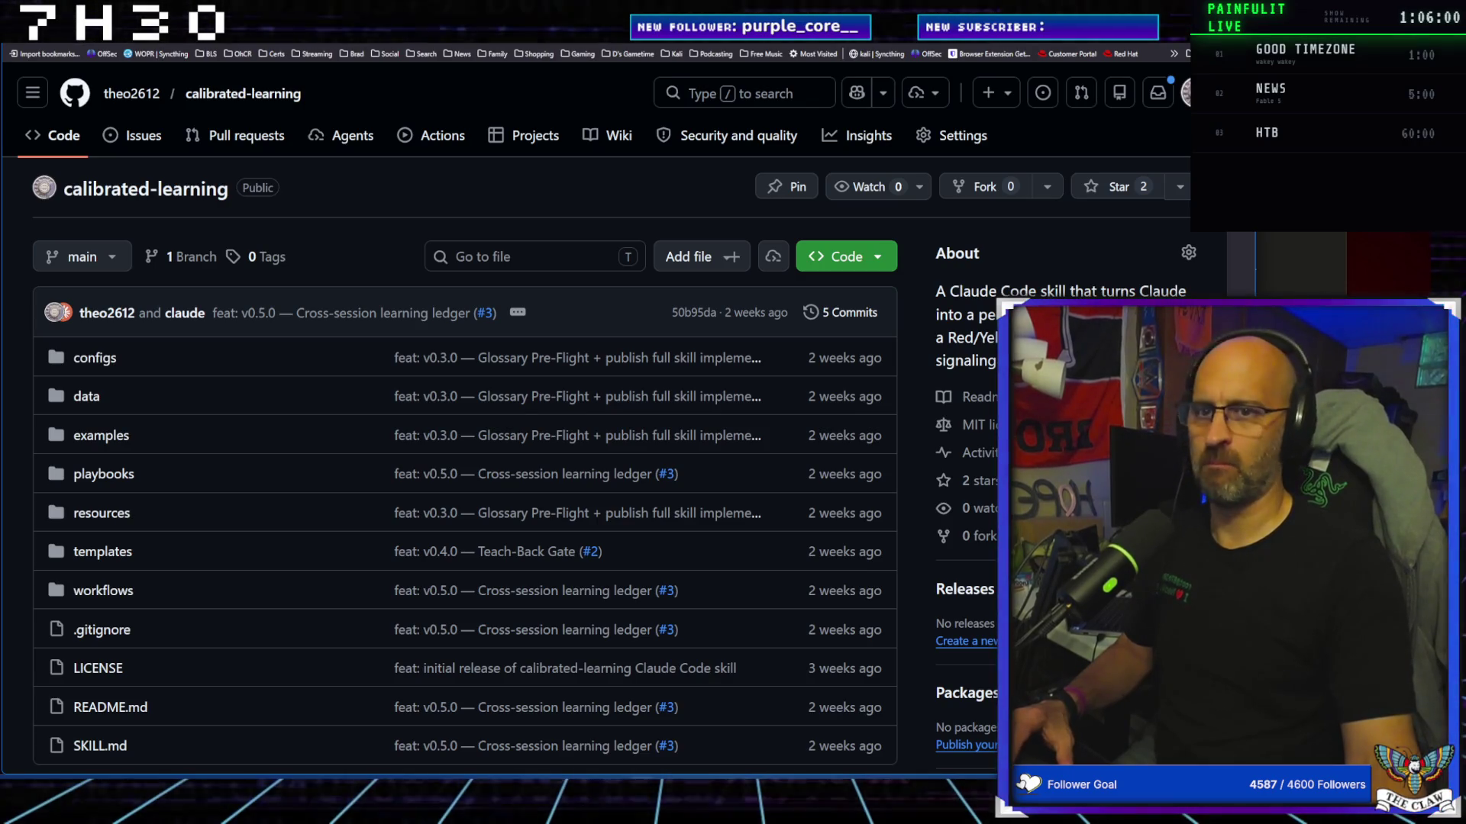
Return to the Hack The Box workspace, raise the terminal, and show the Zookeeper Exhibitor hint.
{"action": "mouse_move", "coordinate": [687, 801]}
{"action": "left_click", "coordinate": [675, 753]}
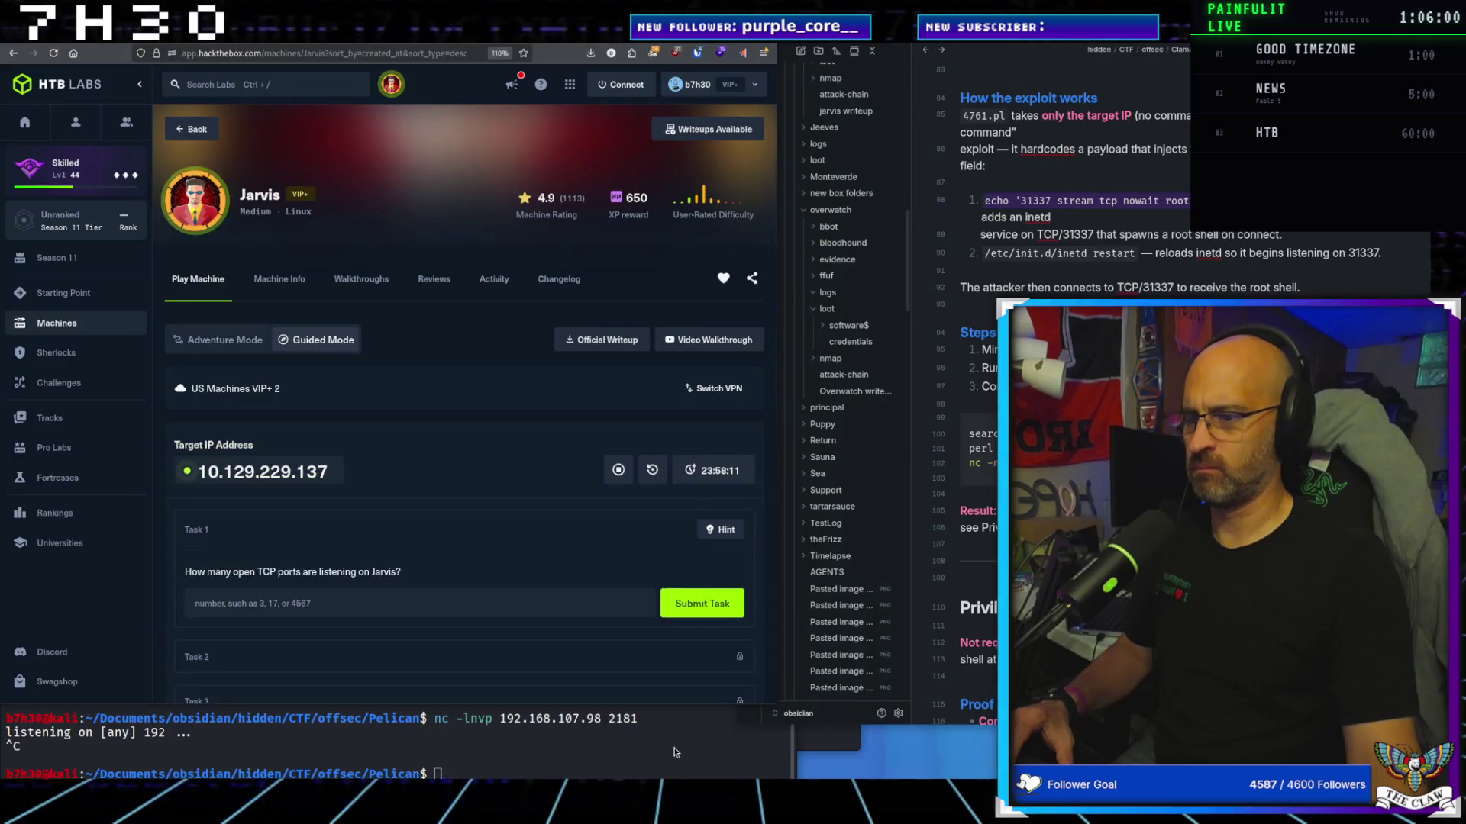
{"action": "left_click", "coordinate": [493, 710]}
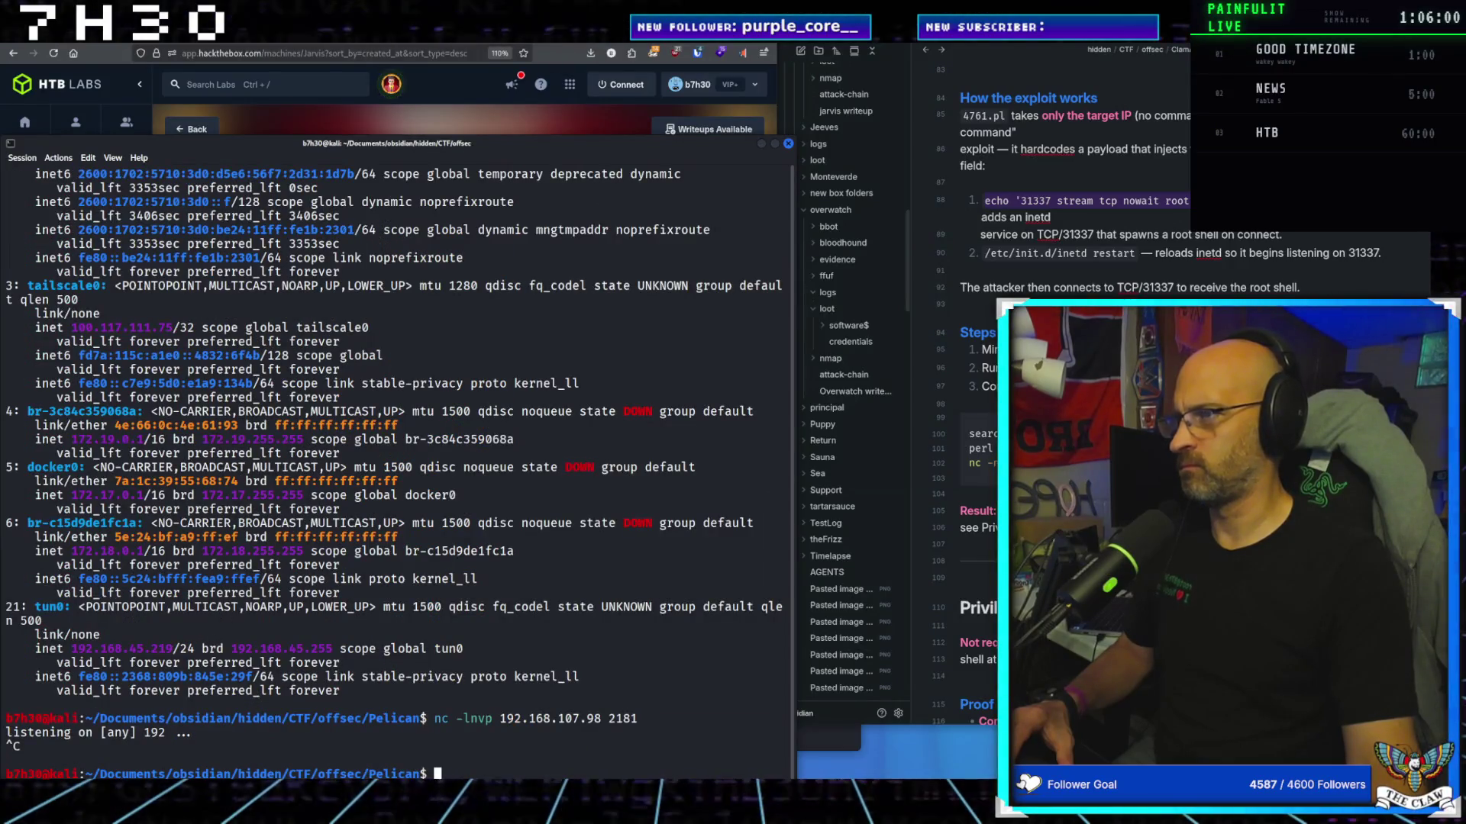
{"action": "key", "text": "alt+Tab"}
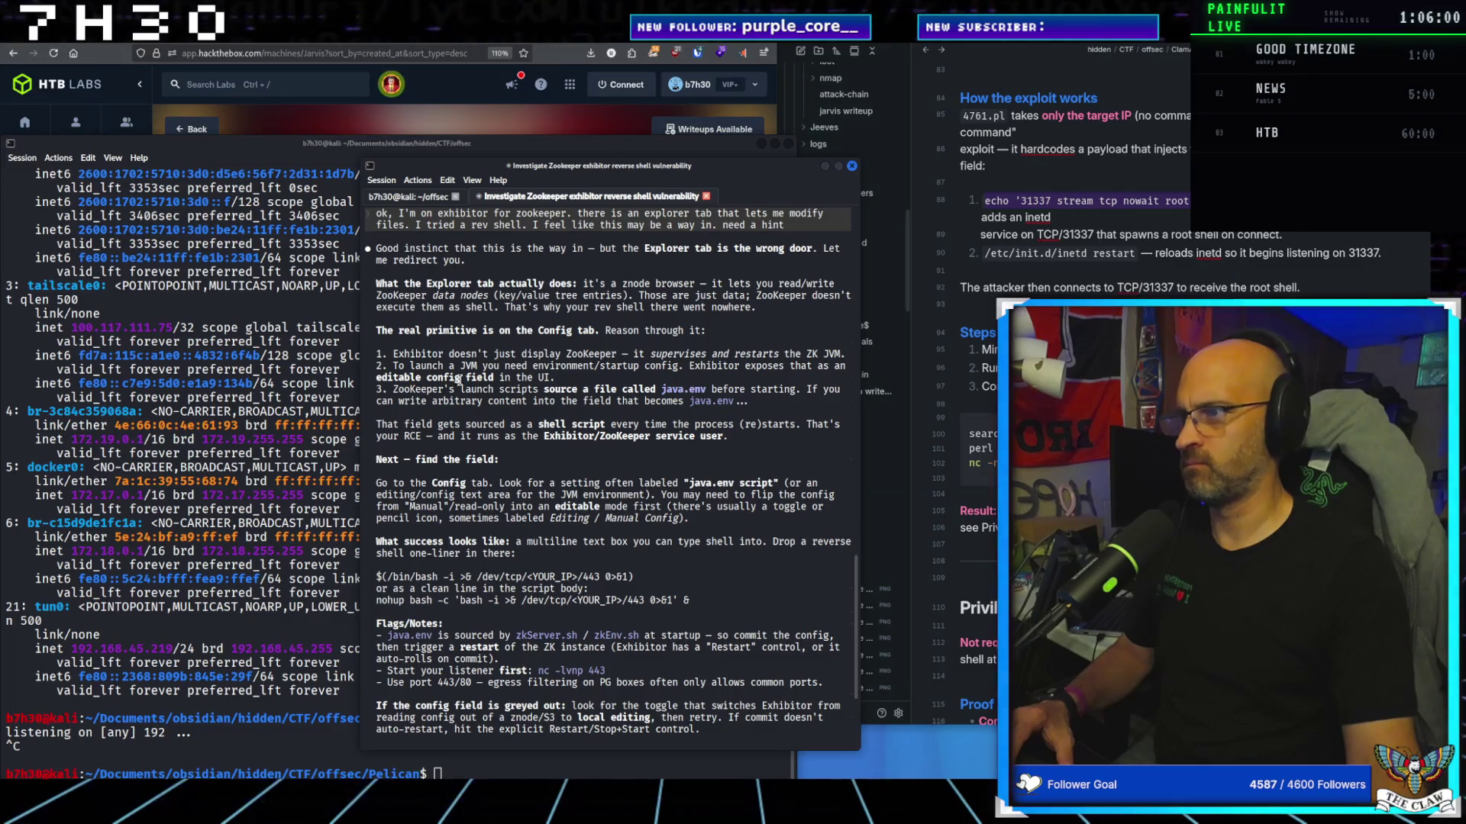
Switch to the ~/offsec terminal session and change into the htb folder.
{"action": "key", "text": "shift+Left"}
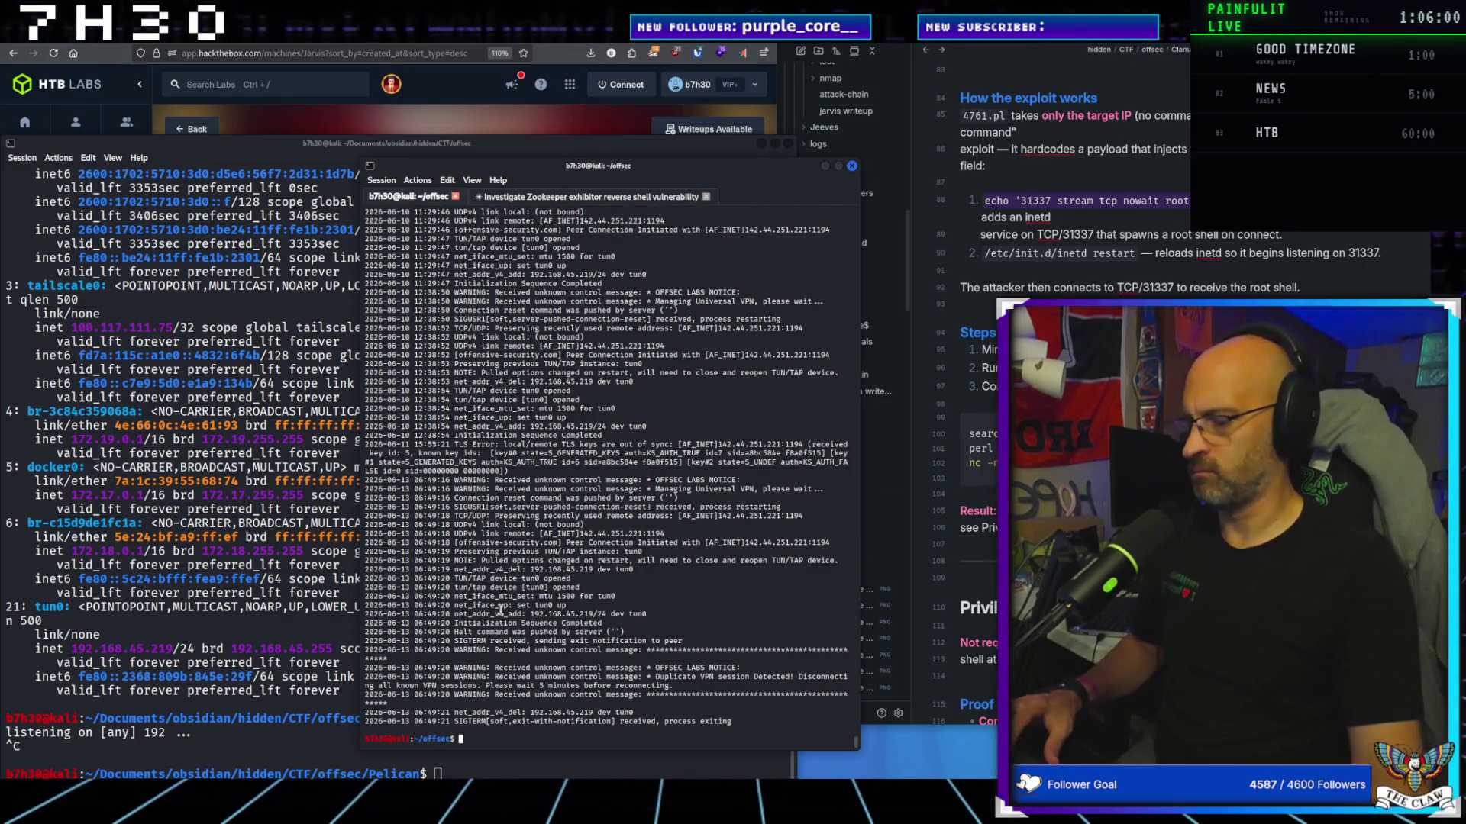
{"action": "key", "text": "Return"}
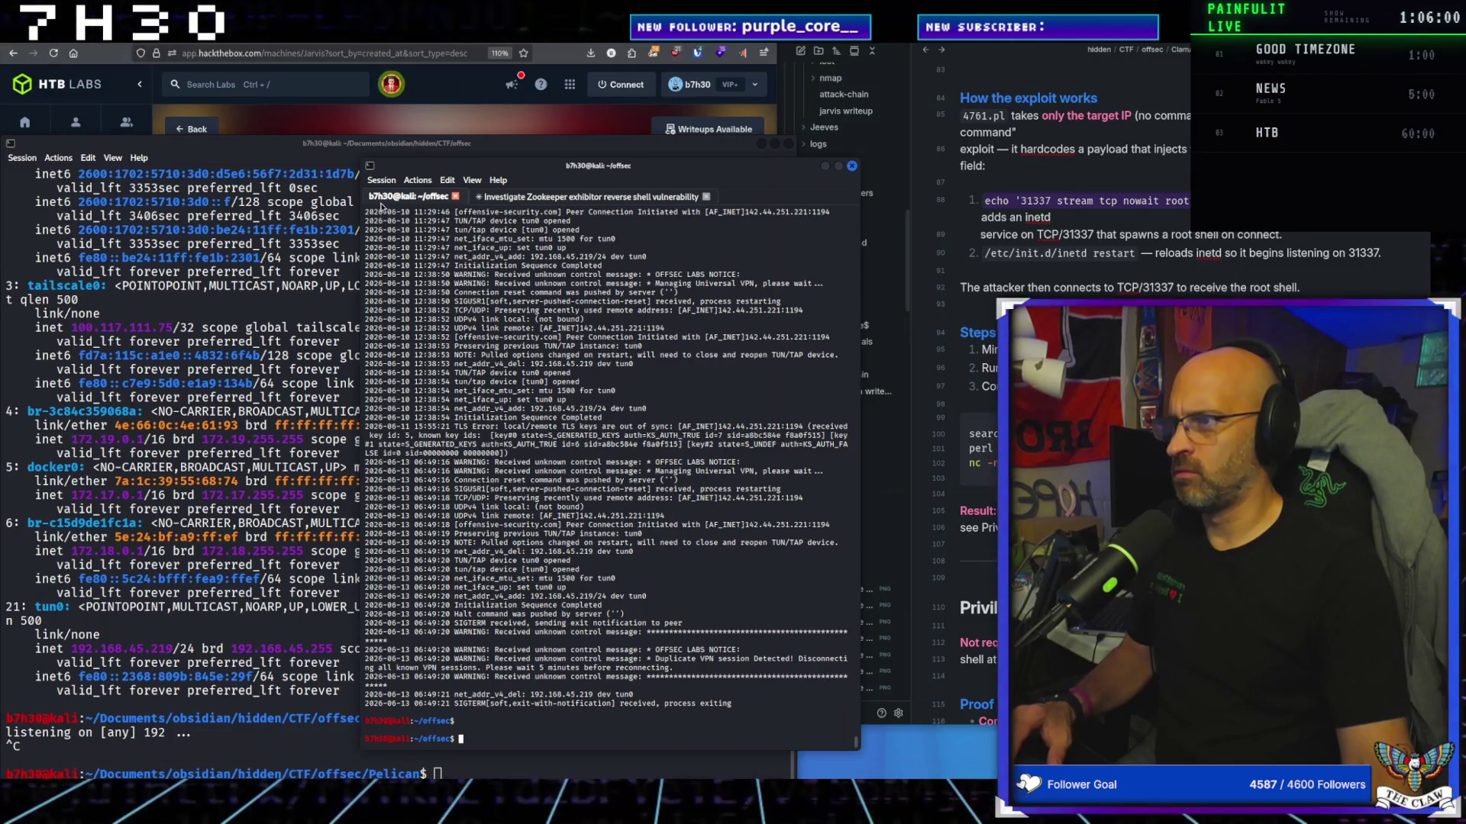
{"action": "type", "text": "cd ../htt"}
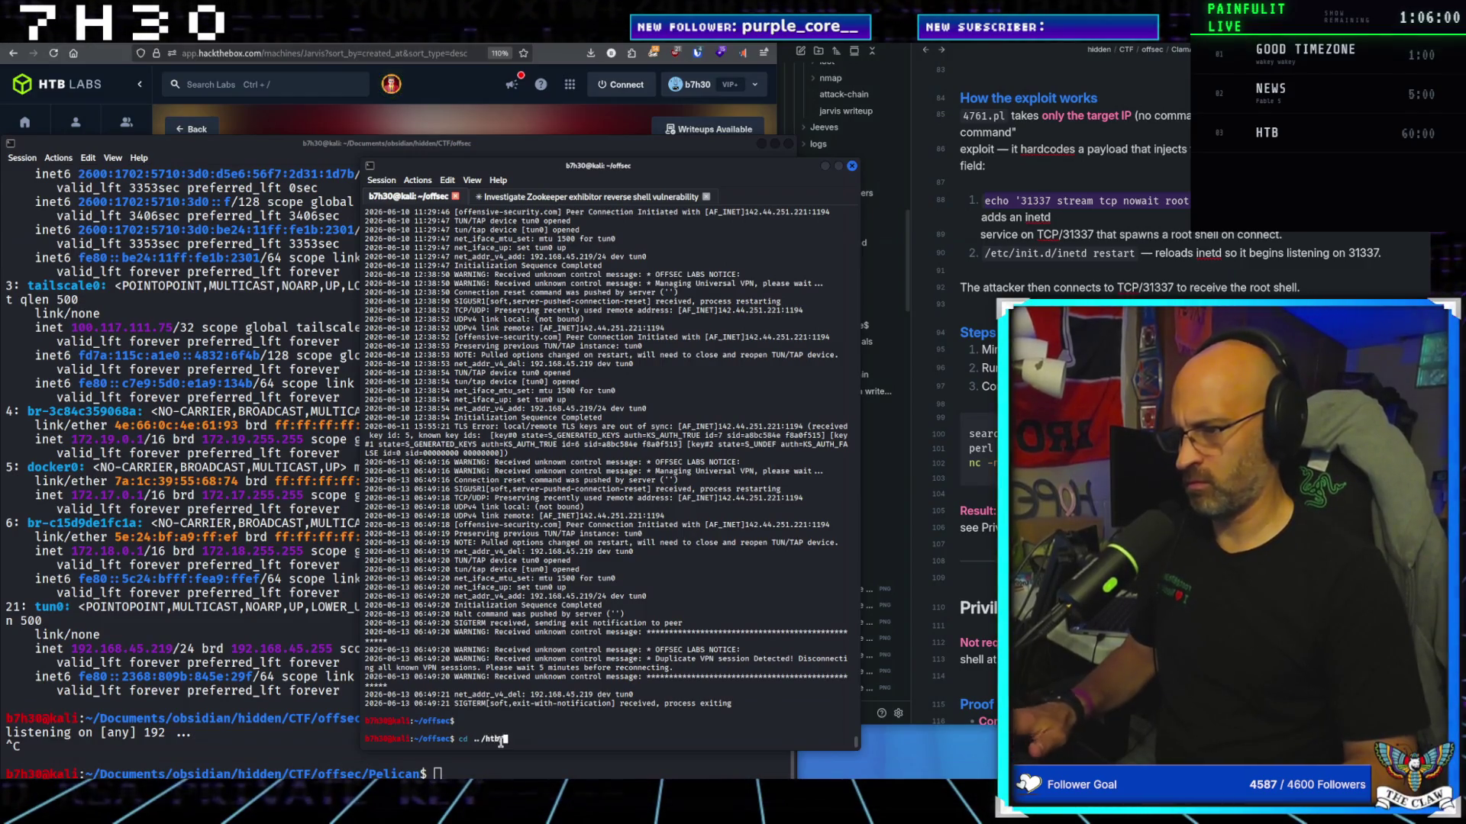
{"action": "key", "text": "Return"}
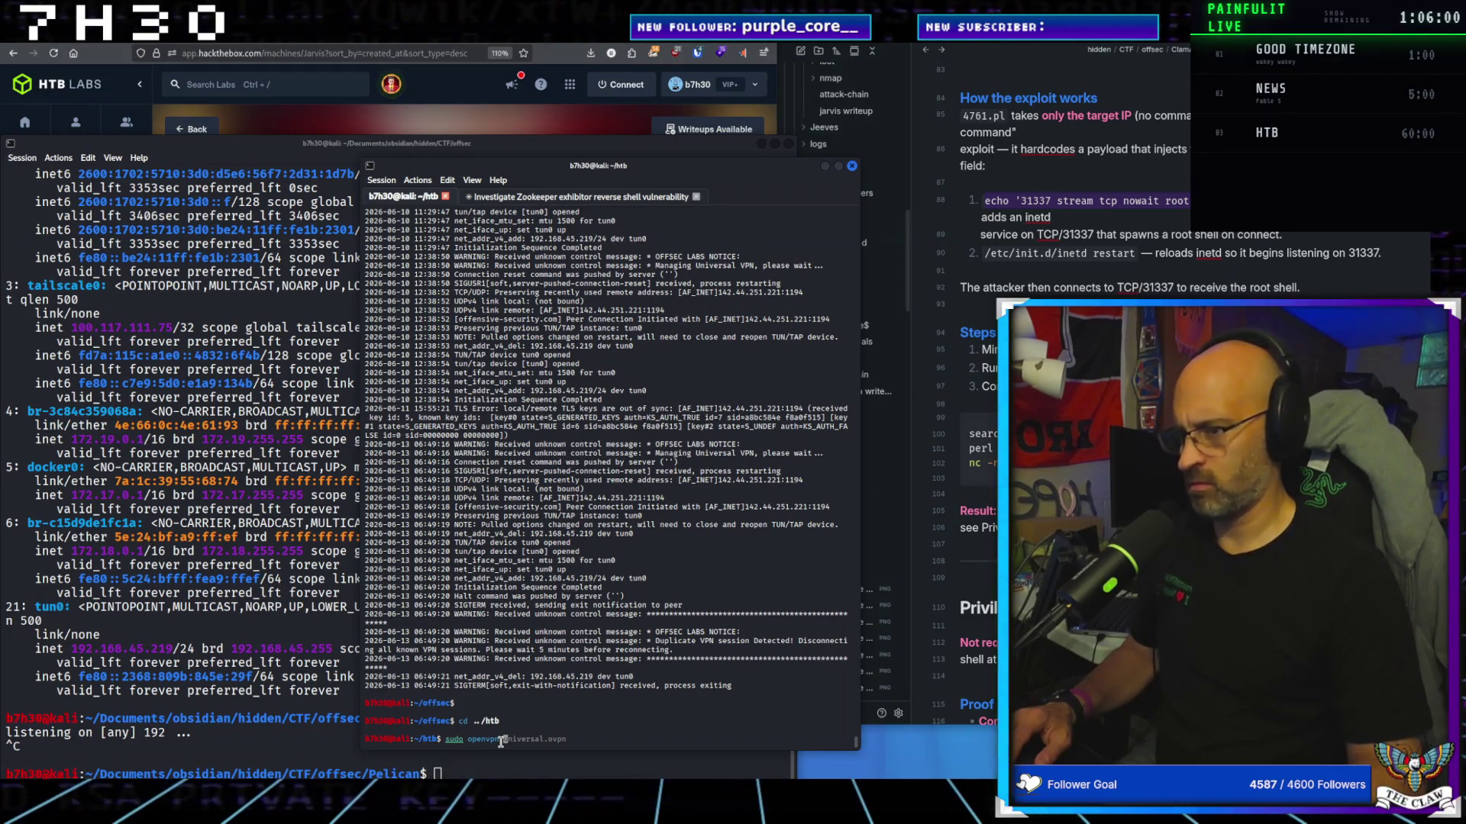
List the htb folder's VPN profiles with ll.
{"action": "key", "text": "Tab"}
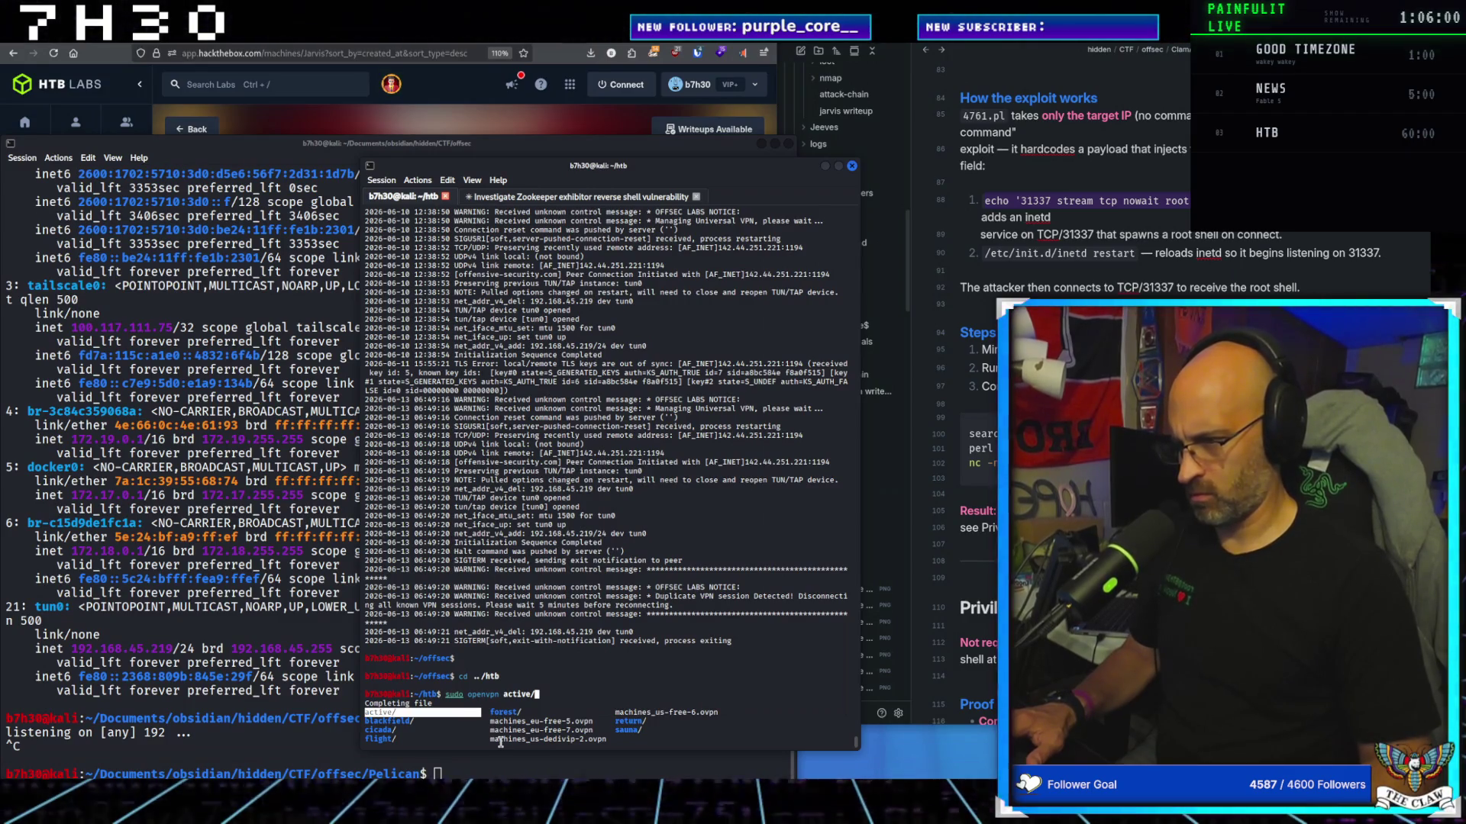
{"action": "key", "text": "BackSpace"}
{"action": "key", "text": "BackSpace"}
{"action": "key", "text": "BackSpace"}
{"action": "key", "text": "BackSpace"}
{"action": "key", "text": "BackSpace"}
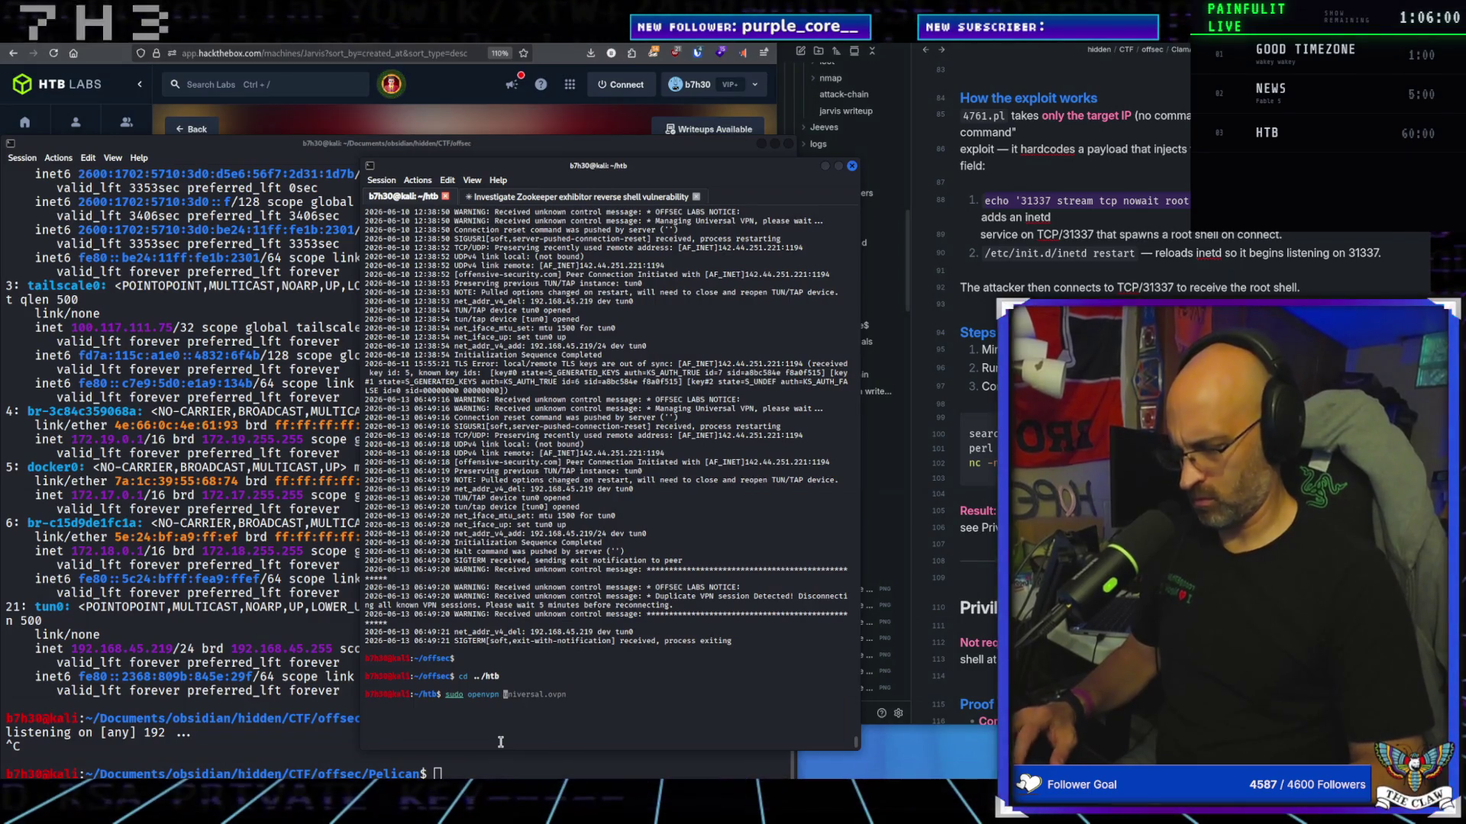
{"action": "type", "text": "b7"}
{"action": "key", "text": "Tab"}
{"action": "key", "text": "BackSpace"}
{"action": "key", "text": "BackSpace"}
{"action": "key", "text": "Tab"}
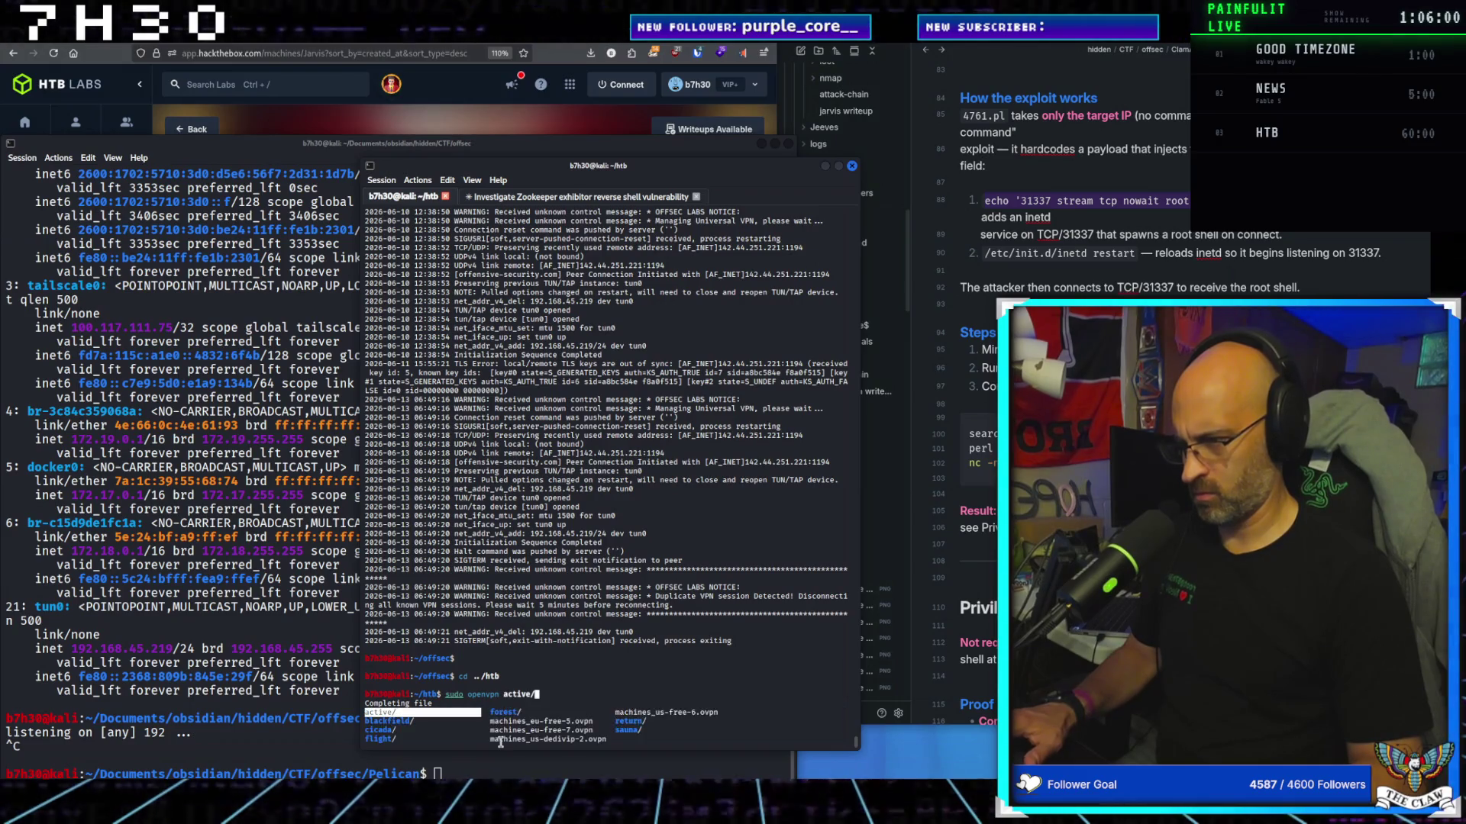
{"action": "key", "text": "BackSpace"}
{"action": "key", "text": "BackSpace"}
{"action": "key", "text": "BackSpace"}
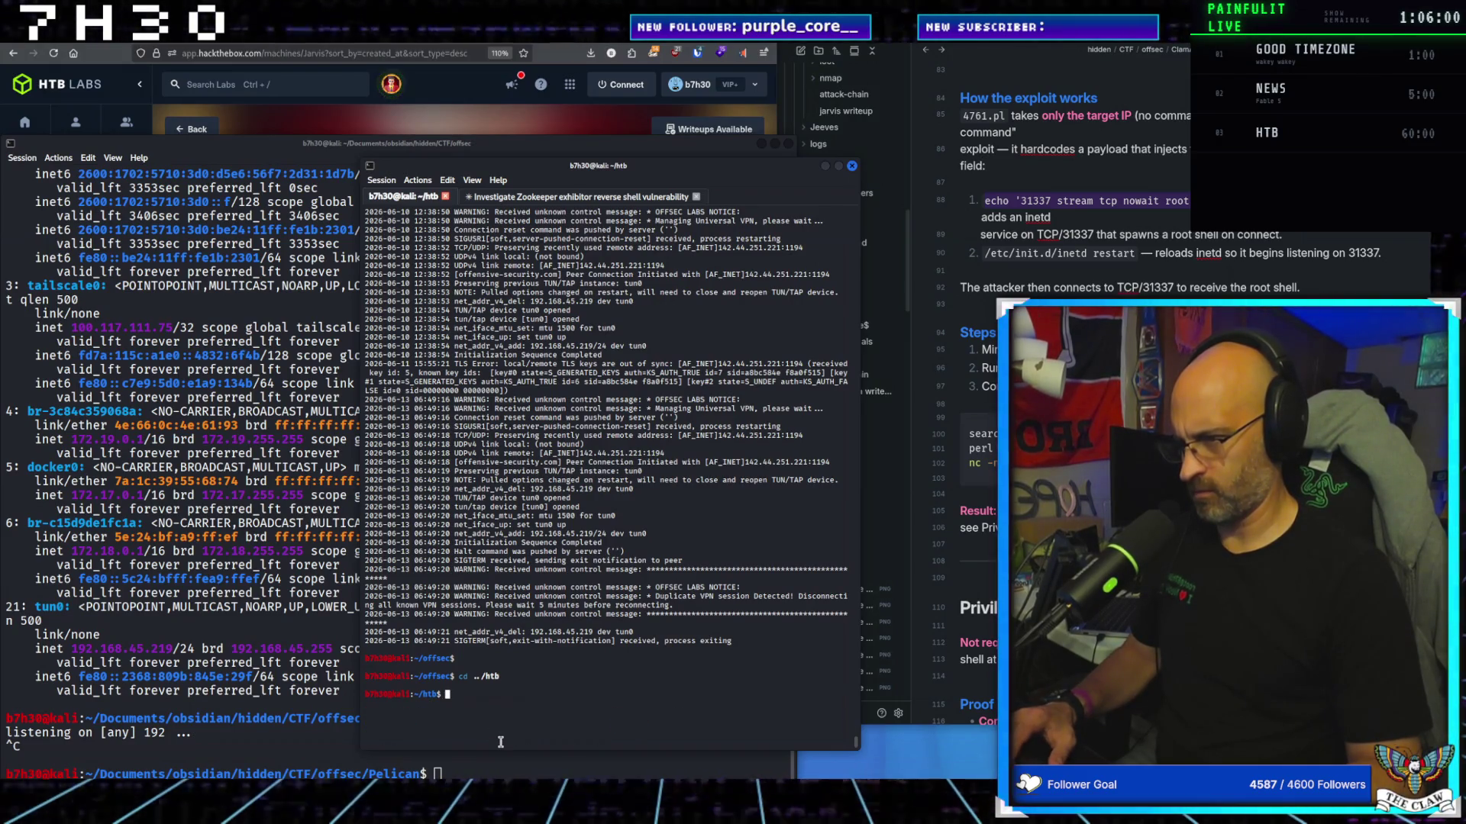
{"action": "type", "text": "ll"}
{"action": "key", "text": "Return"}
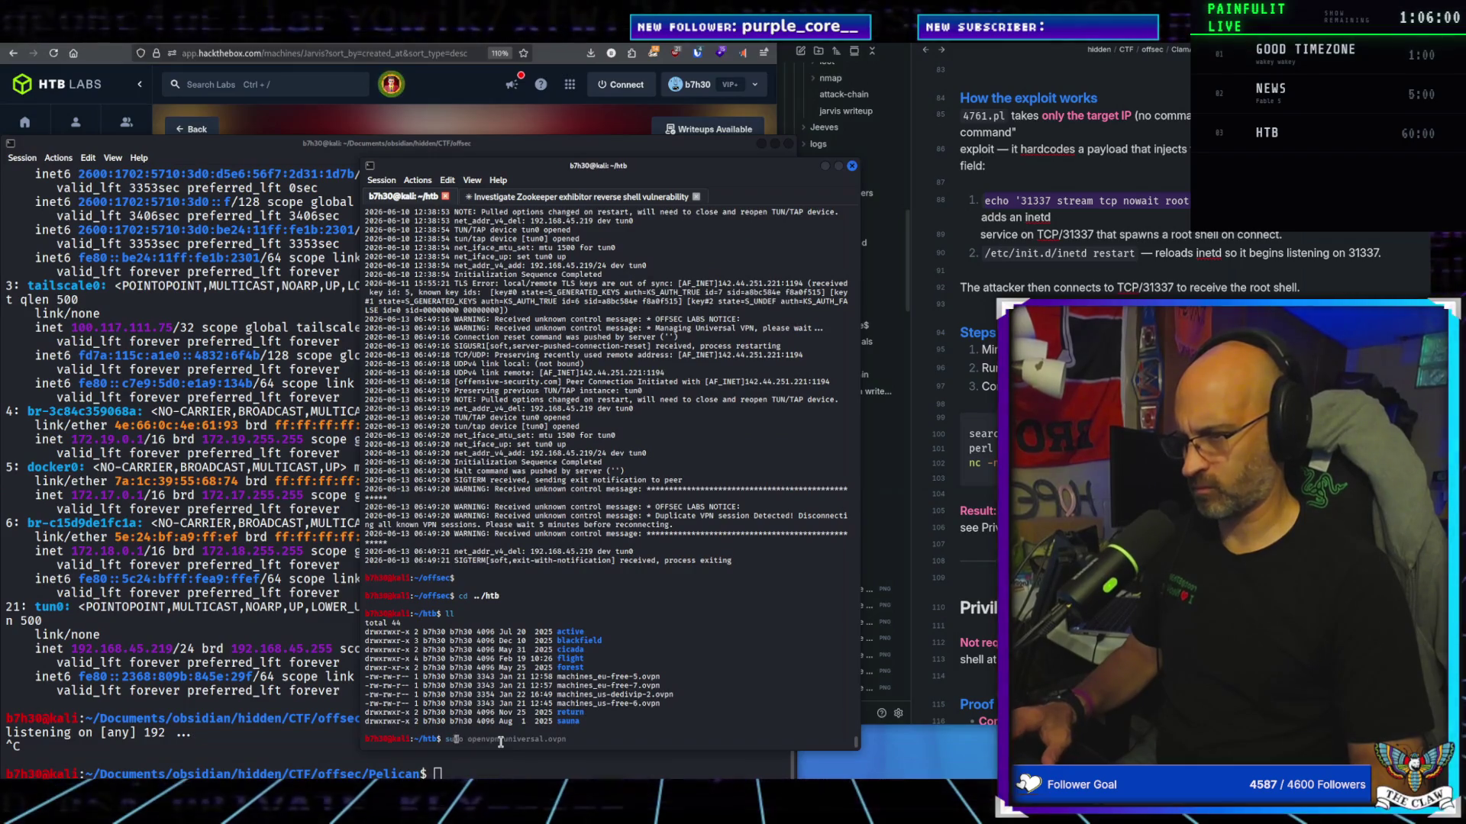
Start sudo openvpn with machines_us-dedivip-2.ovpn, entering the sudo password.
{"action": "type", "text": "p"}
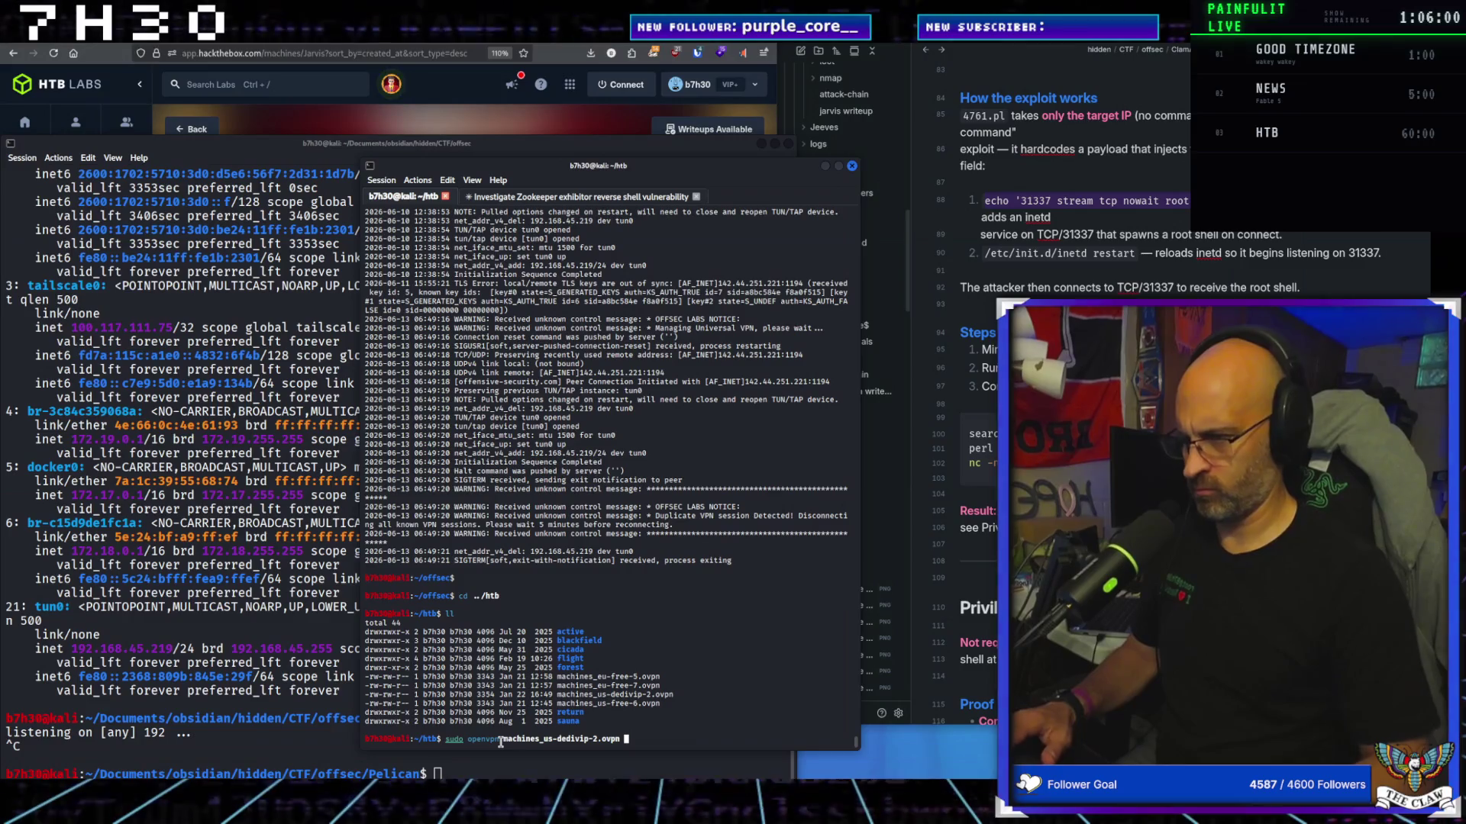
{"action": "key", "text": "Return"}
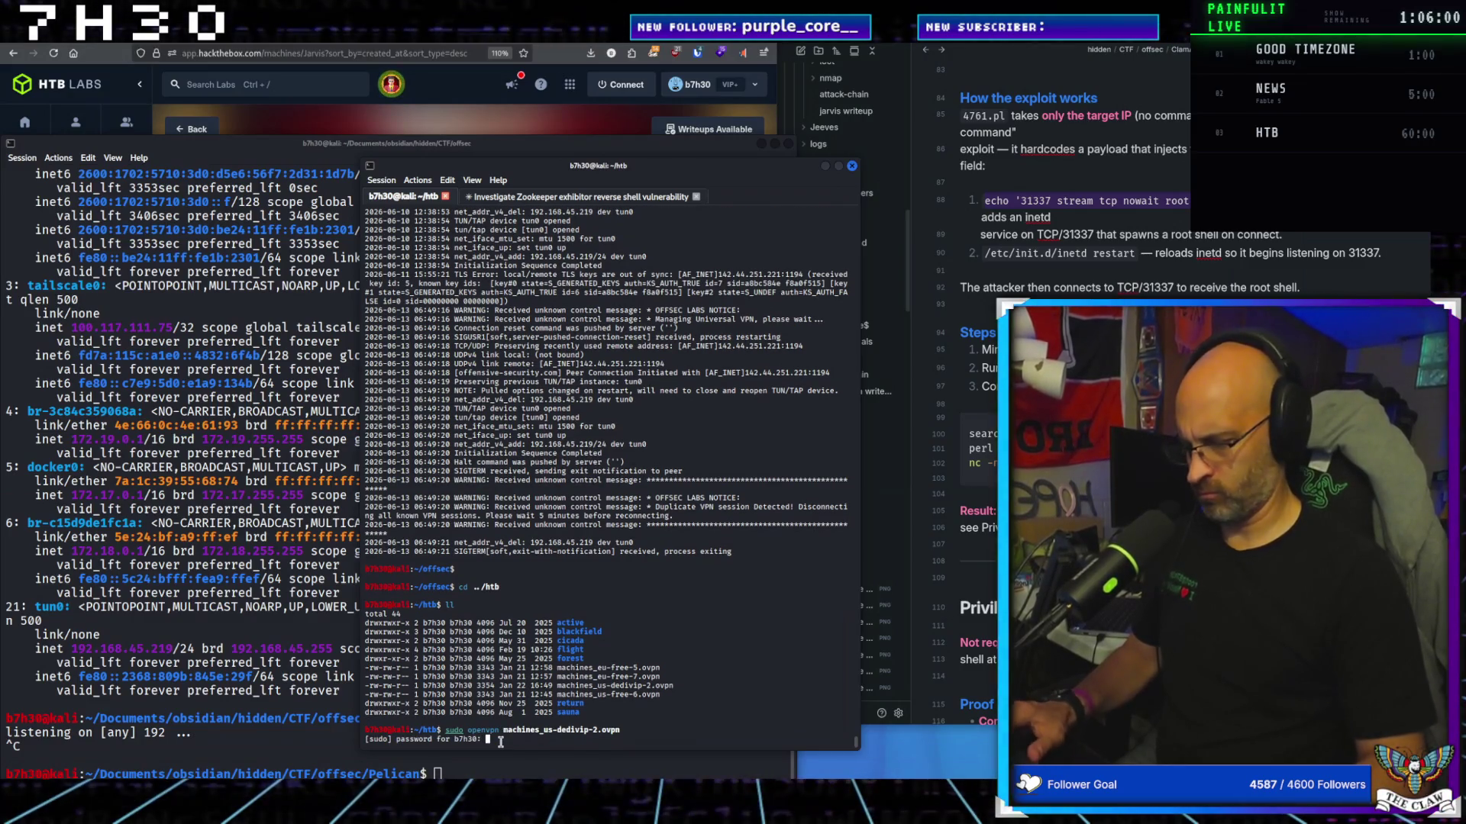
{"action": "key", "text": "Return"}
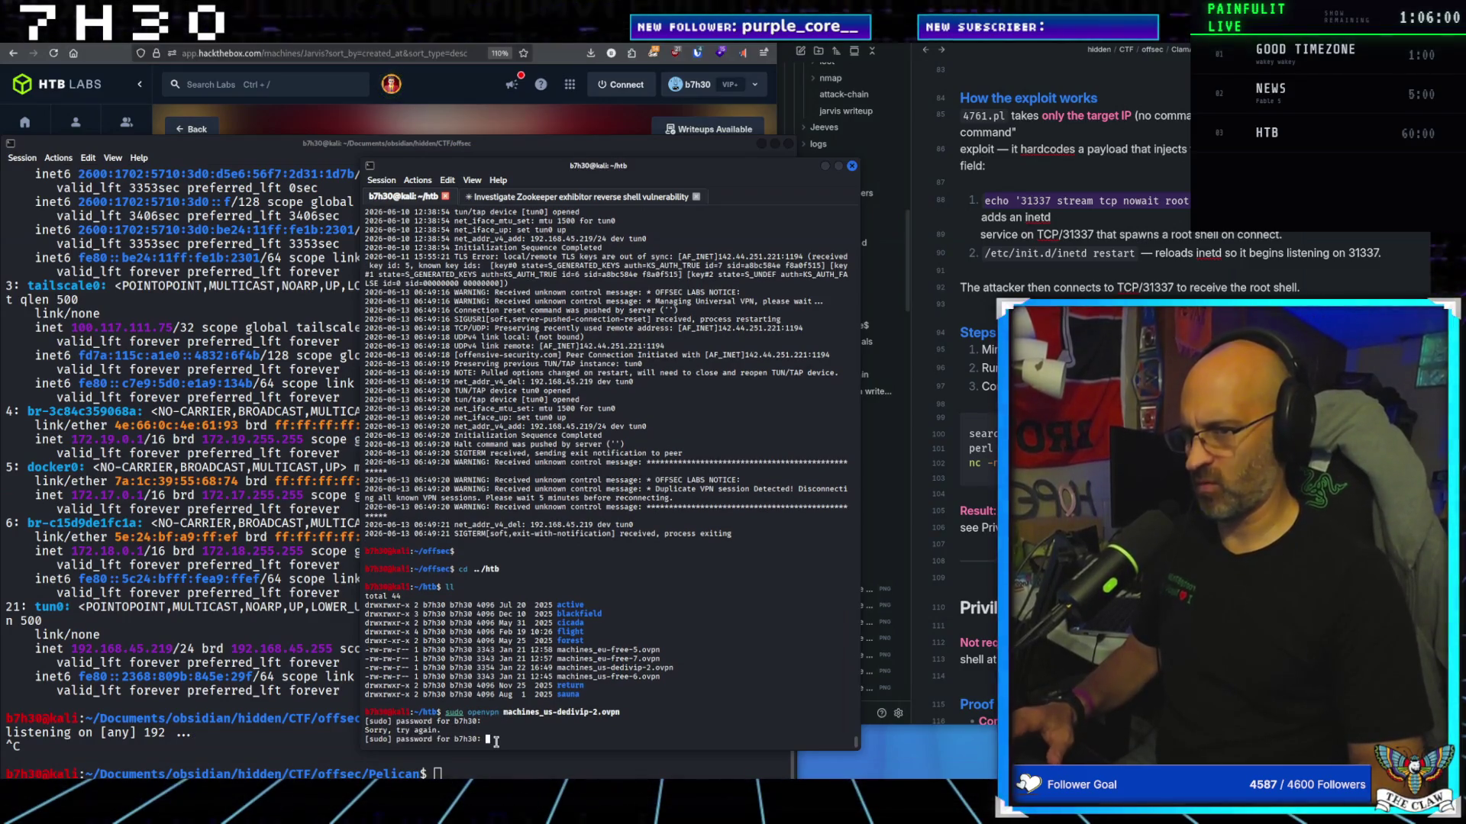
{"action": "key", "text": "Return"}
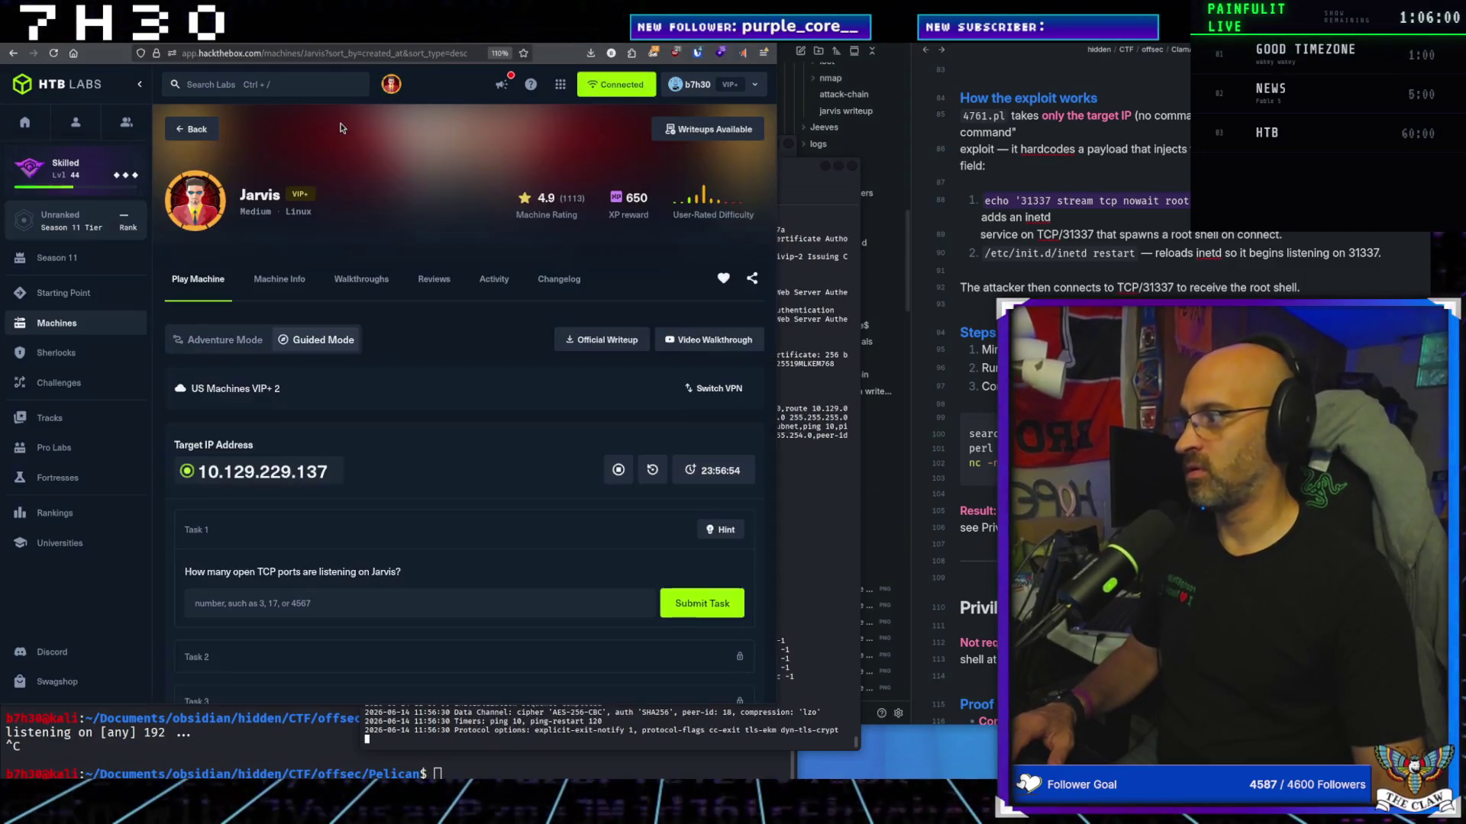
{"action": "left_click", "coordinate": [337, 134]}
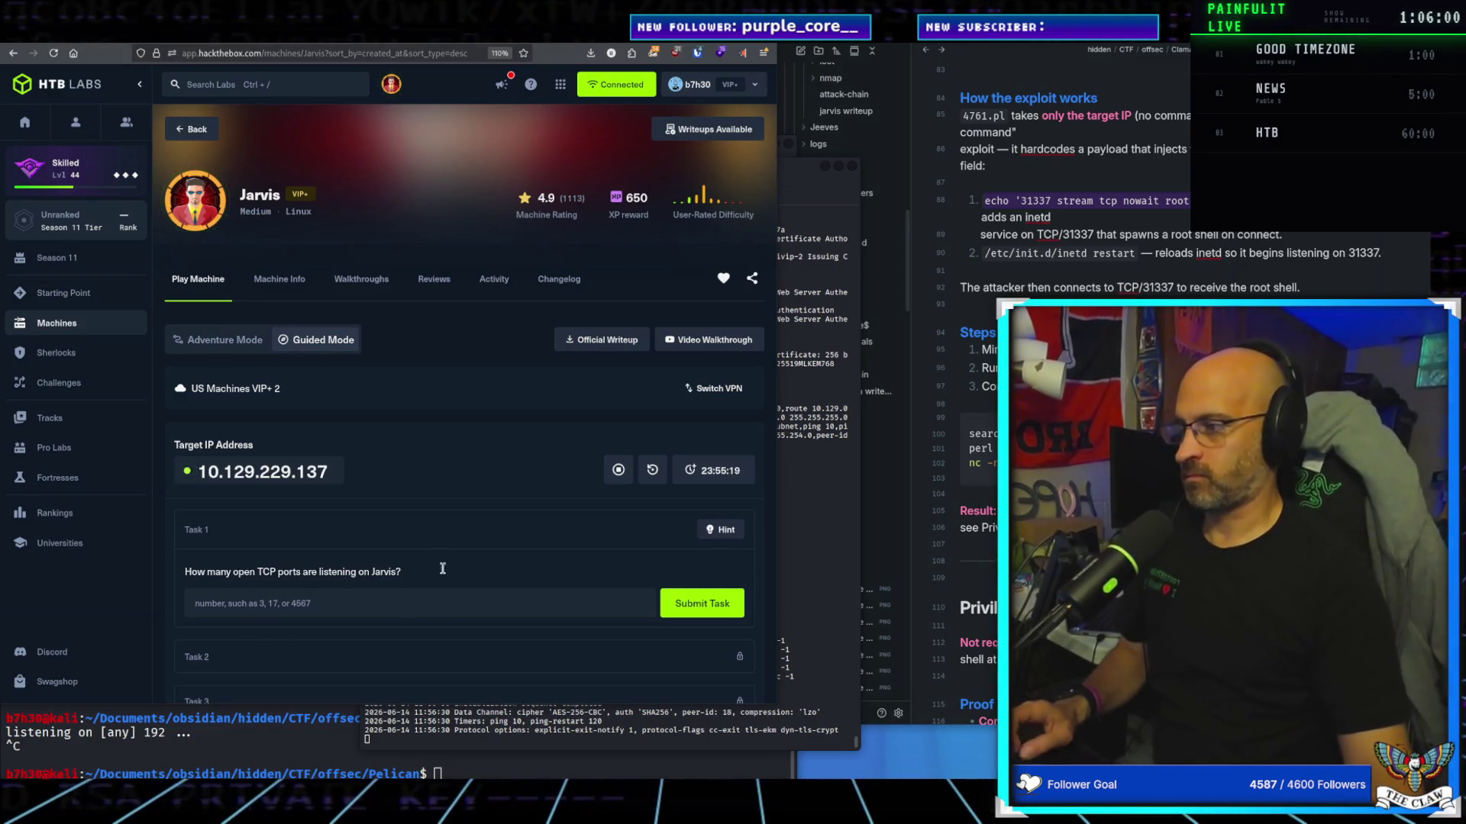
Check the Jarvis Task 1 row on Hack The Box, then bring the terminal forward.
{"action": "triple_click", "coordinate": [363, 525]}
{"action": "left_click", "coordinate": [364, 573]}
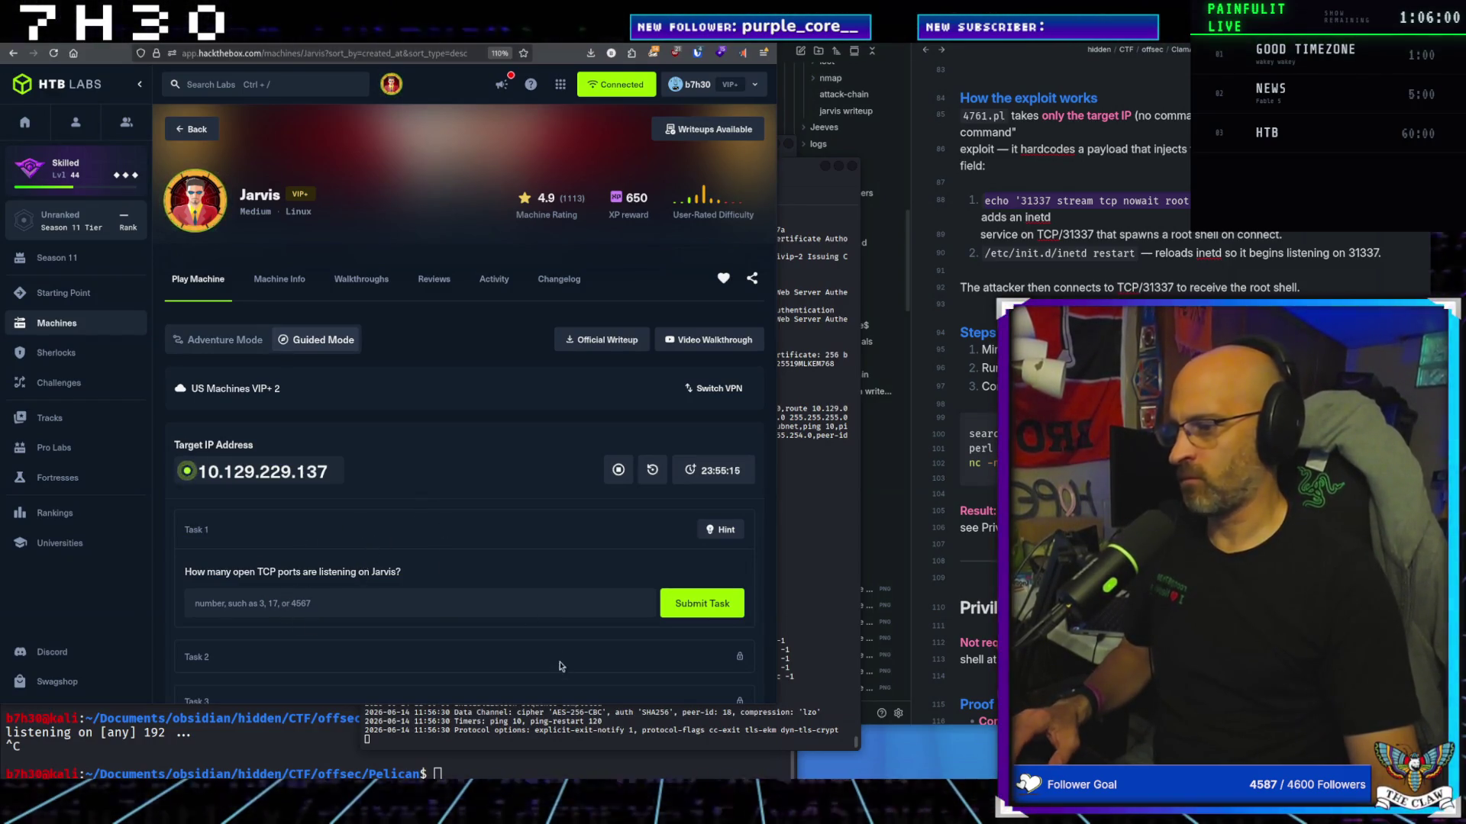
{"action": "left_click", "coordinate": [362, 773]}
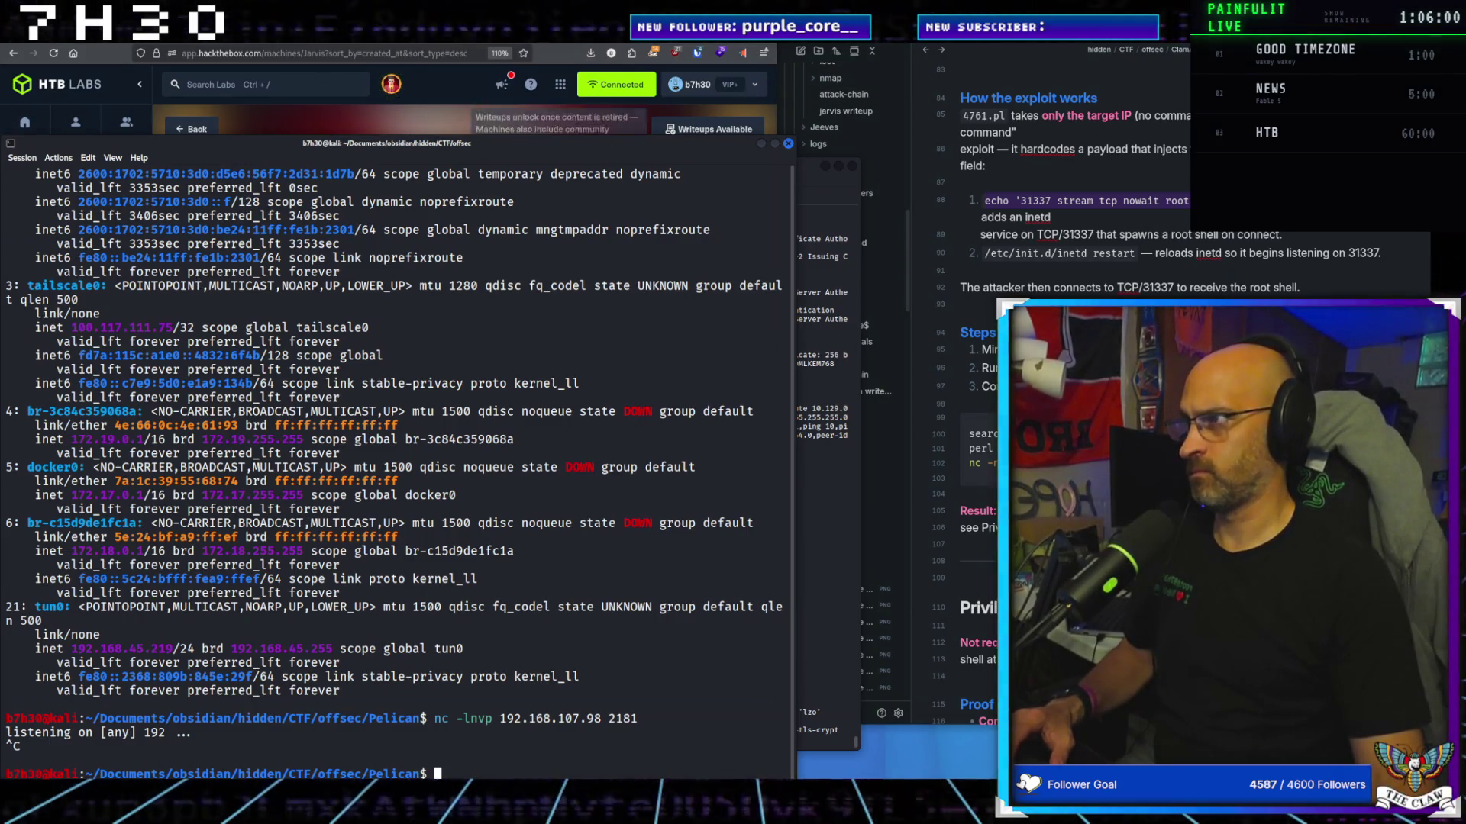
Open a new terminal with Ctrl+Alt+T, move it left, and minimize the old one.
{"action": "left_click", "coordinate": [275, 16]}
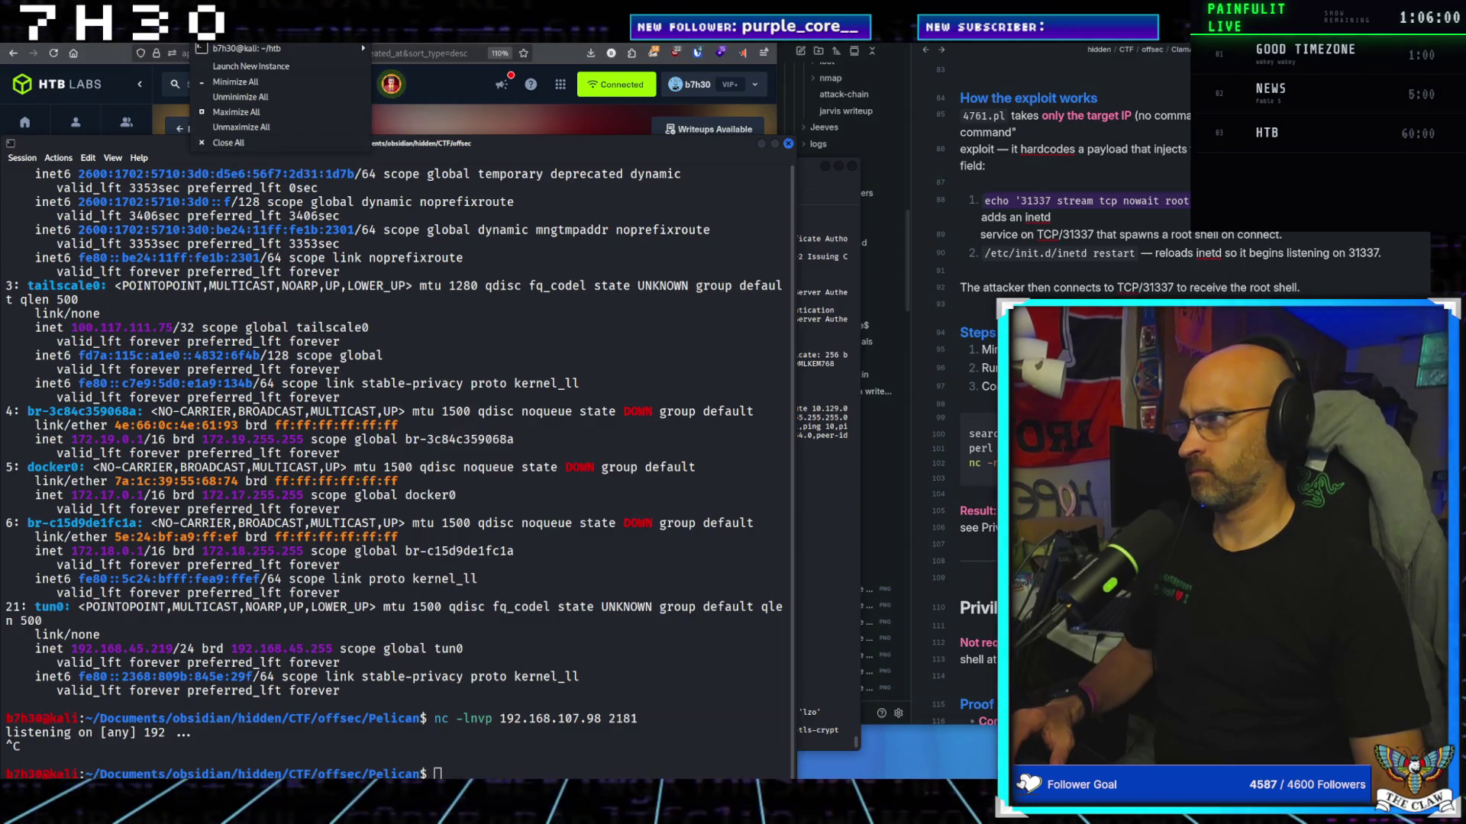
{"action": "key", "text": "Escape"}
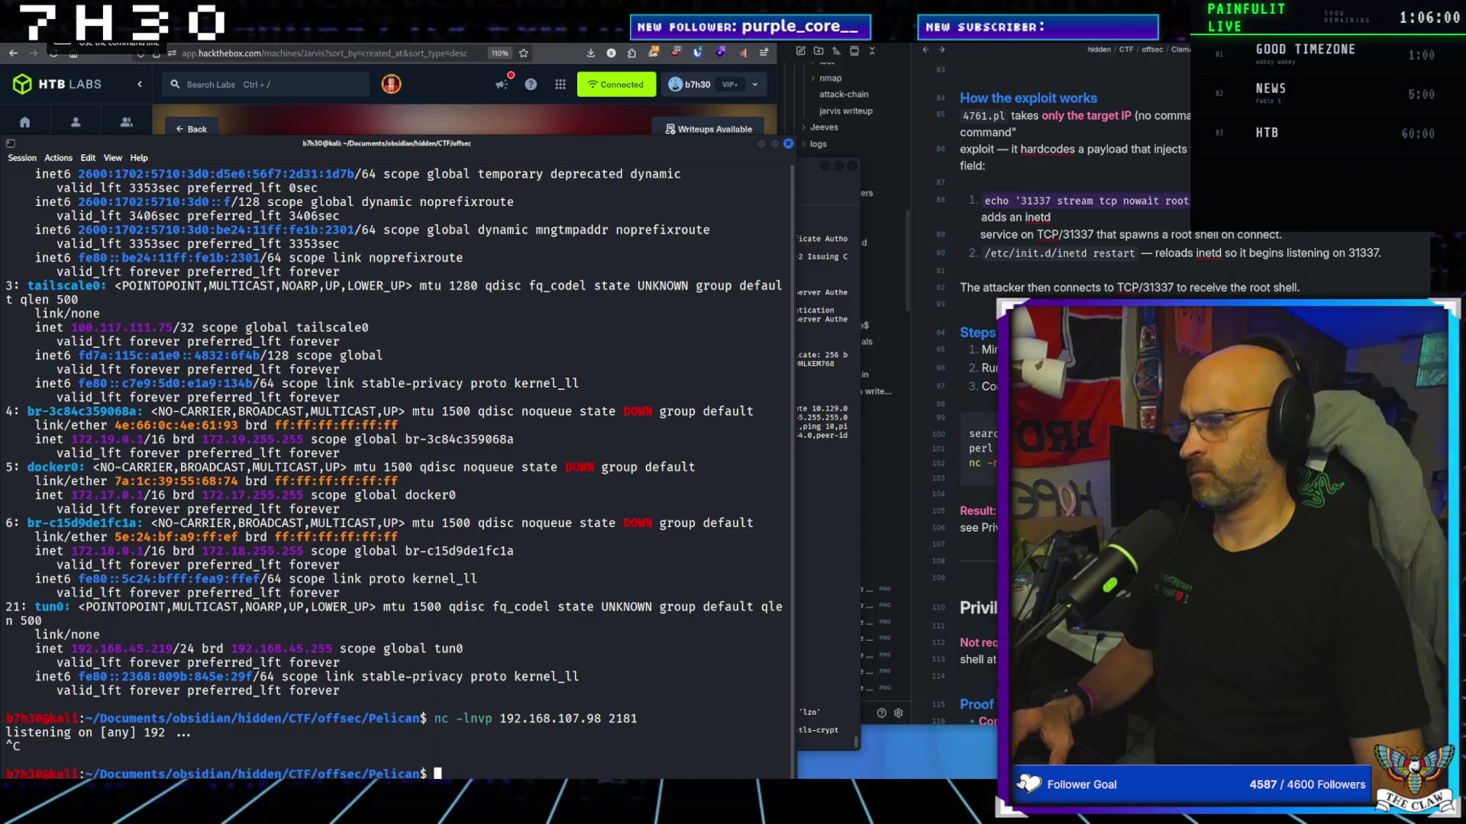
{"action": "key", "text": "ctrl+alt+t"}
{"action": "mouse_move", "coordinate": [612, 199]}
{"action": "left_mouse_down"}
{"action": "mouse_move", "coordinate": [120, 181]}
{"action": "mouse_move", "coordinate": [212, 184]}
{"action": "mouse_move", "coordinate": [165, 229]}
{"action": "left_mouse_up"}
{"action": "left_click", "coordinate": [762, 144]}
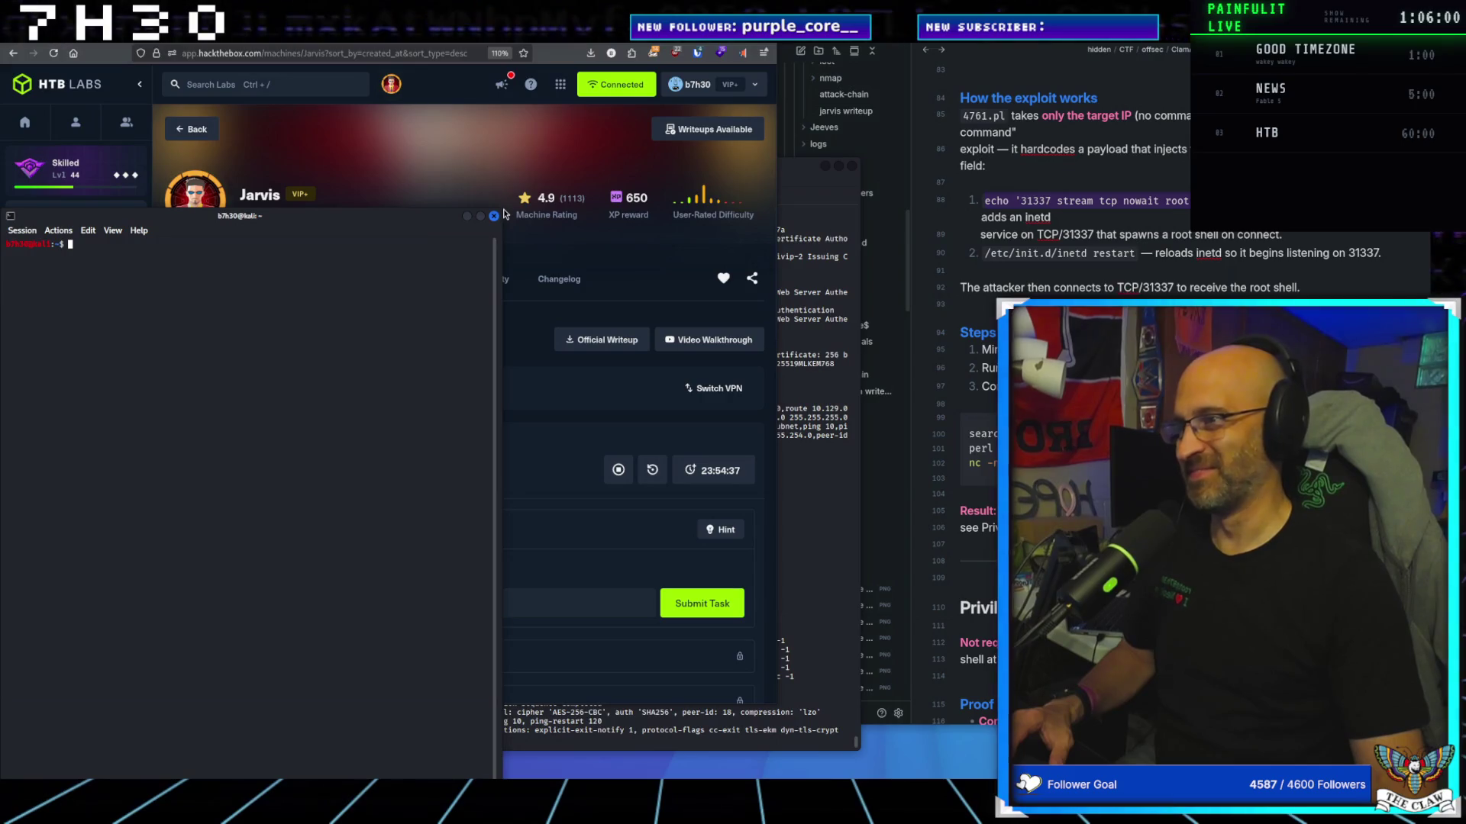
Enlarge the terminal window and font, and begin a cd path under obsidian/docs.
{"action": "mouse_move", "coordinate": [496, 209]}
{"action": "left_mouse_down"}
{"action": "mouse_move", "coordinate": [733, 156]}
{"action": "mouse_move", "coordinate": [670, 151]}
{"action": "left_mouse_up"}
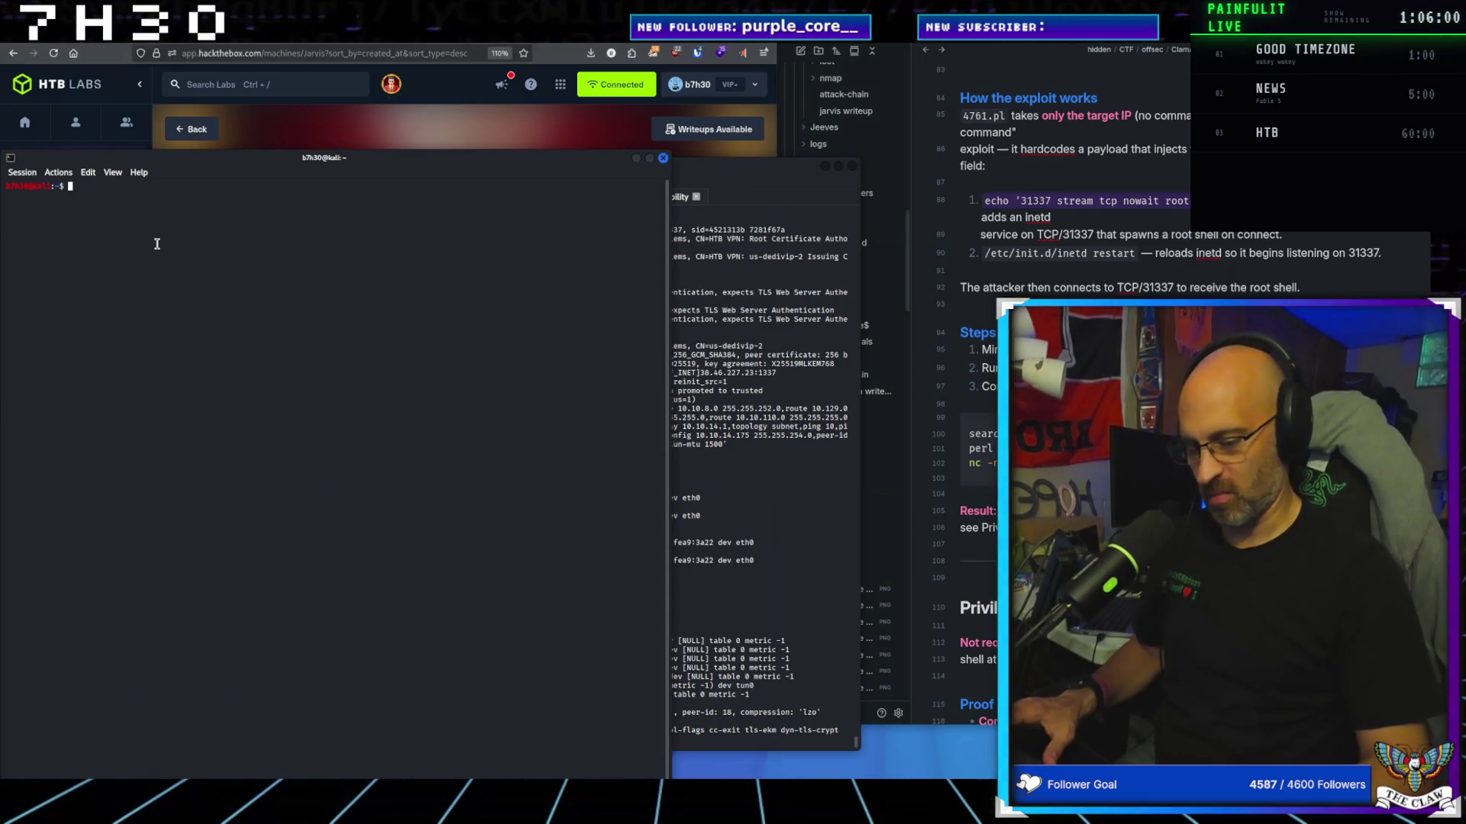
{"action": "key", "text": "ctrl+plus"}
{"action": "key", "text": "ctrl+plus"}
{"action": "key", "text": "ctrl+plus"}
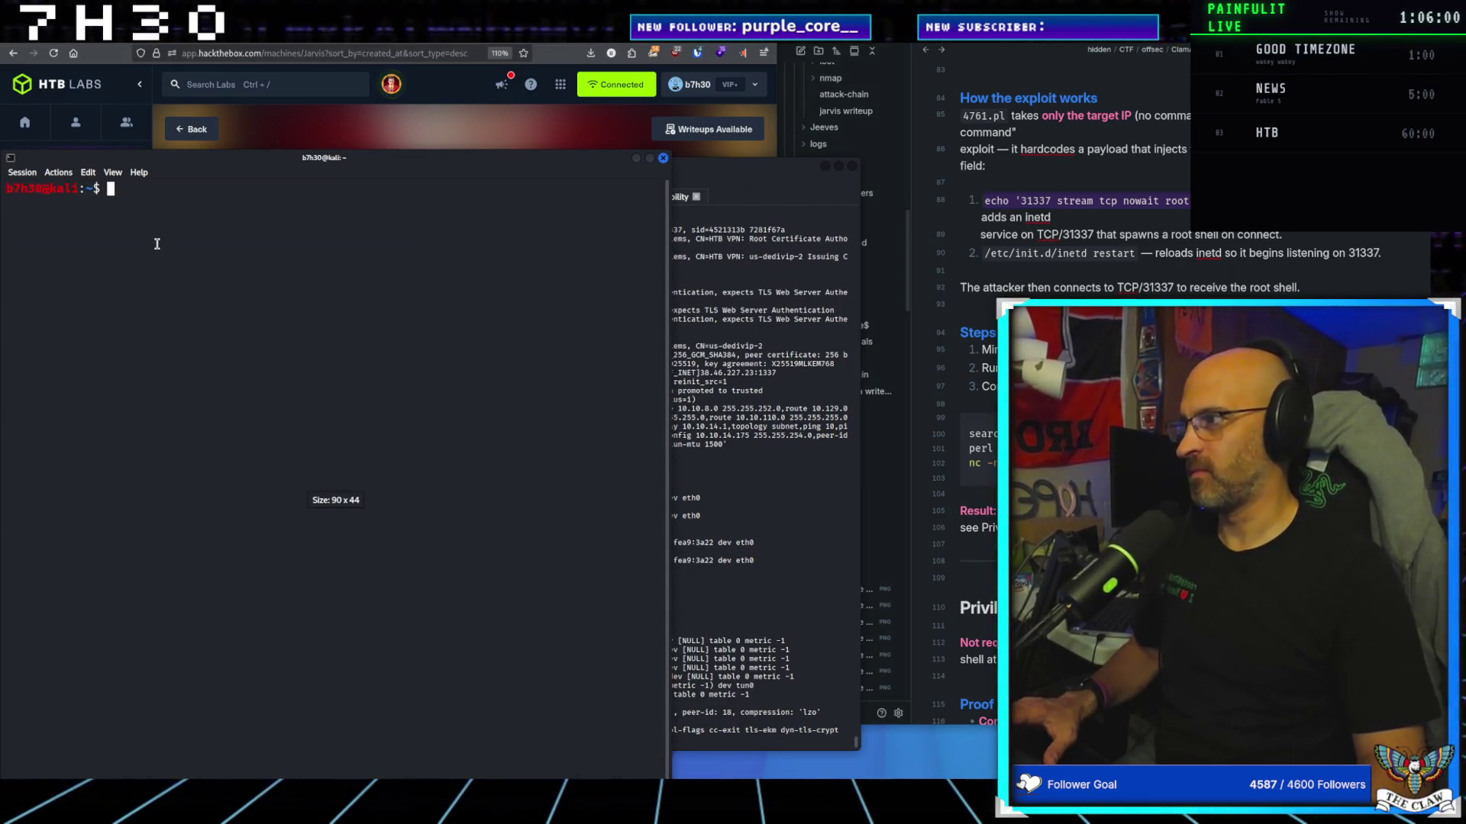
{"action": "type", "text": "cd"}
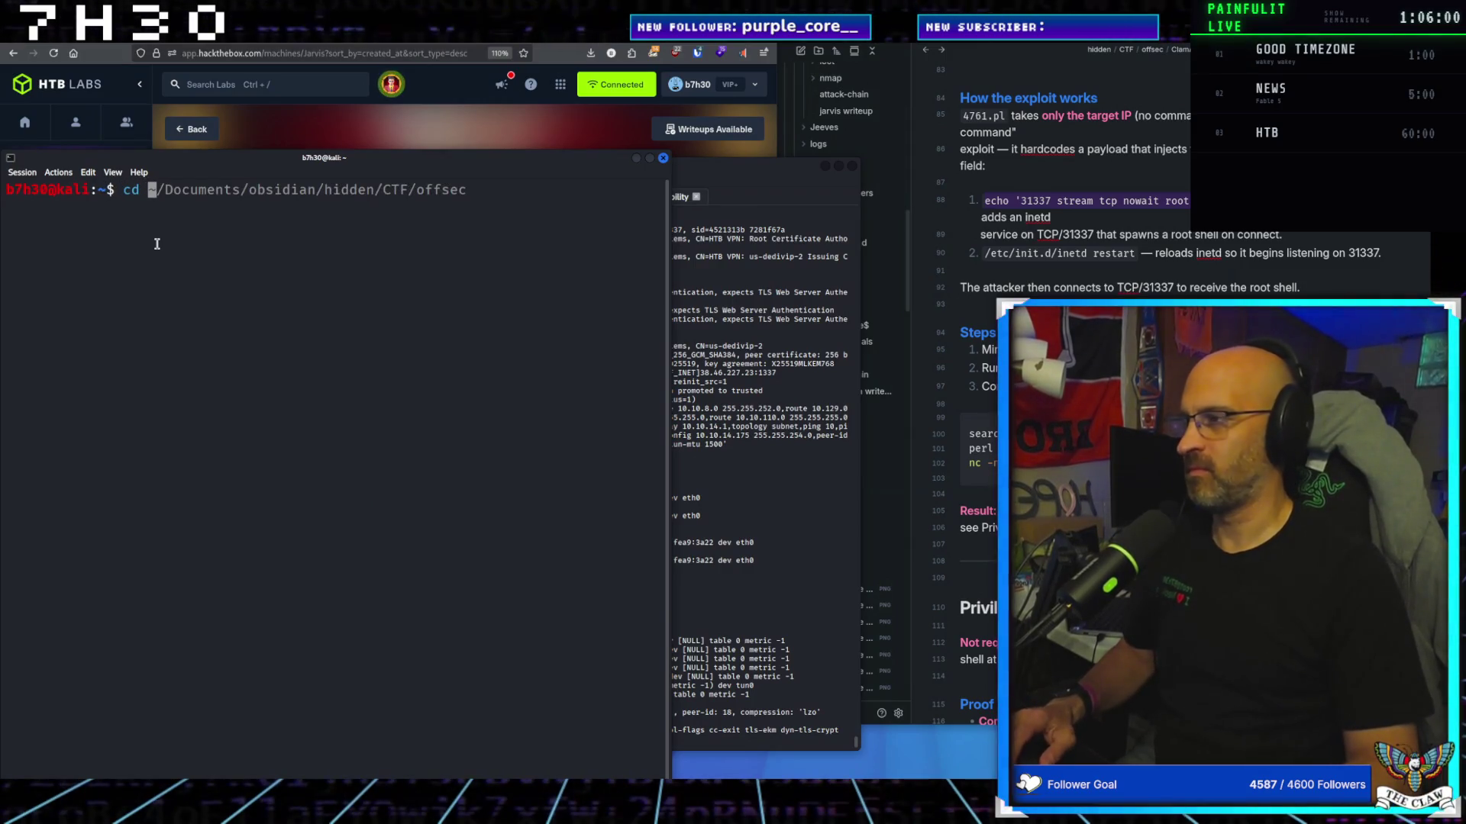
{"action": "key", "text": "Right"}
{"action": "key", "text": "BackSpace"}
{"action": "key", "text": "BackSpace"}
{"action": "key", "text": "BackSpace"}
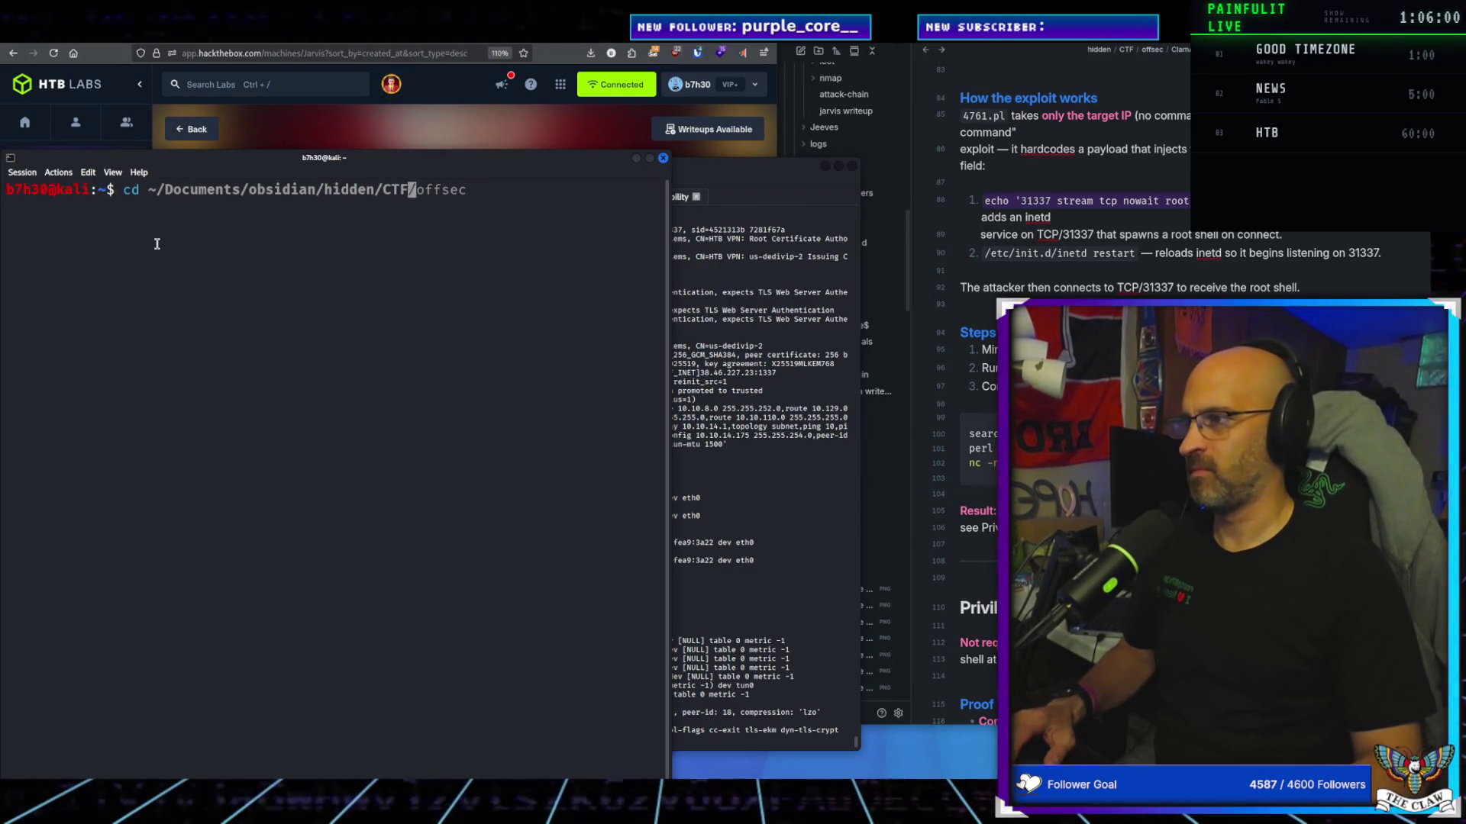
{"action": "key", "text": "BackSpace"}
{"action": "key", "text": "BackSpace"}
{"action": "key", "text": "BackSpace"}
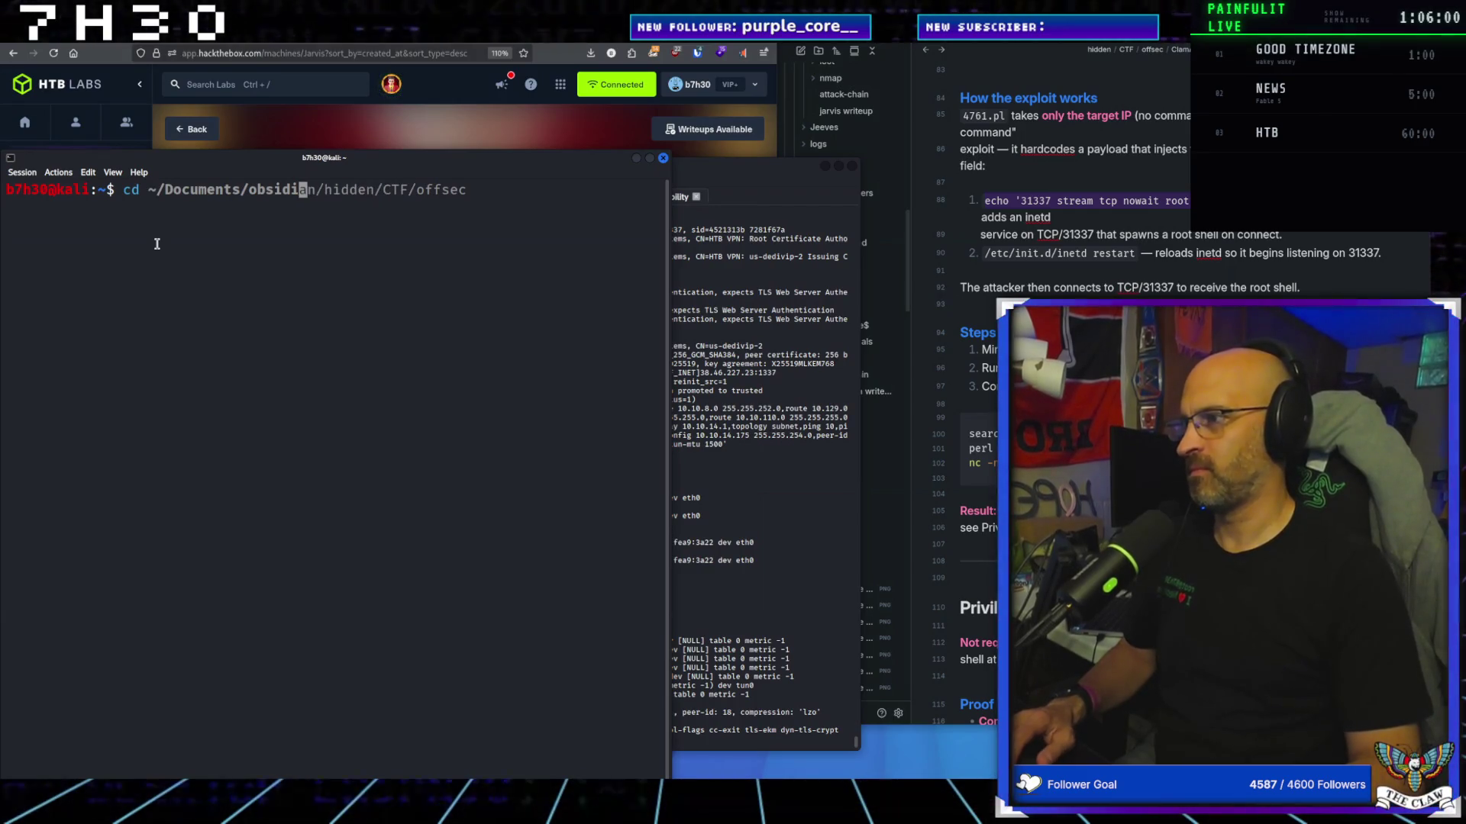
{"action": "type", "text": "an/d"}
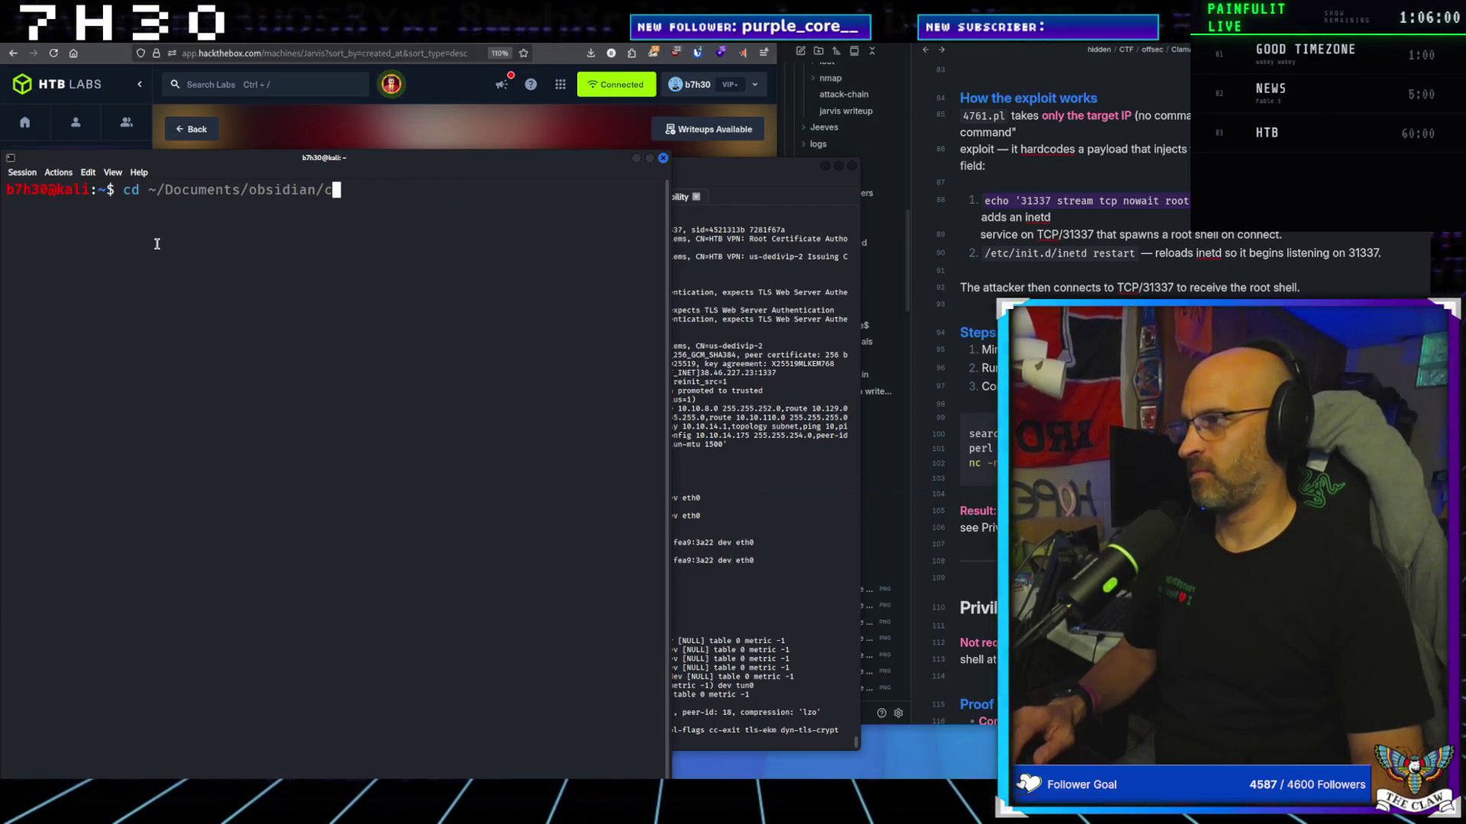
{"action": "type", "text": "o"}
{"action": "key", "text": "Tab"}
Change into ~/Documents/obsidian/docs/CTF/HTB/jarvis and list its contents with ll.
{"action": "type", "text": "xc"}
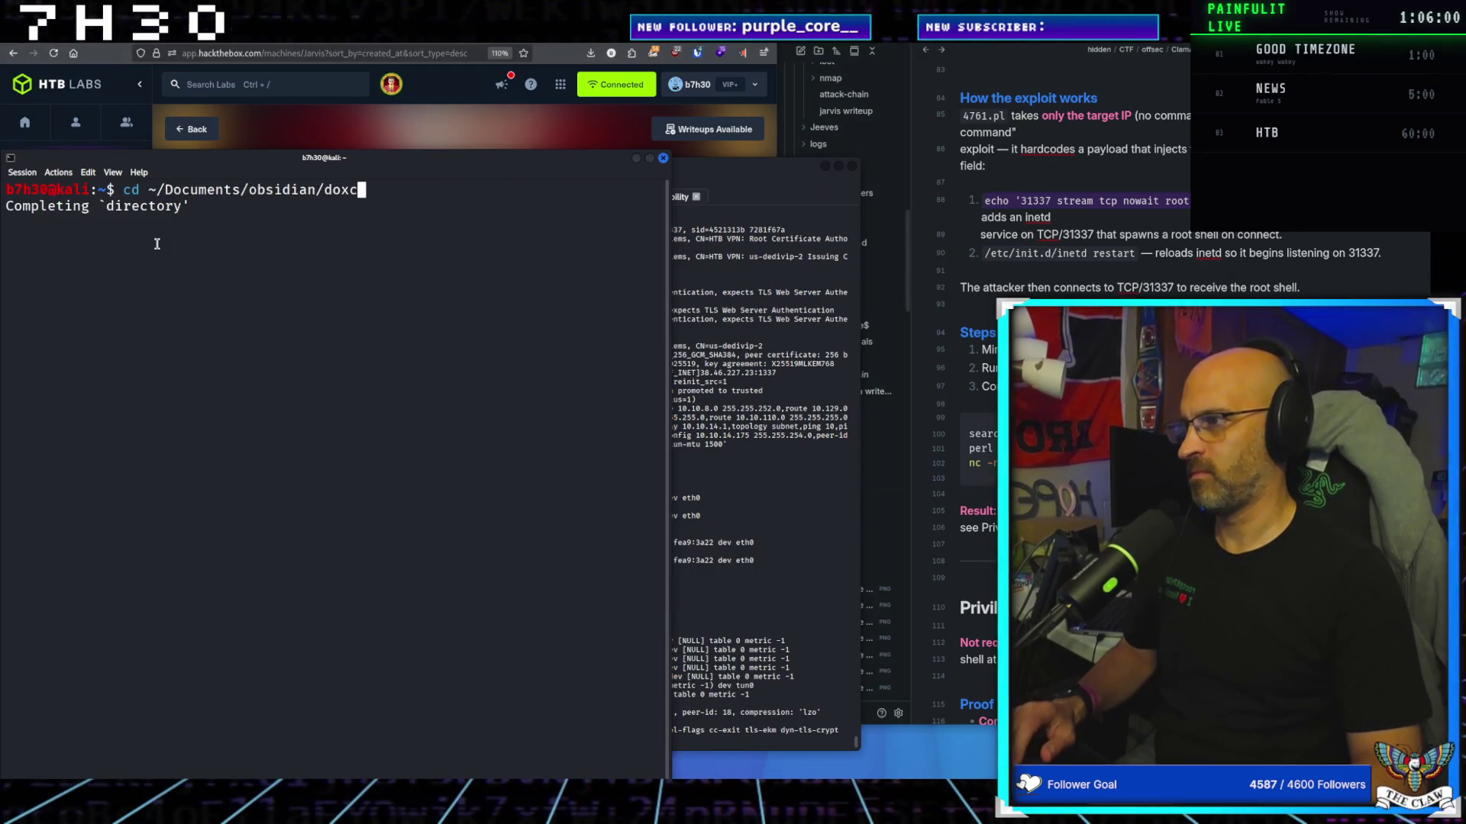
{"action": "key", "text": "BackSpace"}
{"action": "key", "text": "BackSpace"}
{"action": "key", "text": "Right"}
{"action": "key", "text": "Left"}
{"action": "key", "text": "Left"}
{"action": "key", "text": "Left"}
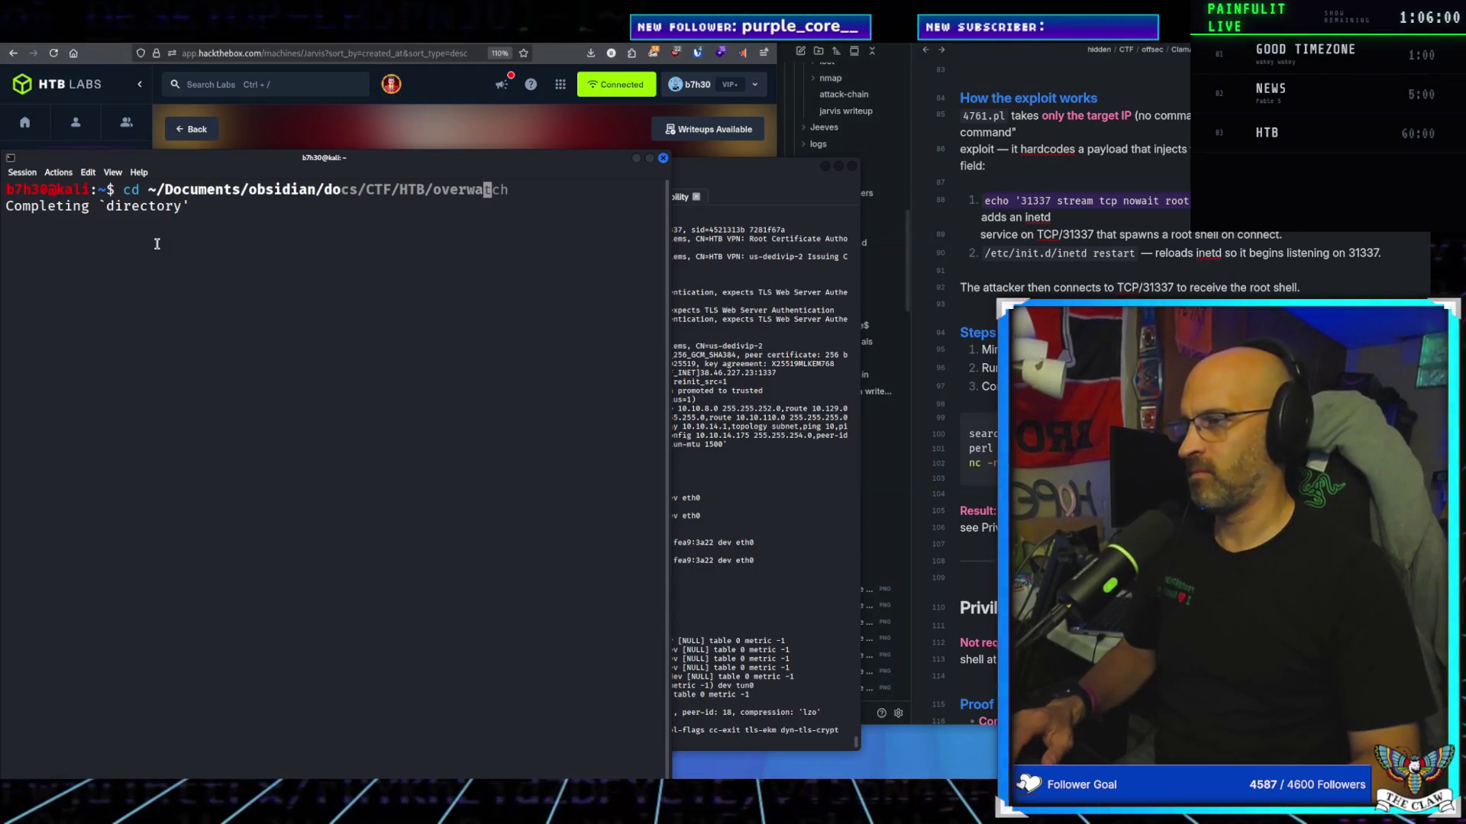
{"action": "key", "text": "Left"}
{"action": "key", "text": "Left"}
{"action": "key", "text": "Left"}
{"action": "key", "text": "Right"}
{"action": "type", "text": "jarvis"}
{"action": "key", "text": "Return"}
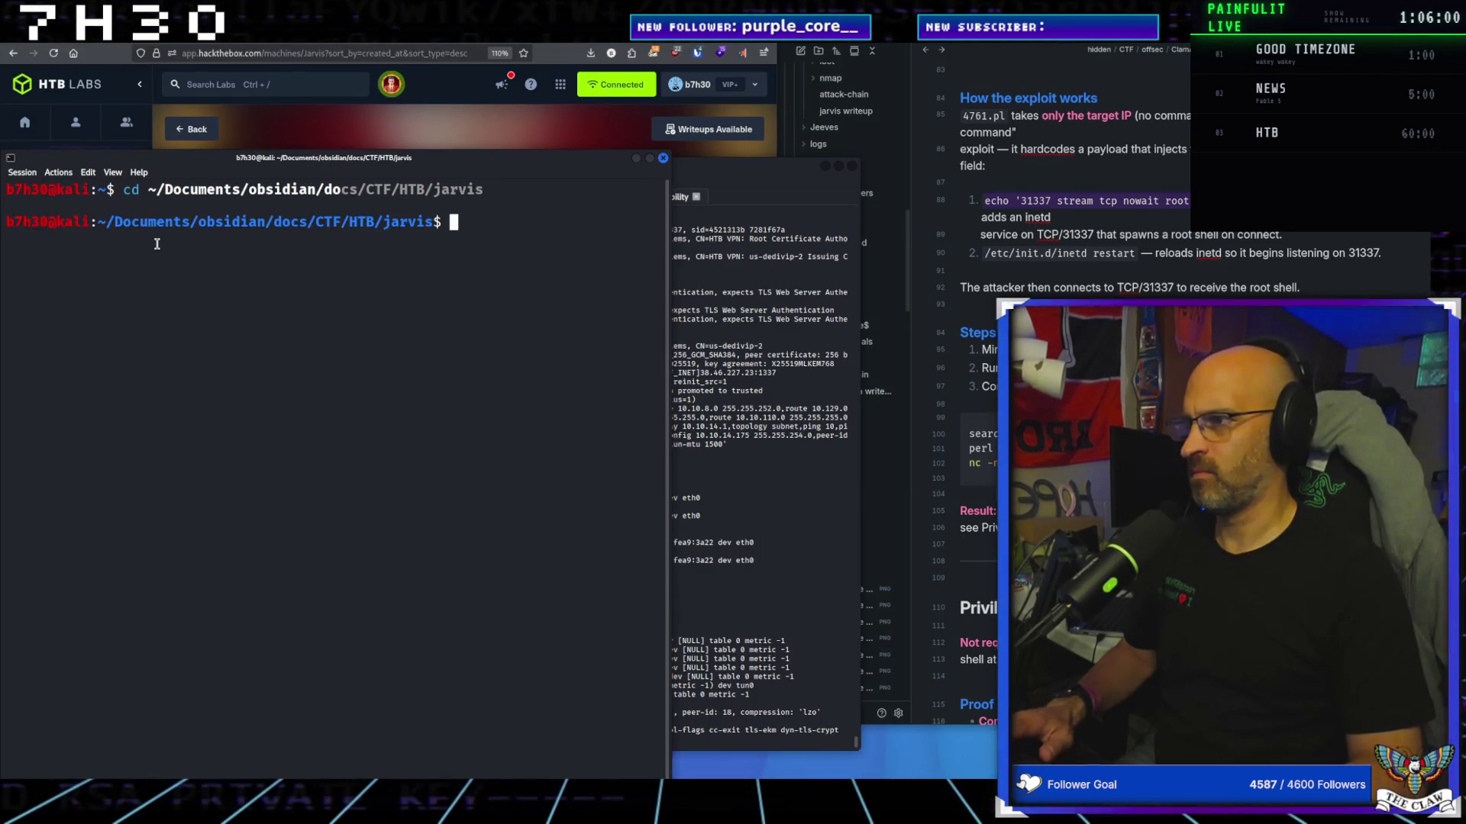
{"action": "type", "text": "ll"}
{"action": "key", "text": "Return"}
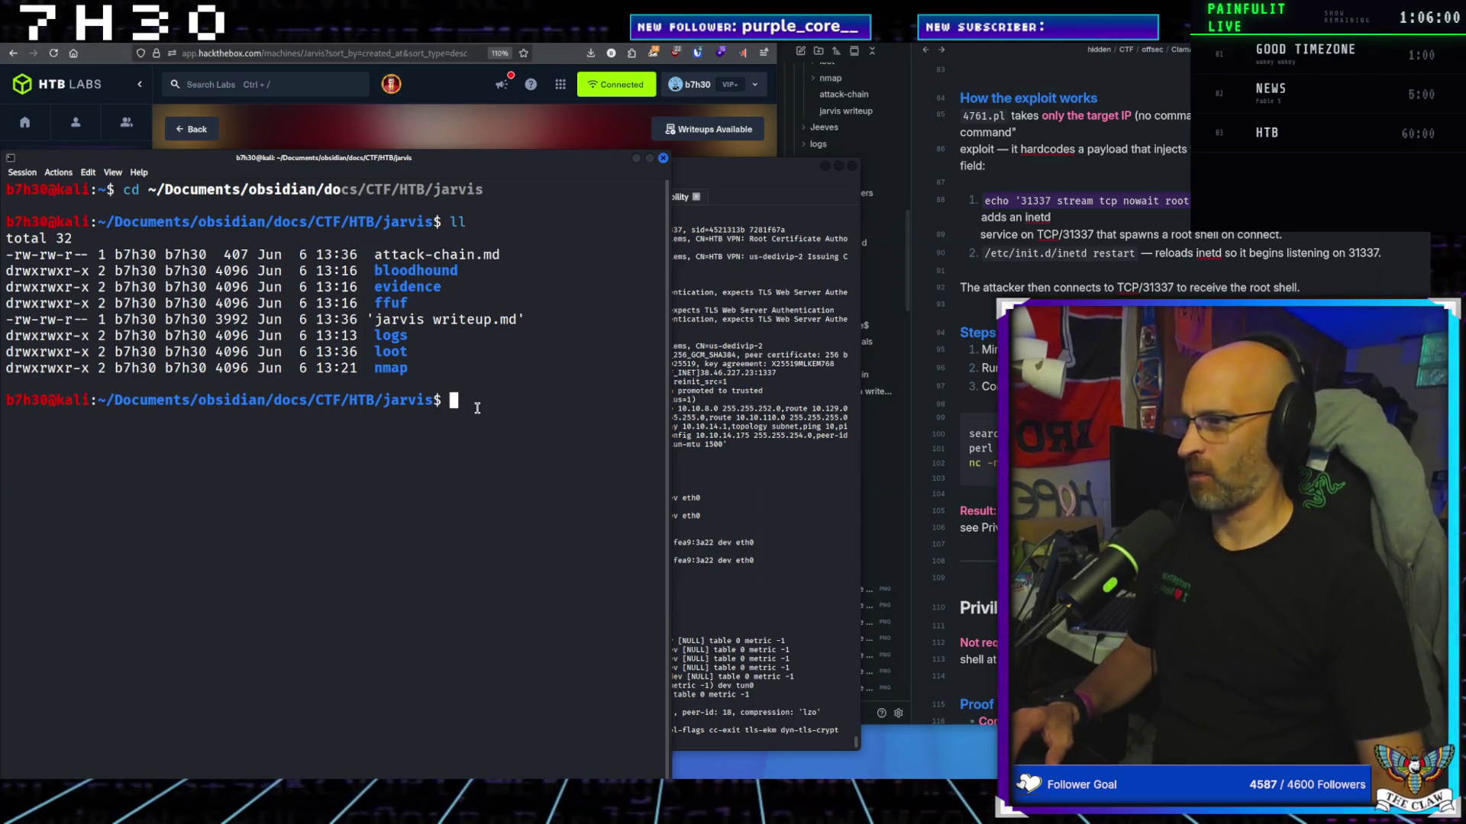
List the jarvis folder again with ll, then show the Obsidian vault's file tree.
{"action": "type", "text": "ll"}
{"action": "key", "text": "Return"}
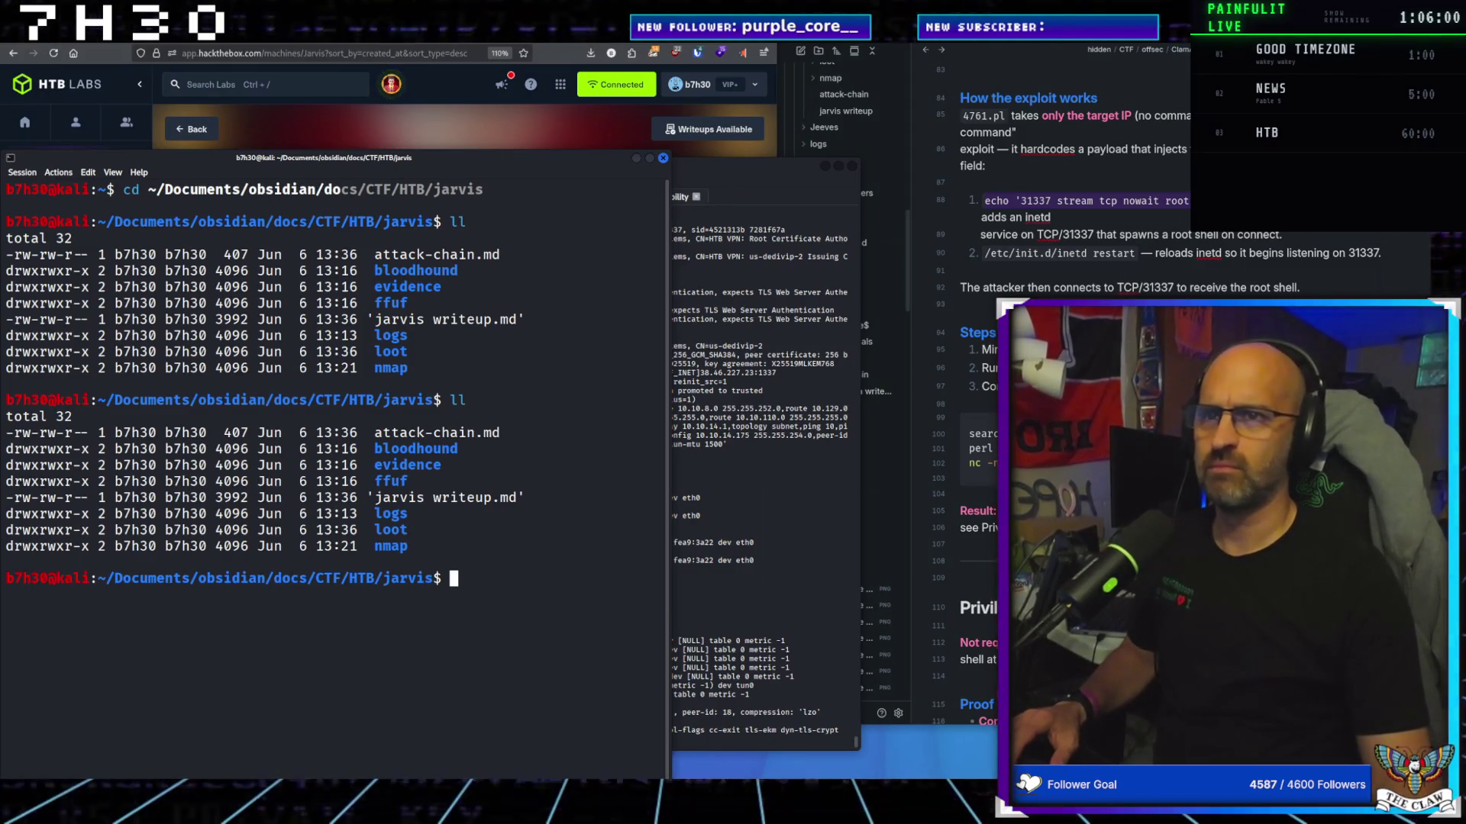
{"action": "left_click", "coordinate": [908, 246]}
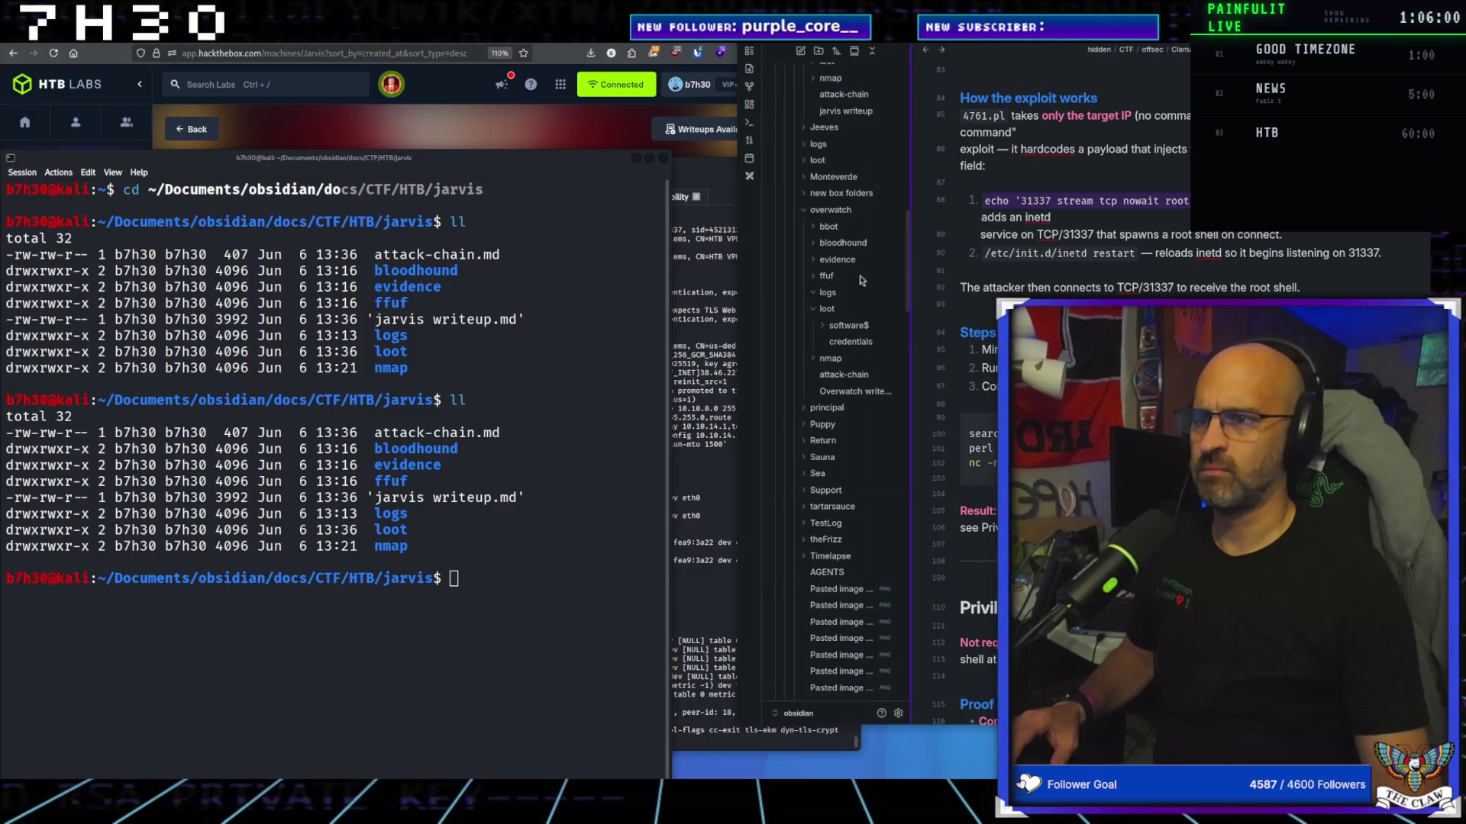
{"action": "scroll", "coordinate": [822, 224], "scroll_direction": "up", "scroll_amount": 10}
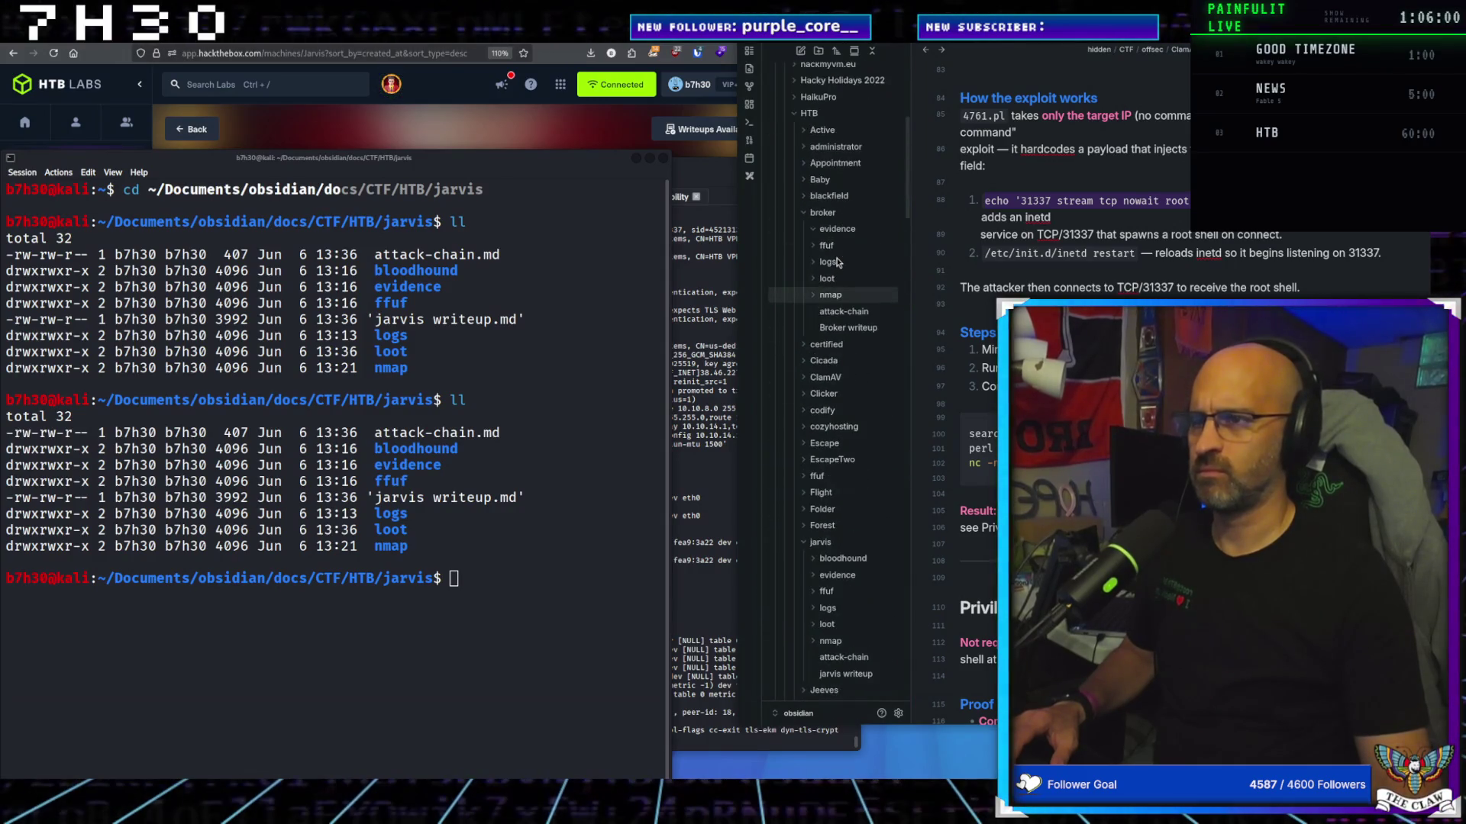
{"action": "scroll", "coordinate": [837, 263], "scroll_direction": "down", "scroll_amount": 8}
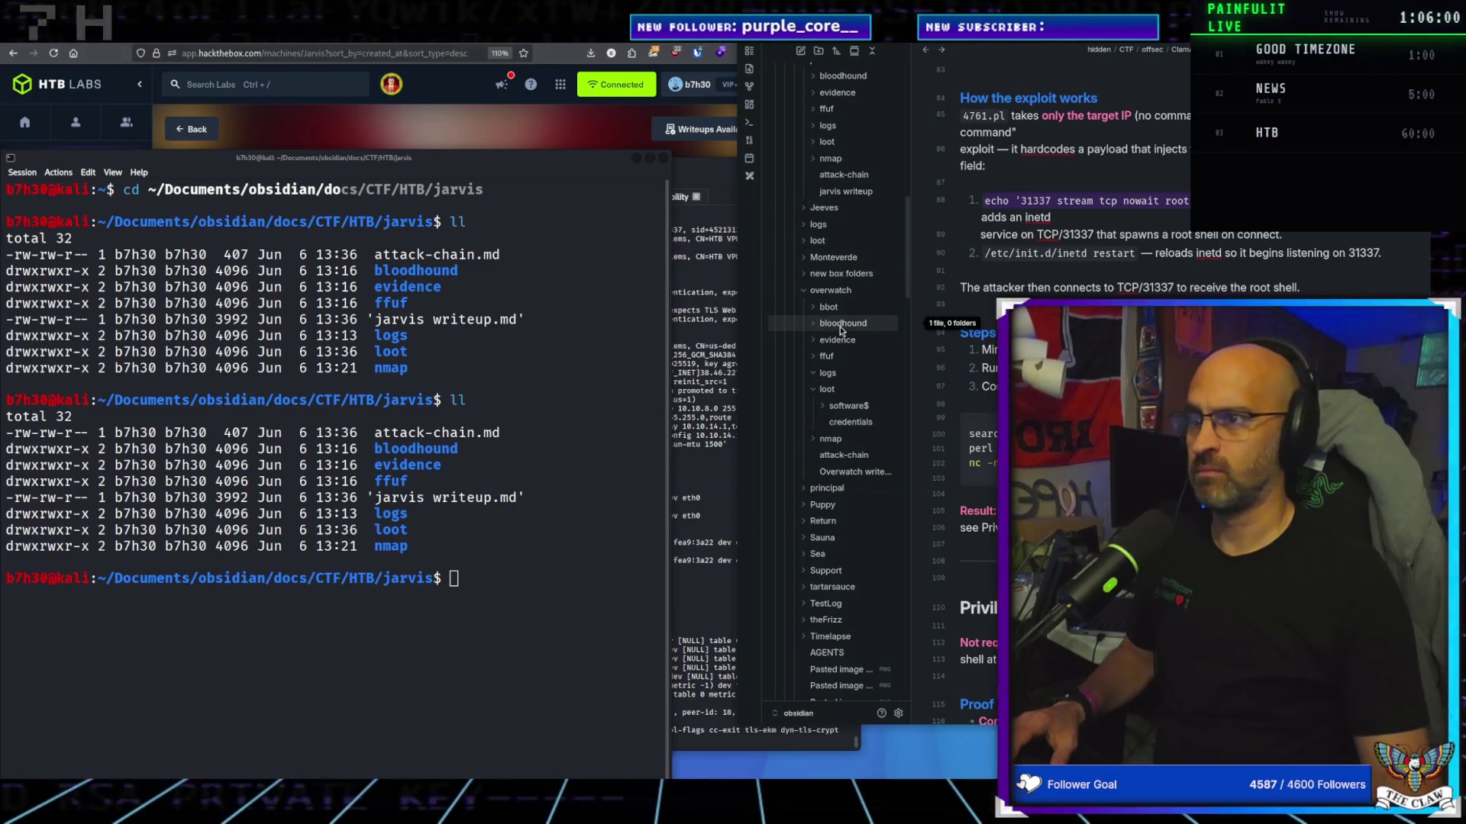
Open the jarvis writeup note at its Attack Surface Summary, then raise the openvpn log terminal.
{"action": "scroll", "coordinate": [836, 183], "scroll_direction": "up", "scroll_amount": 2}
{"action": "left_click", "coordinate": [824, 272]}
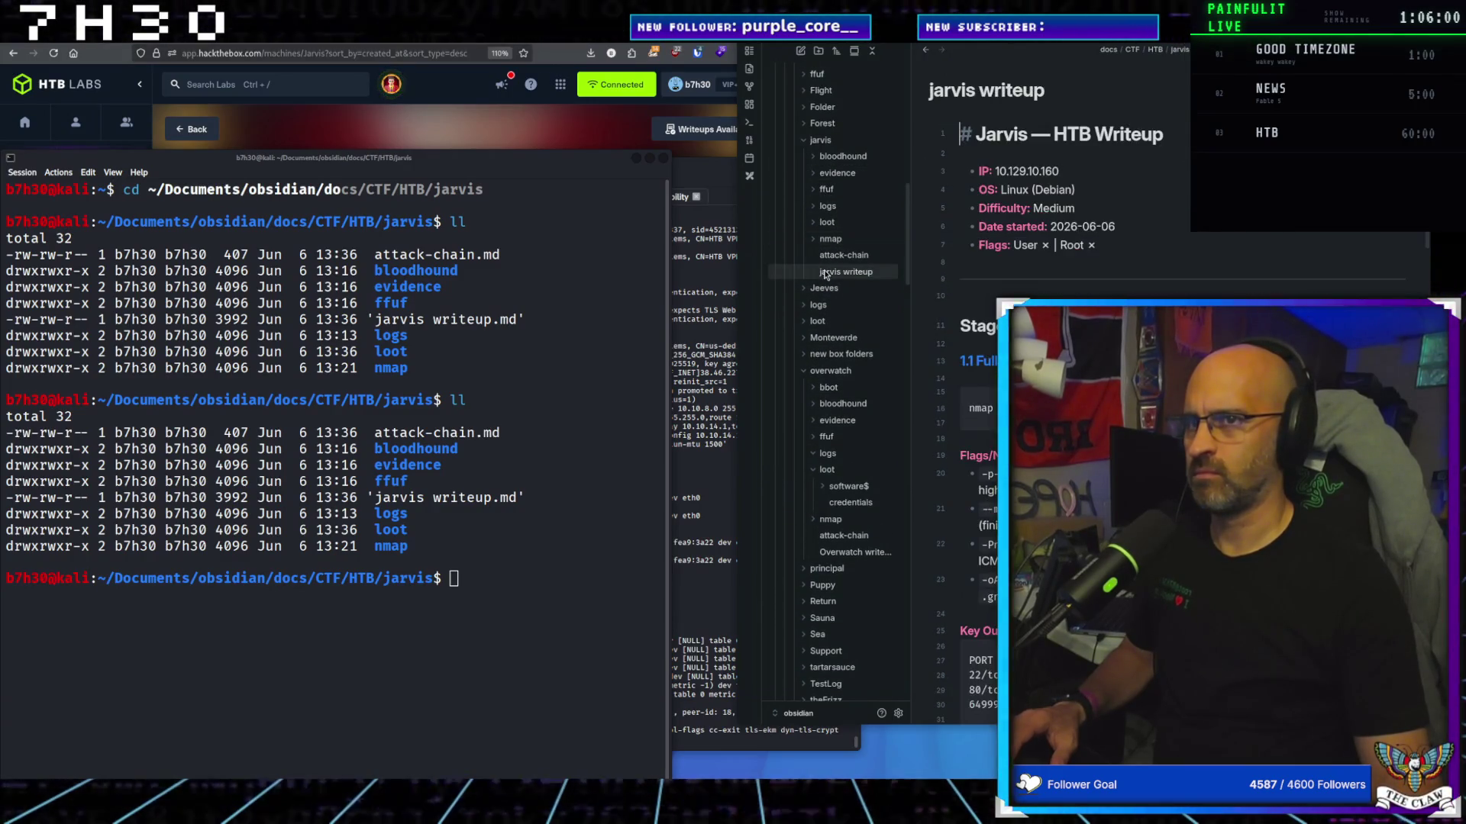
{"action": "scroll", "coordinate": [1020, 275], "scroll_direction": "down", "scroll_amount": 20}
{"action": "scroll", "coordinate": [1020, 275], "scroll_direction": "up", "scroll_amount": 6}
{"action": "scroll", "coordinate": [1020, 275], "scroll_direction": "down", "scroll_amount": 2}
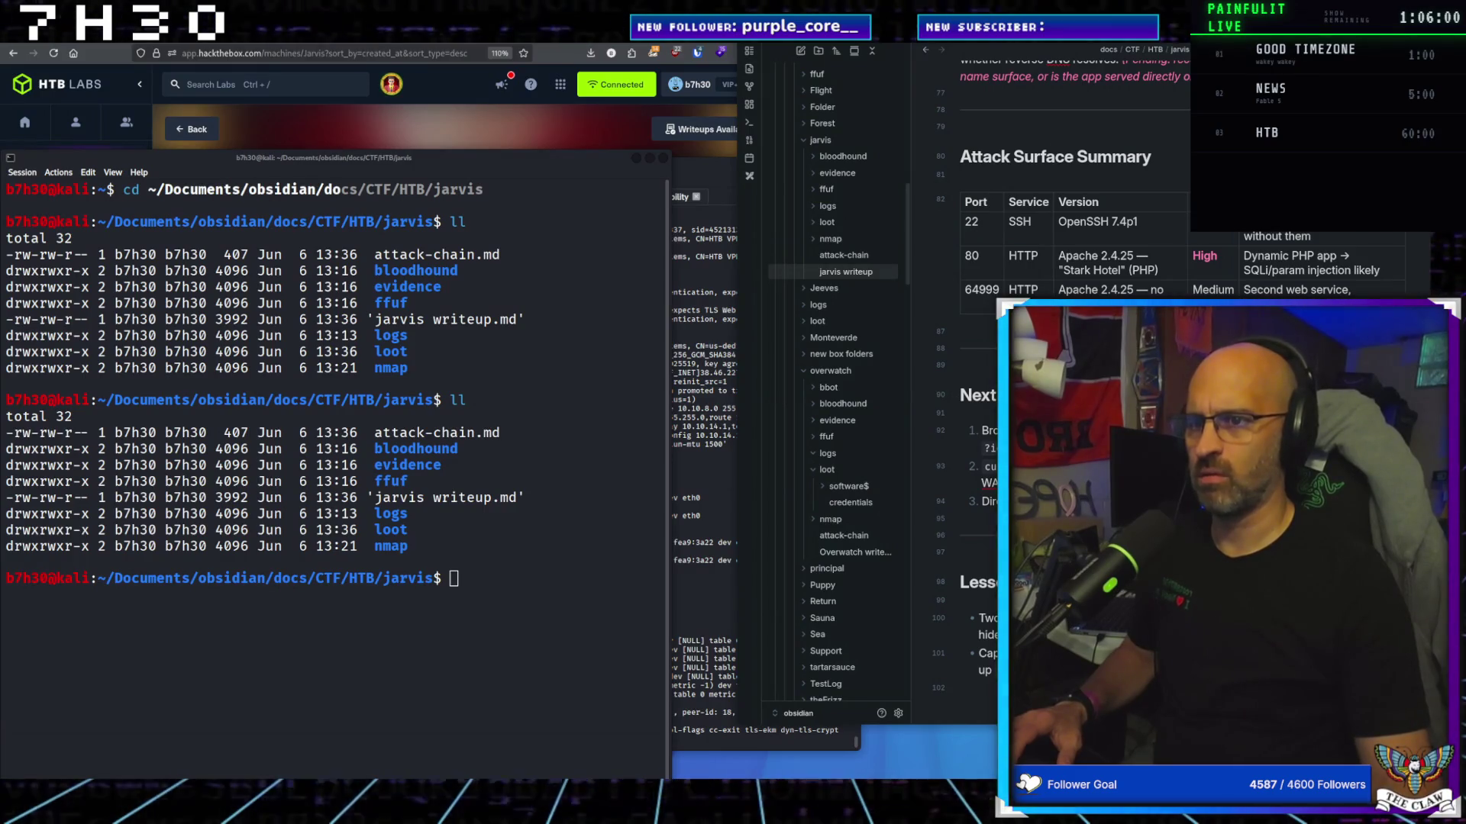
{"action": "left_click", "coordinate": [455, 588]}
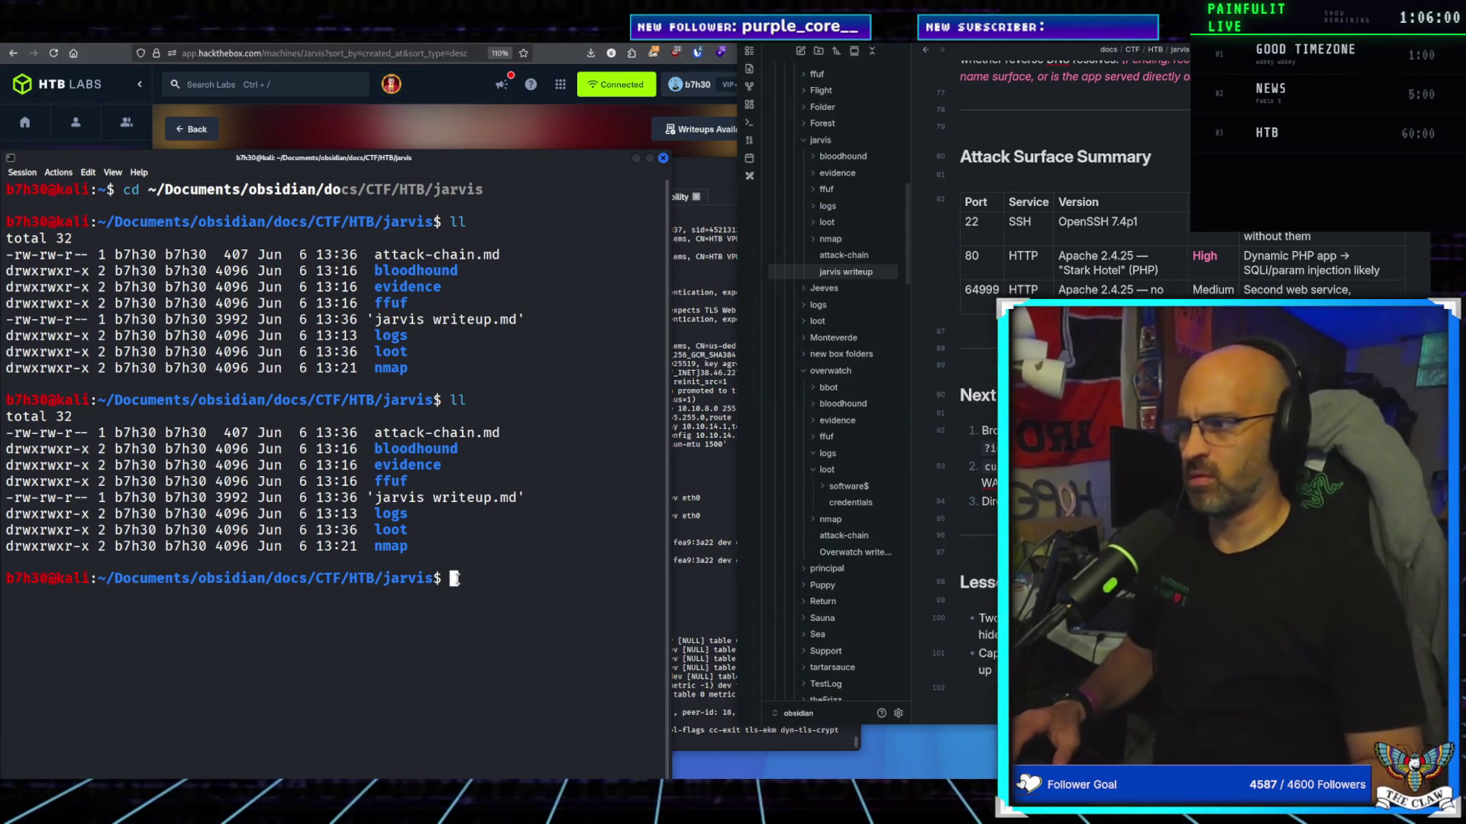
{"action": "left_click", "coordinate": [676, 360]}
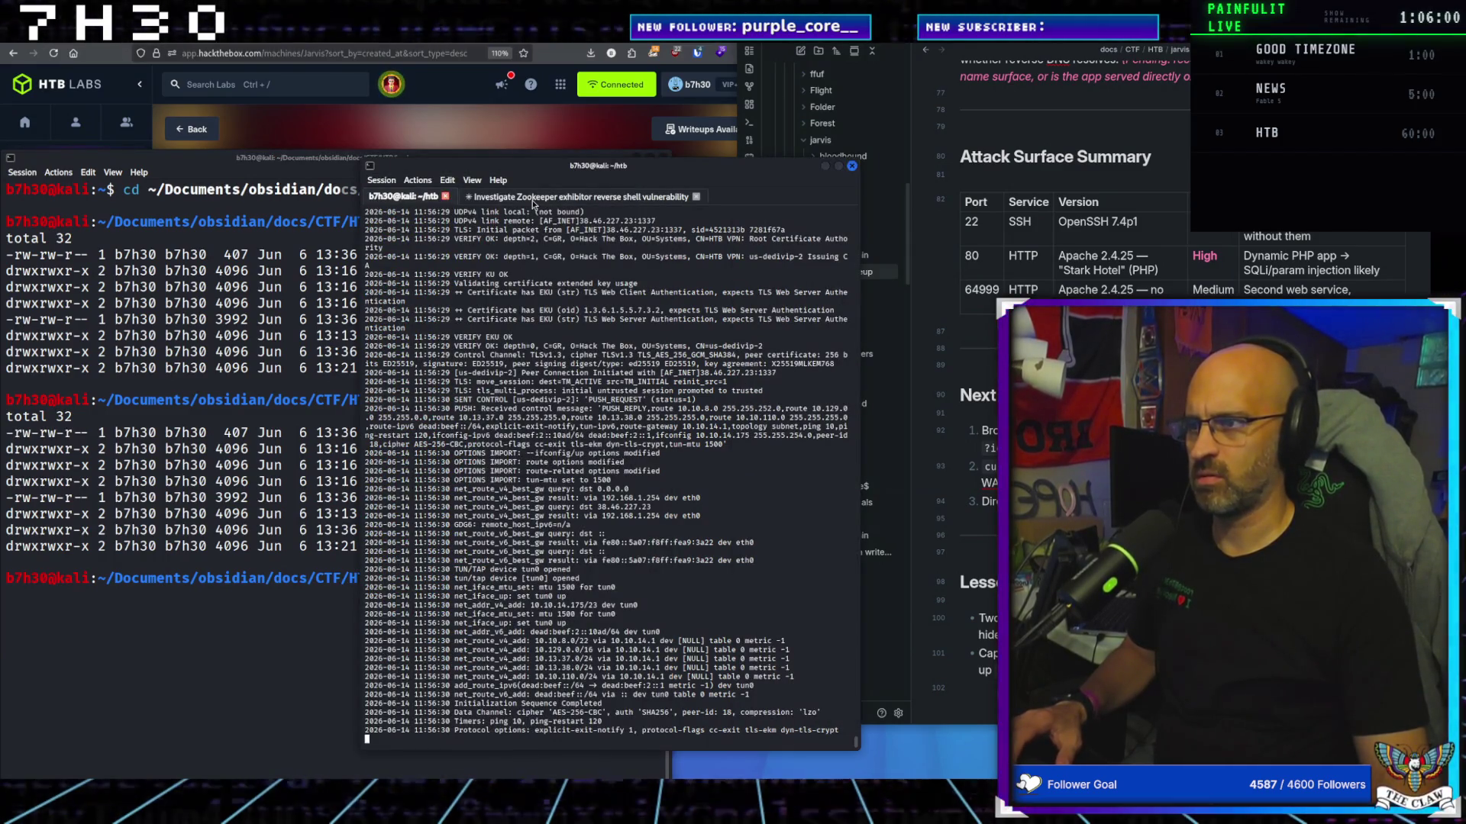
Run /resume in Claude Code and load the 'Parse autorecon enumeration results' session.
{"action": "left_click", "coordinate": [533, 200]}
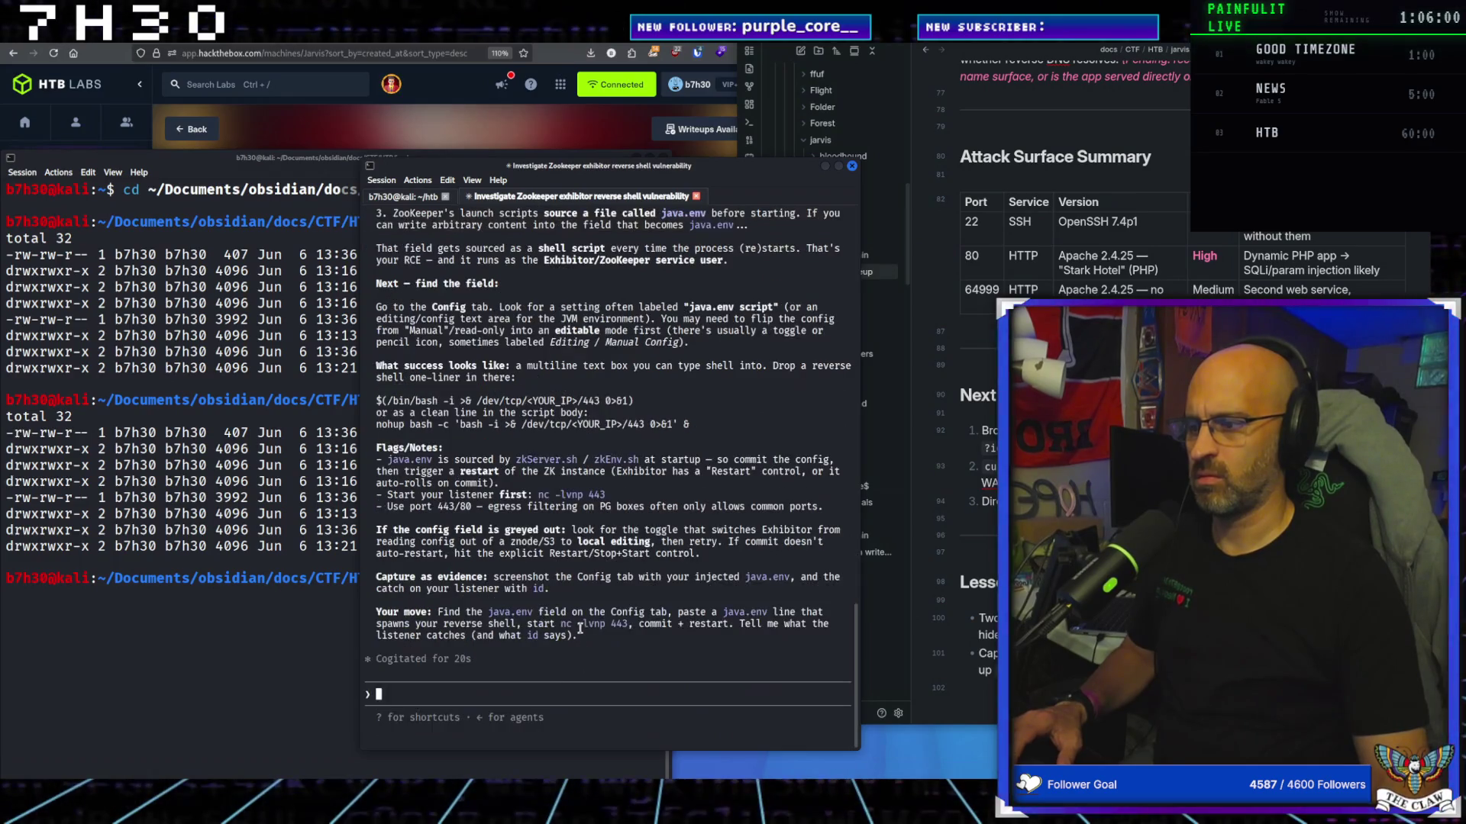
{"action": "type", "text": "/exi"}
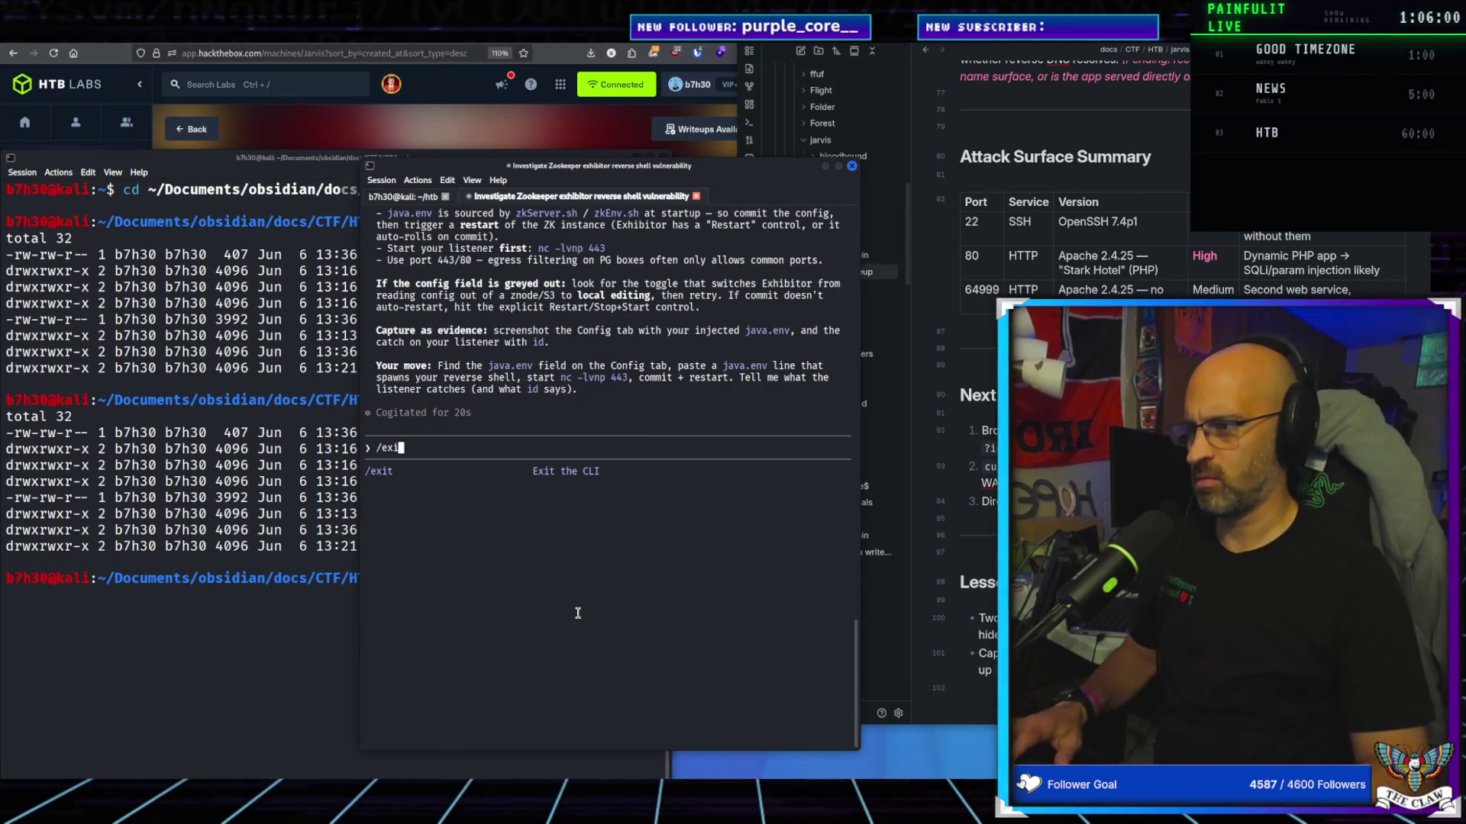
{"action": "type", "text": "t"}
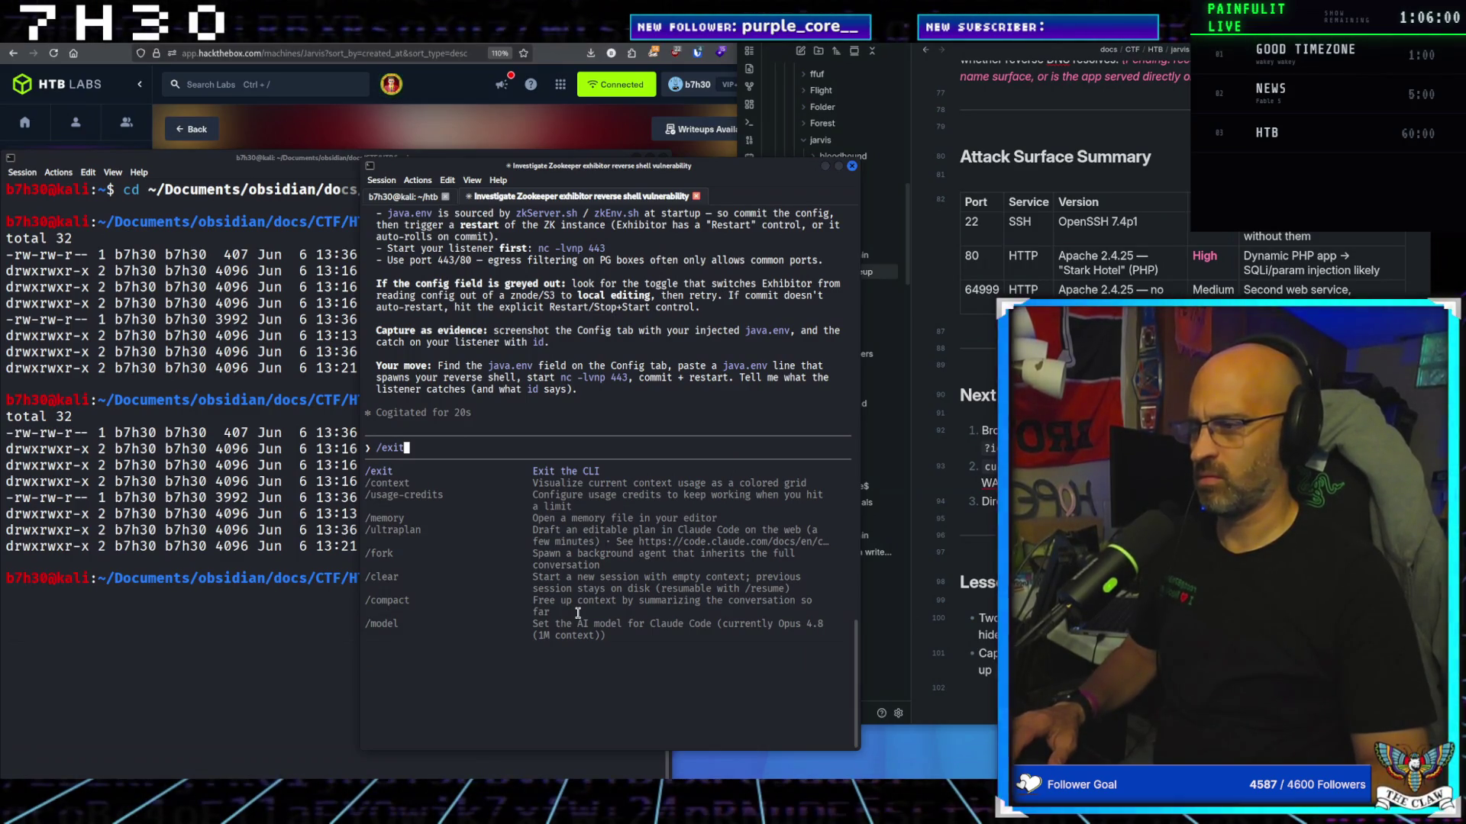
{"action": "key", "text": "BackSpace"}
{"action": "key", "text": "BackSpace"}
{"action": "key", "text": "BackSpace"}
{"action": "type", "text": "/resuem"}
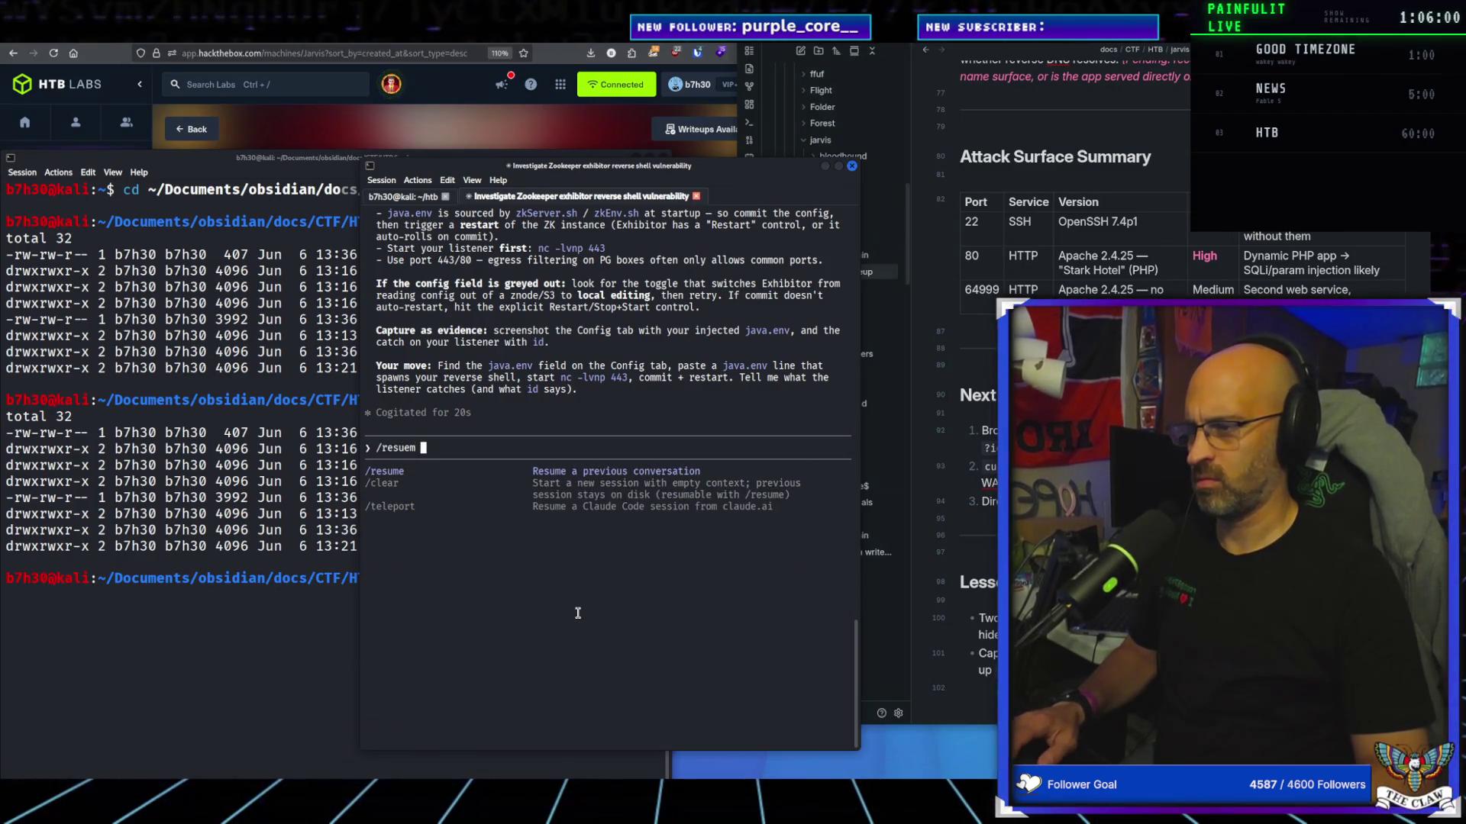
{"action": "key", "text": "BackSpace"}
{"action": "key", "text": "BackSpace"}
{"action": "key", "text": "BackSpace"}
{"action": "type", "text": "me"}
{"action": "key", "text": "Return"}
{"action": "key", "text": "Down"}
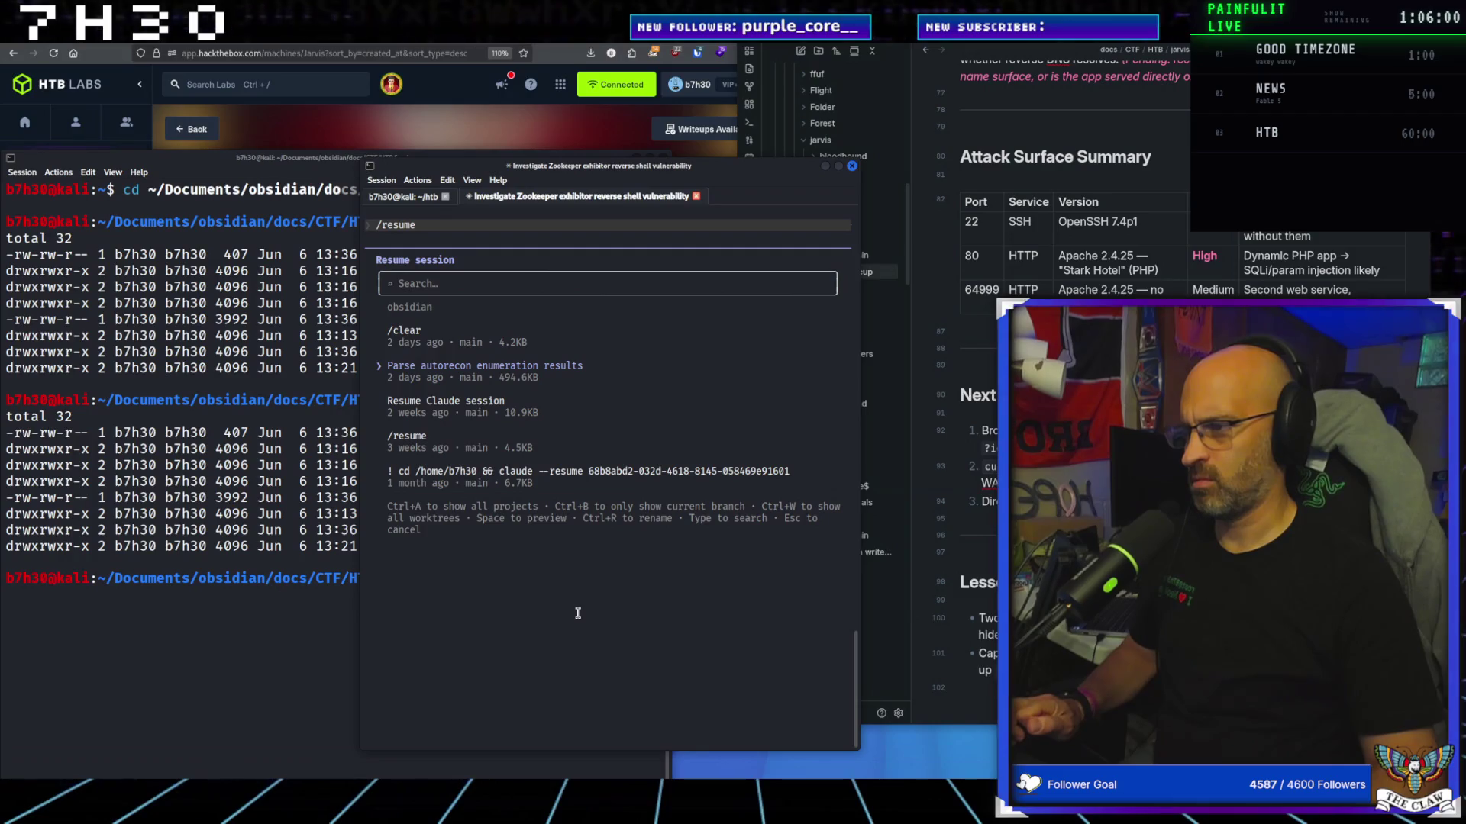
{"action": "key", "text": "Return"}
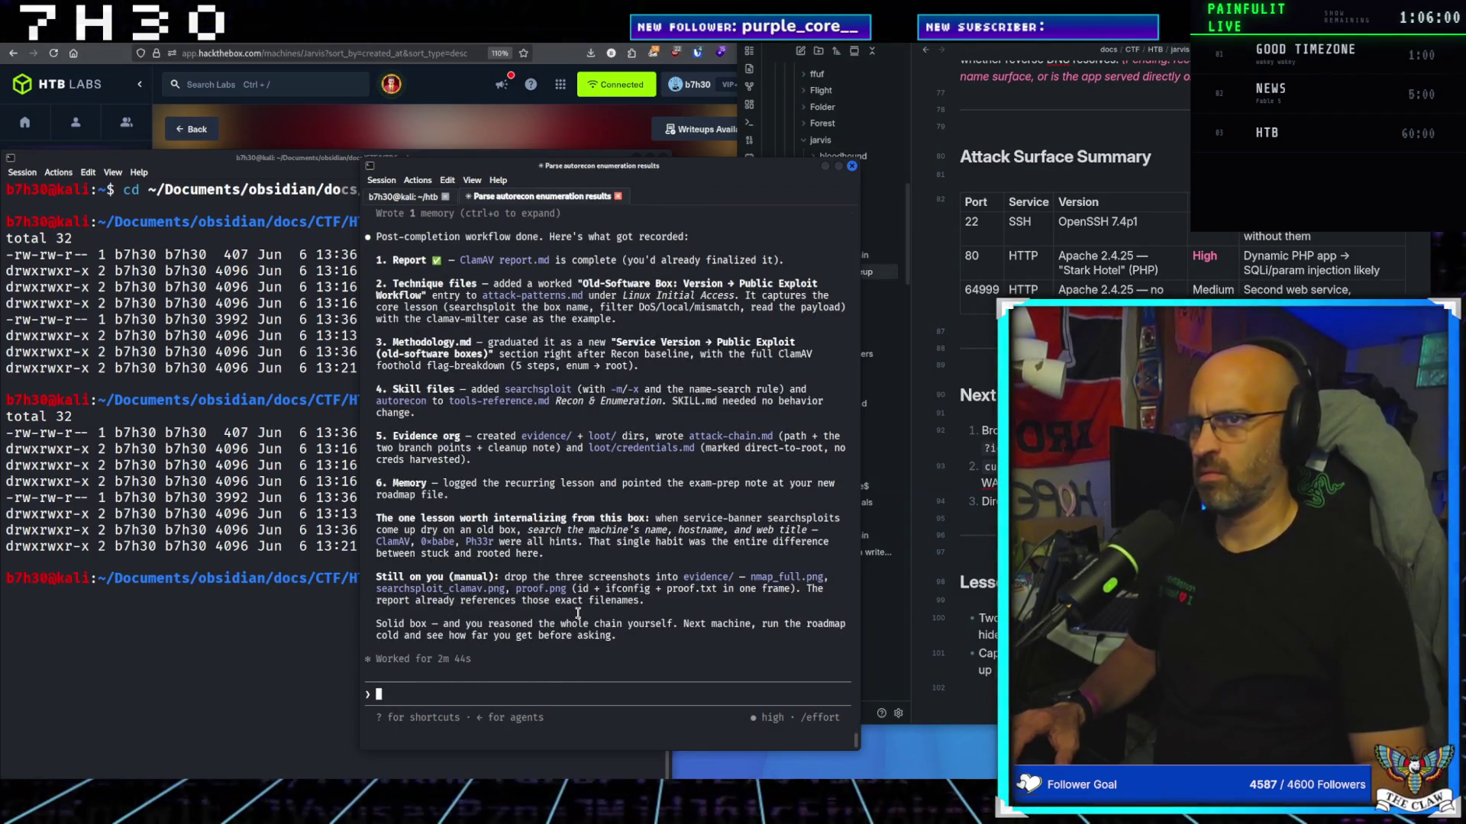
Search the /resume session list for 'jarvis', browse the other sessions, and cancel without resuming.
{"action": "type", "text": "/resume"}
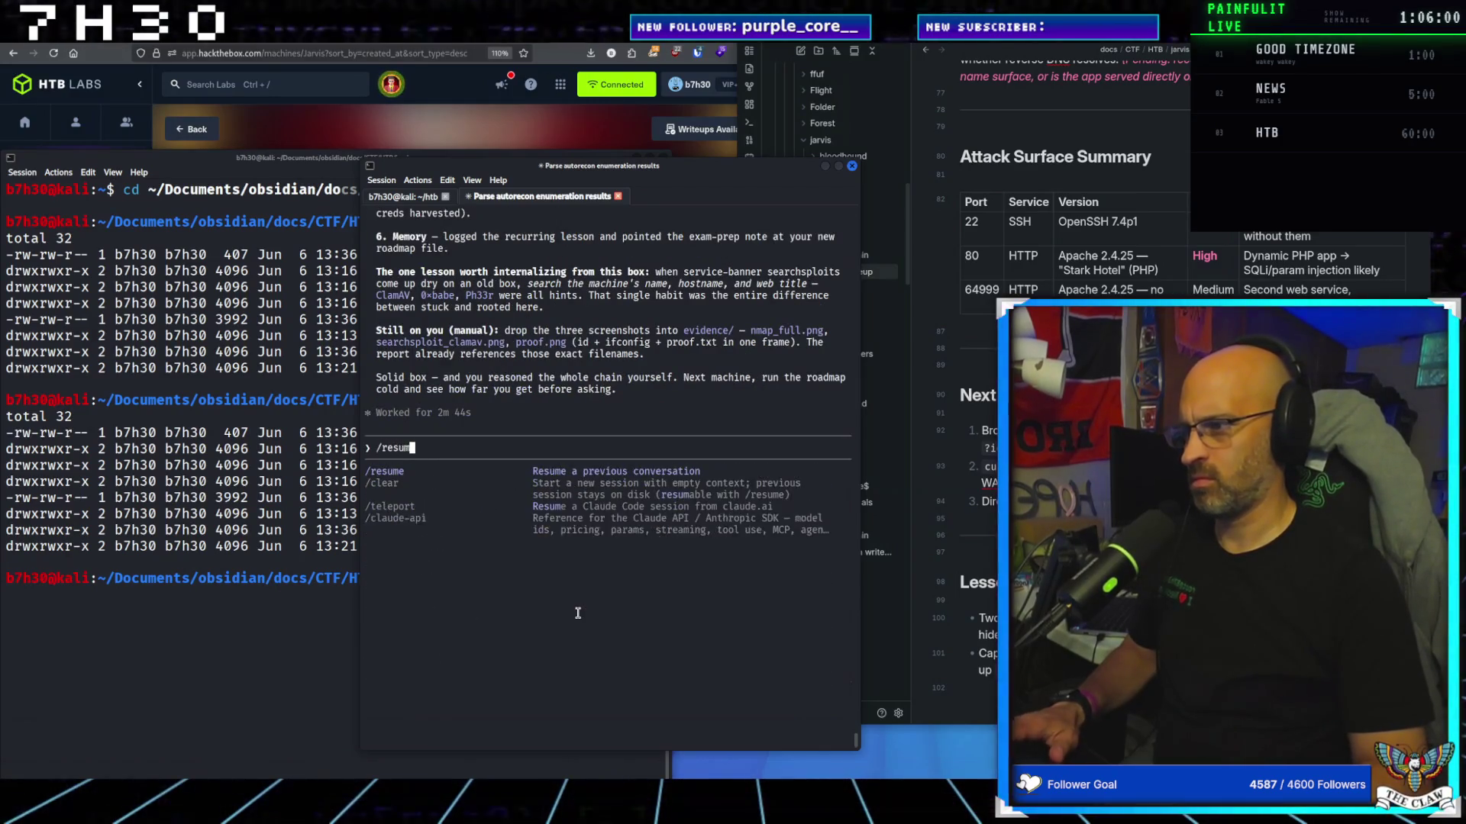
{"action": "key", "text": "Return"}
{"action": "key", "text": "Down"}
{"action": "key", "text": "Down"}
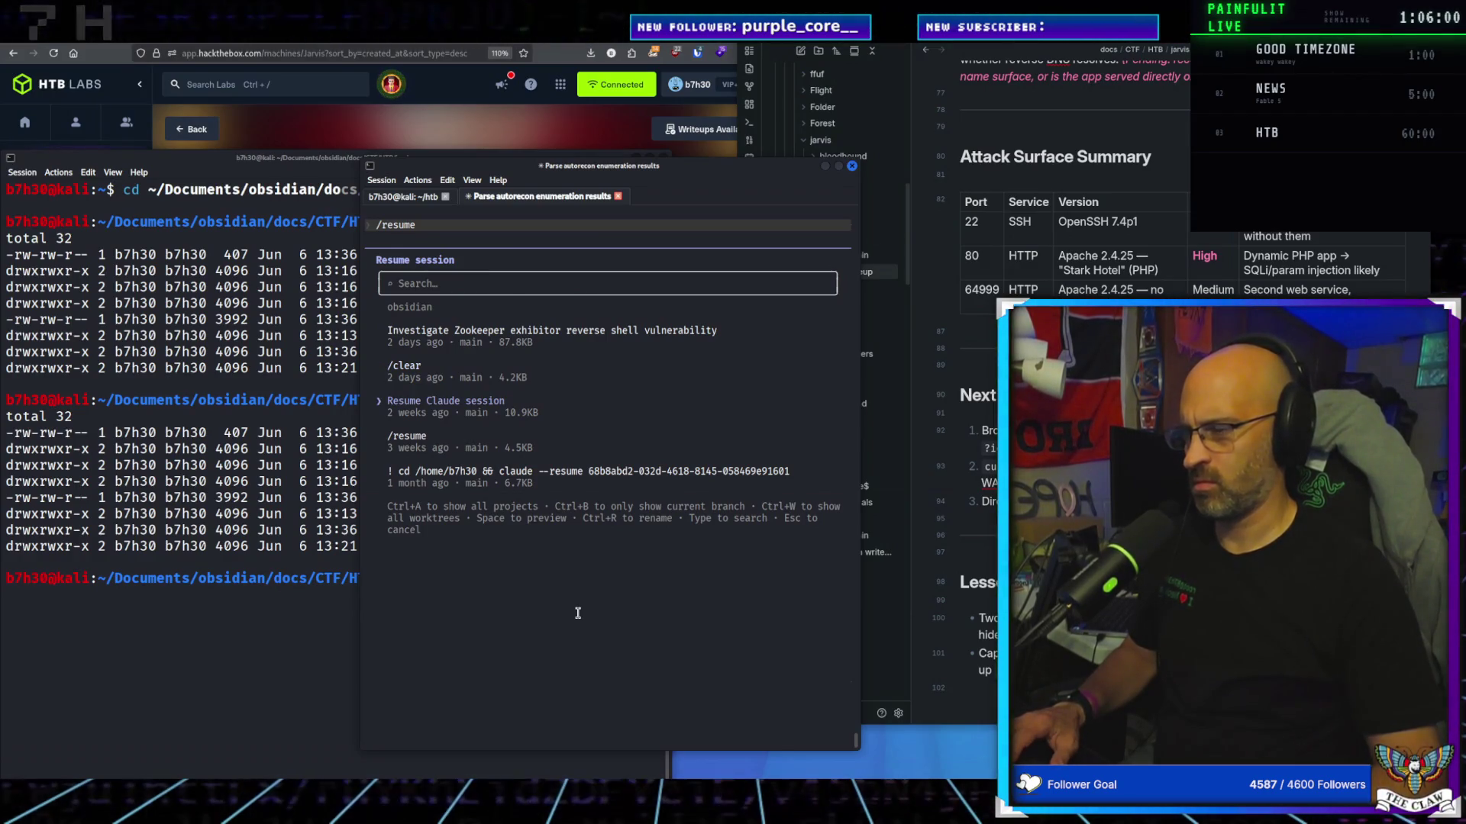
{"action": "type", "text": "jarvi"}
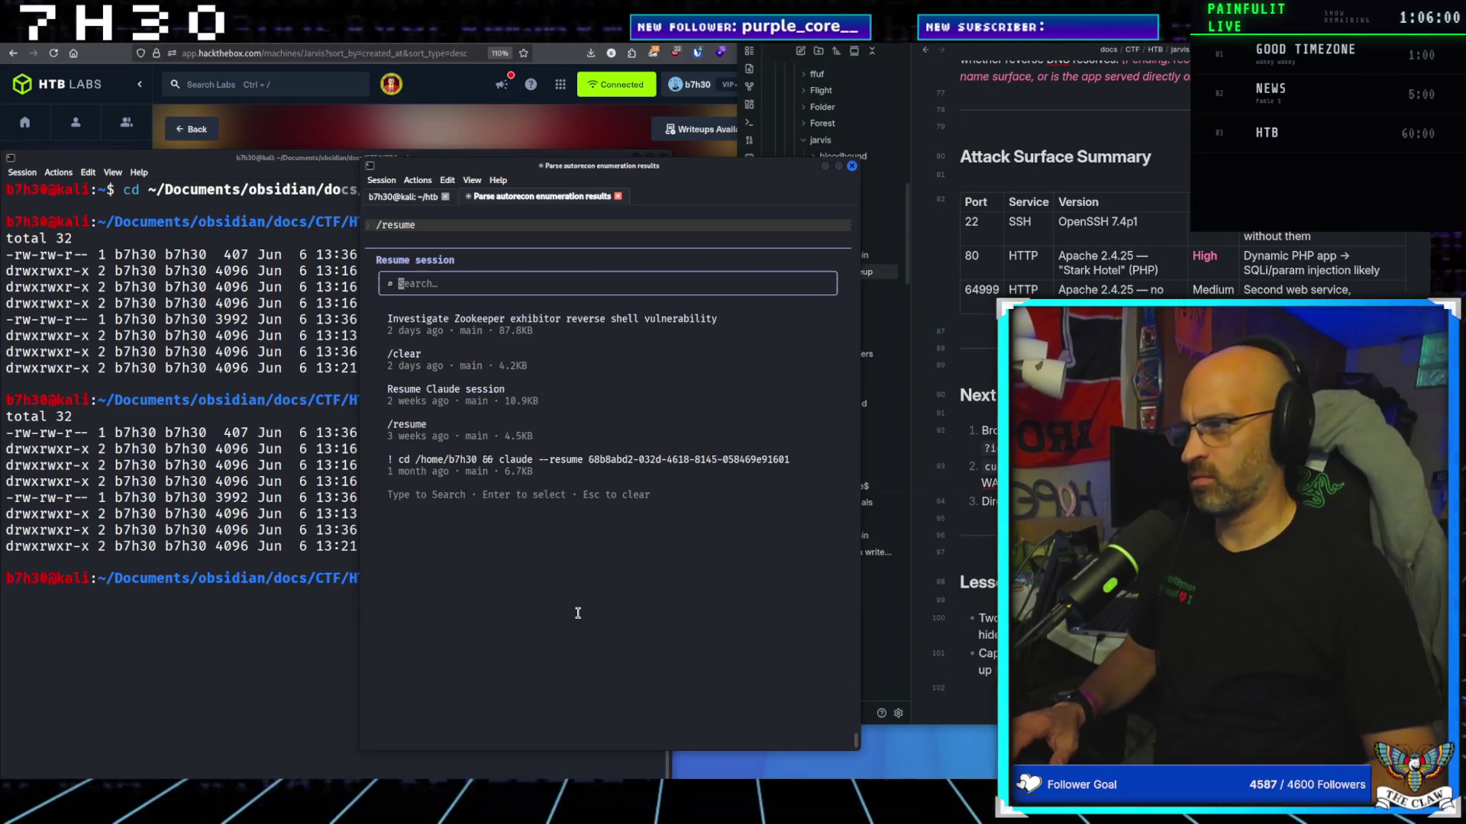
{"action": "type", "text": "s"}
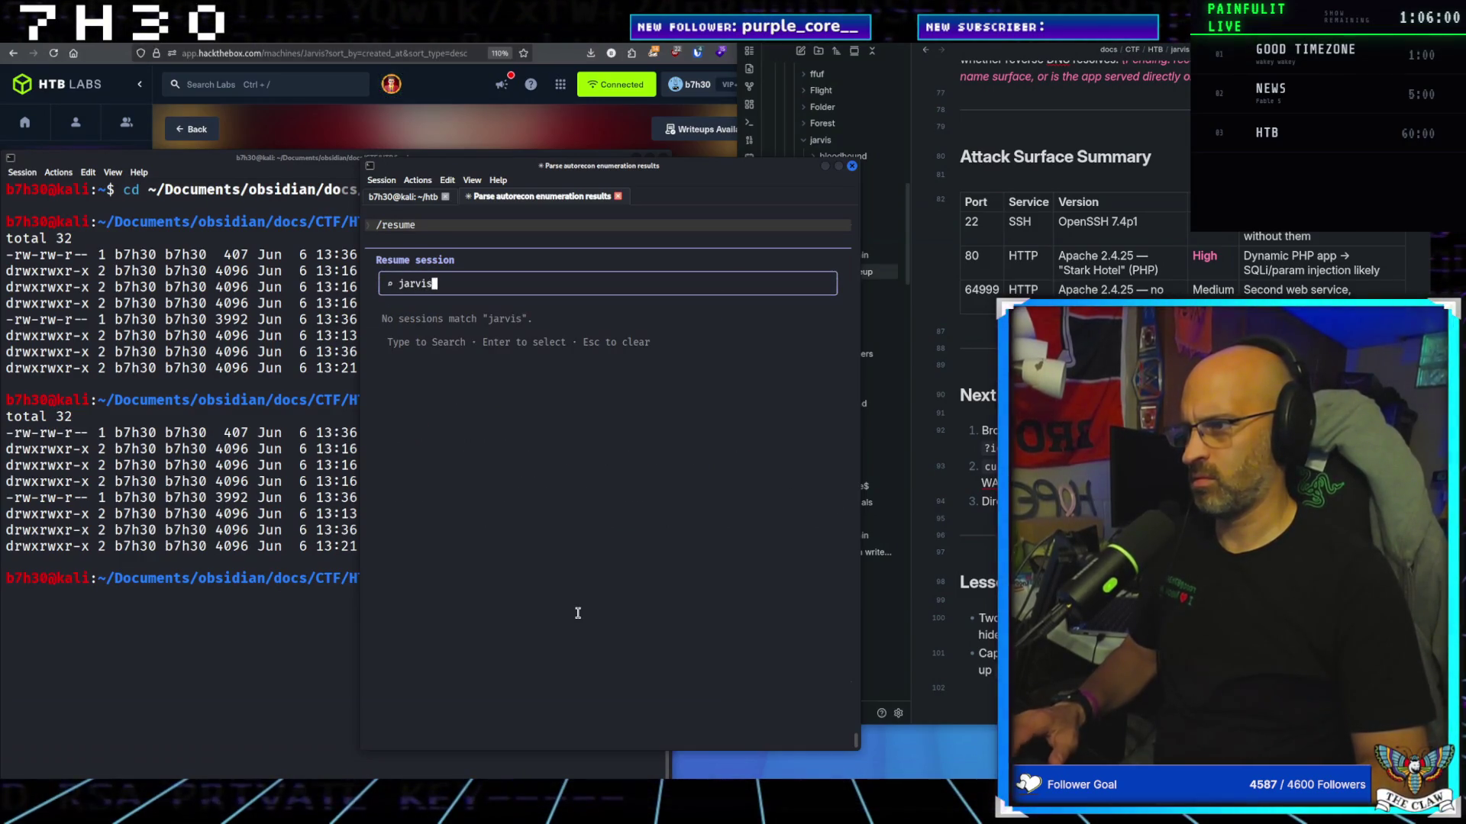
{"action": "key", "text": "Home"}
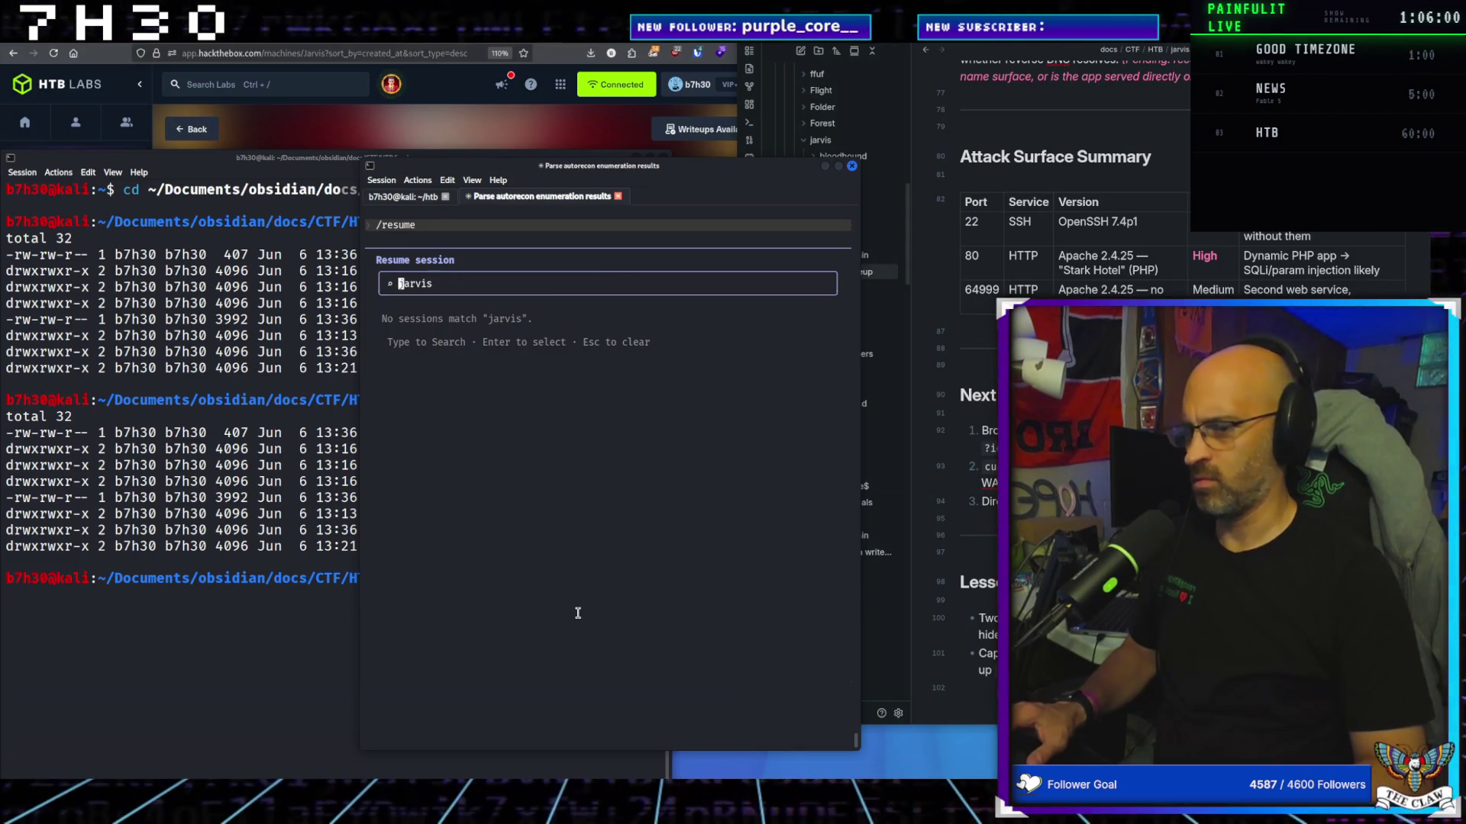
{"action": "key", "text": "Delete"}
{"action": "key", "text": "Delete"}
{"action": "key", "text": "Delete"}
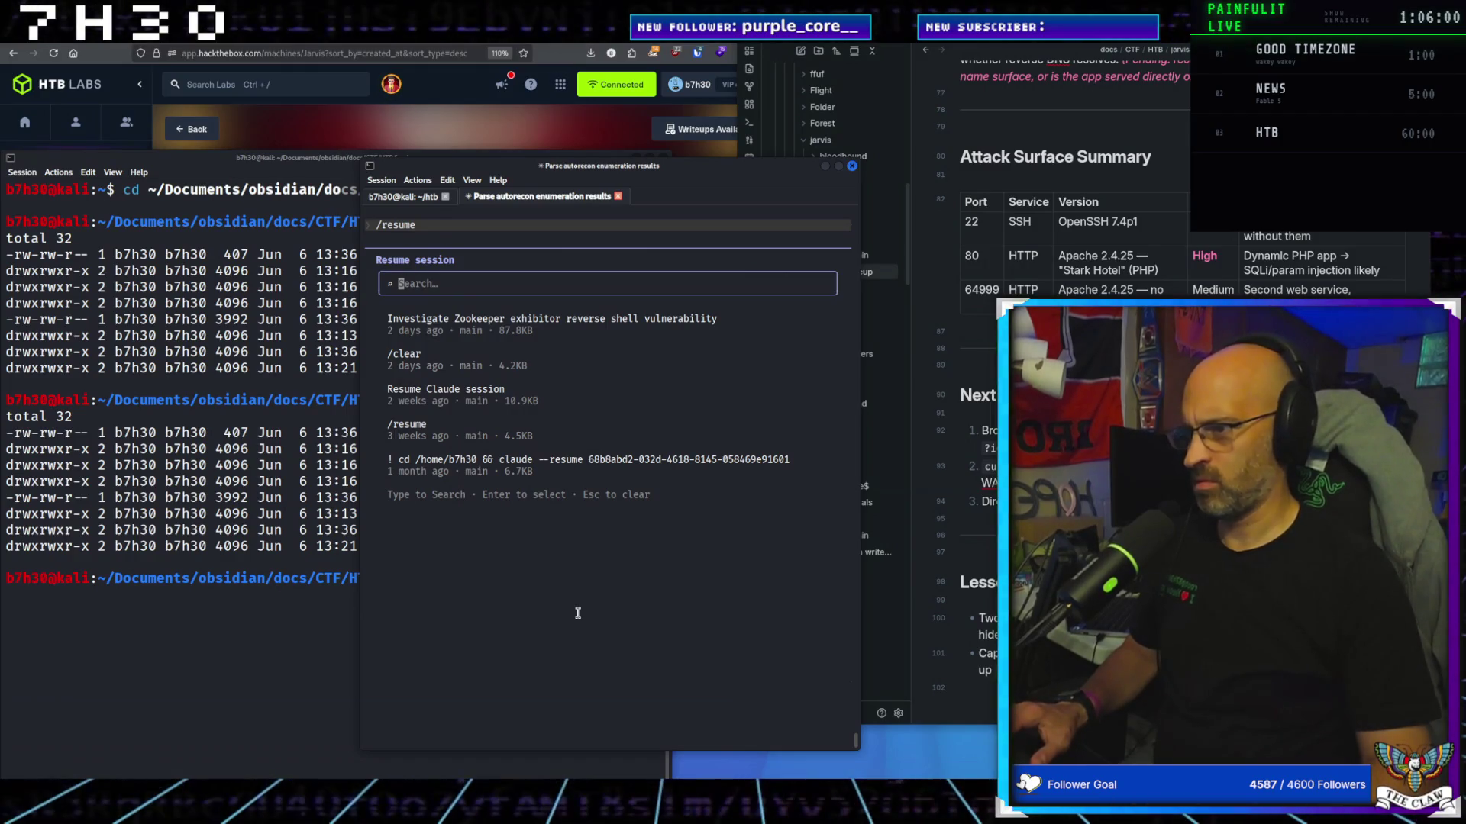
{"action": "key", "text": "Down"}
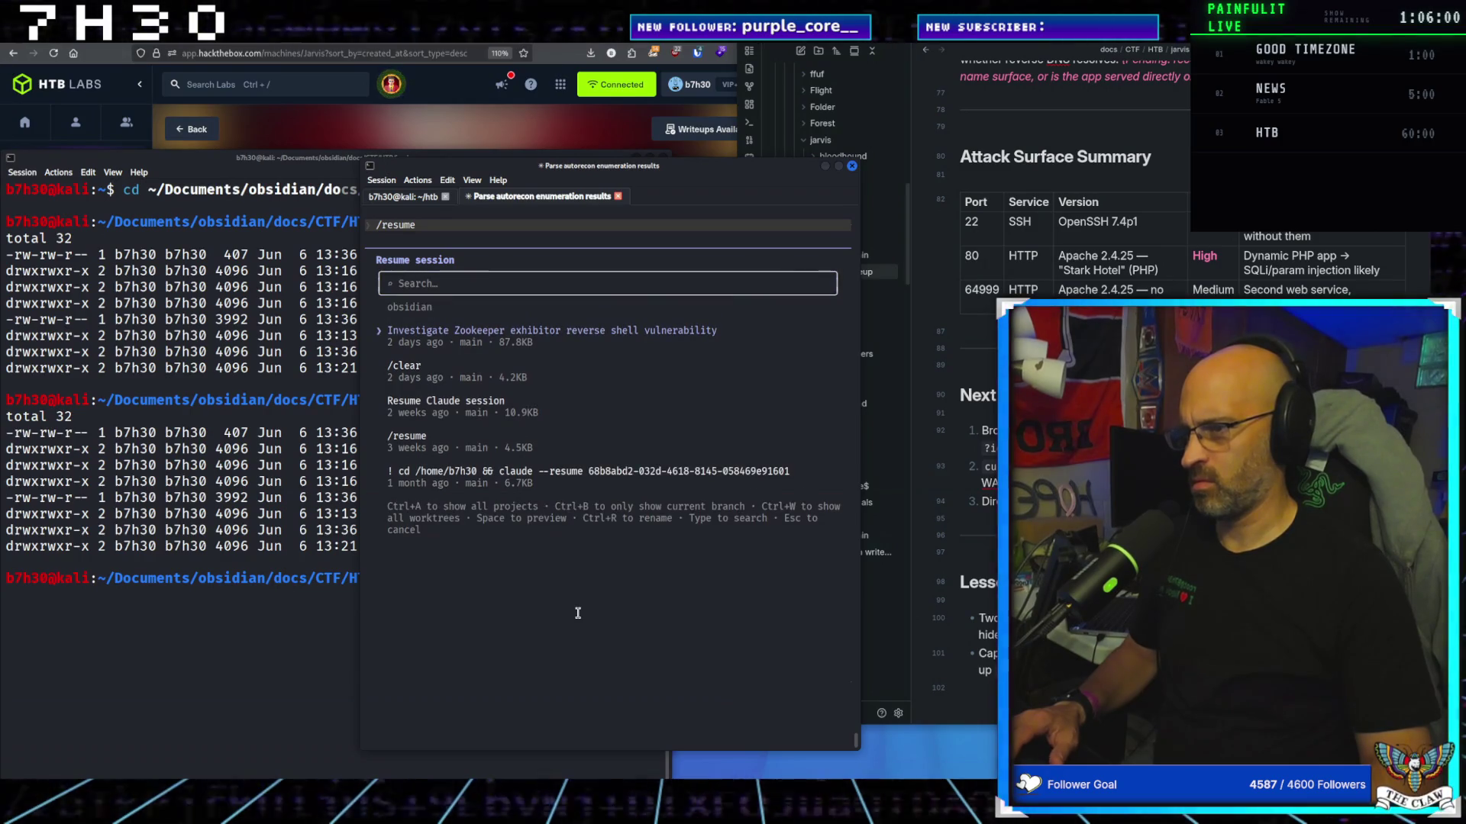
{"action": "key", "text": "Down"}
{"action": "key", "text": "Down"}
{"action": "key", "text": "Down"}
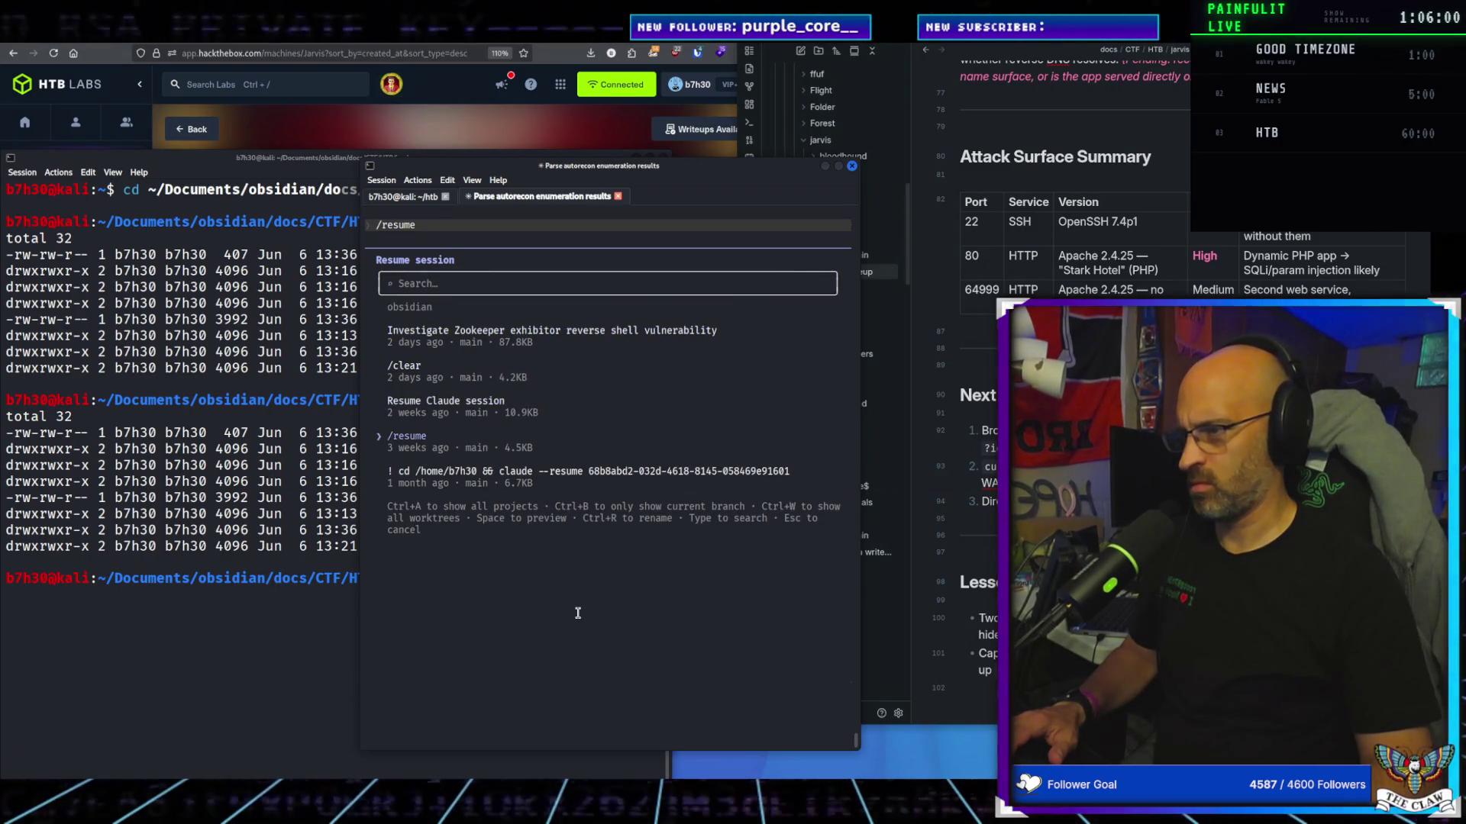
{"action": "key", "text": "Escape"}
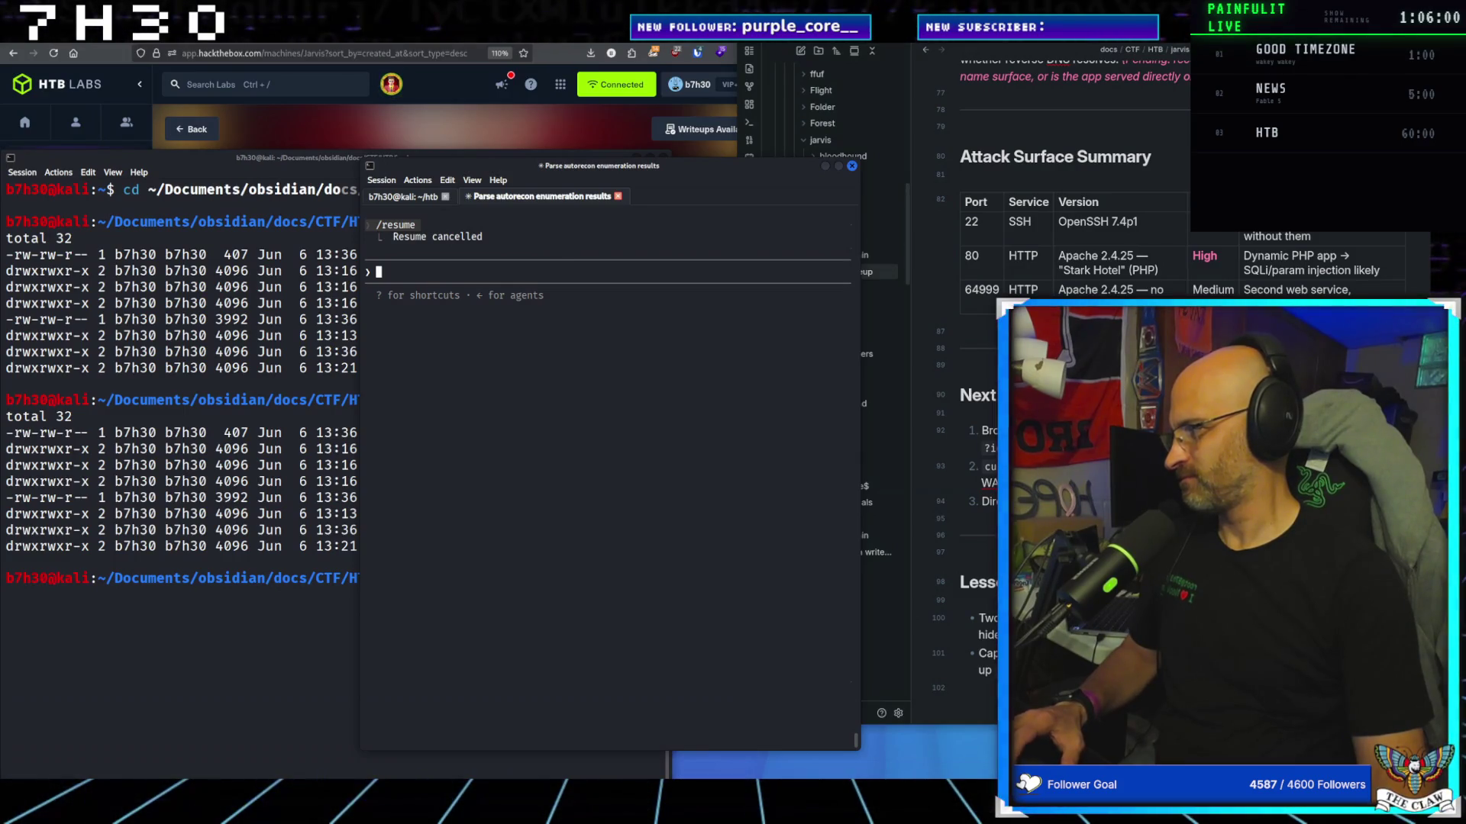
{"action": "left_click", "coordinate": [317, 456]}
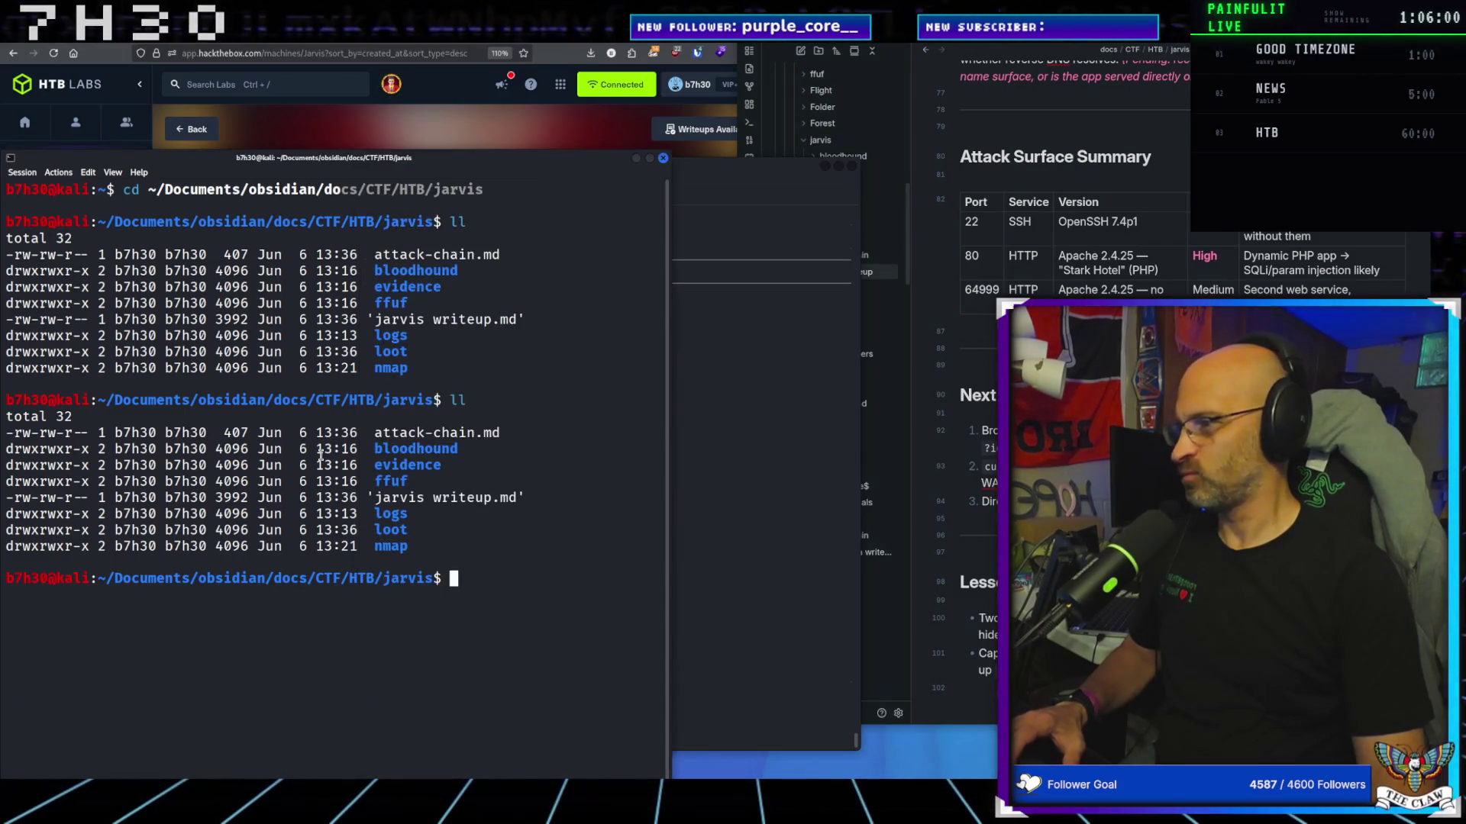
Print nmap/jarvisNmapServicesVersions.txt showing ports 22, 80 and 64999, then return to Firefox.
{"action": "left_click", "coordinate": [721, 443]}
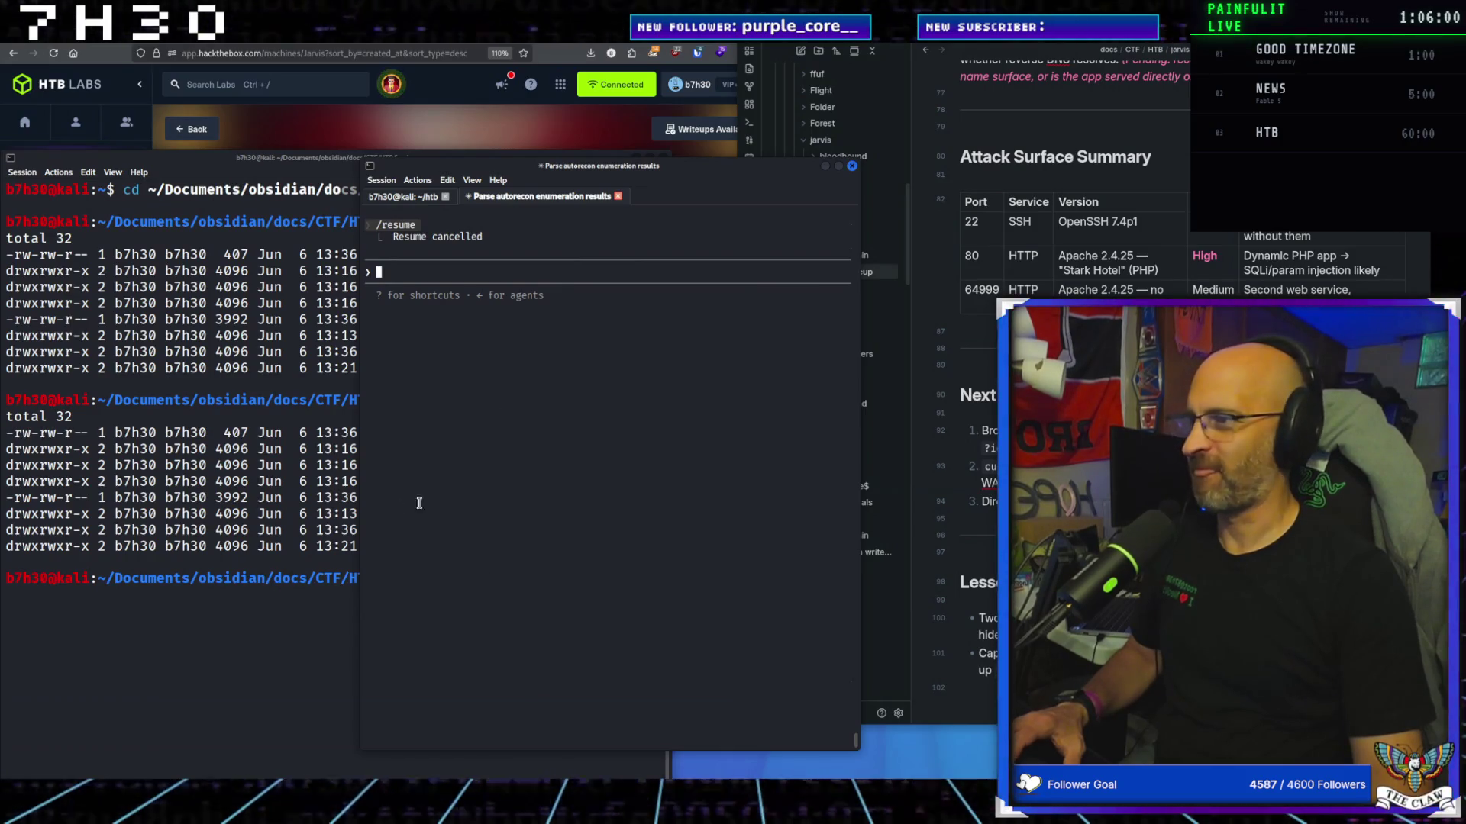
{"action": "left_click", "coordinate": [262, 716]}
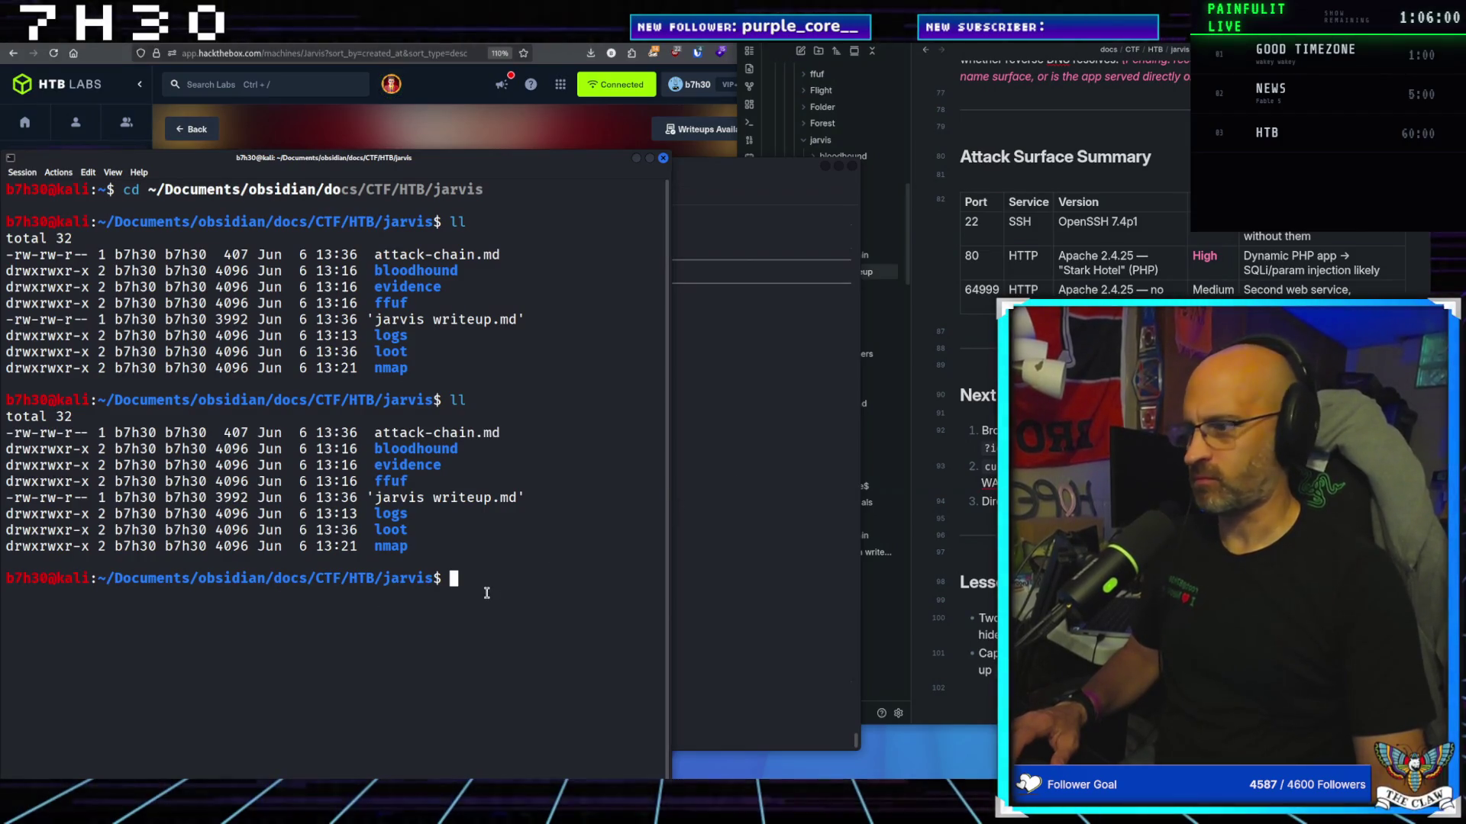
{"action": "type", "text": "c"}
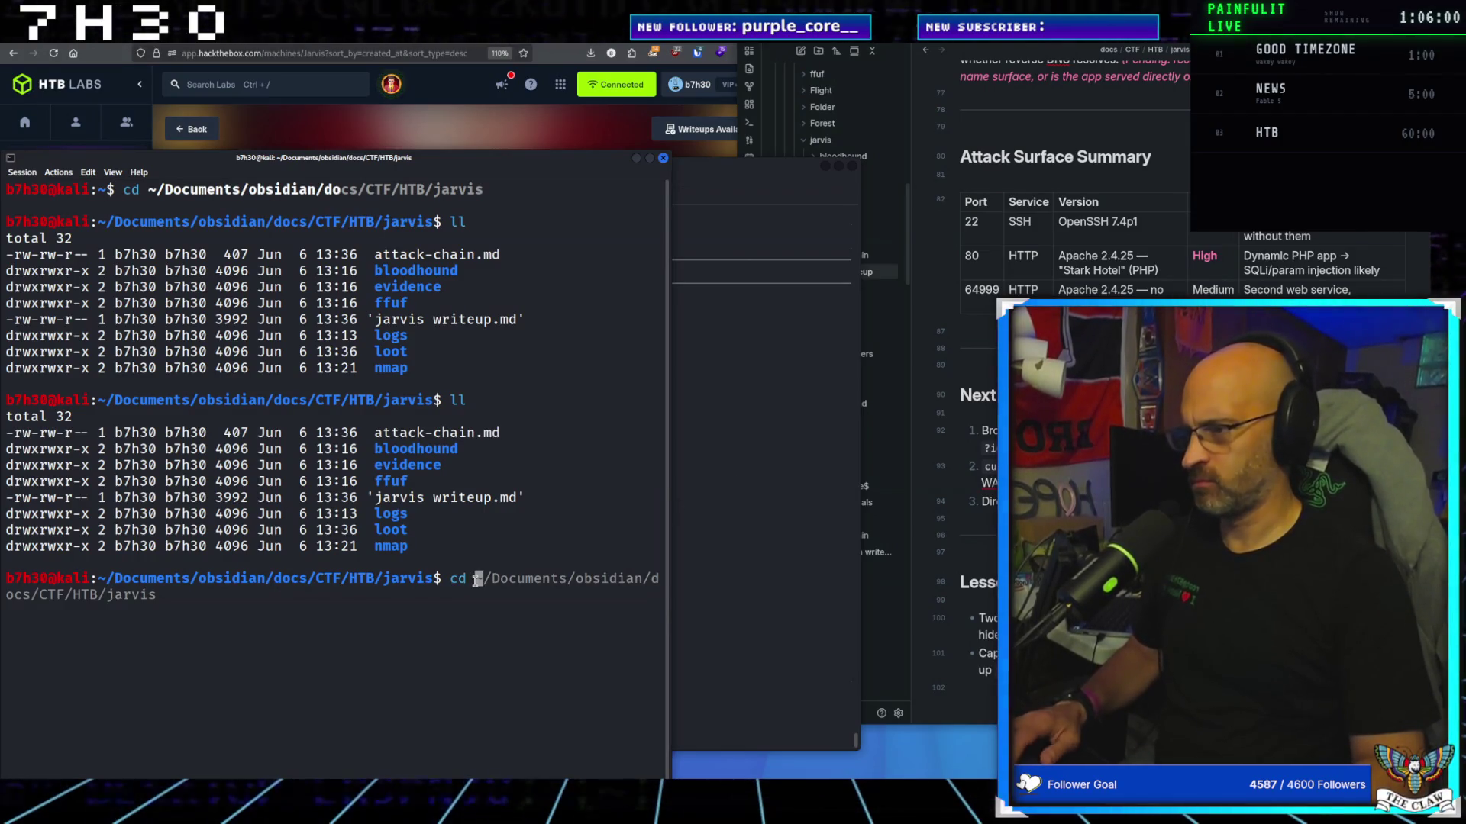
{"action": "type", "text": "at ."}
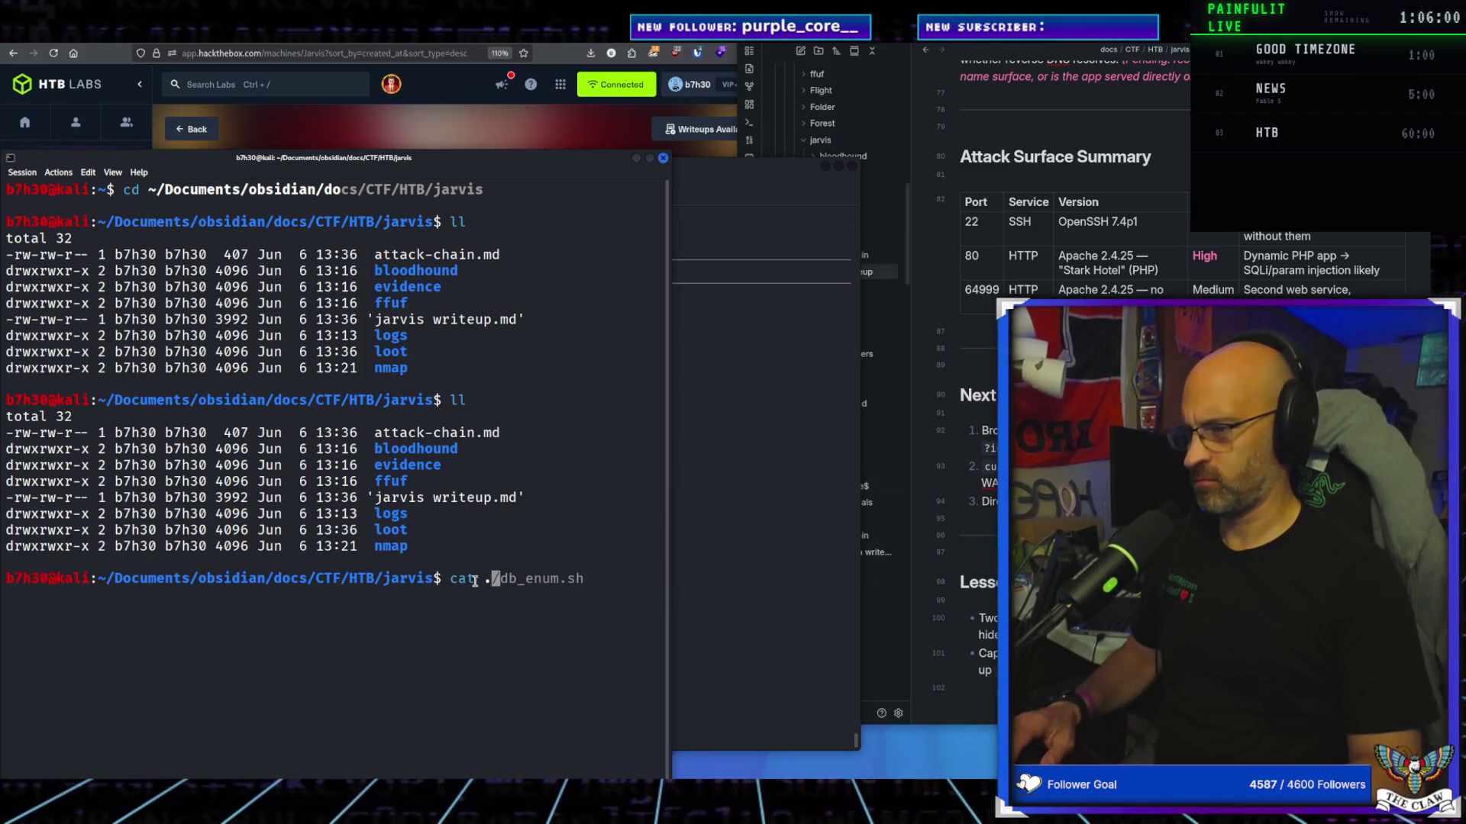
{"action": "key", "text": "BackSpace"}
{"action": "type", "text": "nmap/jarvisNmapServicesVersions"}
{"action": "key", "text": "Right"}
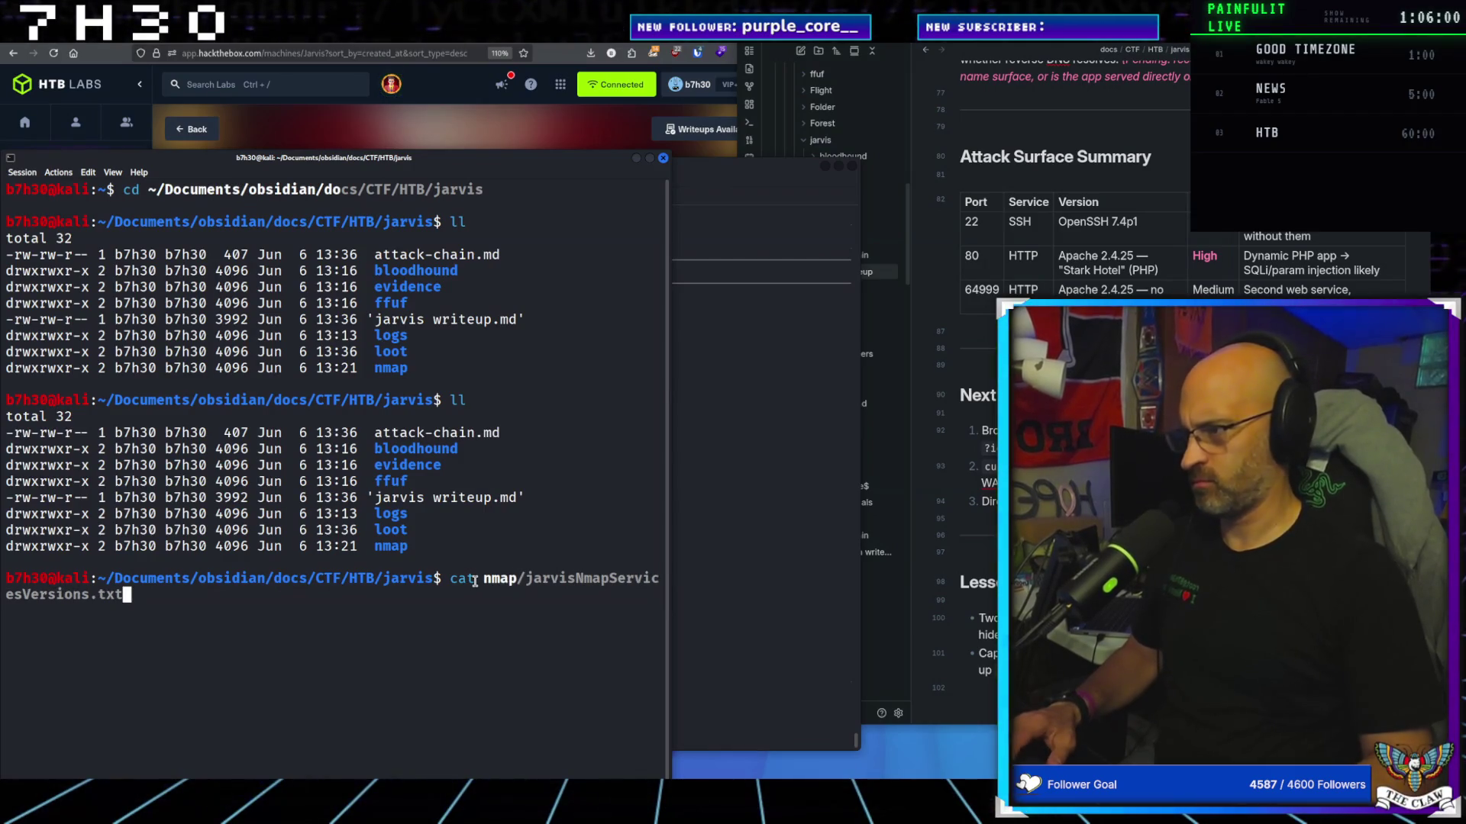
{"action": "key", "text": "Return"}
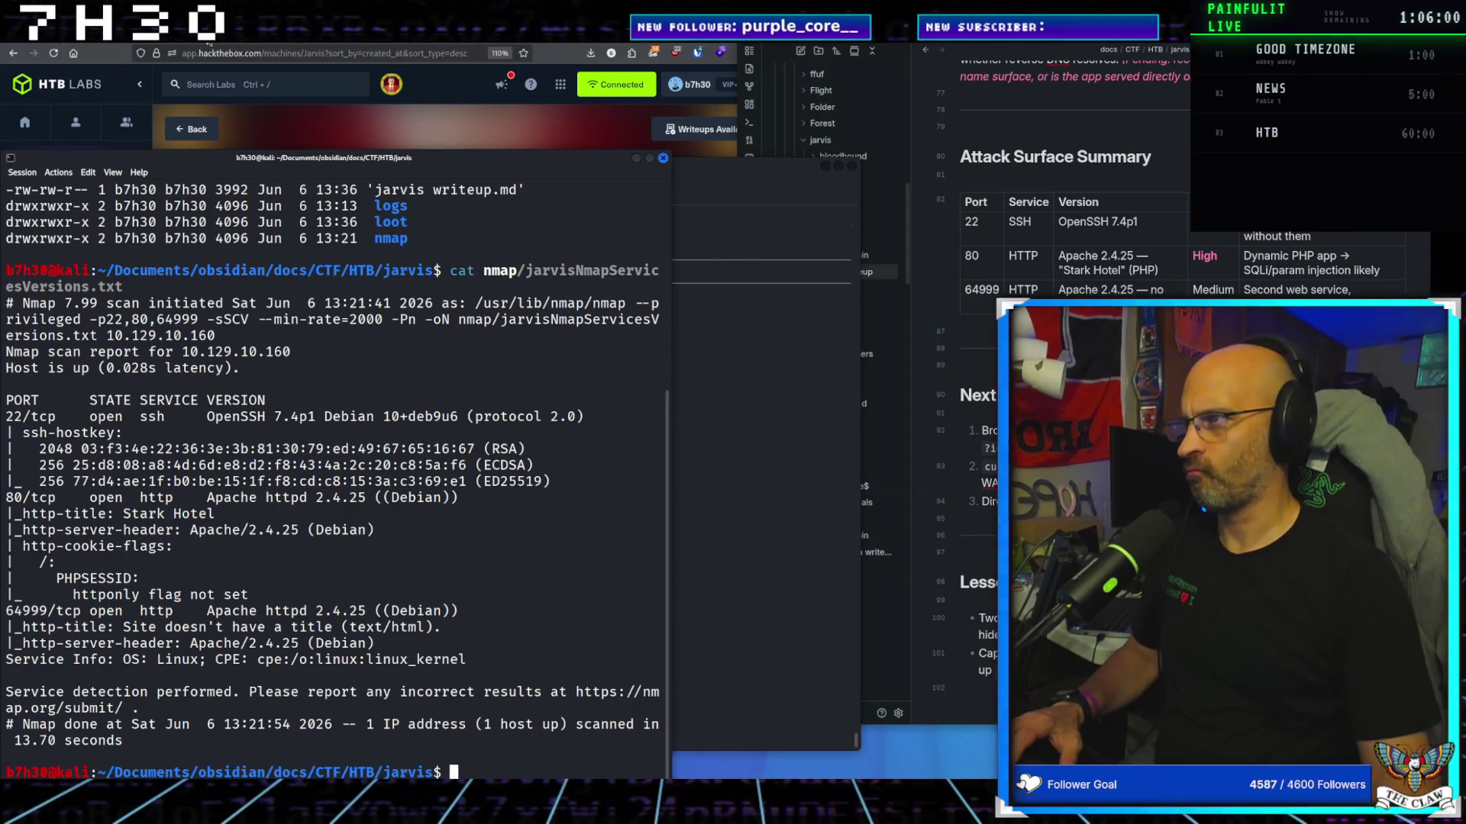
{"action": "key", "text": "alt+Tab"}
{"action": "key", "text": "ctrl+Tab"}
{"action": "key", "text": "ctrl+Tab"}
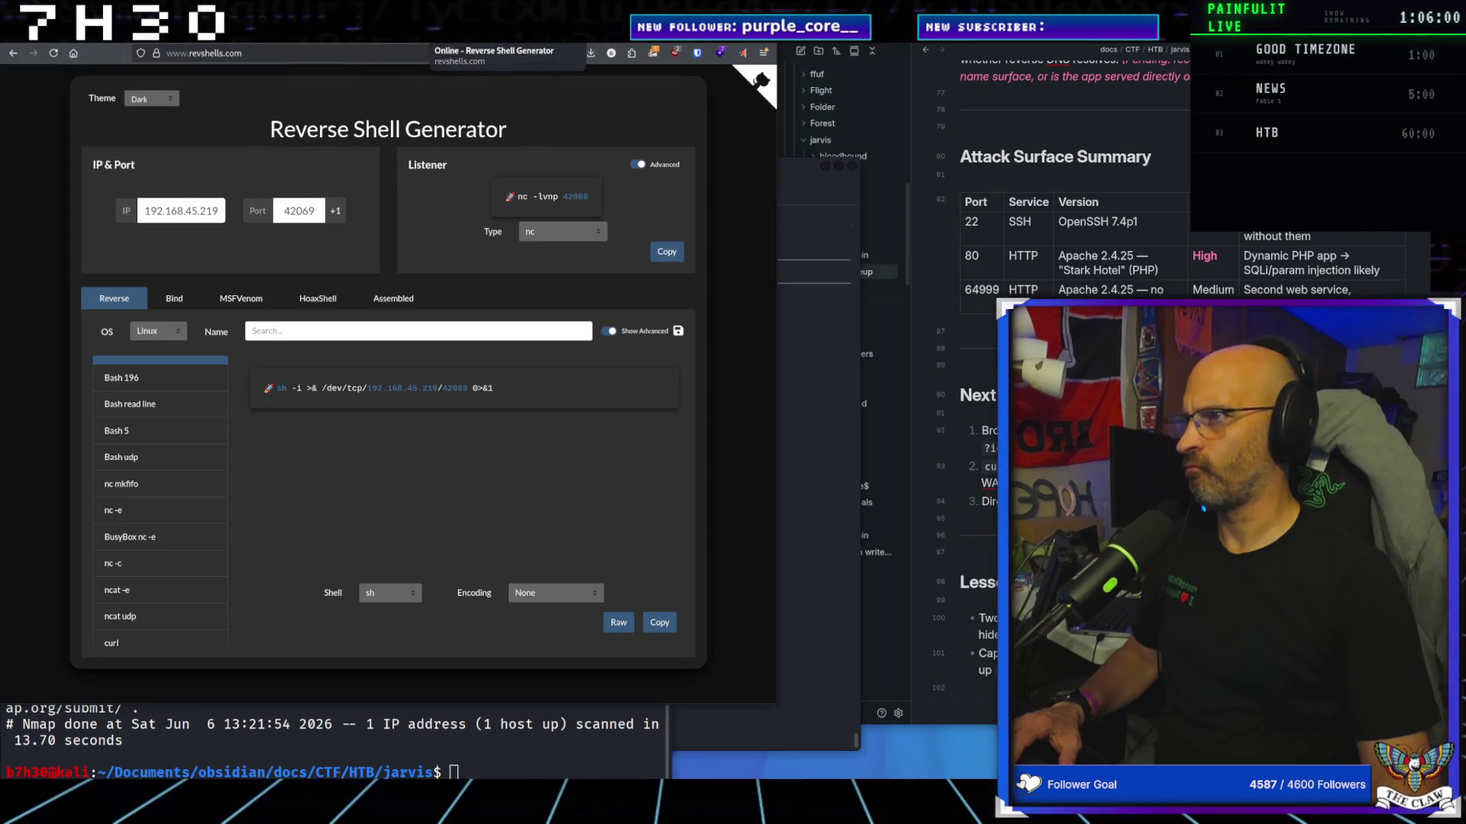
Dismiss the tab-group prompt, cycle through the tabs to the HTB Jarvis page, then start a new tab.
{"action": "left_click_drag", "start_coordinate": [218, 44], "coordinate": [298, 34]}
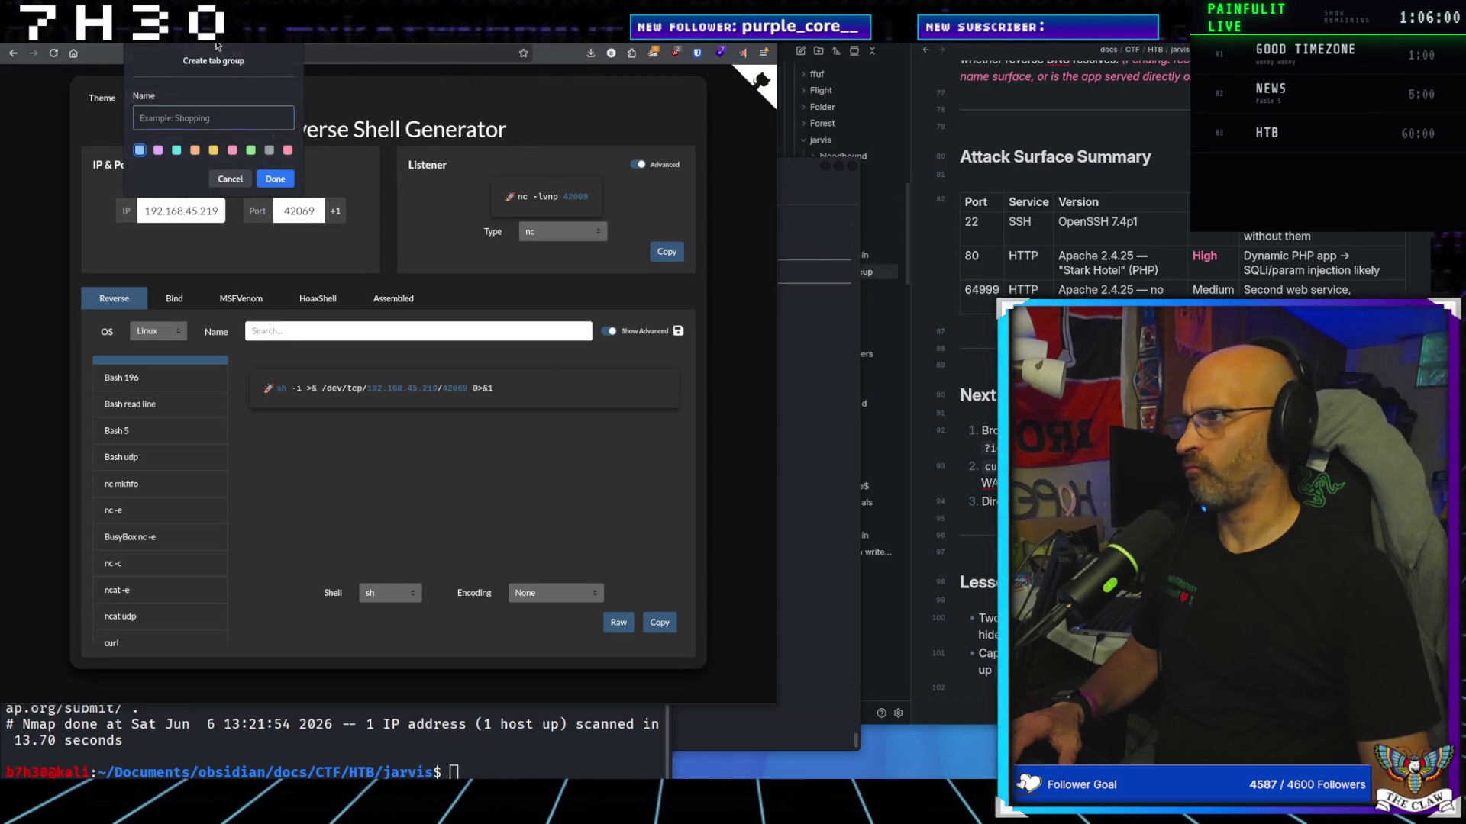
{"action": "left_click", "coordinate": [230, 178]}
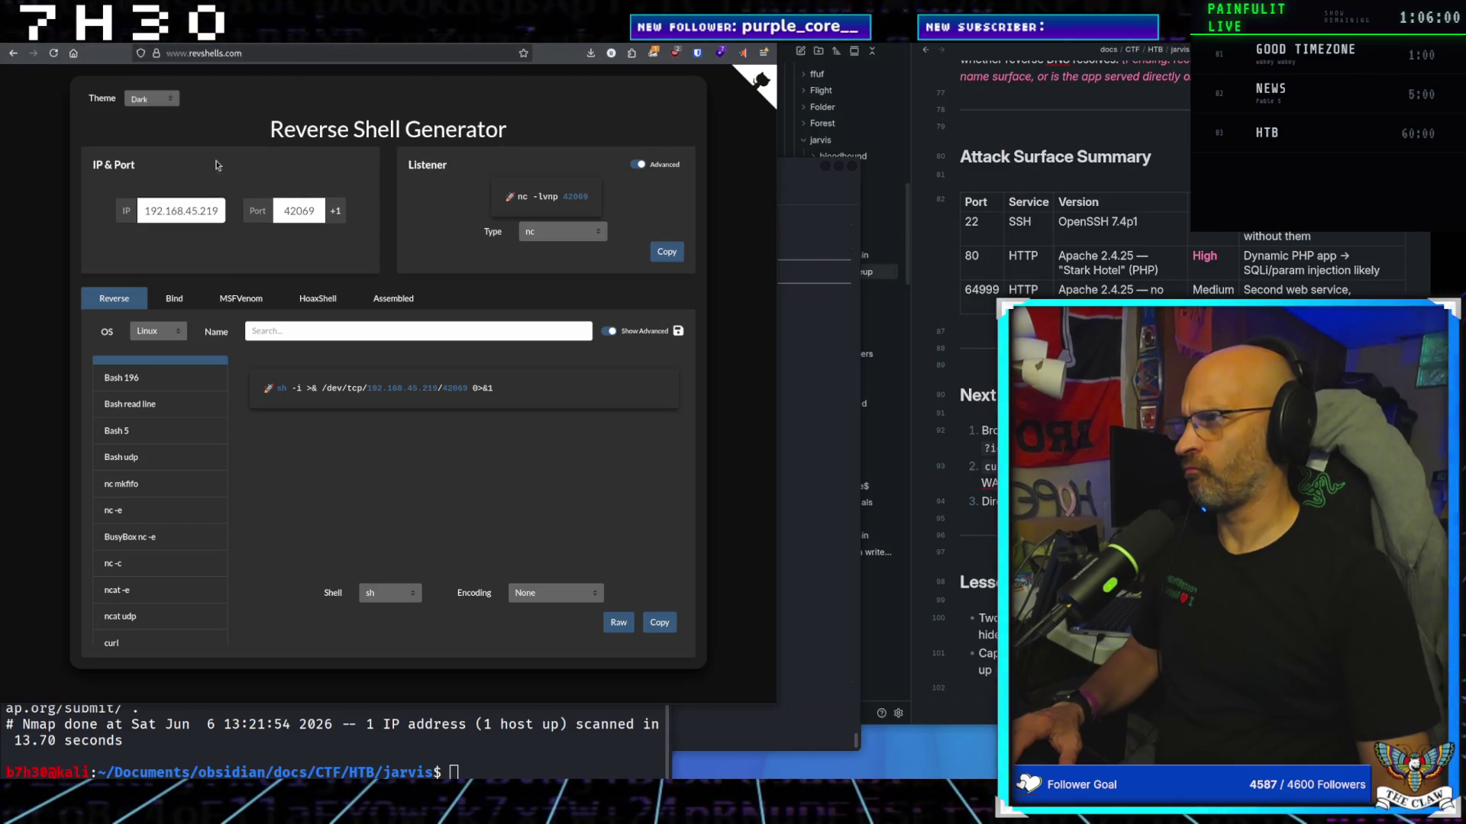
{"action": "left_click", "coordinate": [380, 29]}
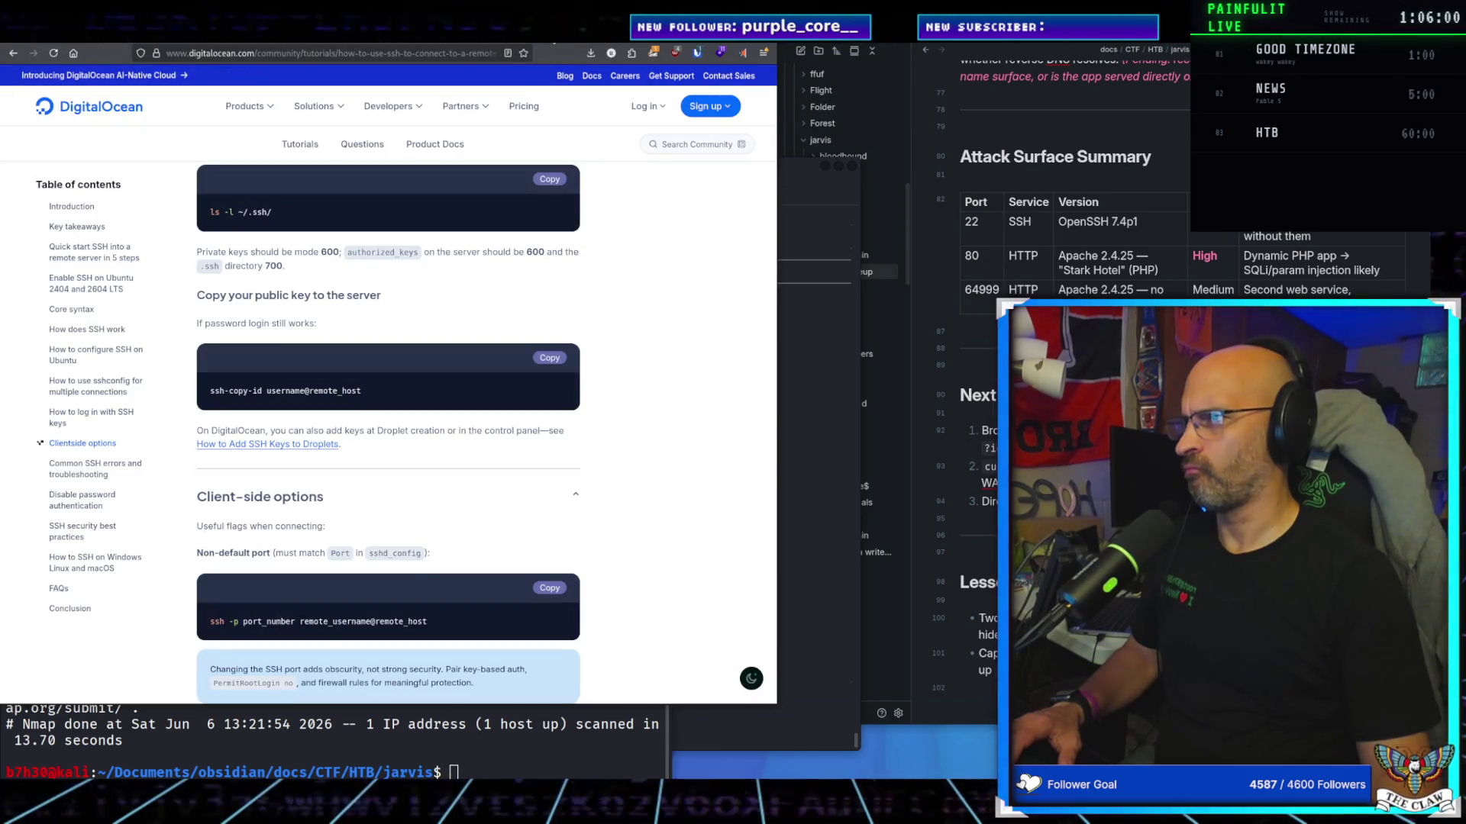
{"action": "left_click", "coordinate": [550, 31]}
{"action": "left_click", "coordinate": [351, 31]}
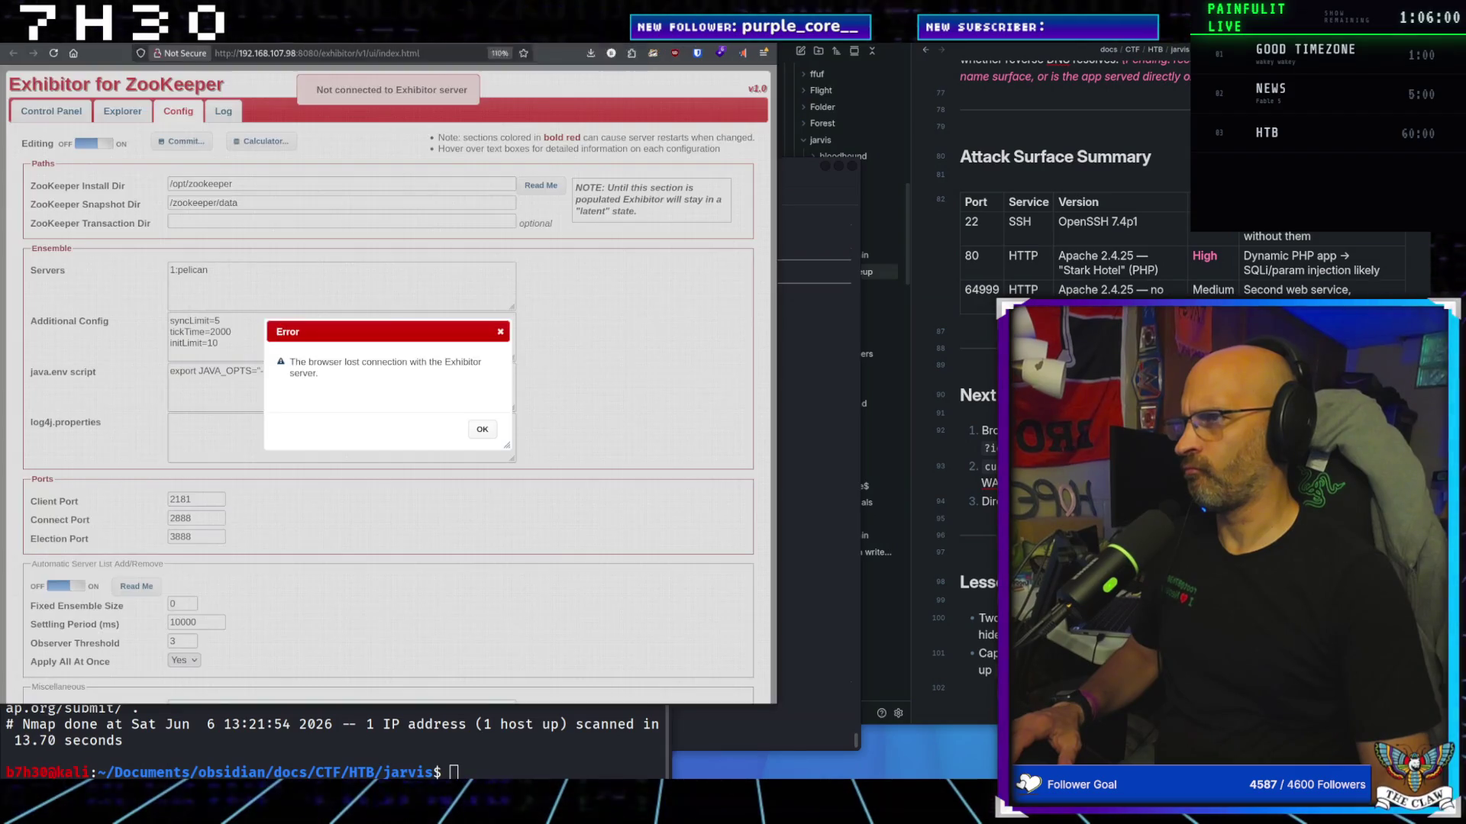
{"action": "left_click", "coordinate": [423, 31]}
{"action": "key", "text": "ctrl+Tab"}
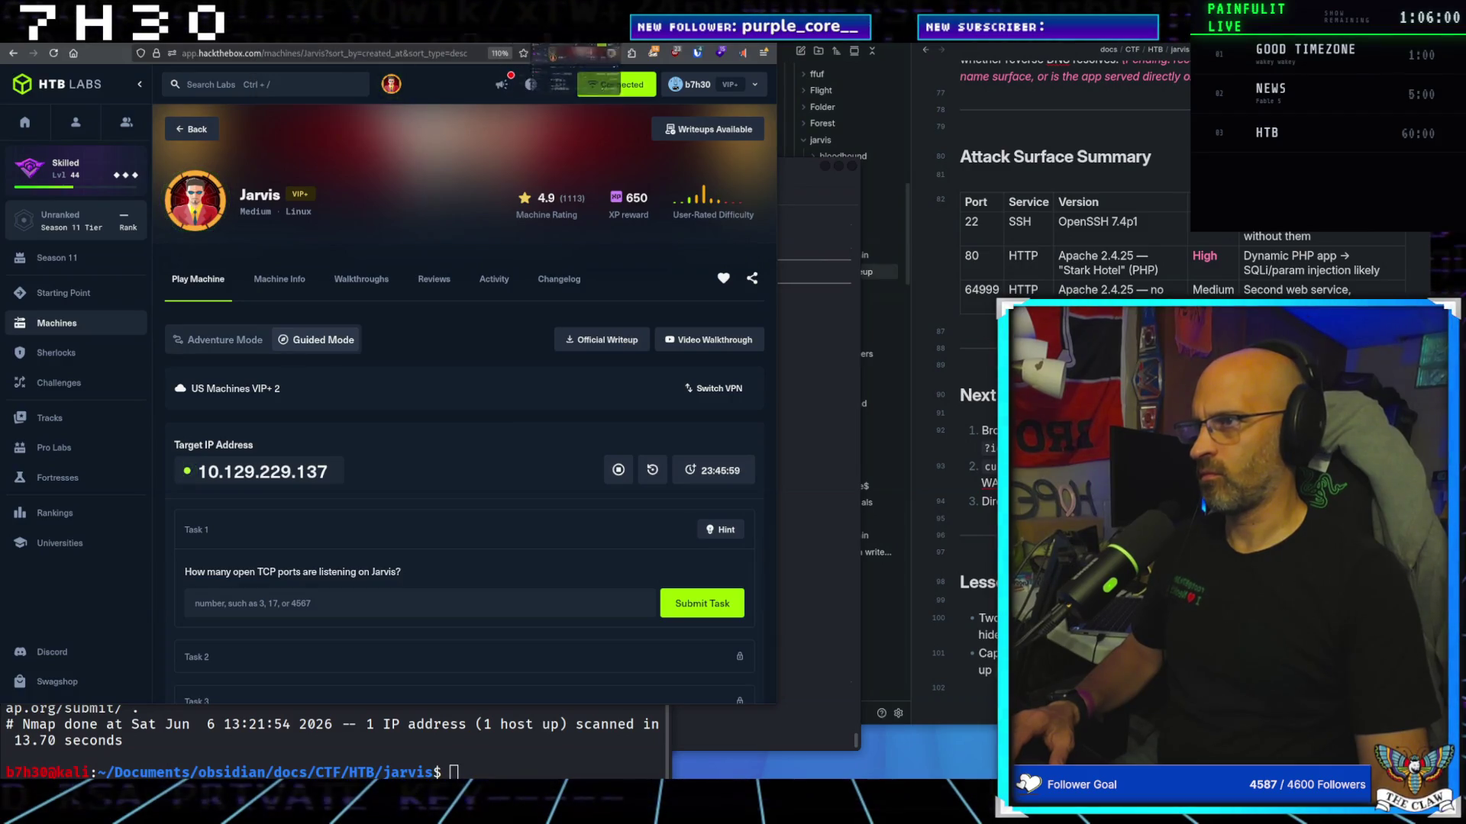
{"action": "key", "text": "ctrl+t"}
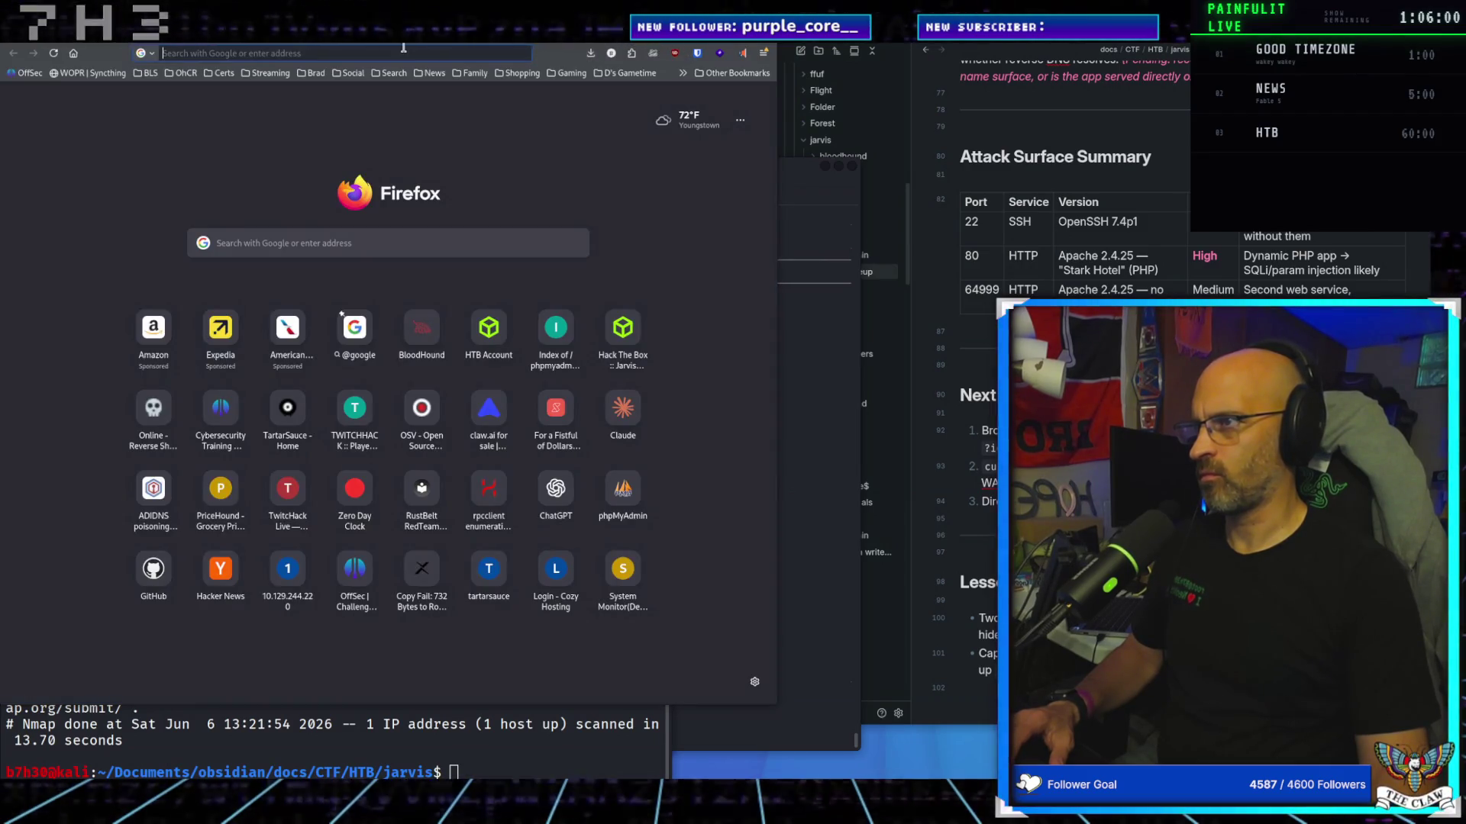
List the existing tmux sessions, then start a new tmux session named 'jarvis'.
{"action": "left_click", "coordinate": [403, 56]}
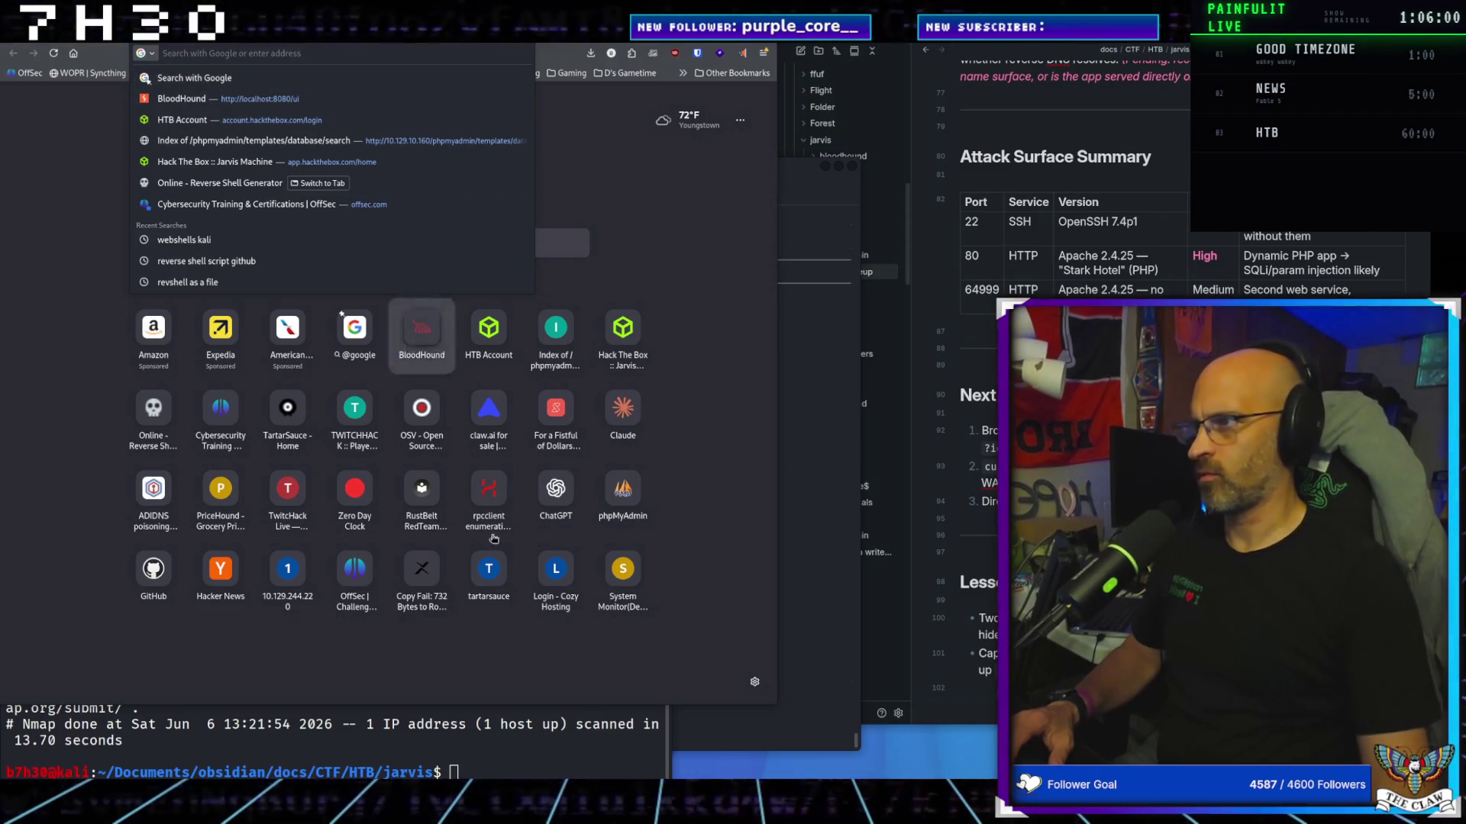
{"action": "left_click", "coordinate": [475, 743]}
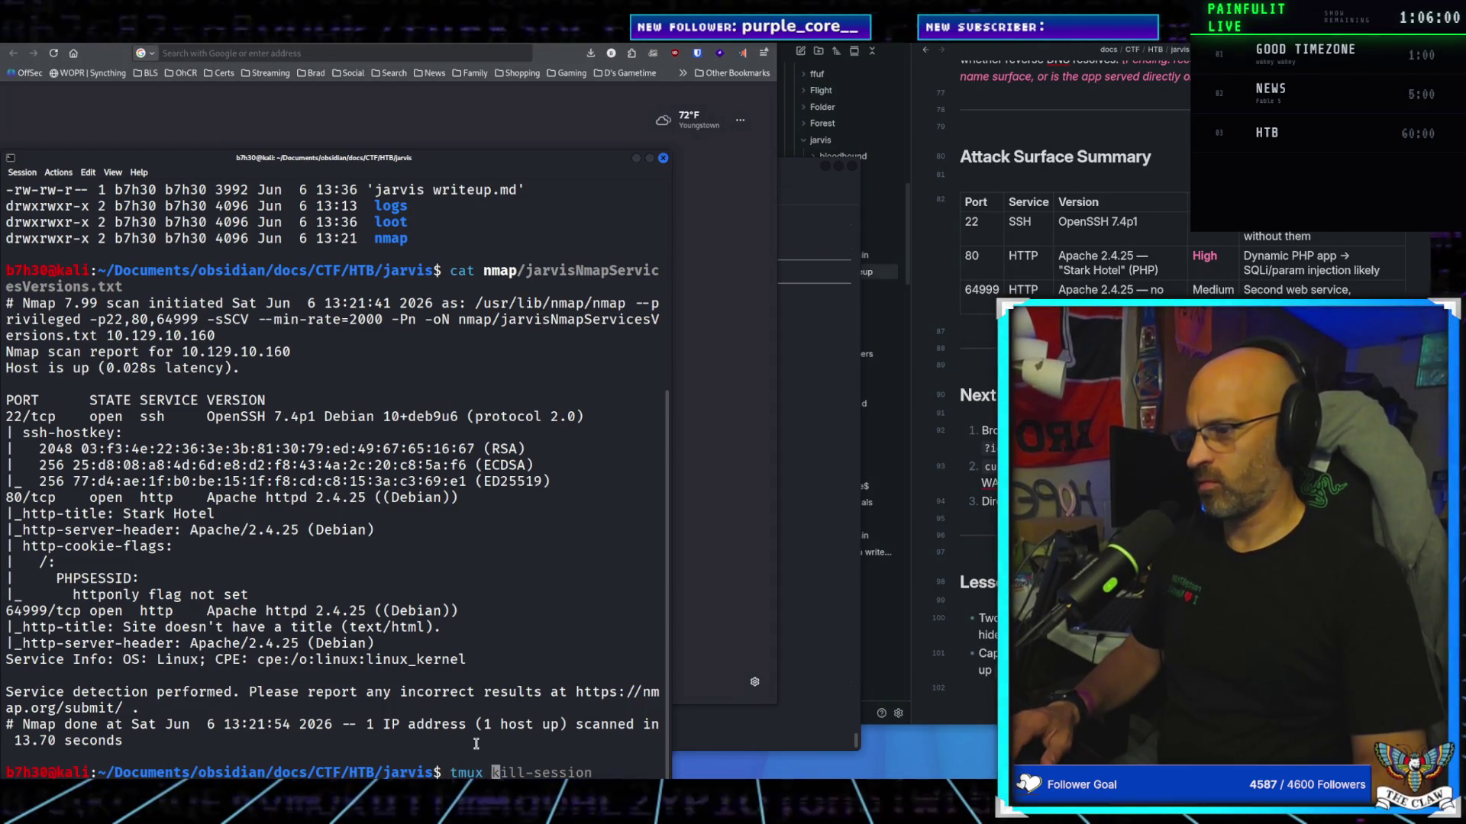
{"action": "key", "text": "Right"}
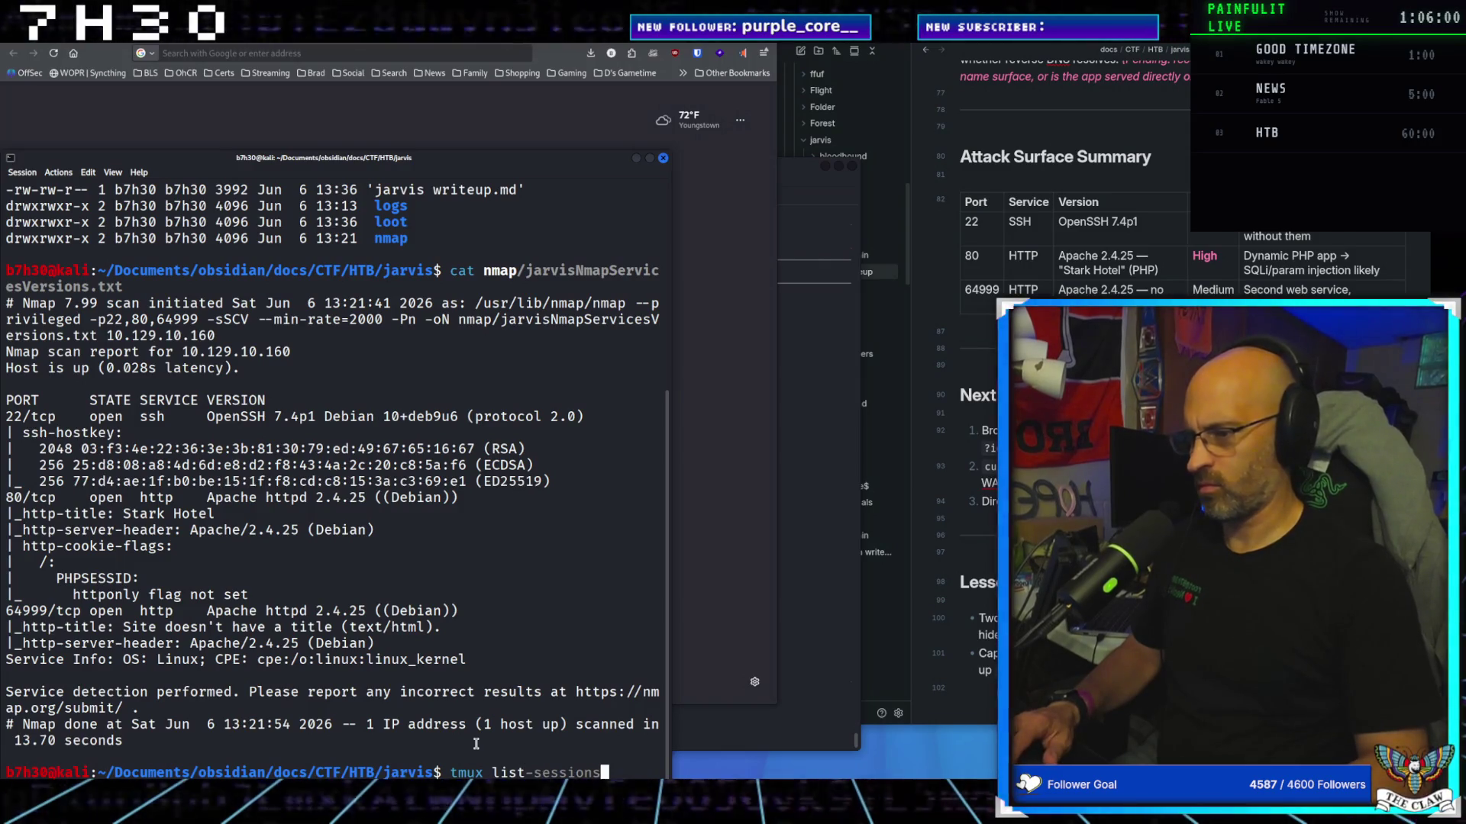
{"action": "key", "text": "Return"}
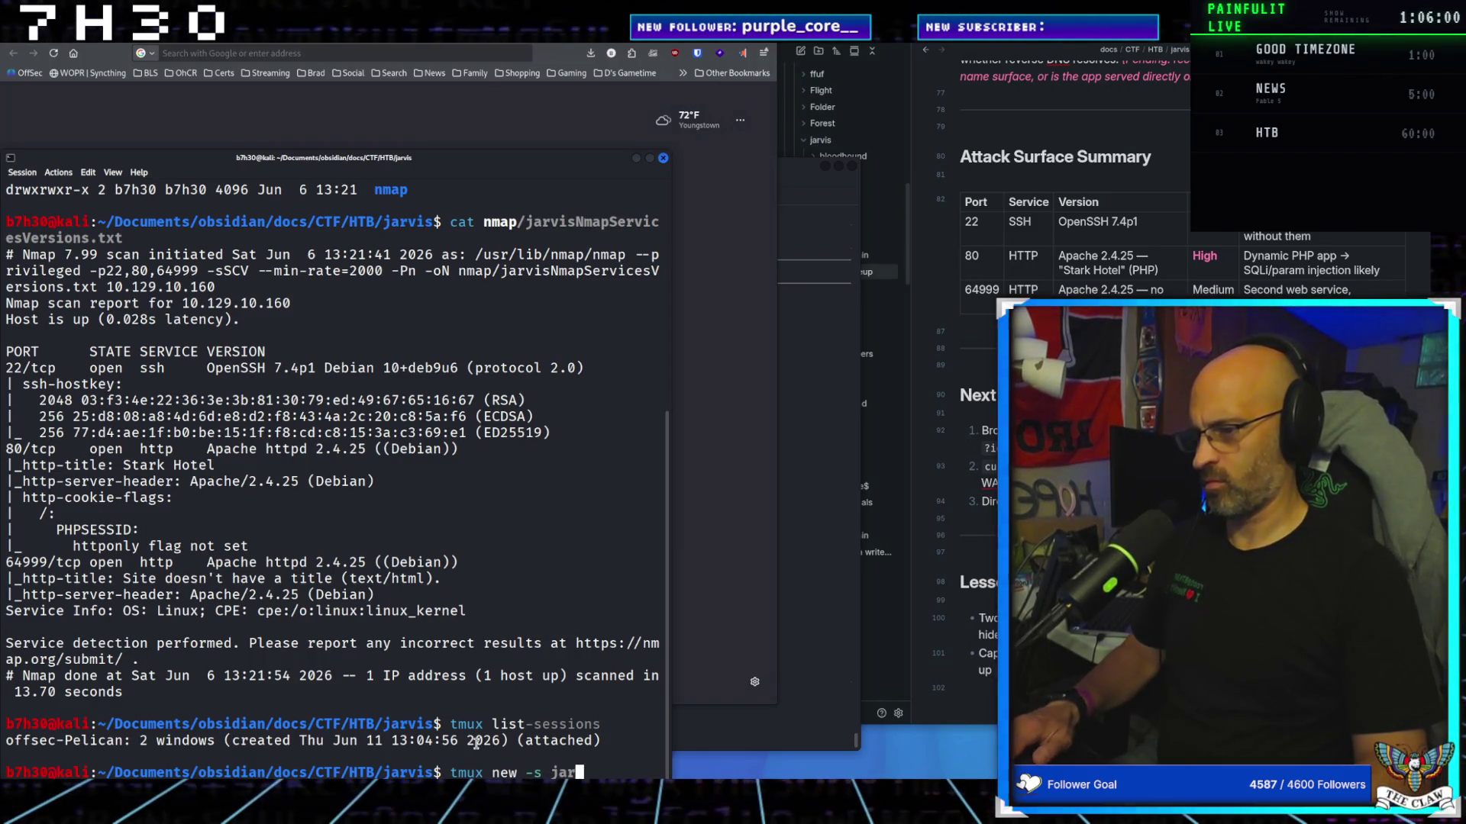
{"action": "key", "text": "Return"}
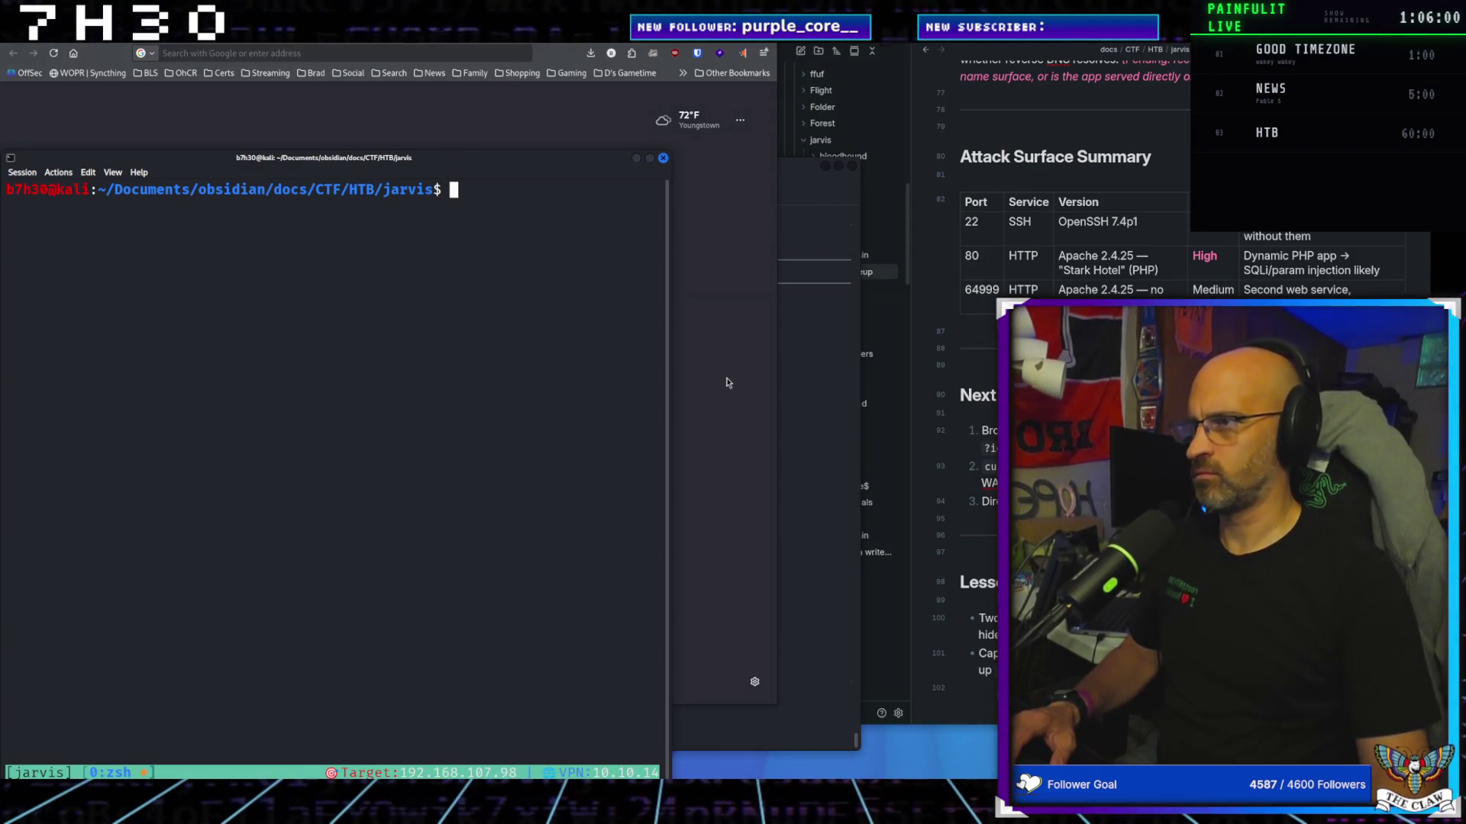
Copy the Jarvis target IP from Hack The Box and load the Stark Hotel site in a new tab.
{"action": "key", "text": "alt+Tab"}
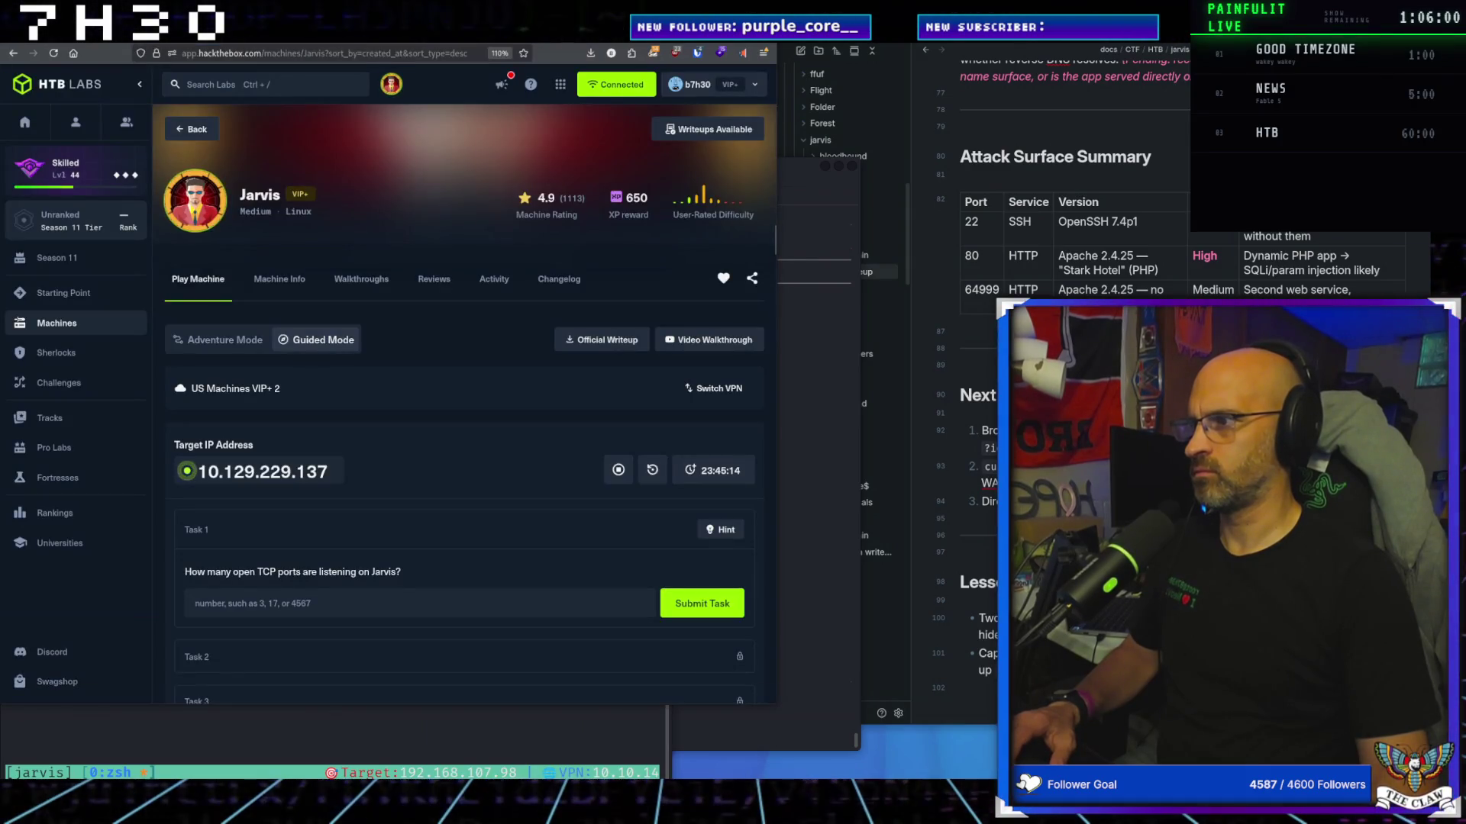
{"action": "left_click", "coordinate": [252, 477]}
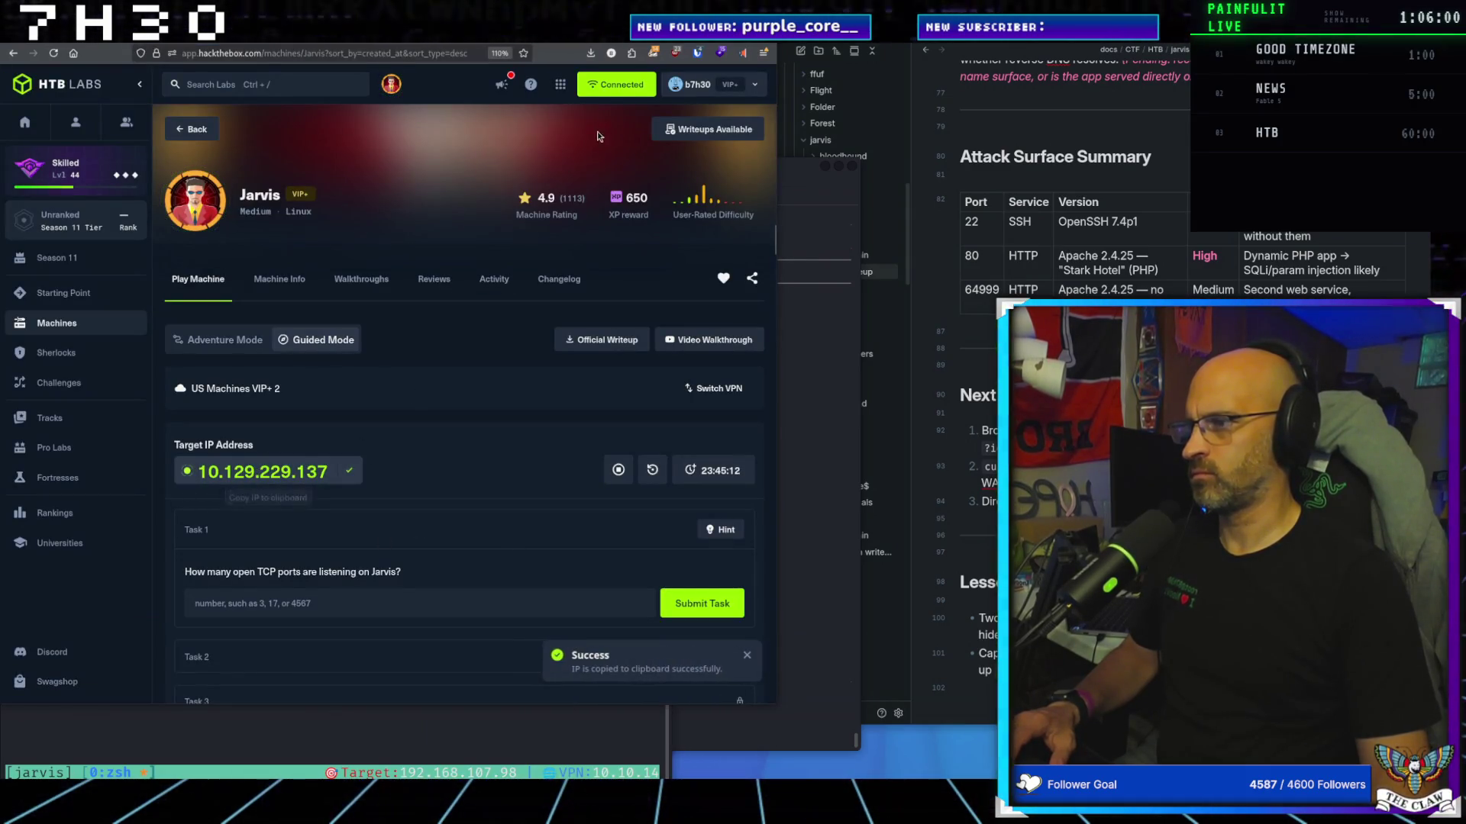
{"action": "key", "text": "ctrl+t"}
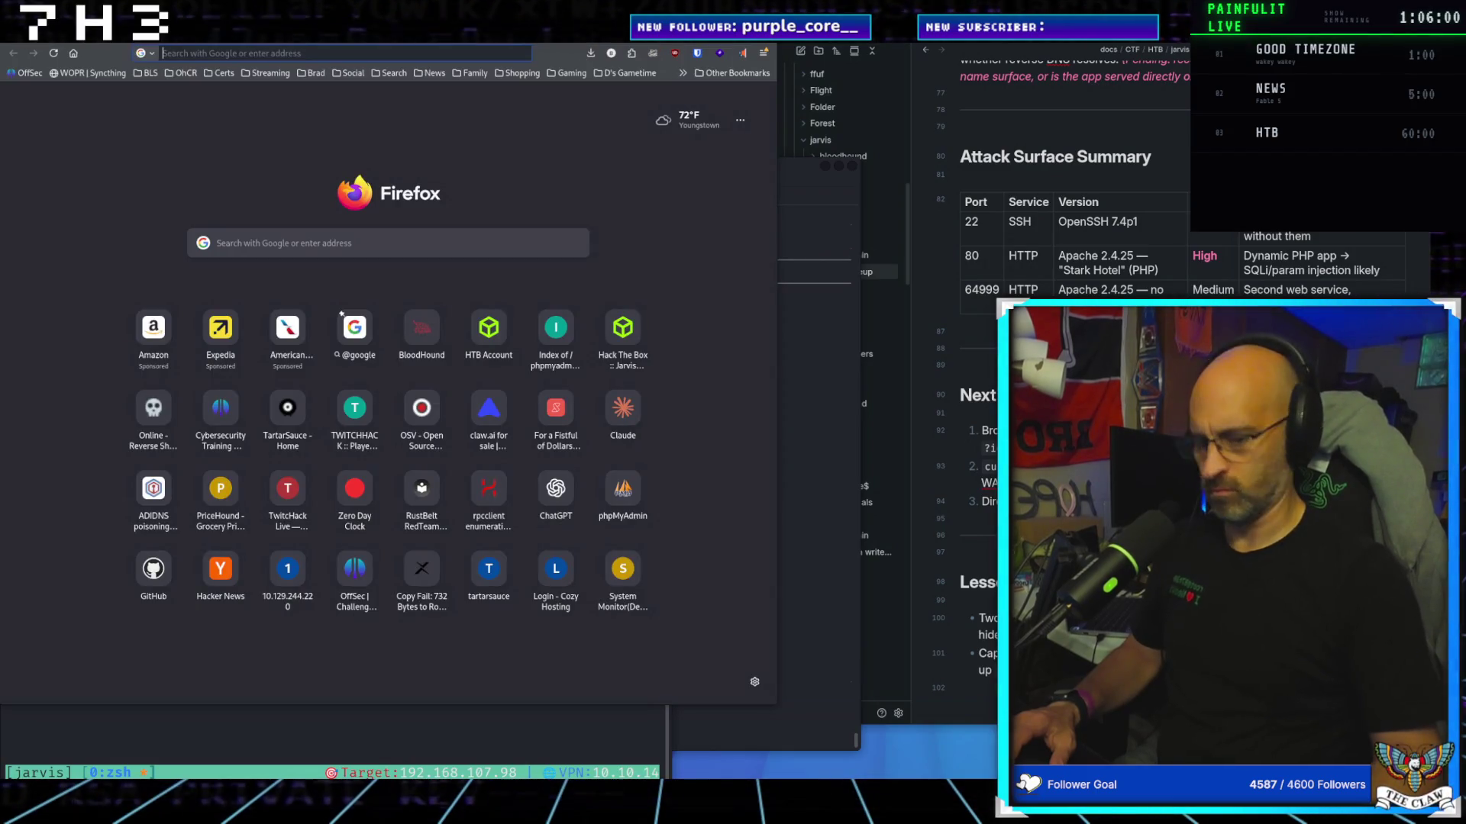
{"action": "type", "text": "10.129.229.137/"}
{"action": "key", "text": "Return"}
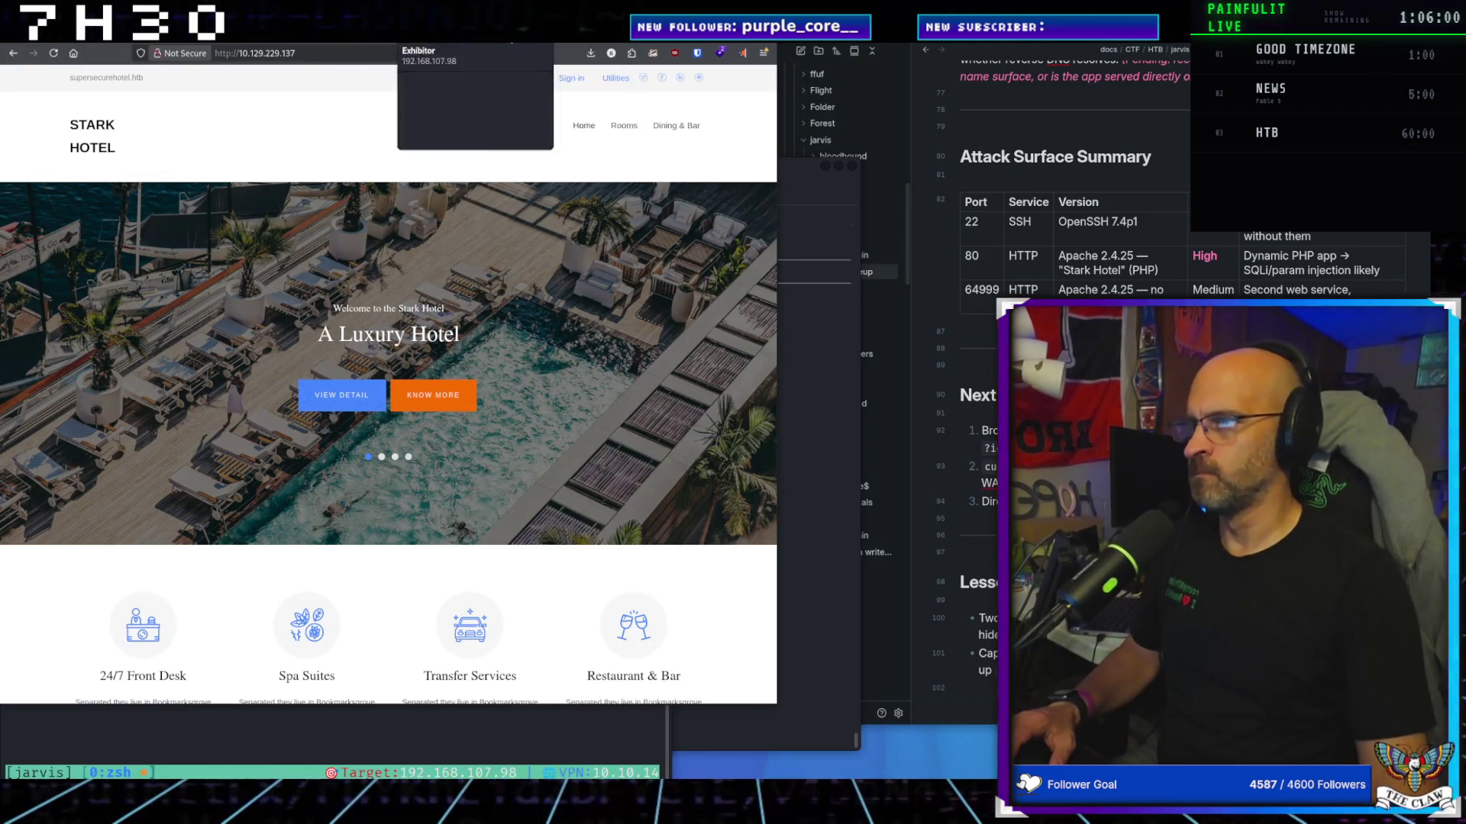
Test the Stark Hotel Sign in link and scroll through the home page.
{"action": "left_click", "coordinate": [577, 79]}
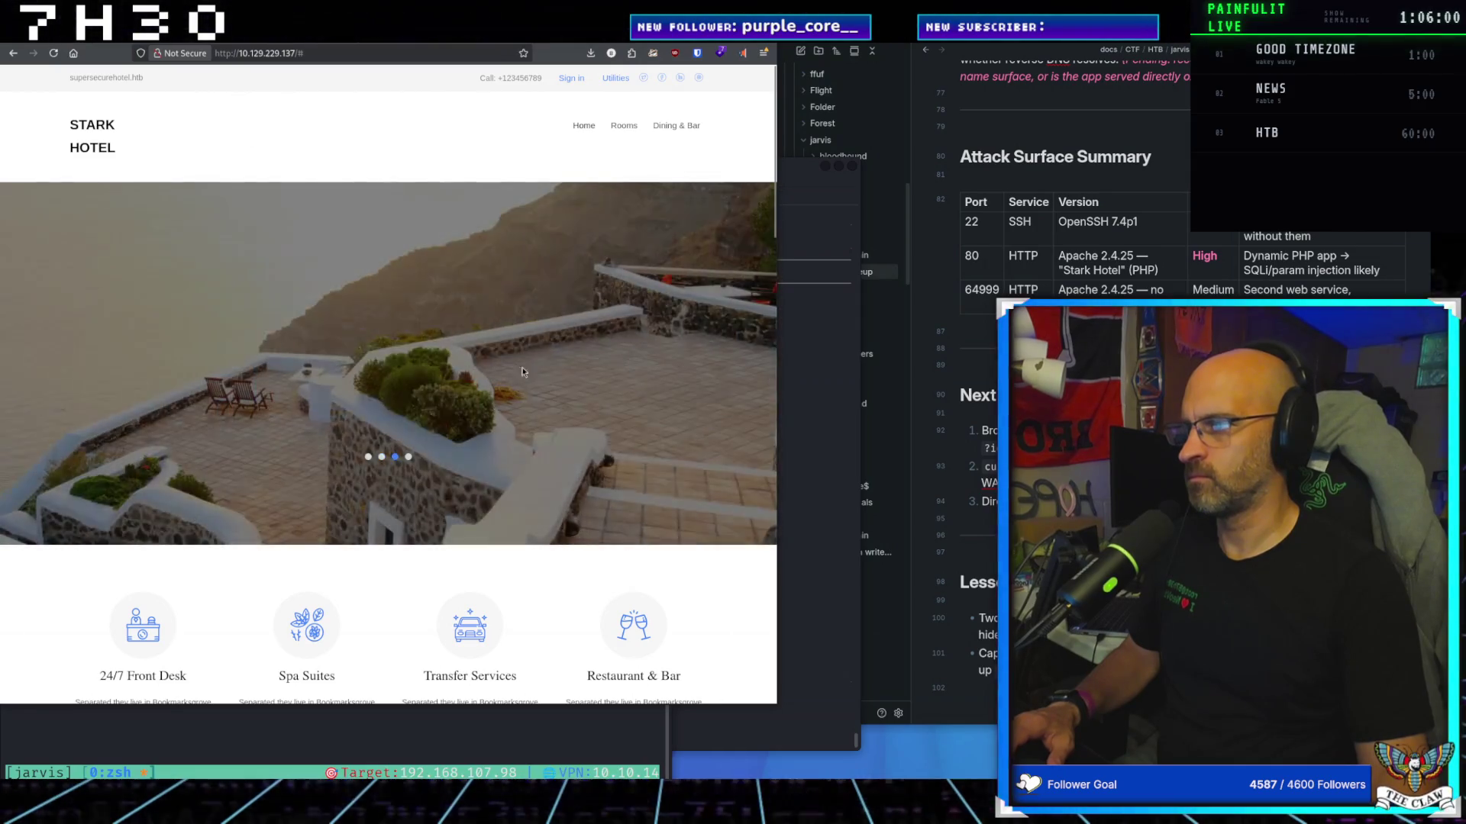
{"action": "left_click", "coordinate": [338, 55]}
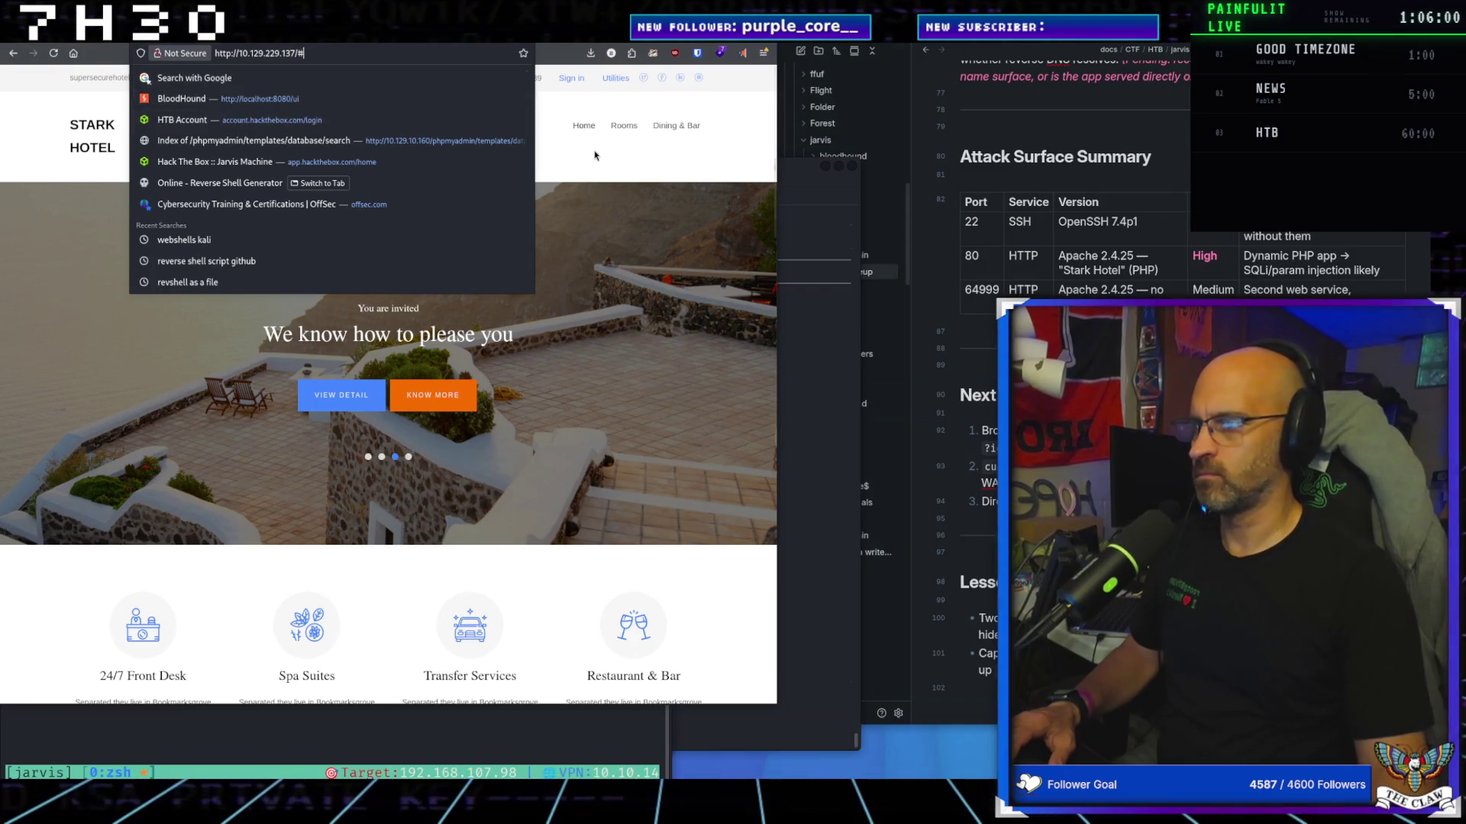
{"action": "left_click", "coordinate": [517, 573]}
{"action": "scroll", "coordinate": [519, 574], "scroll_direction": "down", "scroll_amount": 15}
{"action": "scroll", "coordinate": [522, 574], "scroll_direction": "down", "scroll_amount": 2}
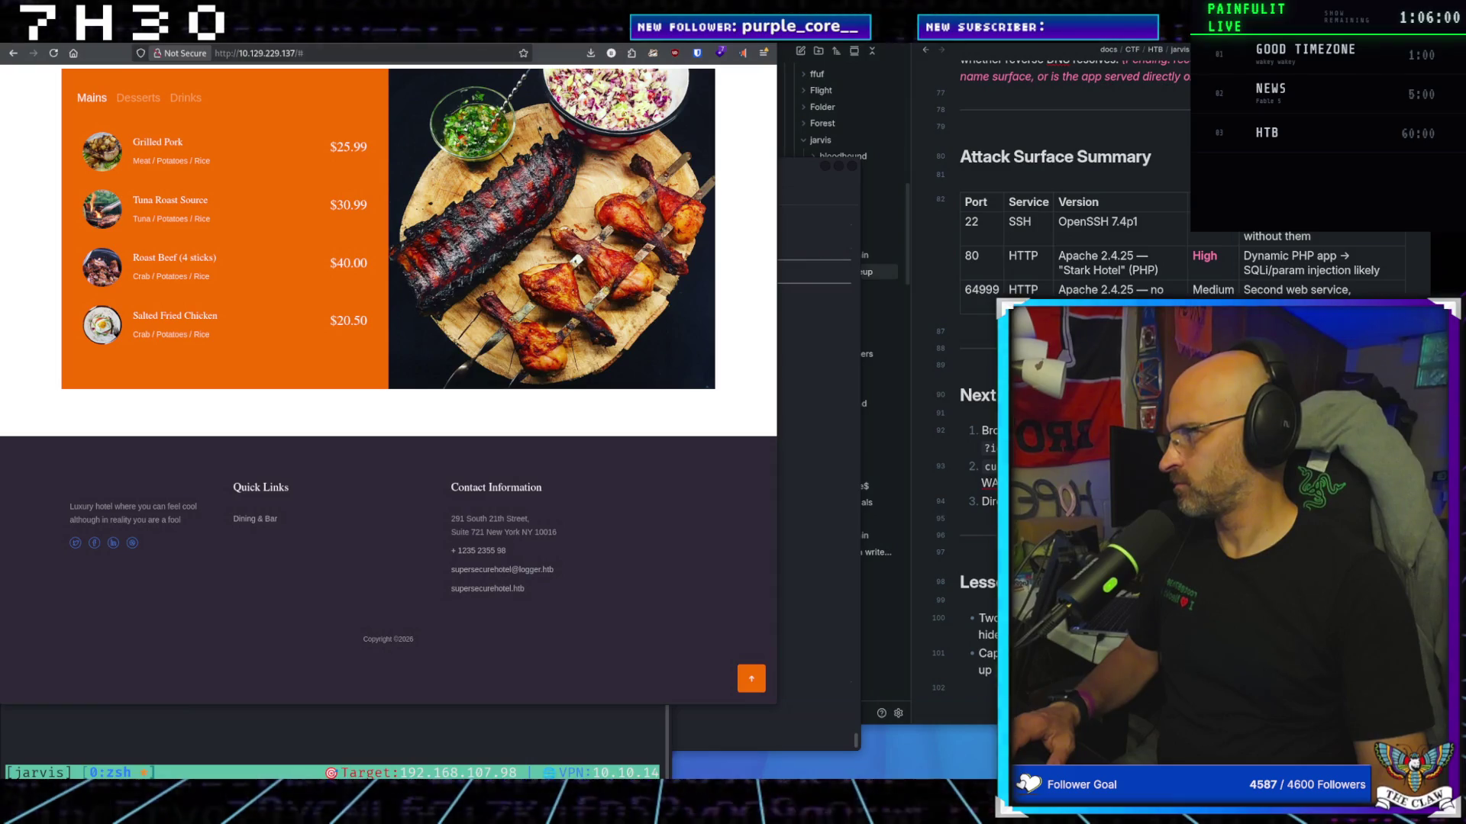
{"action": "scroll", "coordinate": [408, 589], "scroll_direction": "up", "scroll_amount": 4}
{"action": "scroll", "coordinate": [407, 569], "scroll_direction": "down", "scroll_amount": 4}
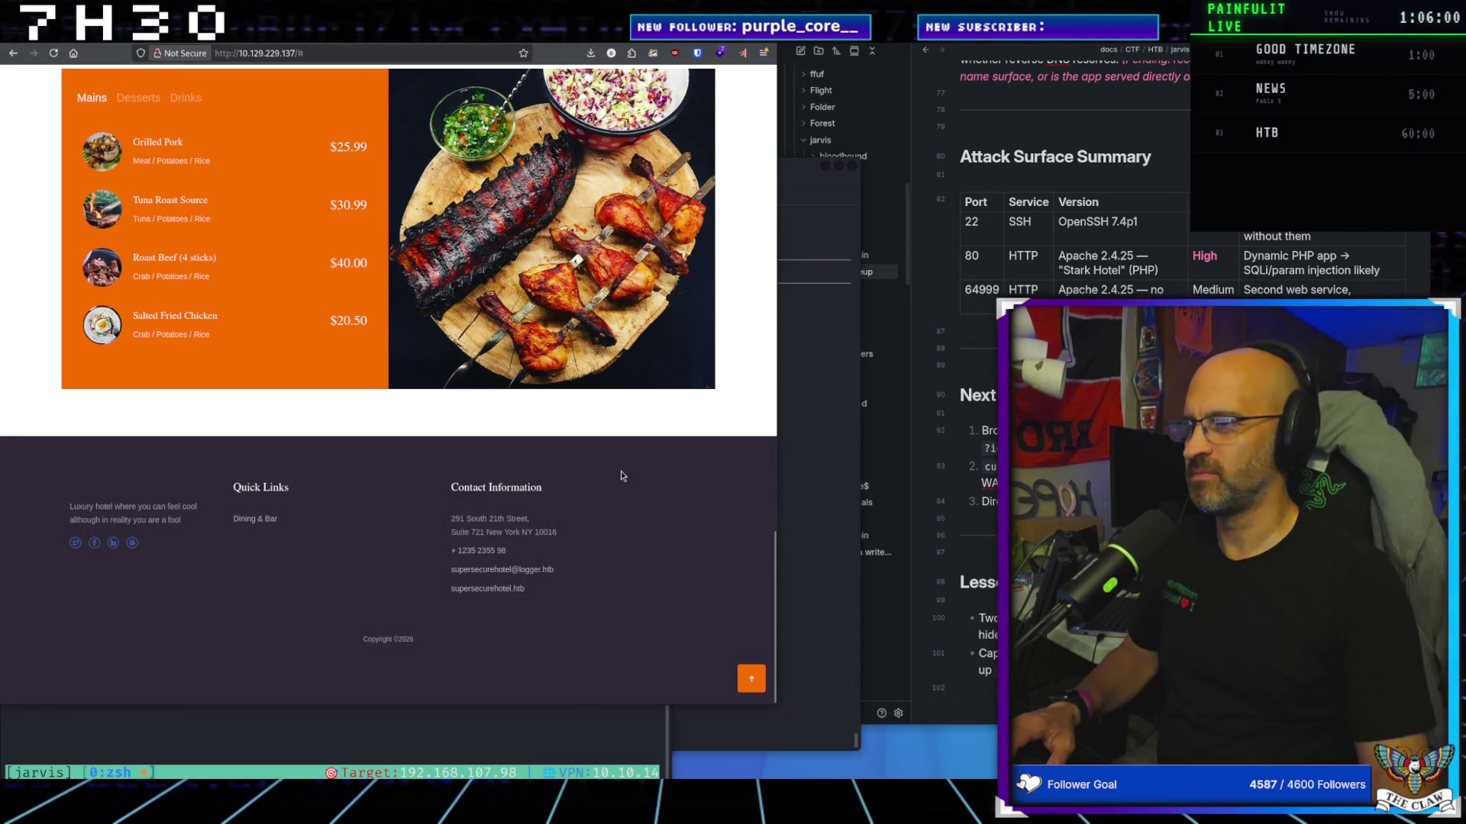
{"action": "key", "text": "Home"}
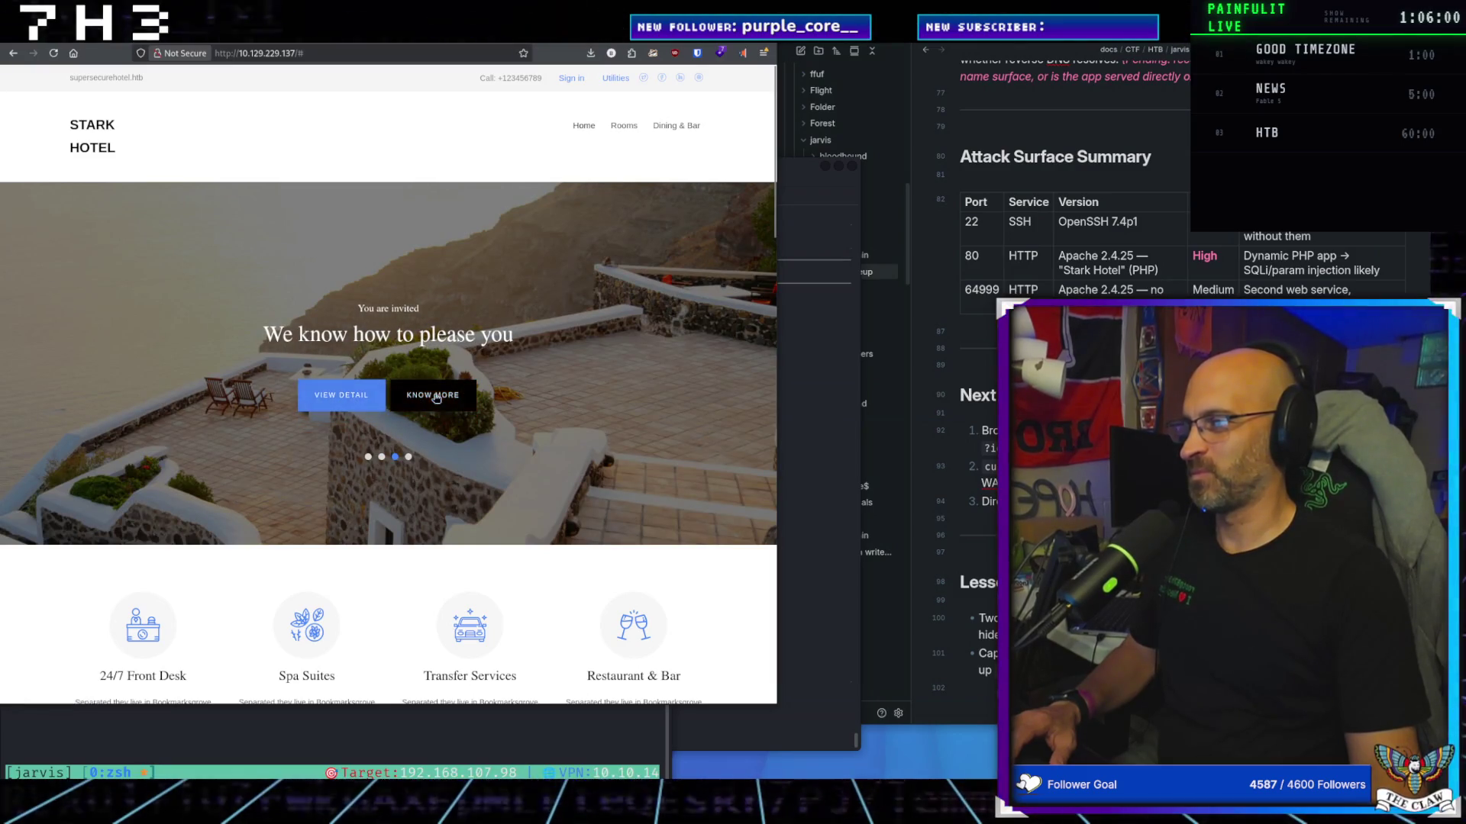
{"action": "scroll", "coordinate": [538, 414], "scroll_direction": "down", "scroll_amount": 10}
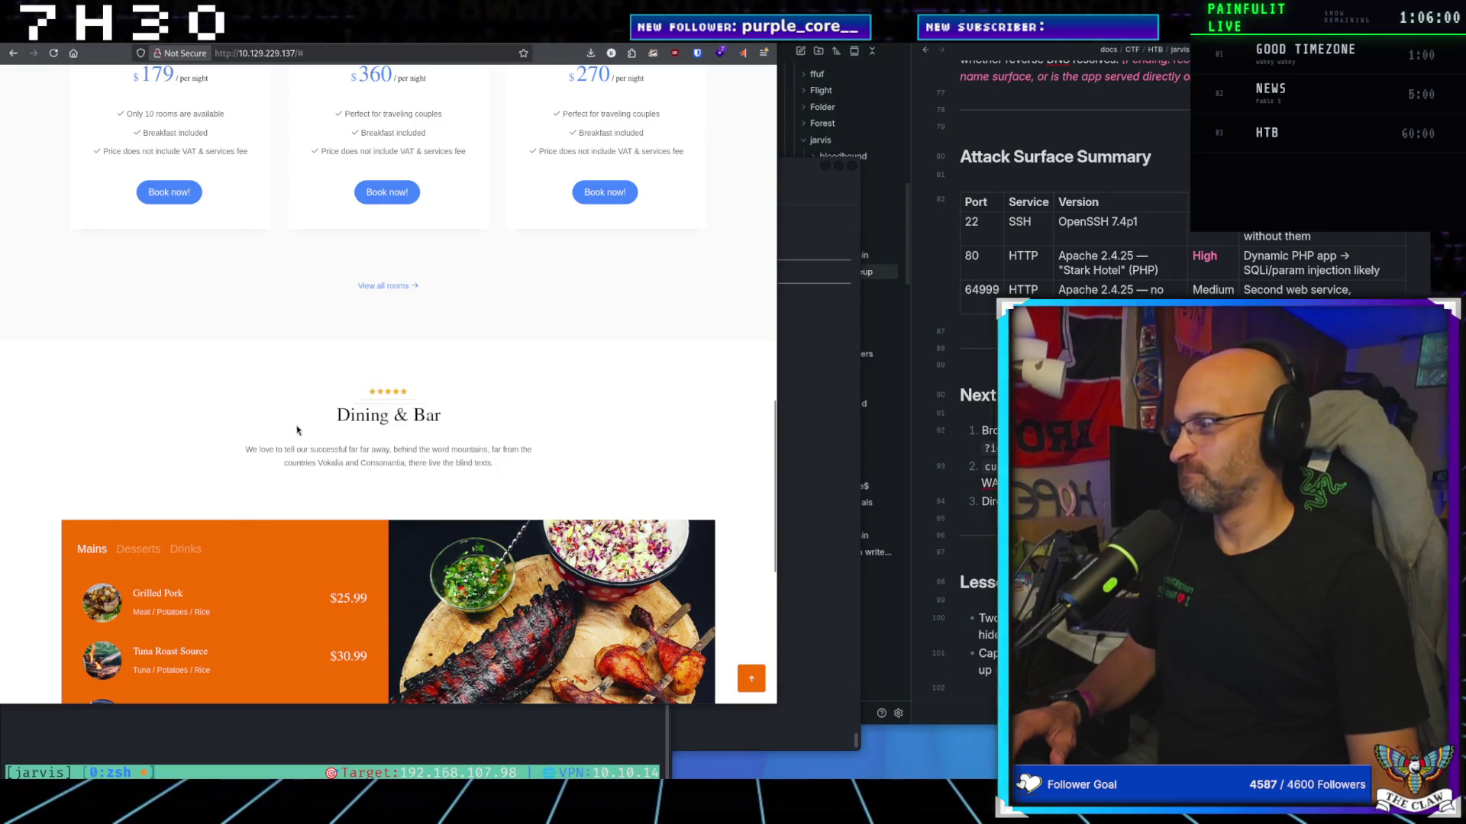
{"action": "scroll", "coordinate": [538, 454], "scroll_direction": "down", "scroll_amount": 5}
{"action": "scroll", "coordinate": [535, 436], "scroll_direction": "up", "scroll_amount": 15}
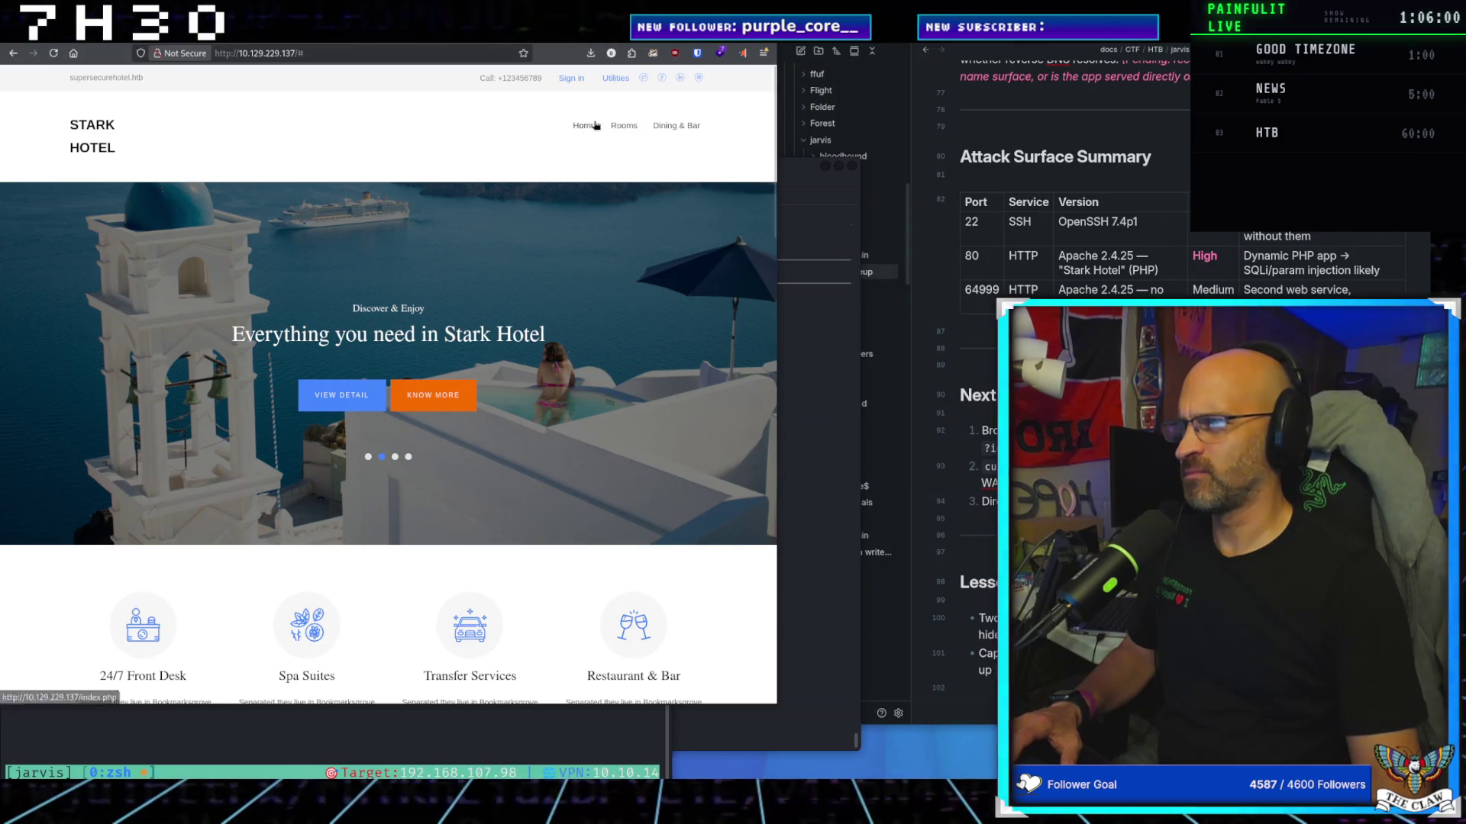
Visit the Rooms and Dining & Bar pages and try two Take an Order buttons.
{"action": "left_click", "coordinate": [623, 126]}
{"action": "left_click", "coordinate": [671, 126]}
{"action": "scroll", "coordinate": [552, 430], "scroll_direction": "down", "scroll_amount": 10}
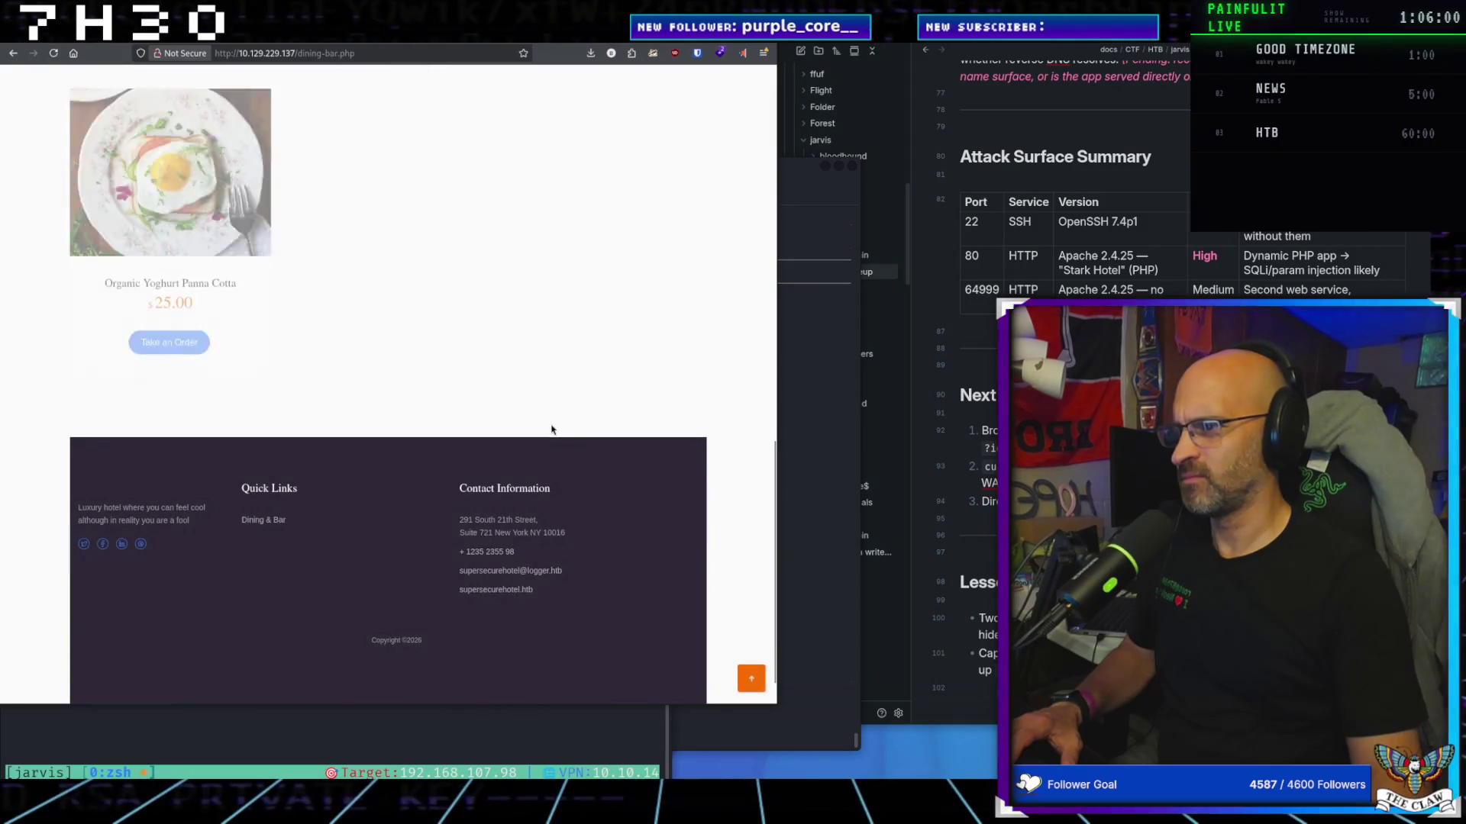
{"action": "scroll", "coordinate": [552, 430], "scroll_direction": "up", "scroll_amount": 5}
{"action": "scroll", "coordinate": [552, 429], "scroll_direction": "down", "scroll_amount": 3}
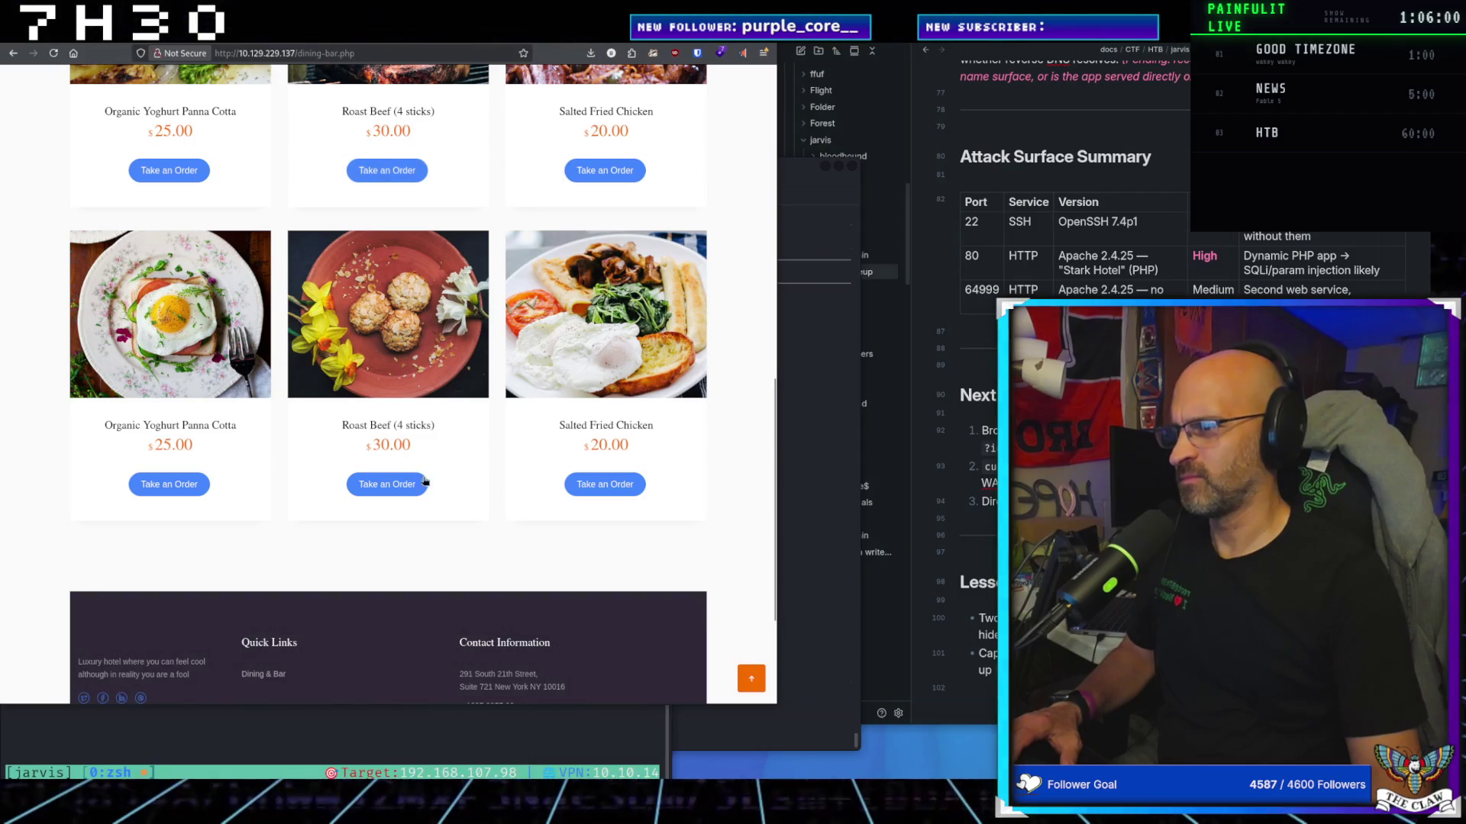
{"action": "left_click", "coordinate": [607, 489]}
{"action": "scroll", "coordinate": [592, 437], "scroll_direction": "down", "scroll_amount": 5}
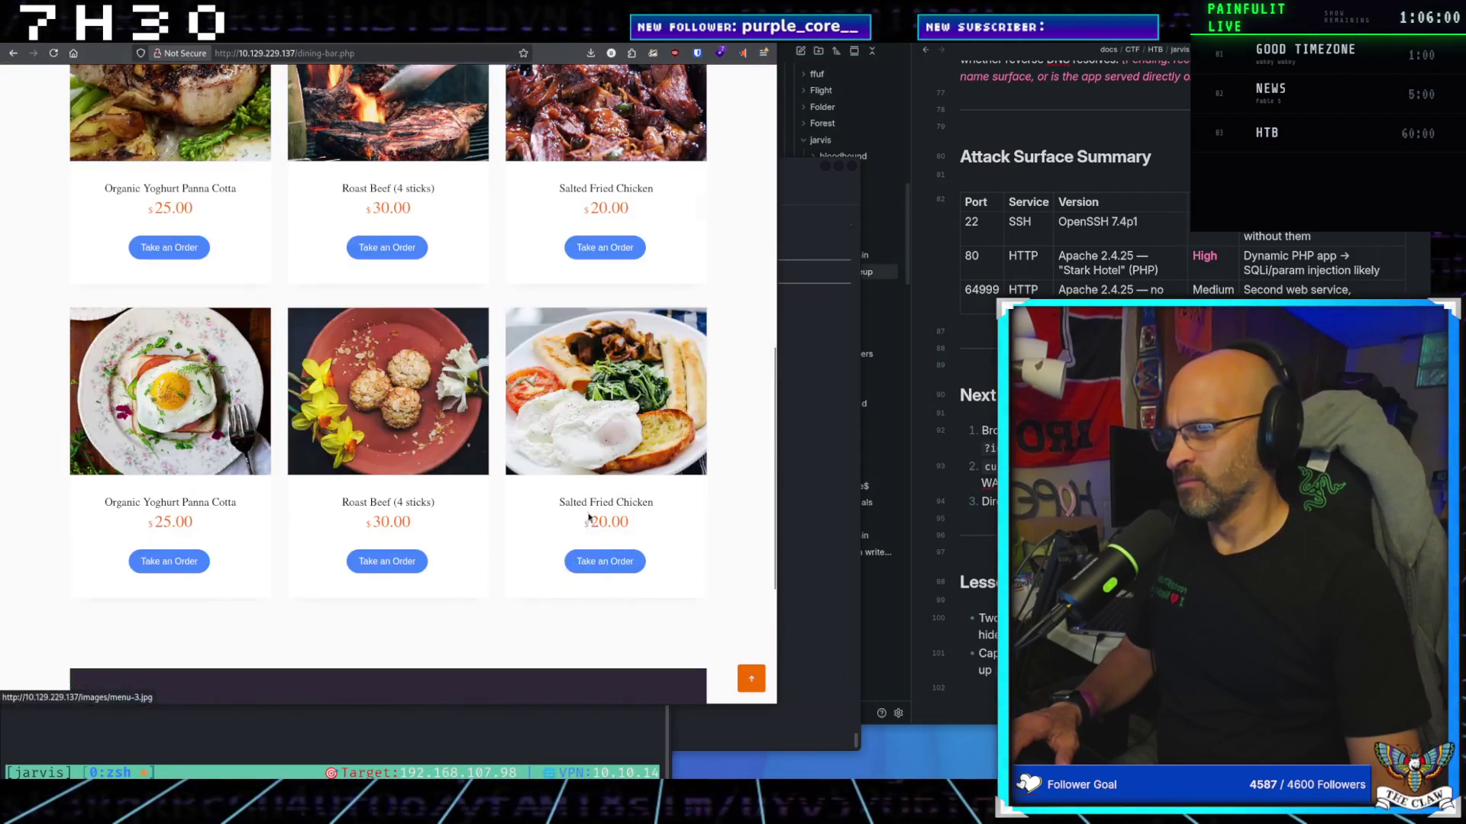
{"action": "scroll", "coordinate": [561, 340], "scroll_direction": "up", "scroll_amount": 1}
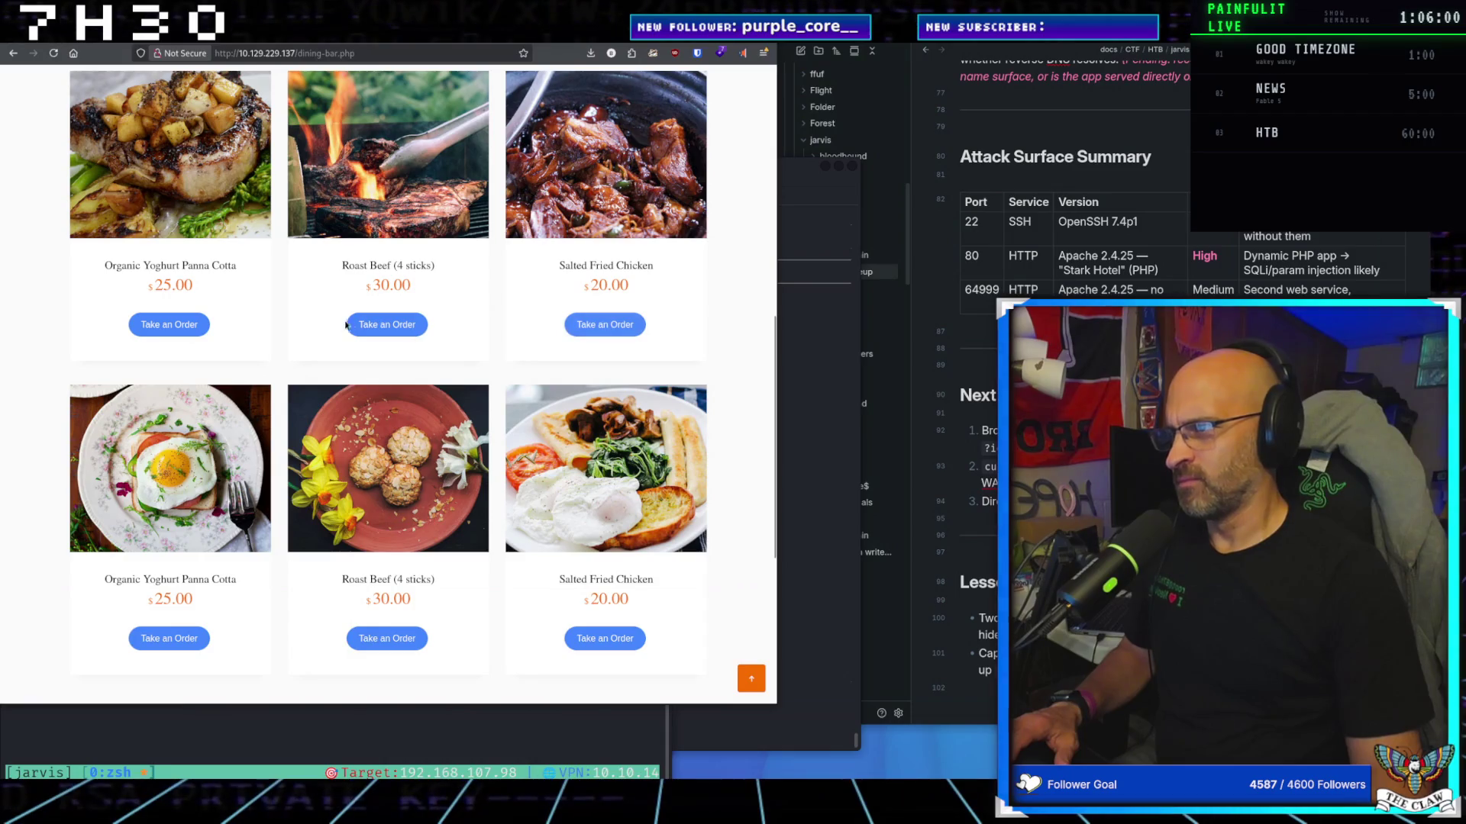
{"action": "left_click", "coordinate": [346, 476]}
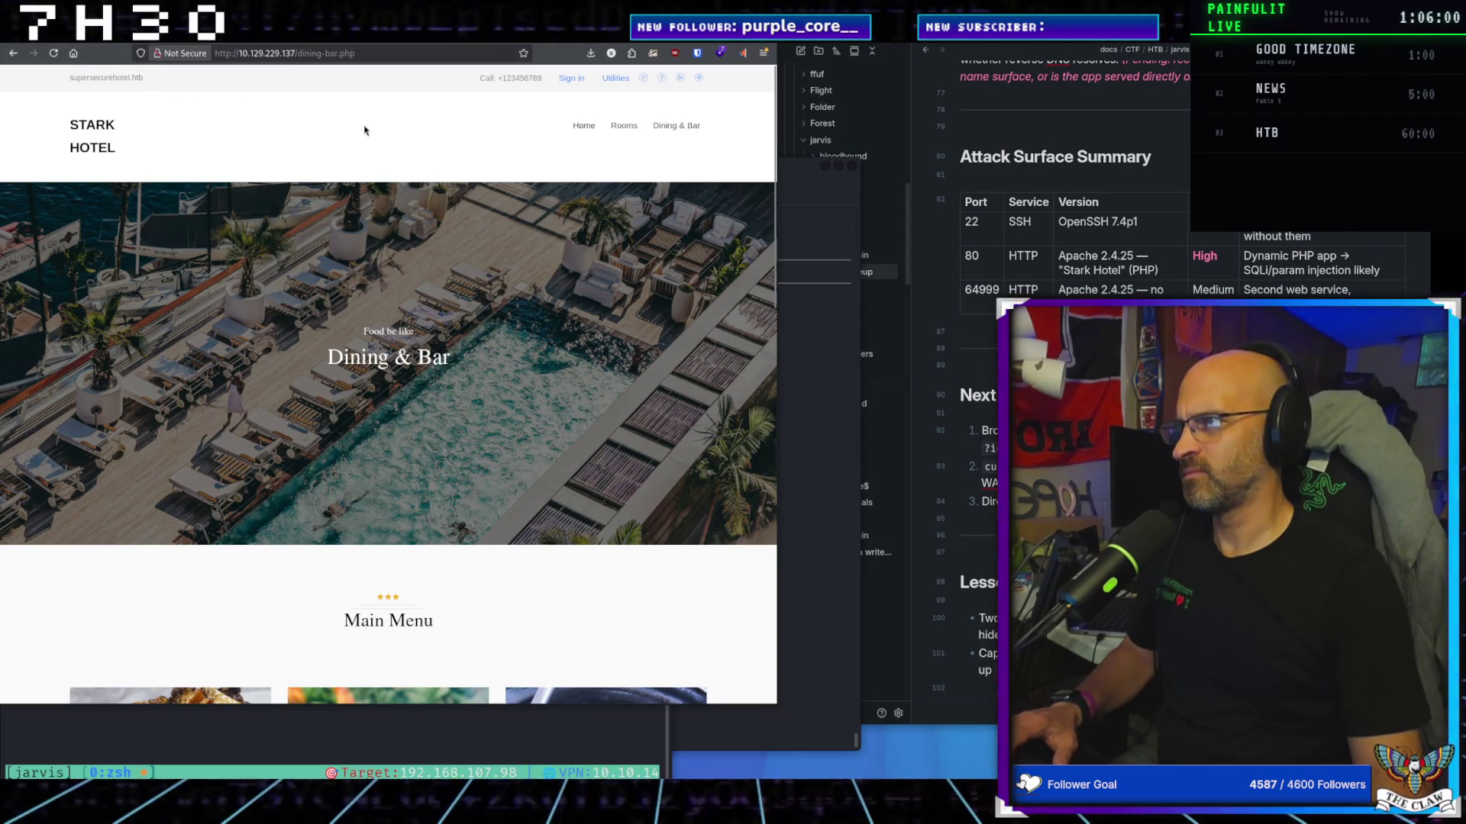
{"action": "key", "text": "ctrl+alt+t"}
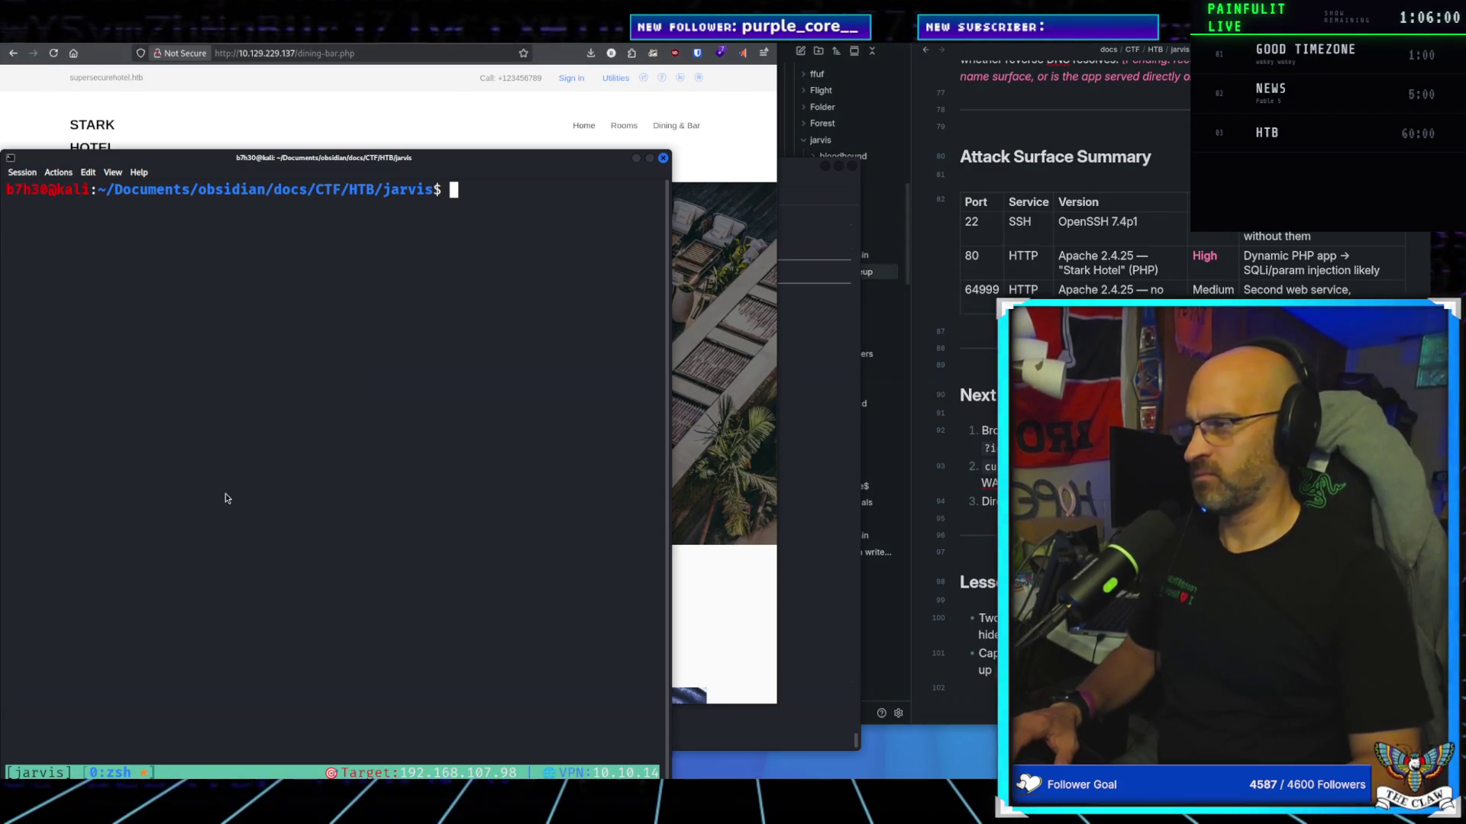
Print nmap/jarvisNmapServicesVersions.txt again and enter nslookup 10.129.229.137 at the prompt.
{"action": "type", "text": "cat "}
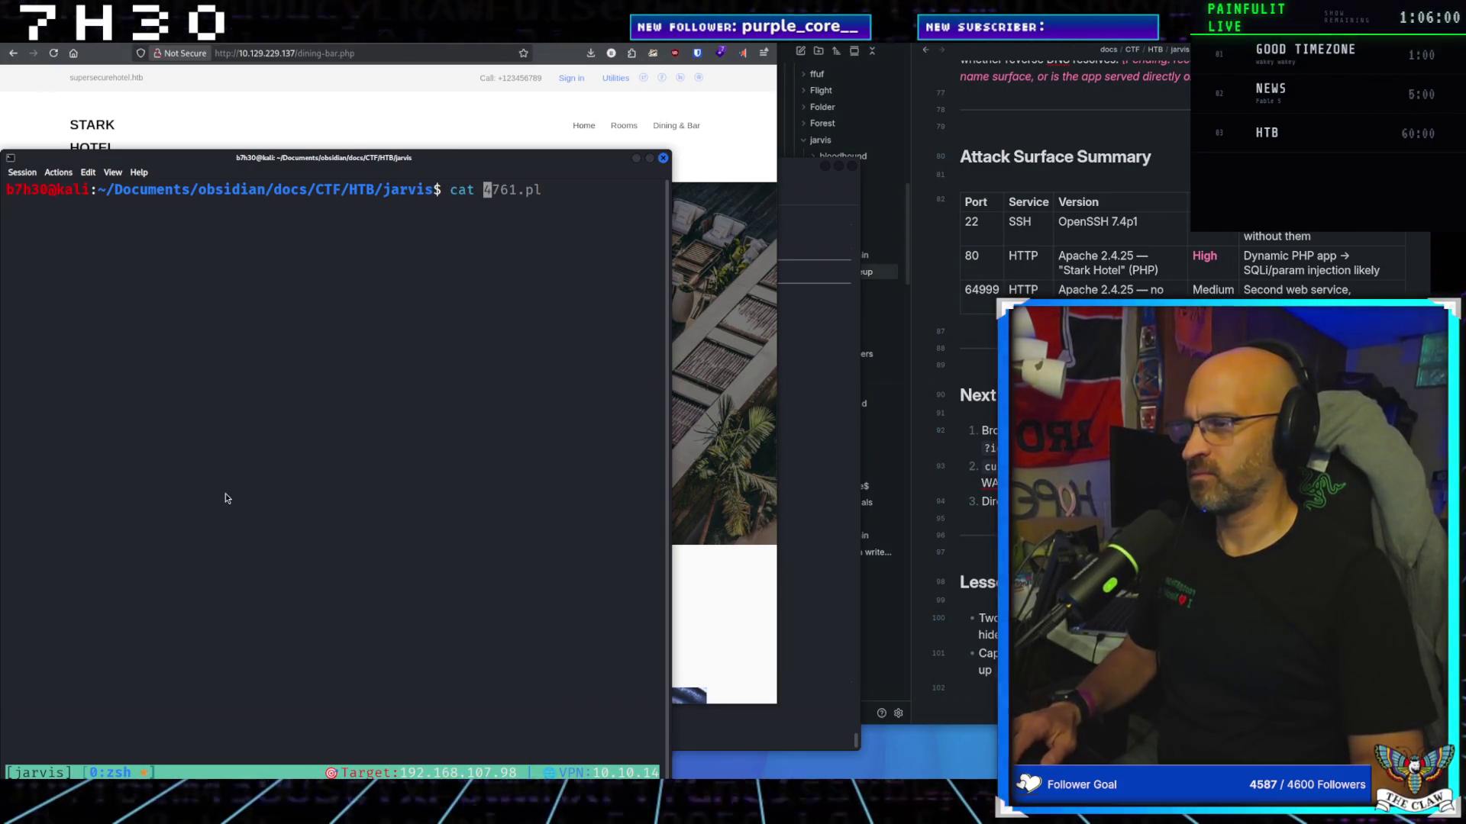
{"action": "type", "text": "nmap/"}
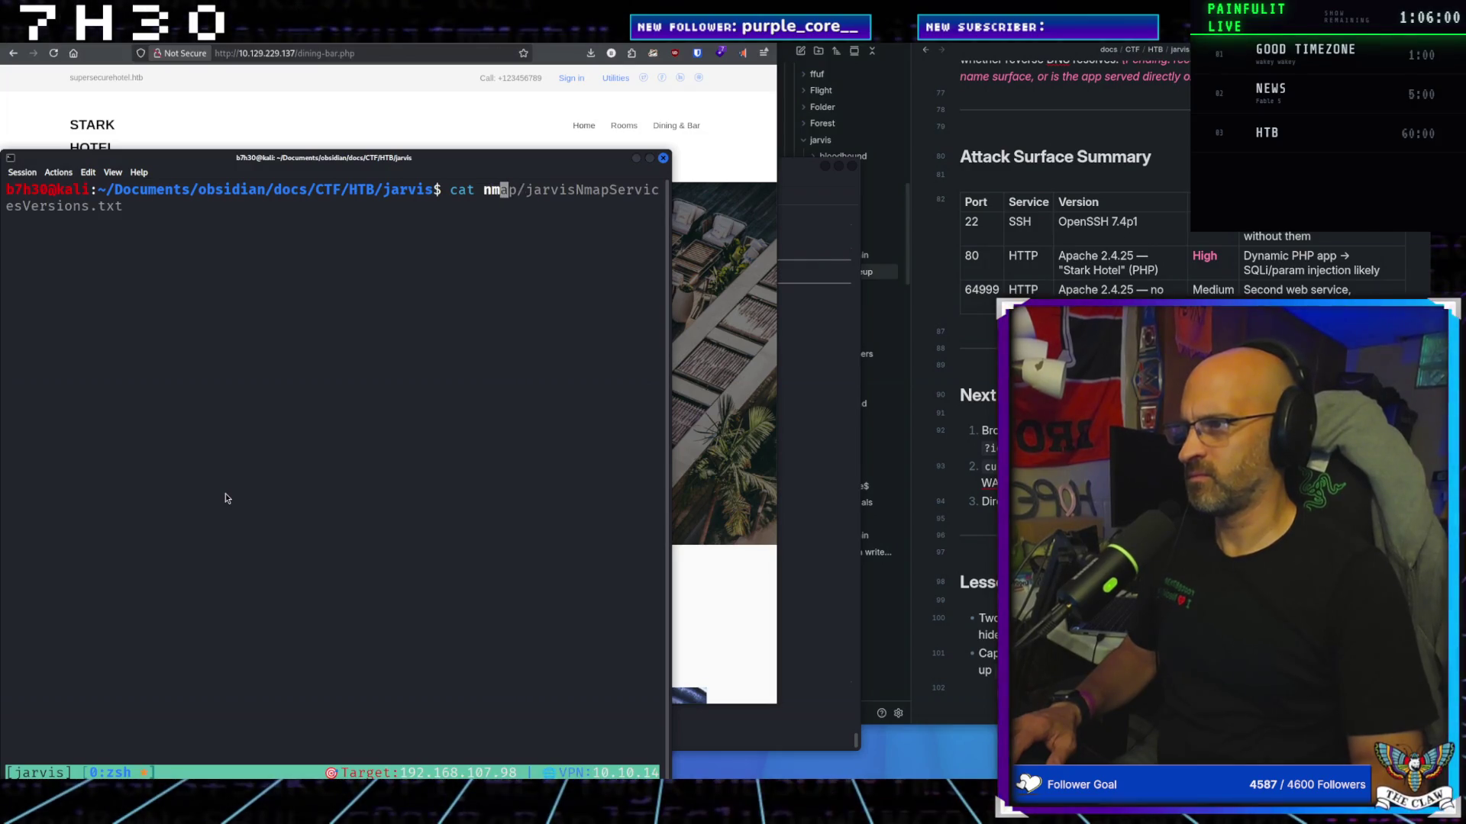
{"action": "key", "text": "Right"}
{"action": "key", "text": "Return"}
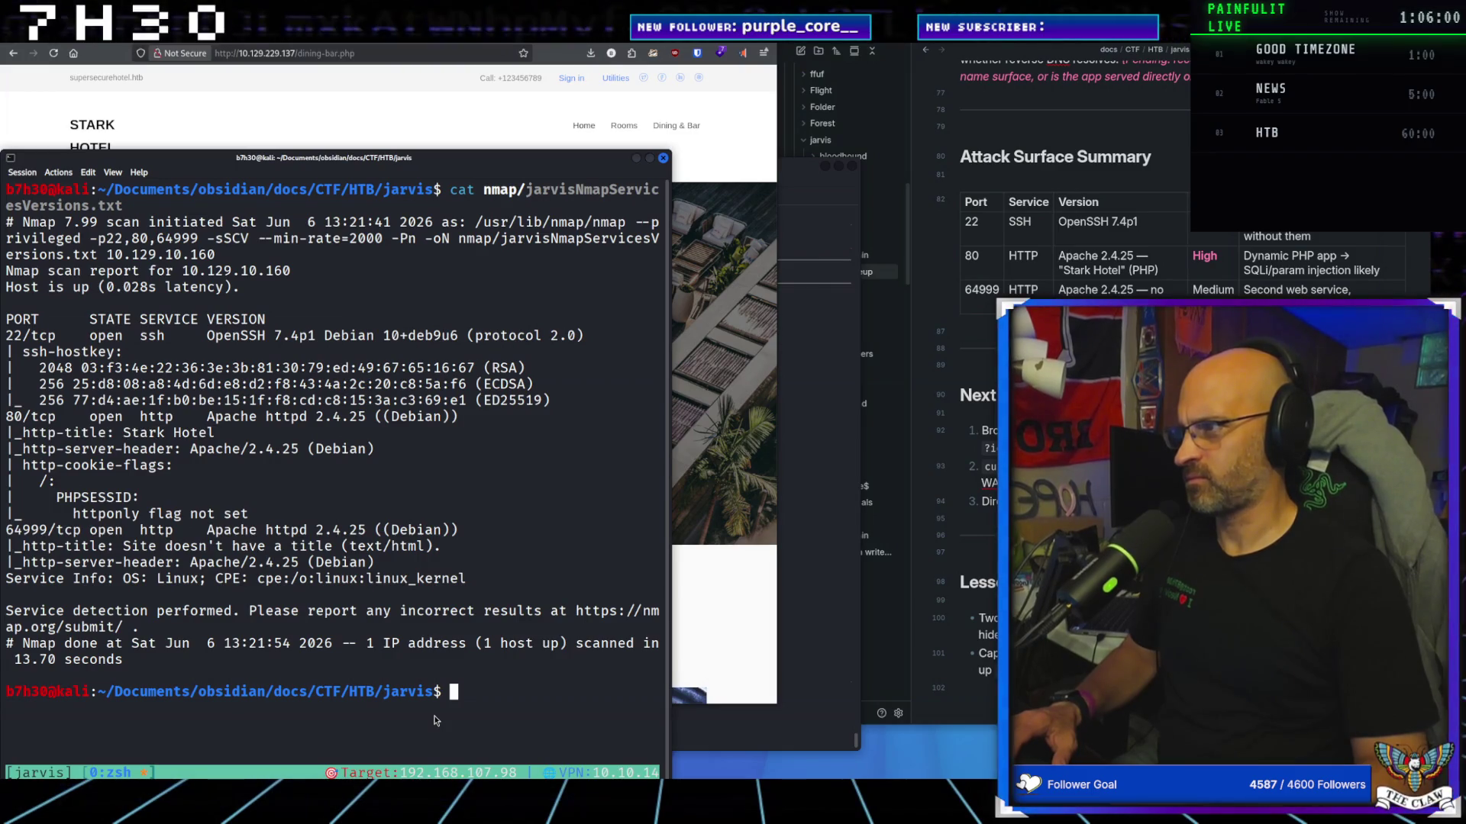
{"action": "key", "text": "Up"}
{"action": "key", "text": "Down"}
{"action": "type", "text": "nslookup"}
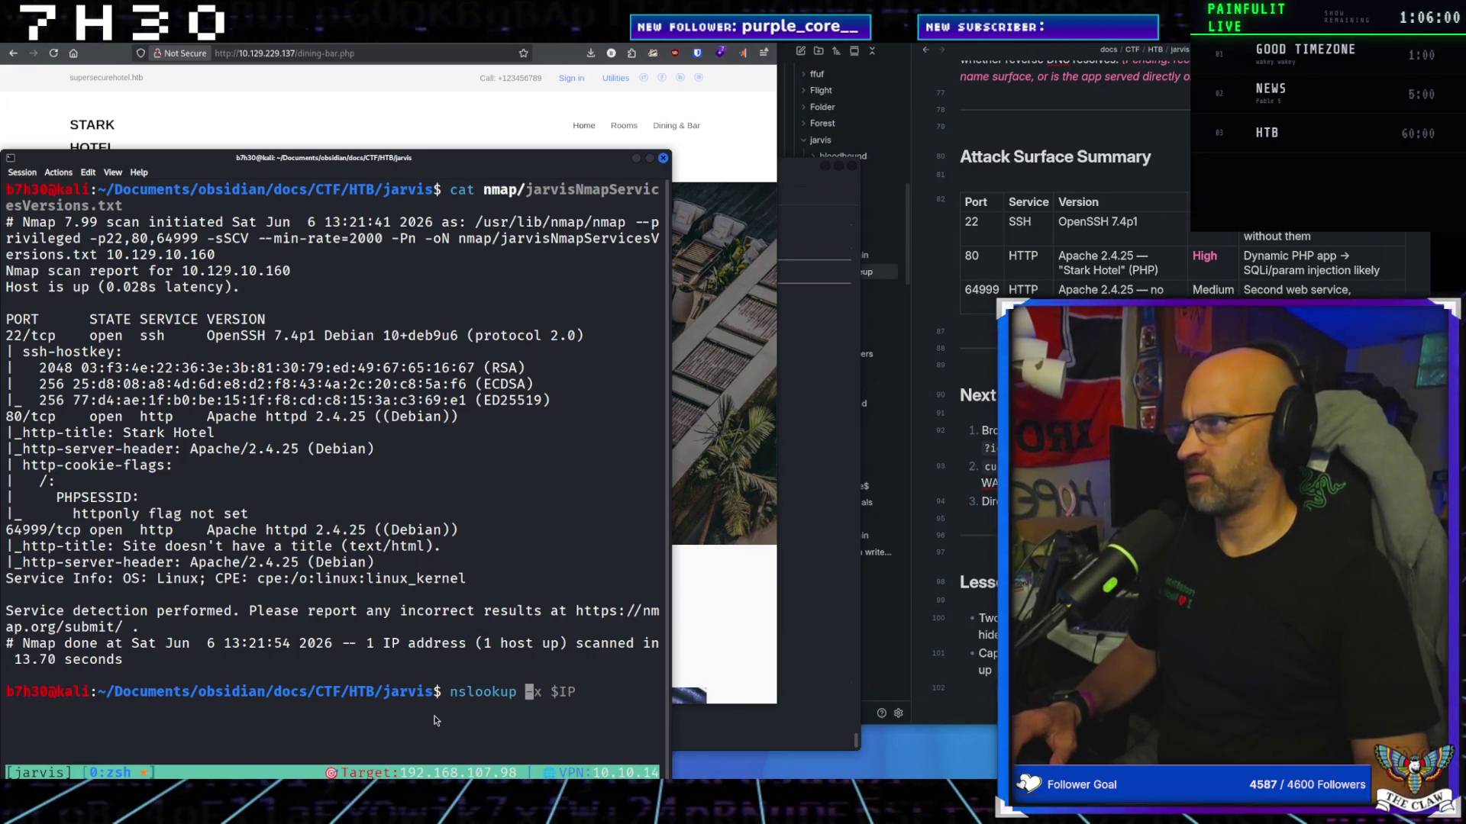
{"action": "type", "text": " 10.129.229."}
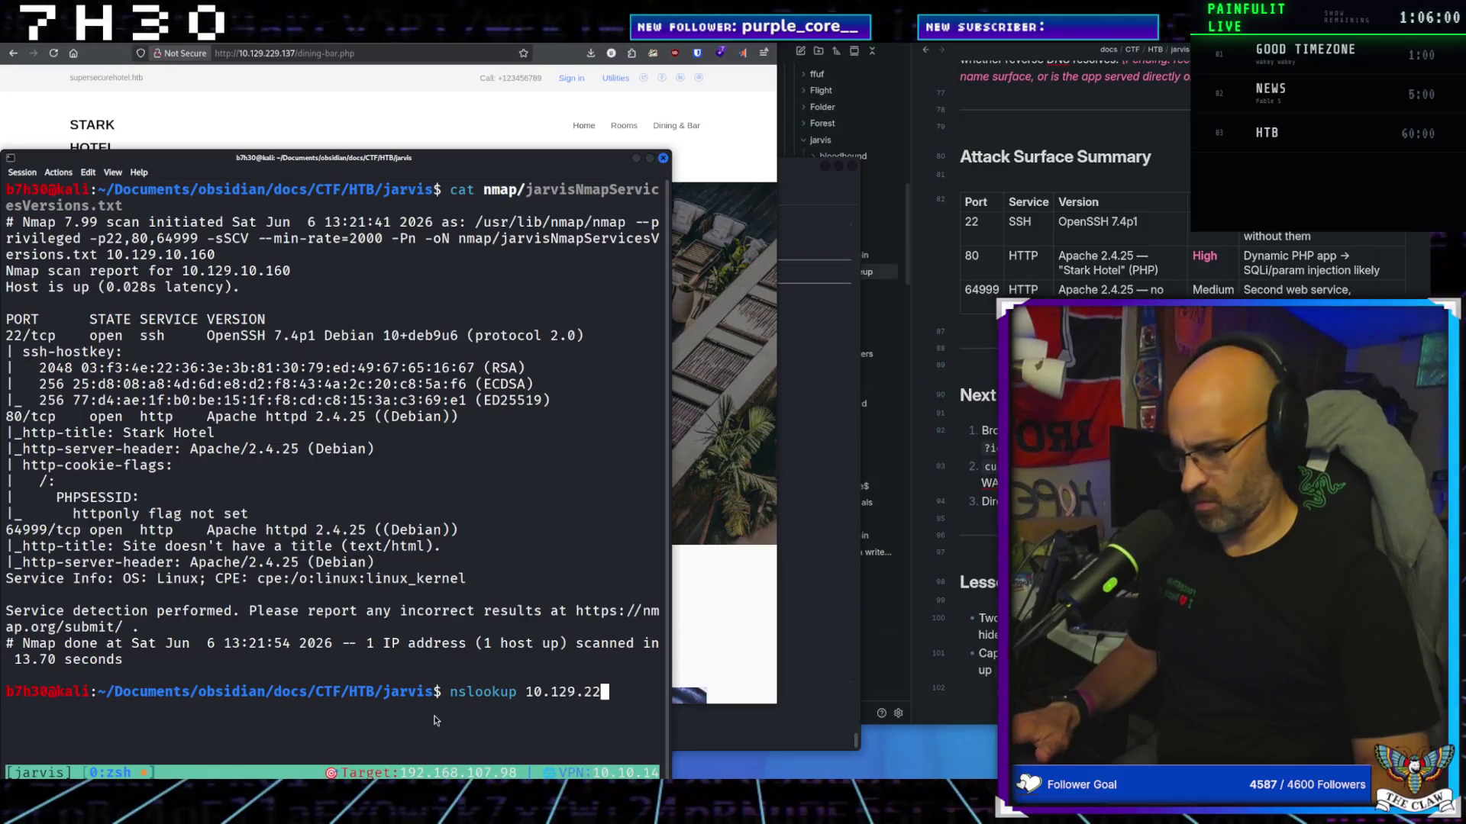
{"action": "type", "text": "137"}
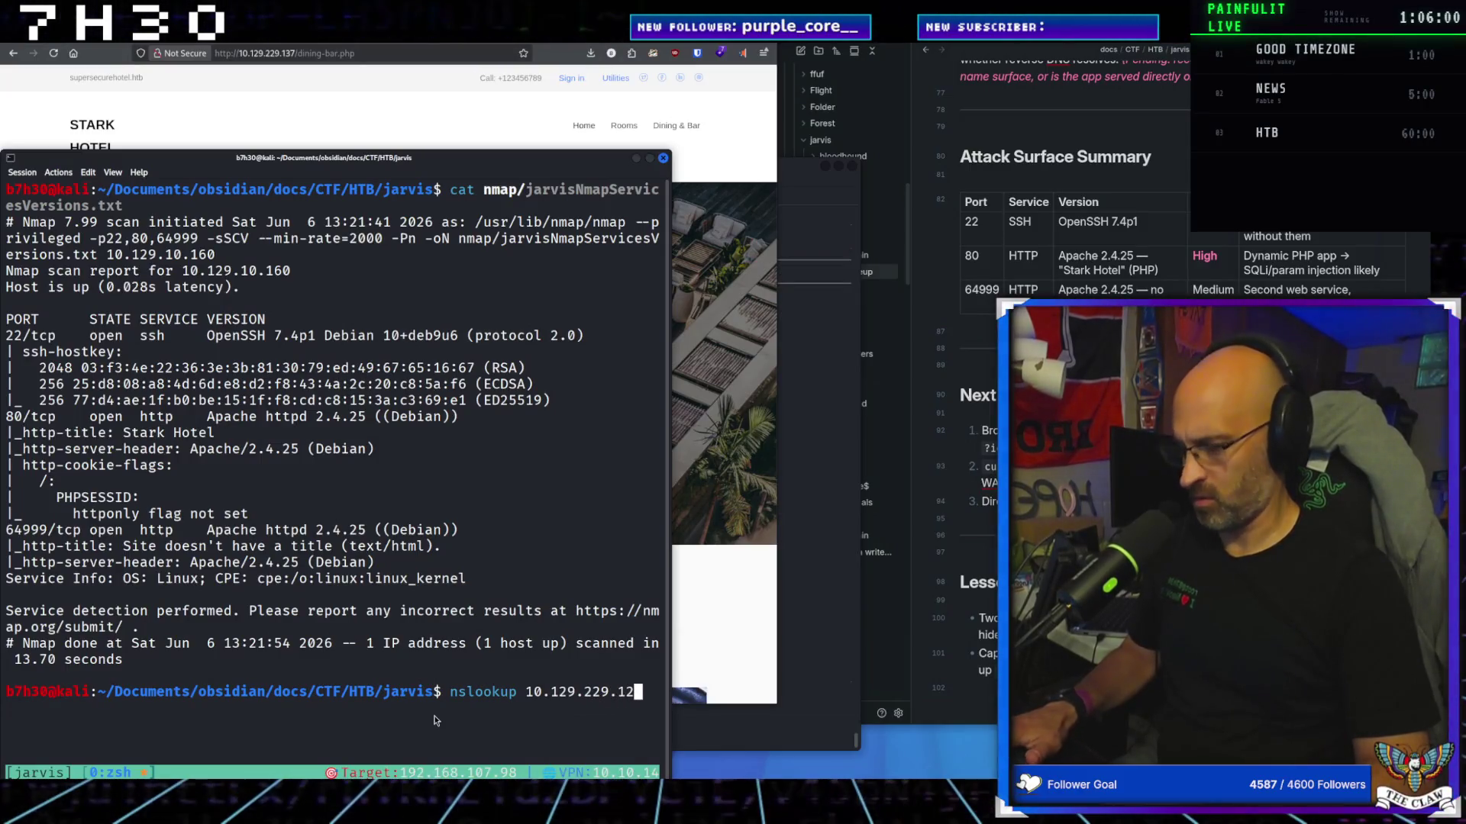
Run nslookup and dig against 10.129.229.137, getting NXDOMAIN and refused queries, and review the output.
{"action": "key", "text": "Return"}
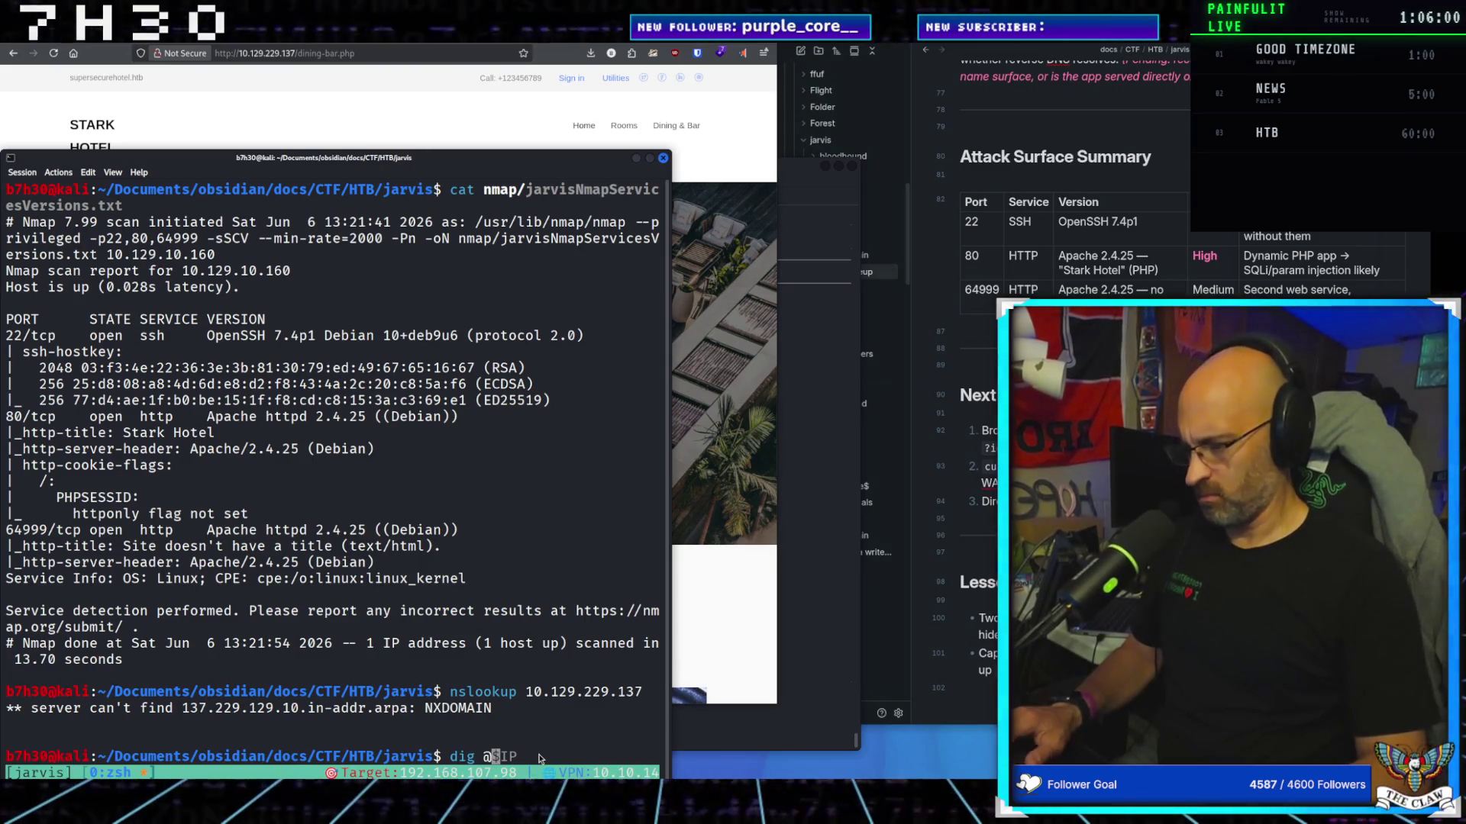
{"action": "type", "text": "10.129.229.137"}
{"action": "key", "text": "Return"}
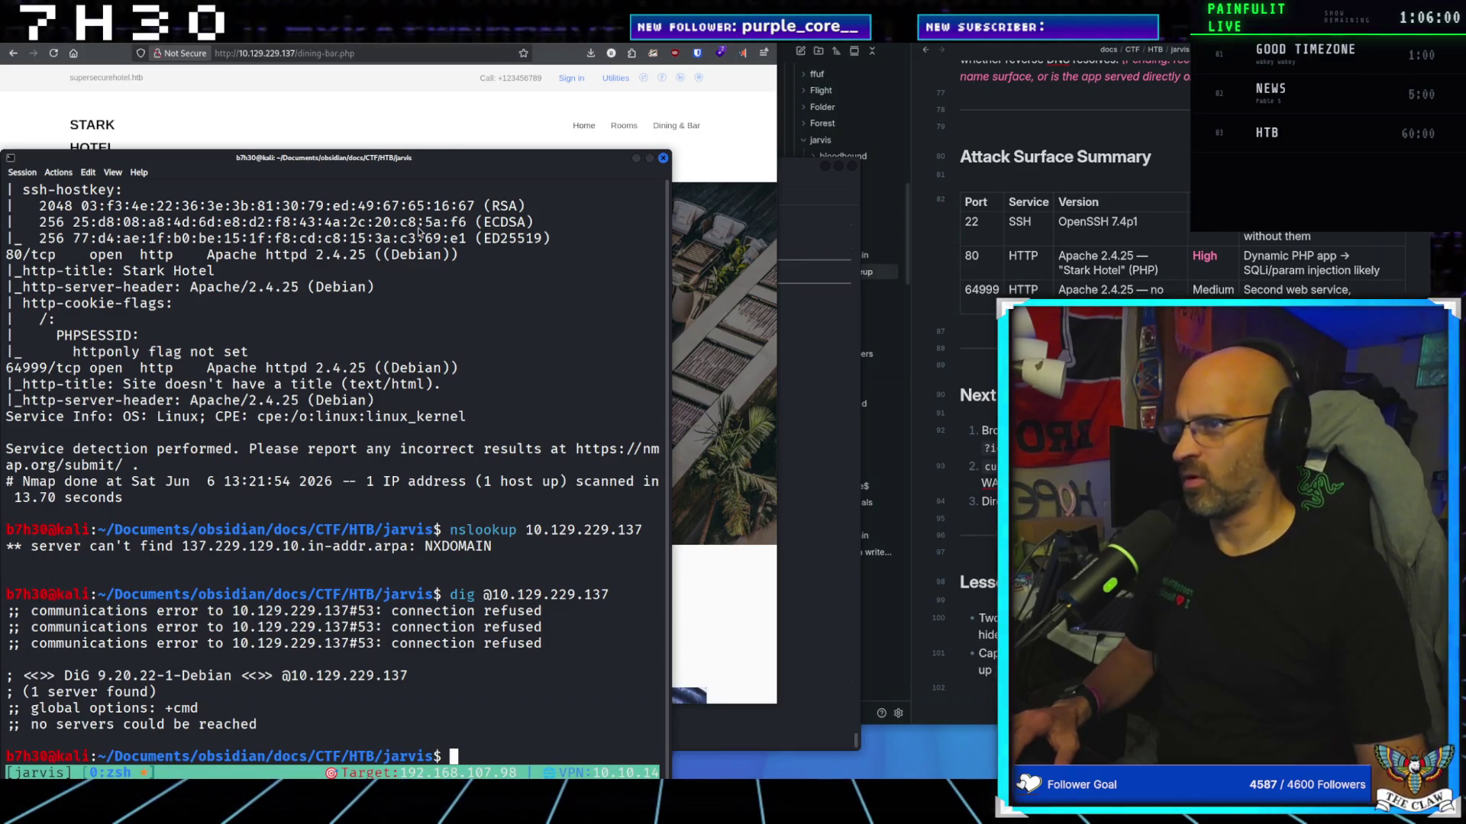
{"action": "left_click", "coordinate": [373, 137]}
{"action": "left_click", "coordinate": [363, 726]}
{"action": "scroll", "coordinate": [143, 383], "scroll_direction": "up", "scroll_amount": 3}
{"action": "scroll", "coordinate": [142, 383], "scroll_direction": "down", "scroll_amount": 3}
{"action": "scroll", "coordinate": [143, 383], "scroll_direction": "up", "scroll_amount": 2}
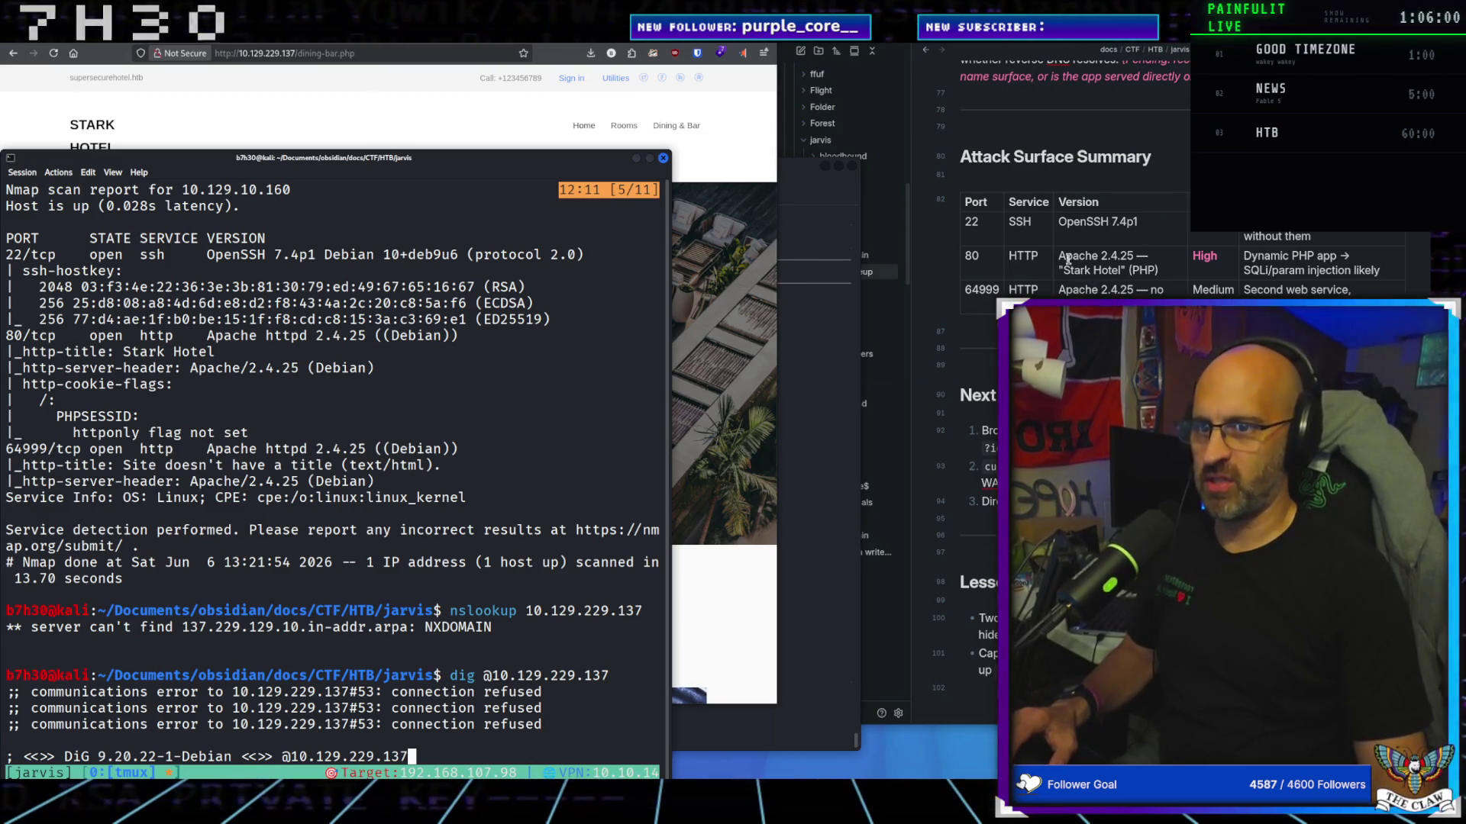
{"action": "left_click", "coordinate": [386, 49]}
{"action": "key", "text": "ctrl+t"}
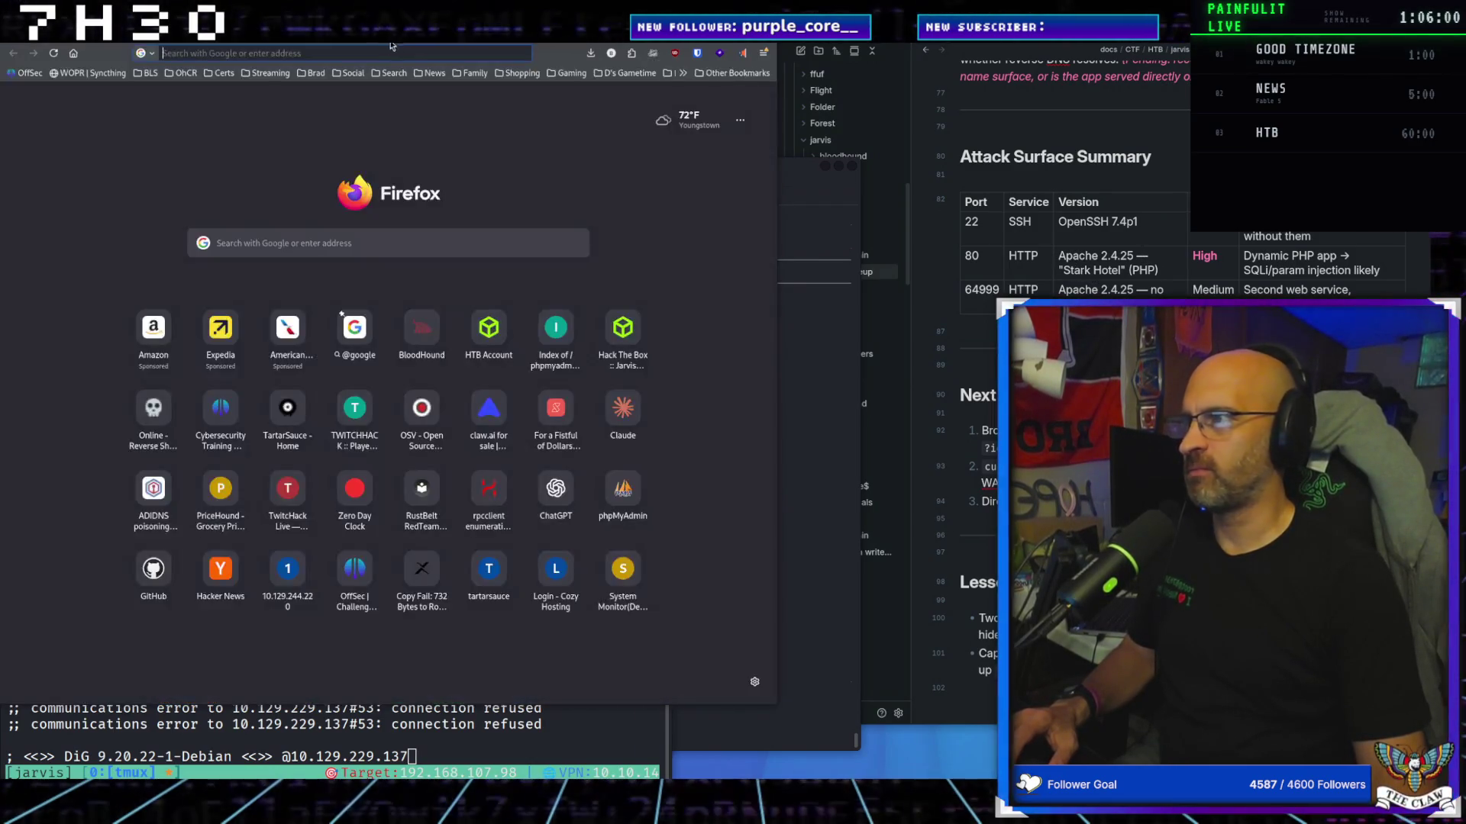
Search Google for 'apache 2.4.25', correcting the mistyped version number.
{"action": "type", "text": "apache"}
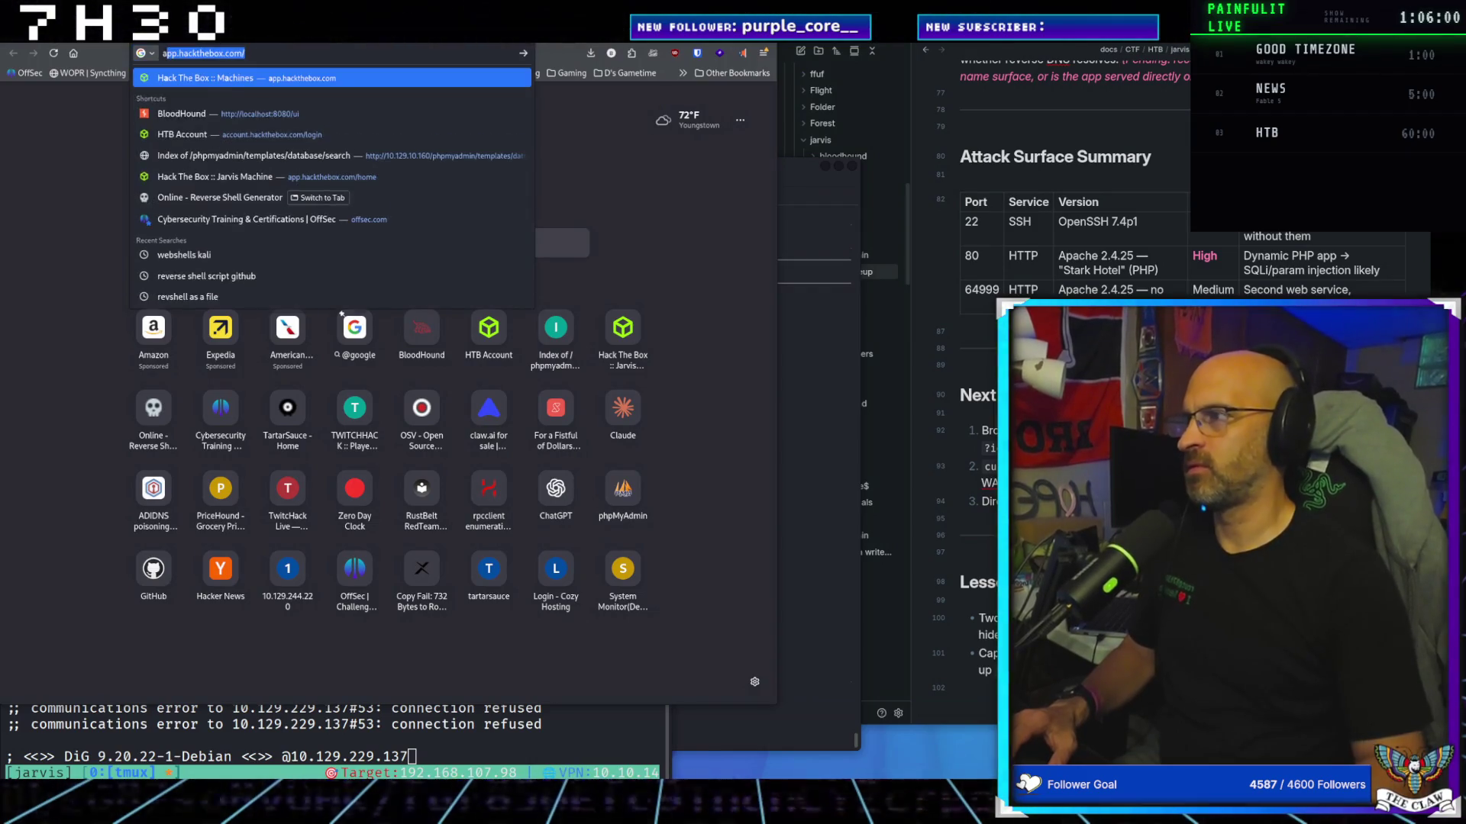
{"action": "type", "text": " 2.4"}
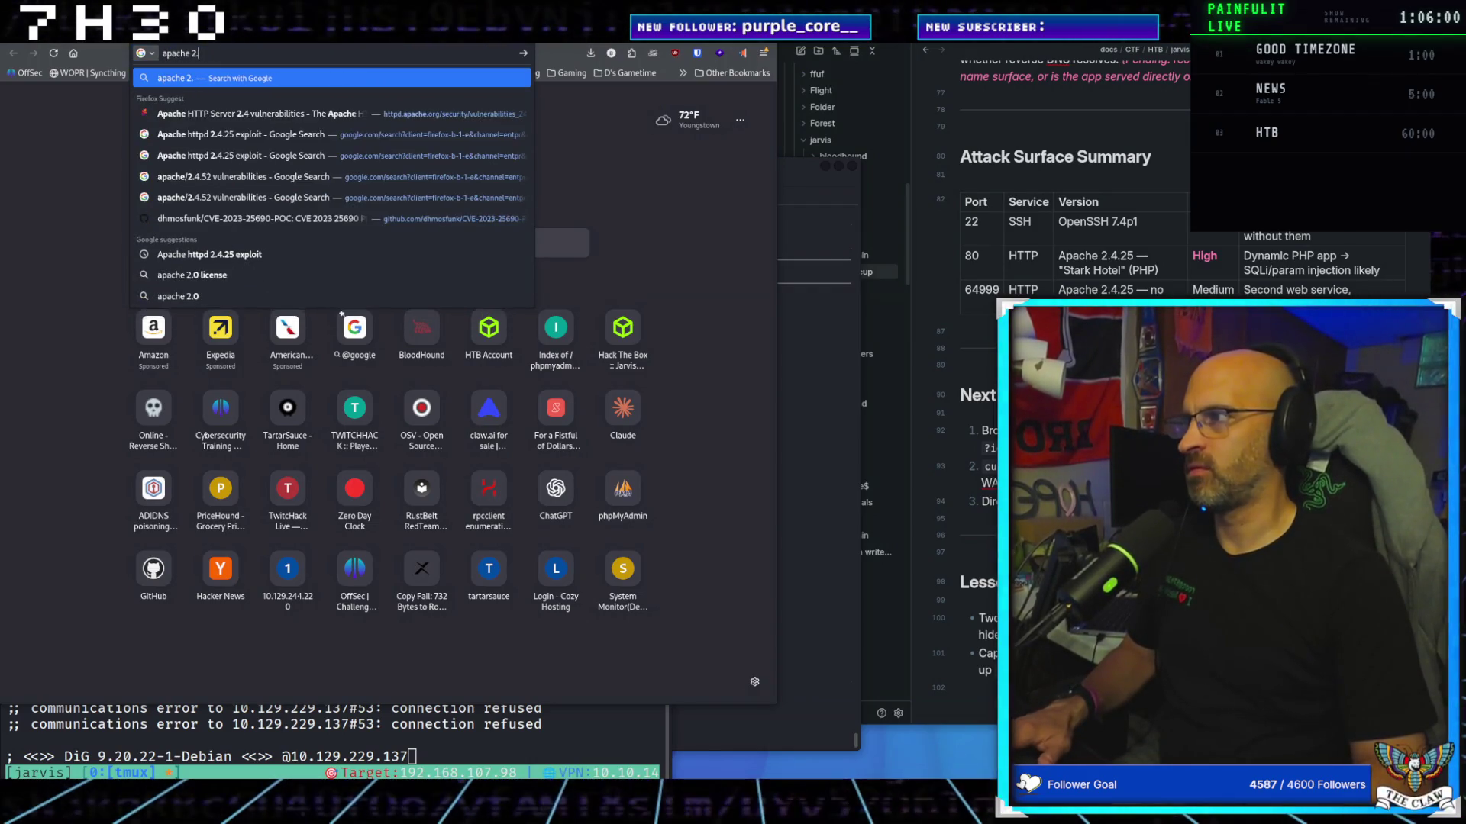
{"action": "type", "text": ".24"}
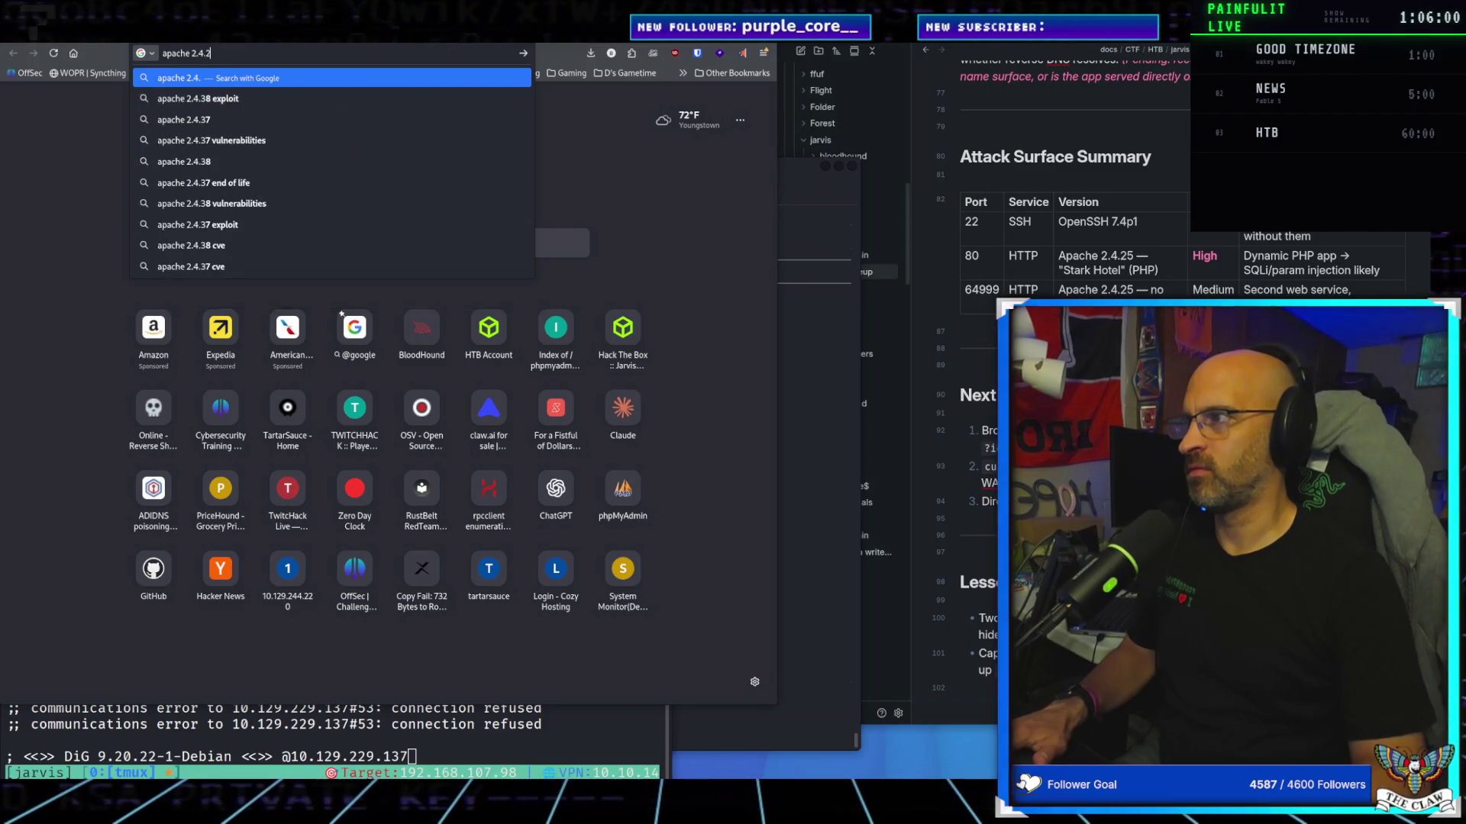
{"action": "key", "text": "BackSpace"}
{"action": "type", "text": "5"}
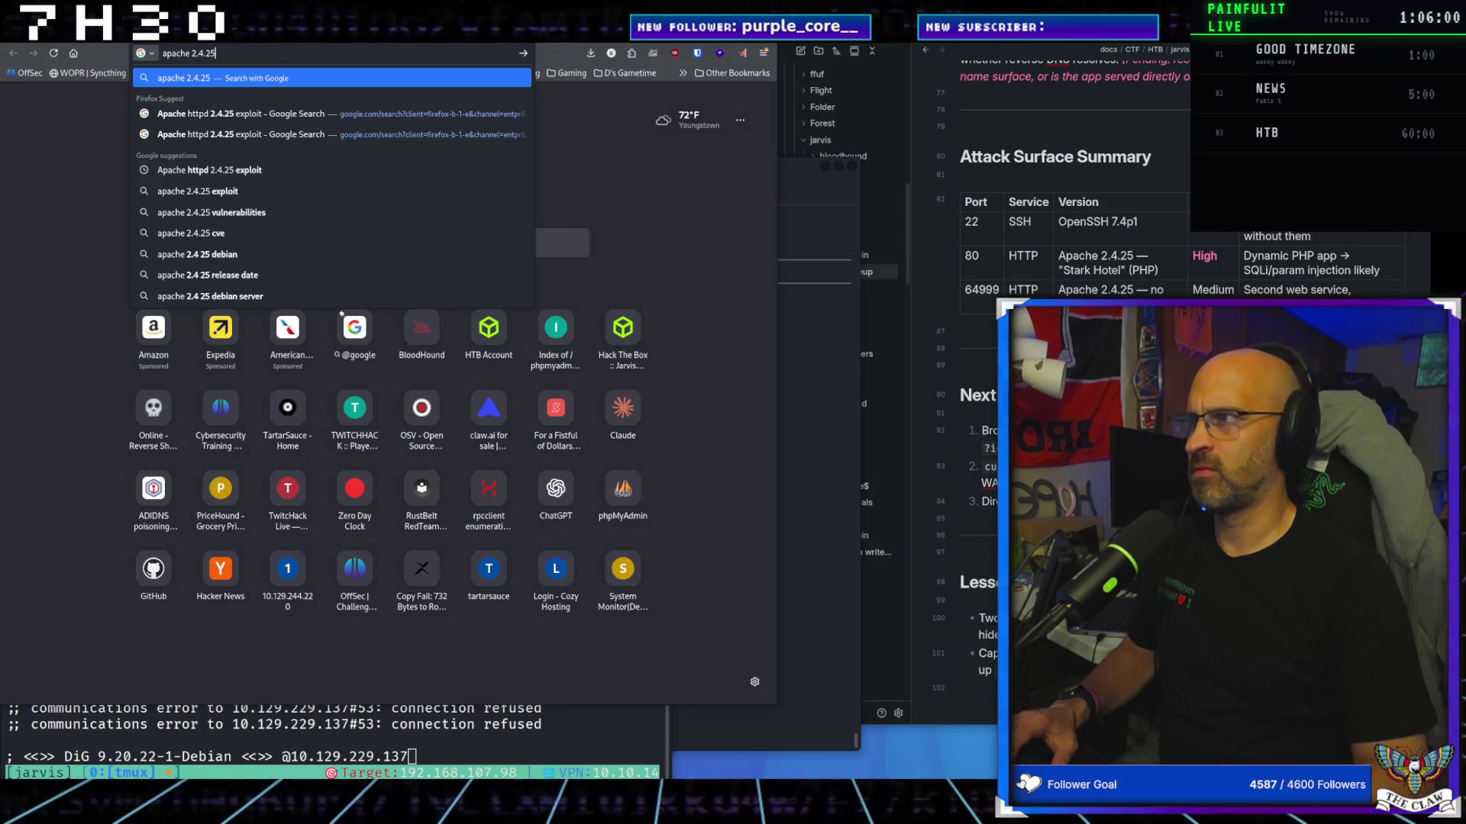
{"action": "key", "text": "Escape"}
{"action": "key", "text": "Return"}
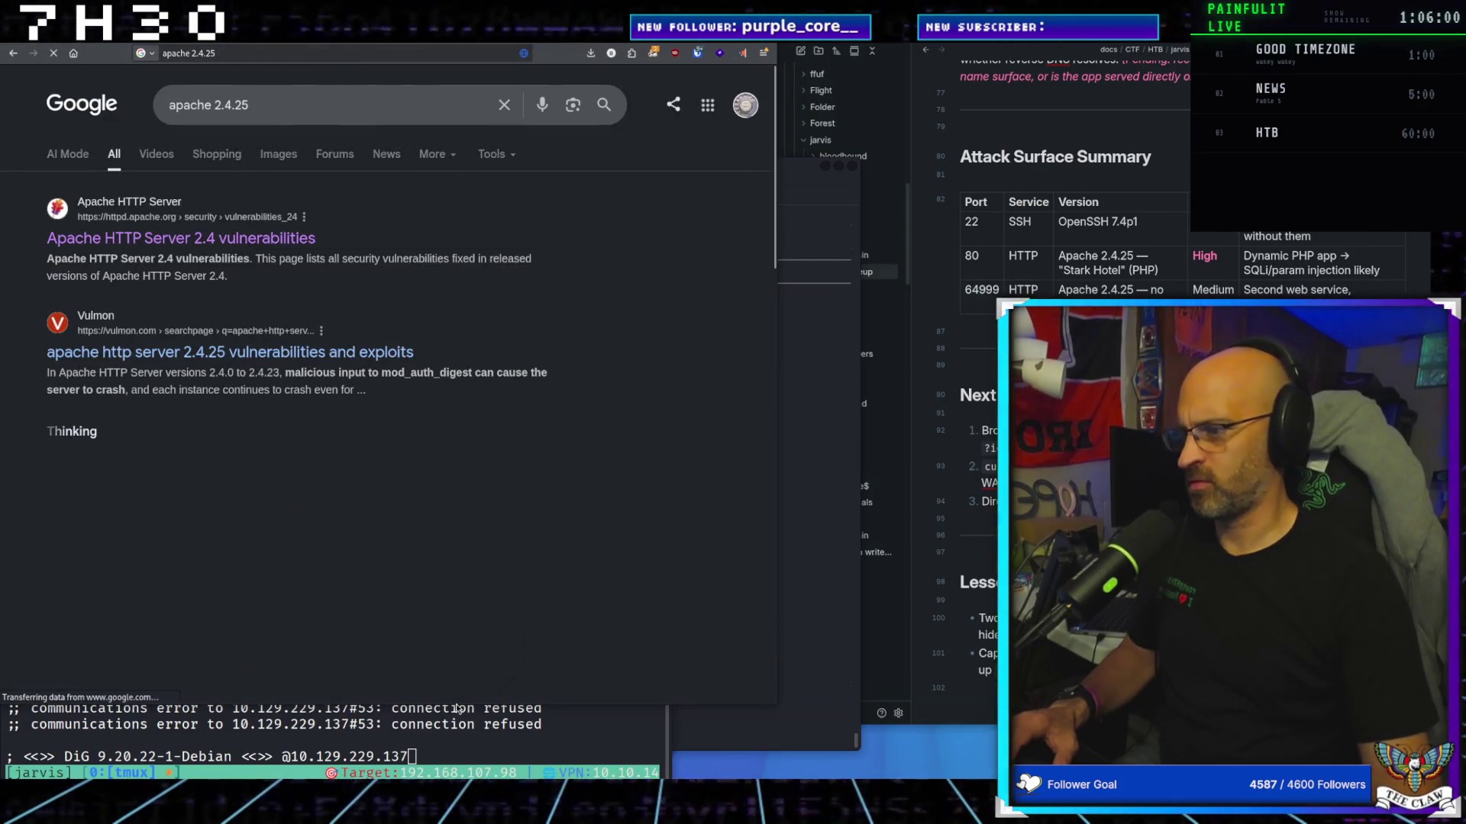
{"action": "left_click", "coordinate": [453, 742]}
{"action": "type", "text": "sear"}
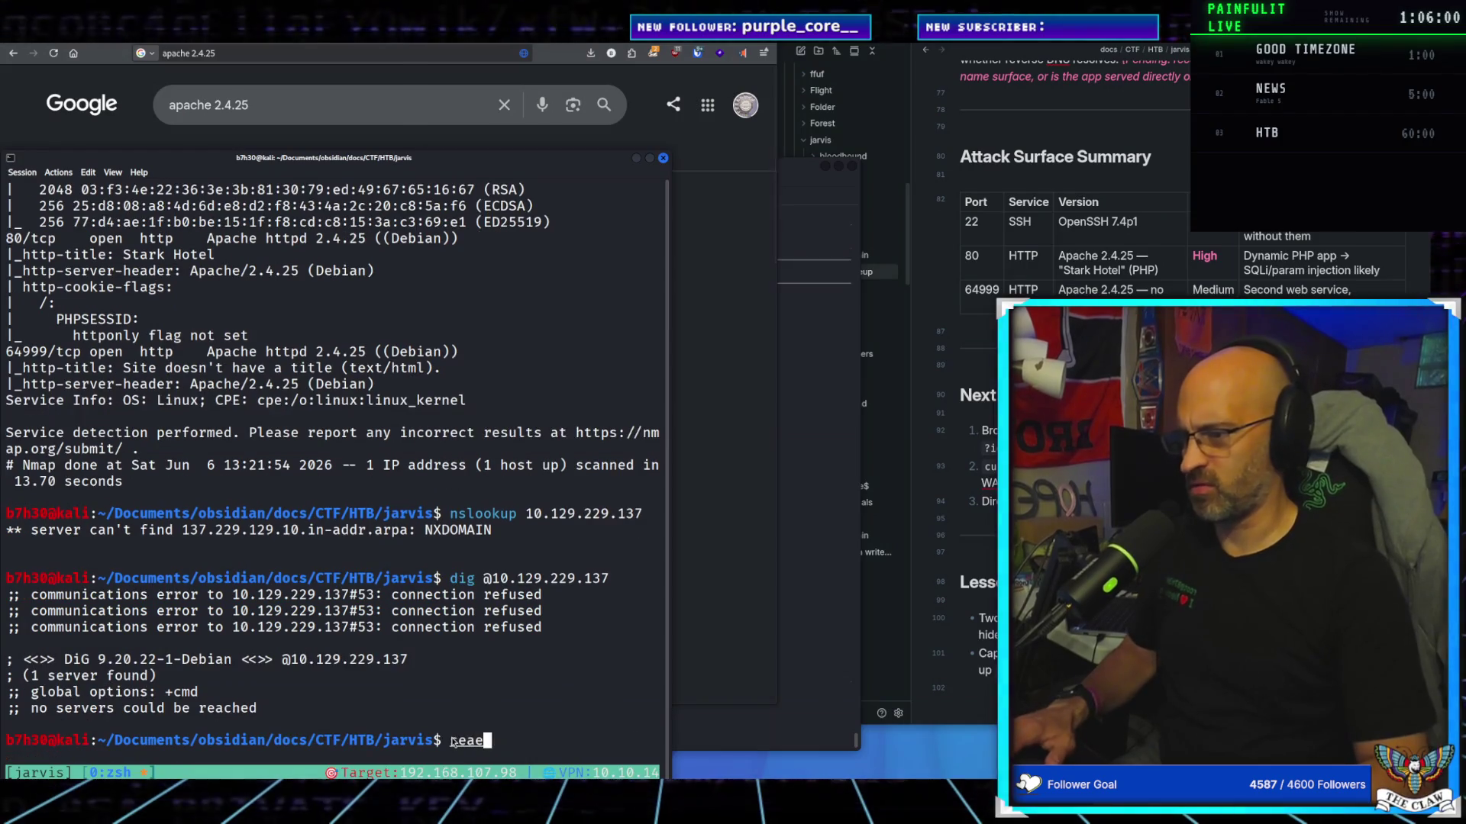
{"action": "type", "text": "chspoo"}
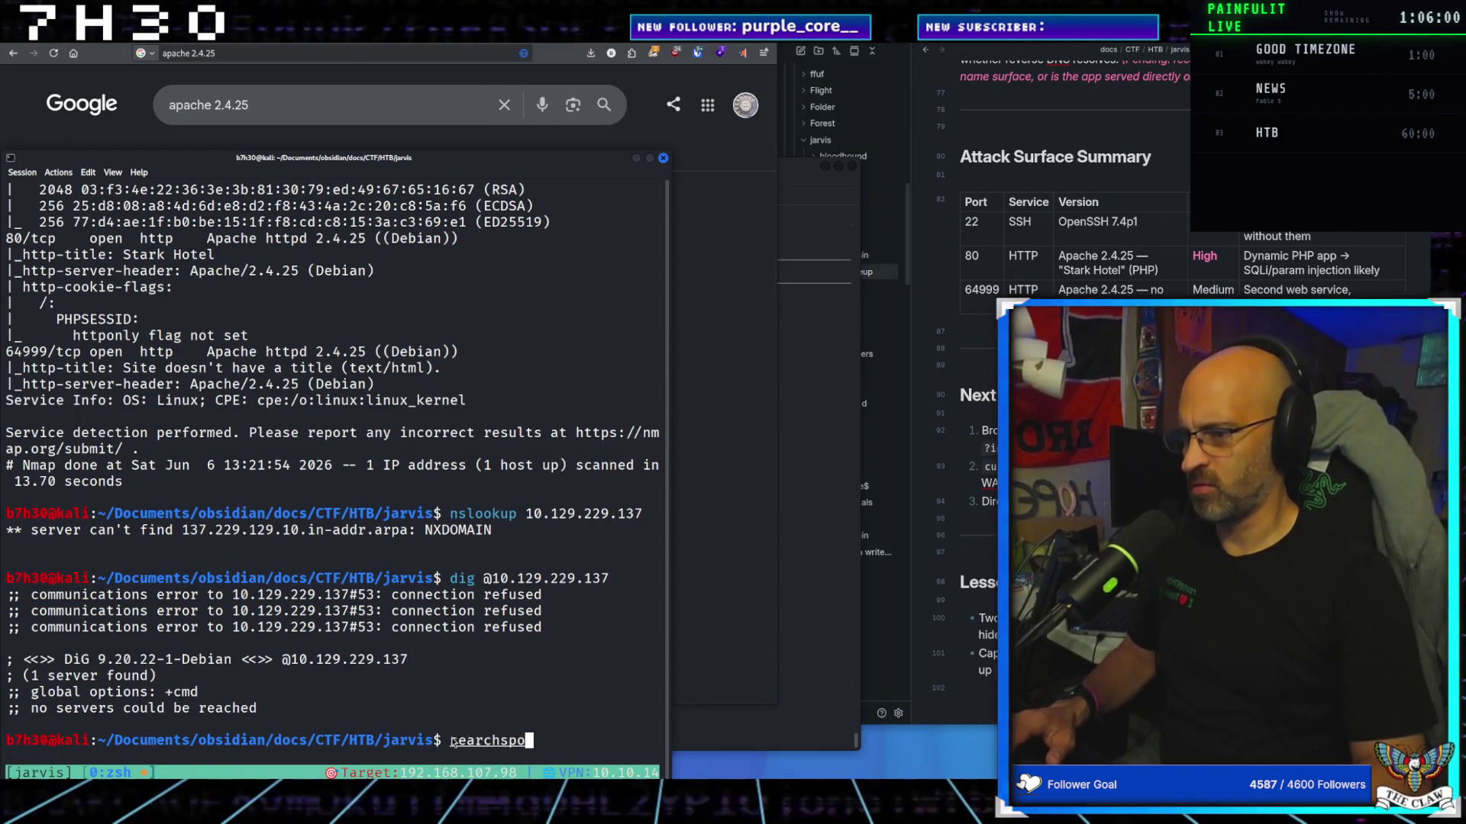
{"action": "type", "text": "oit apache 2.4.2"}
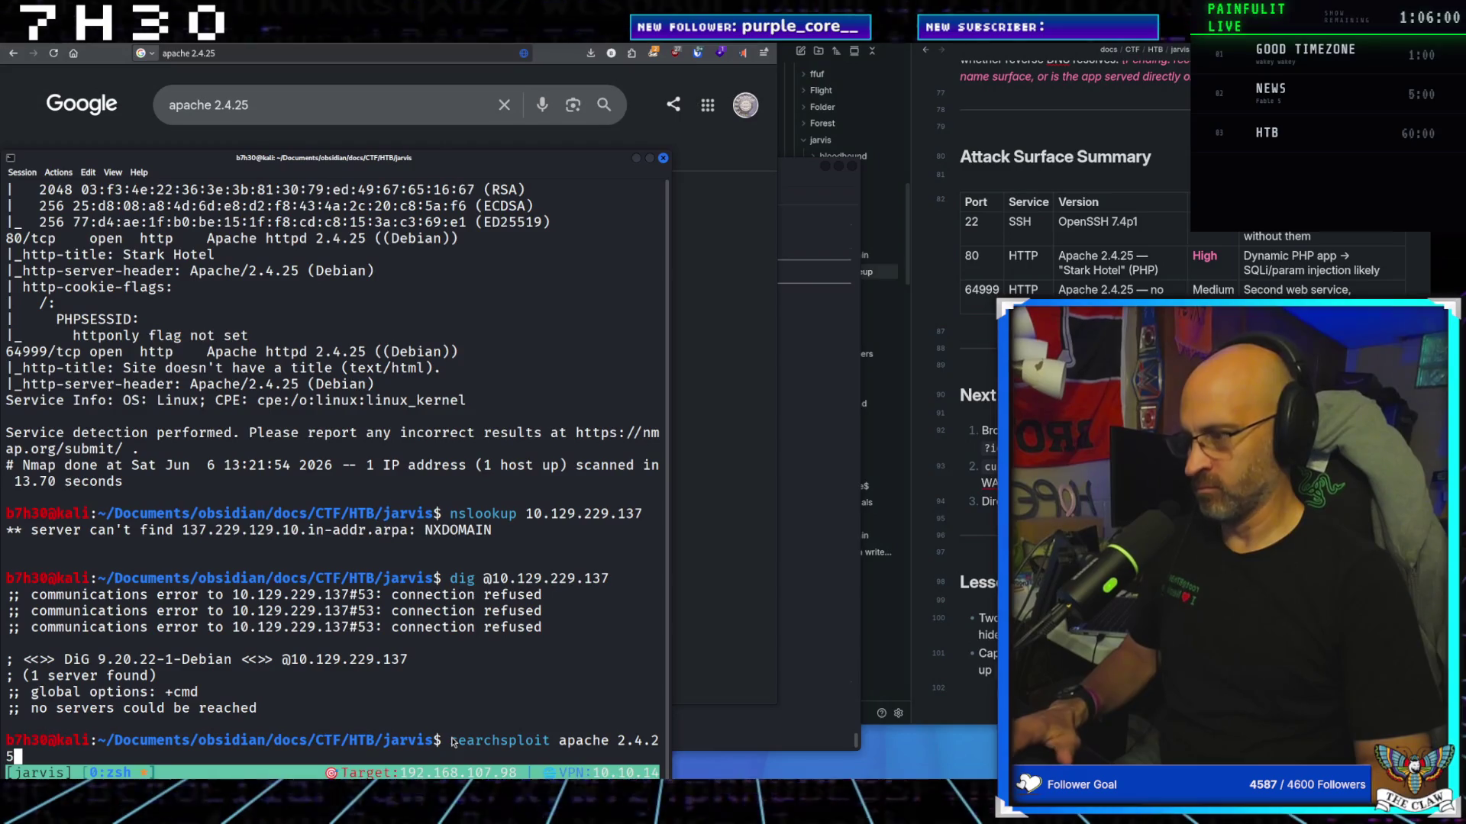
Run searchsploit apache 2.4.25 in a widened terminal, then return to the Stark Hotel page.
{"action": "type", "text": "5"}
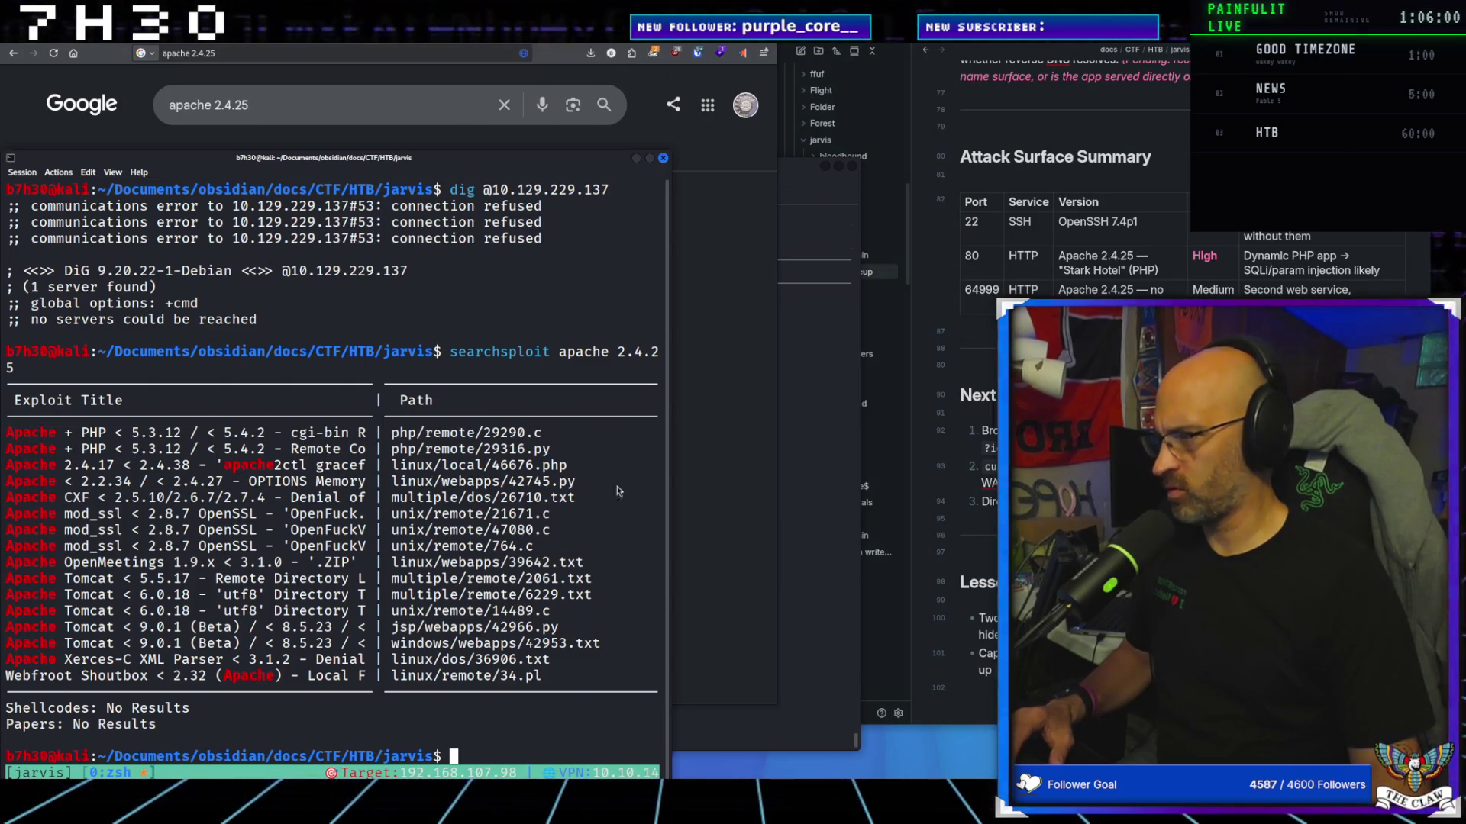
{"action": "left_click_drag", "start_coordinate": [681, 521], "coordinate": [890, 526]}
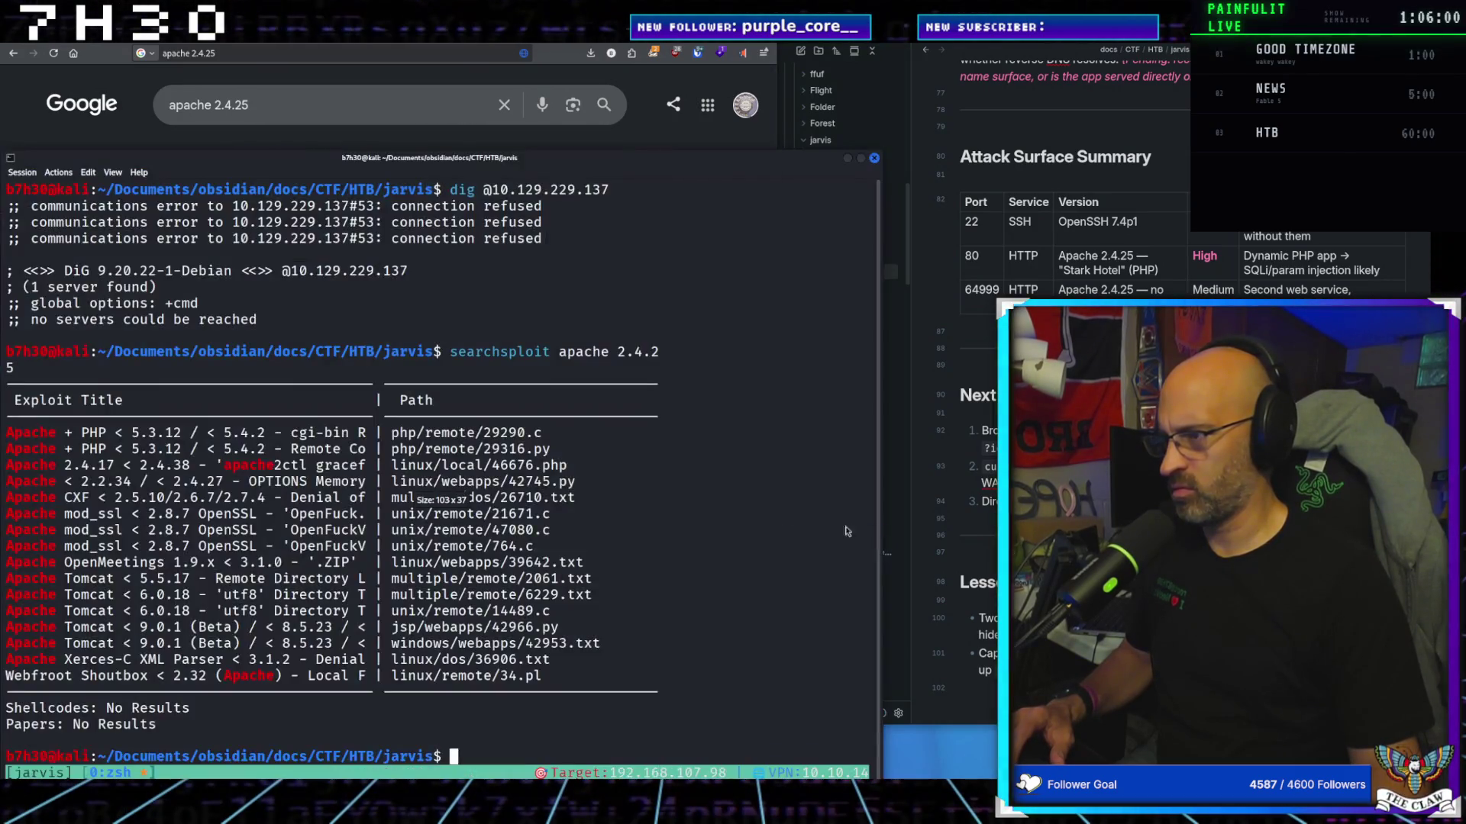
{"action": "key", "text": "Return"}
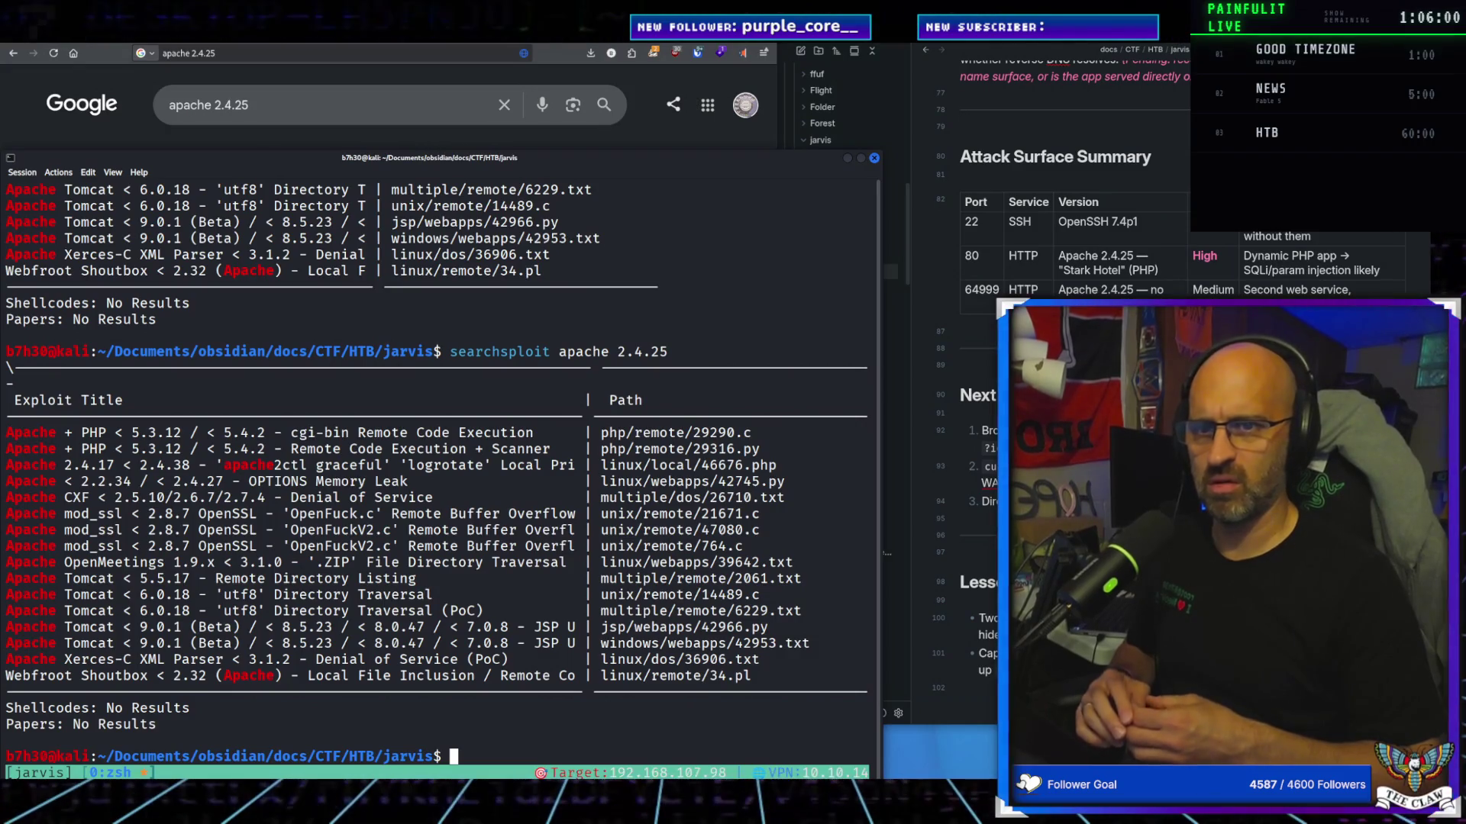
{"action": "key", "text": "alt+Tab"}
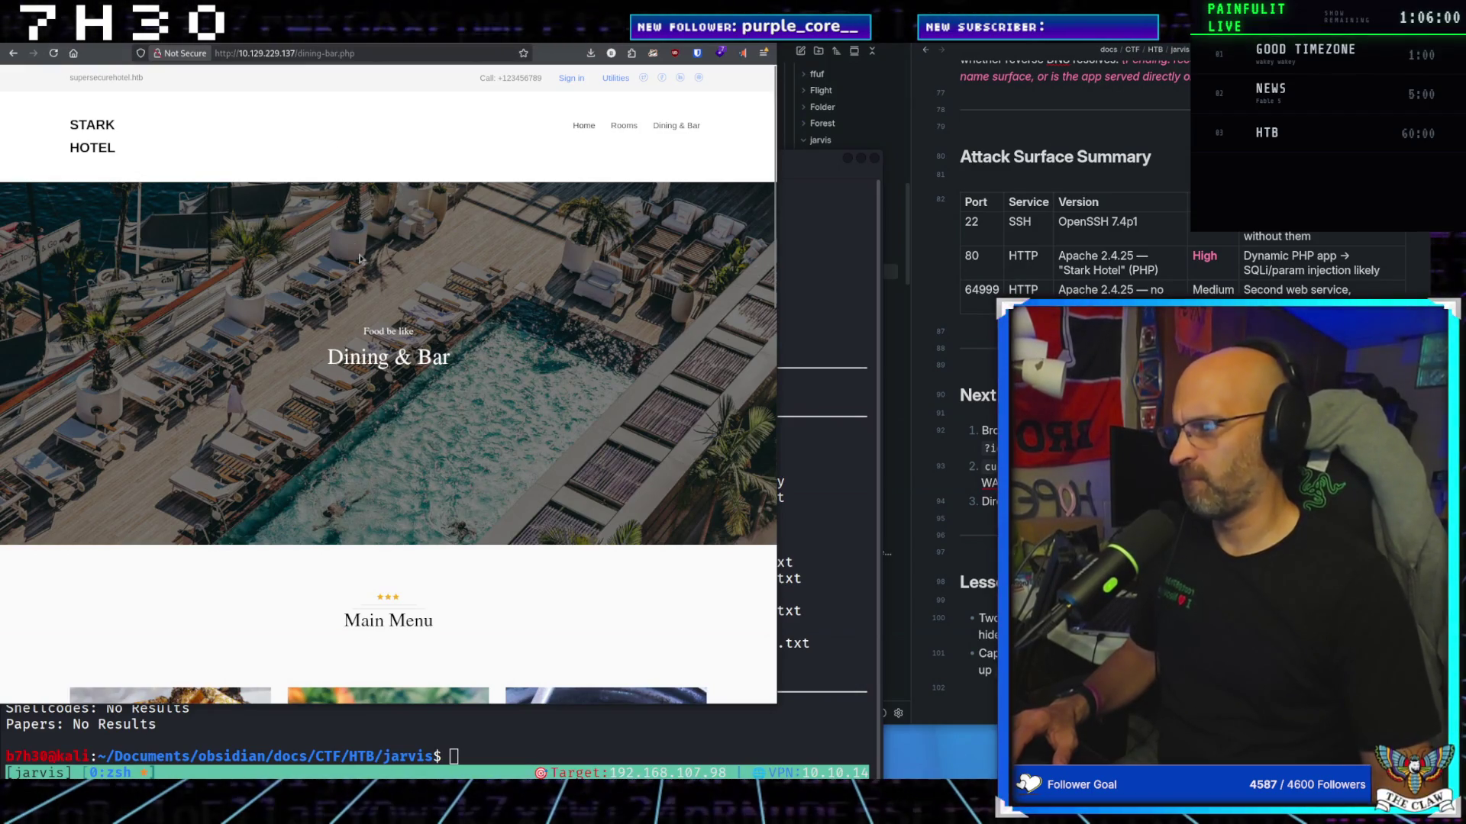
Scroll dining-bar.php from menu to footer and back, then inspect its HTML in the developer tools.
{"action": "scroll", "coordinate": [489, 537], "scroll_direction": "down", "scroll_amount": 6}
{"action": "scroll", "coordinate": [489, 537], "scroll_direction": "down", "scroll_amount": 5}
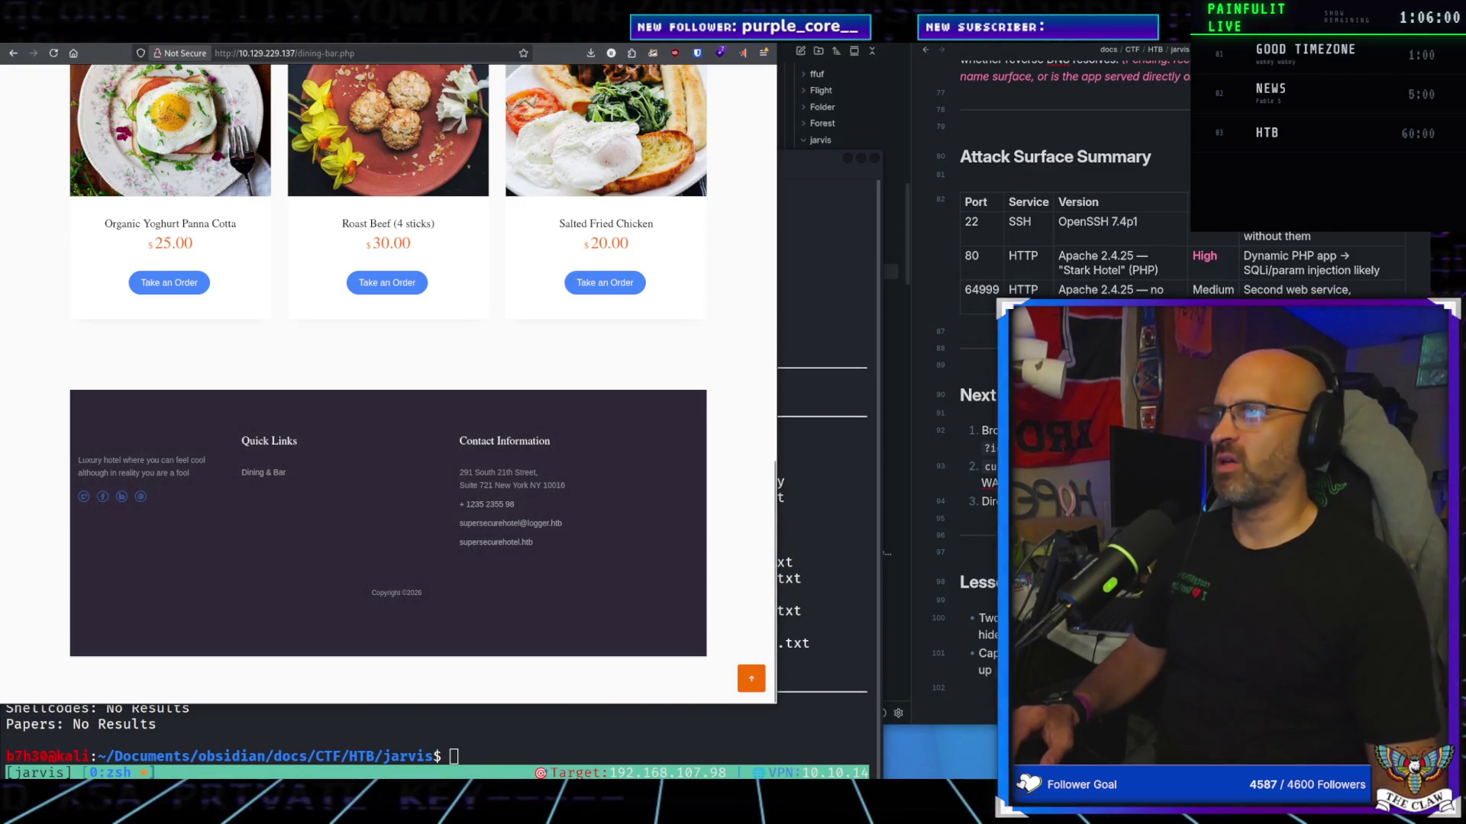
{"action": "scroll", "coordinate": [725, 199], "scroll_direction": "up", "scroll_amount": 3}
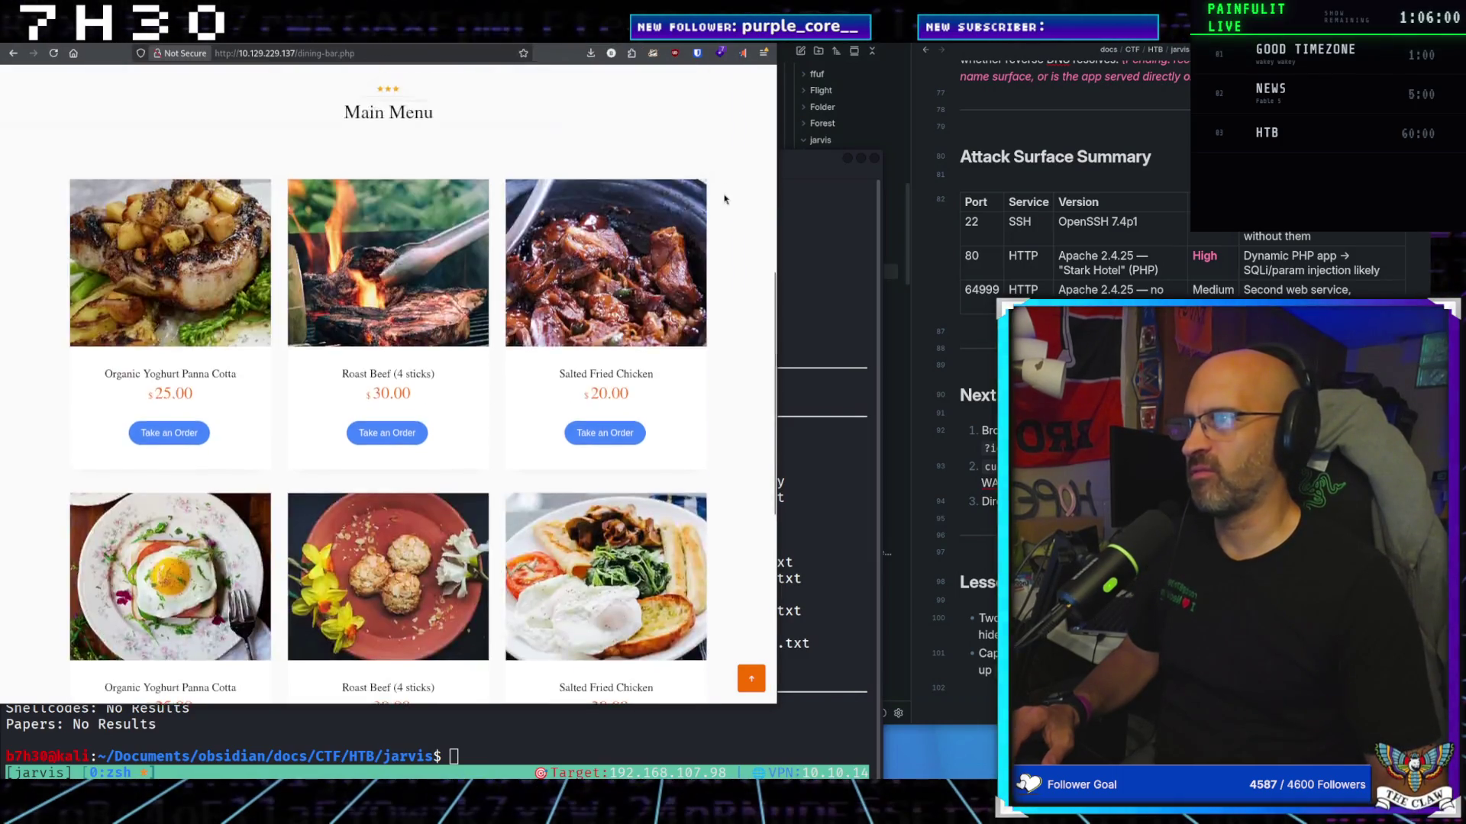
{"action": "scroll", "coordinate": [724, 199], "scroll_direction": "up", "scroll_amount": 10}
{"action": "right_click", "coordinate": [737, 93]}
{"action": "key", "text": "Escape"}
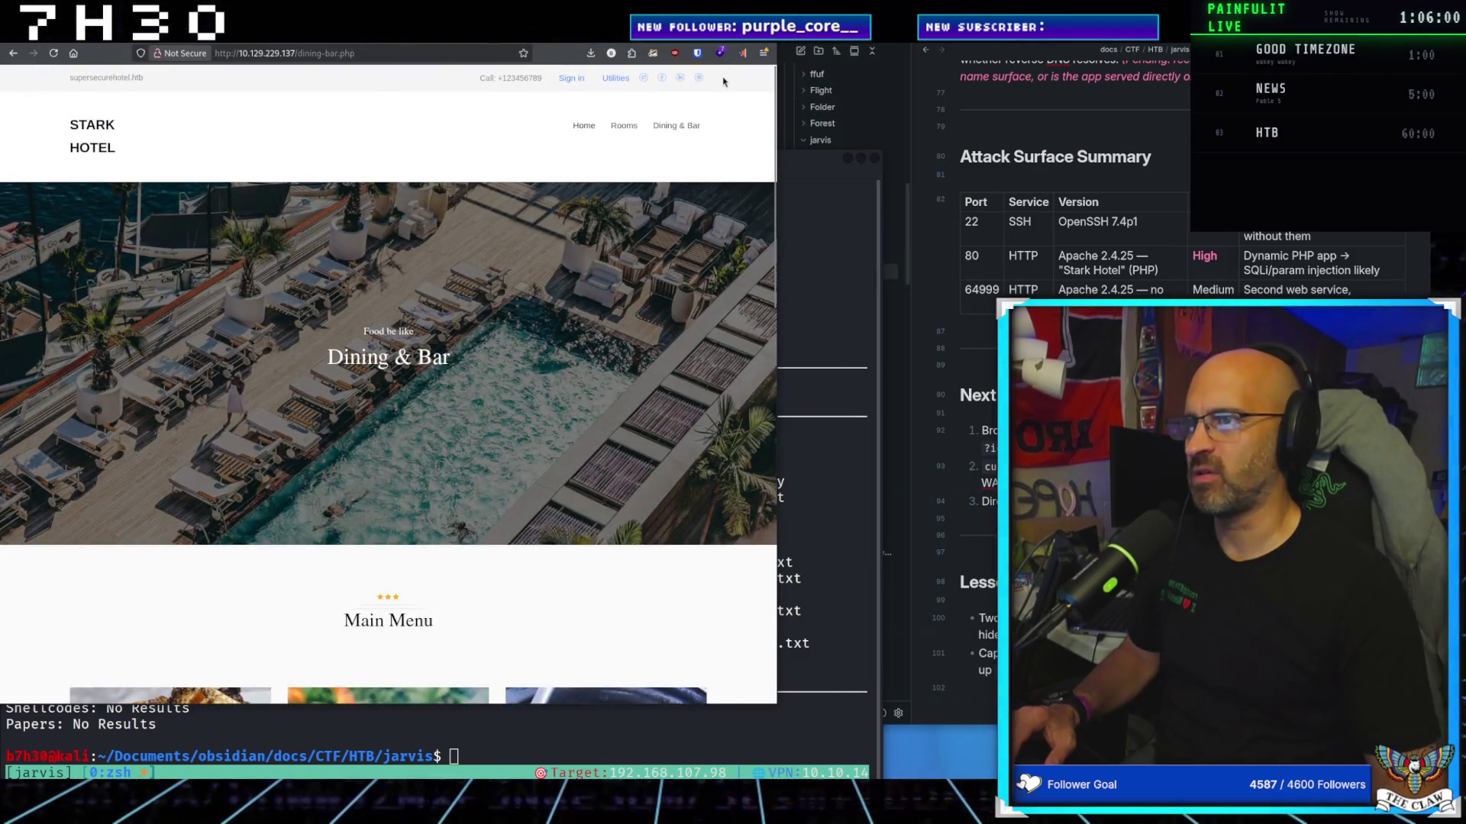
{"action": "key", "text": "ctrl+shift+i"}
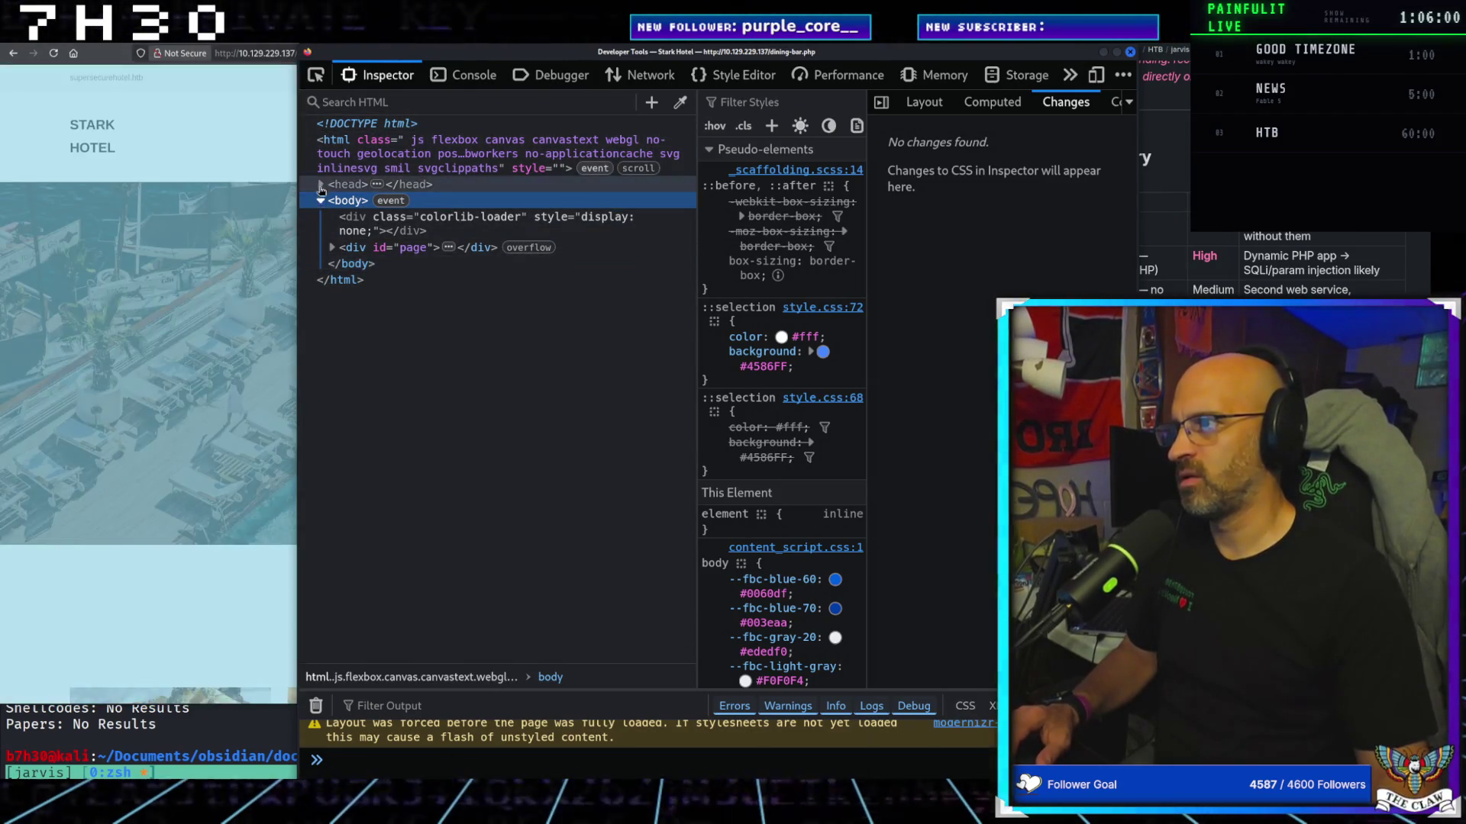
Search the page HTML in the Inspector for 'php', finding 7 matches starting with the index.php link.
{"action": "left_click", "coordinate": [322, 185]}
{"action": "left_click", "coordinate": [322, 184]}
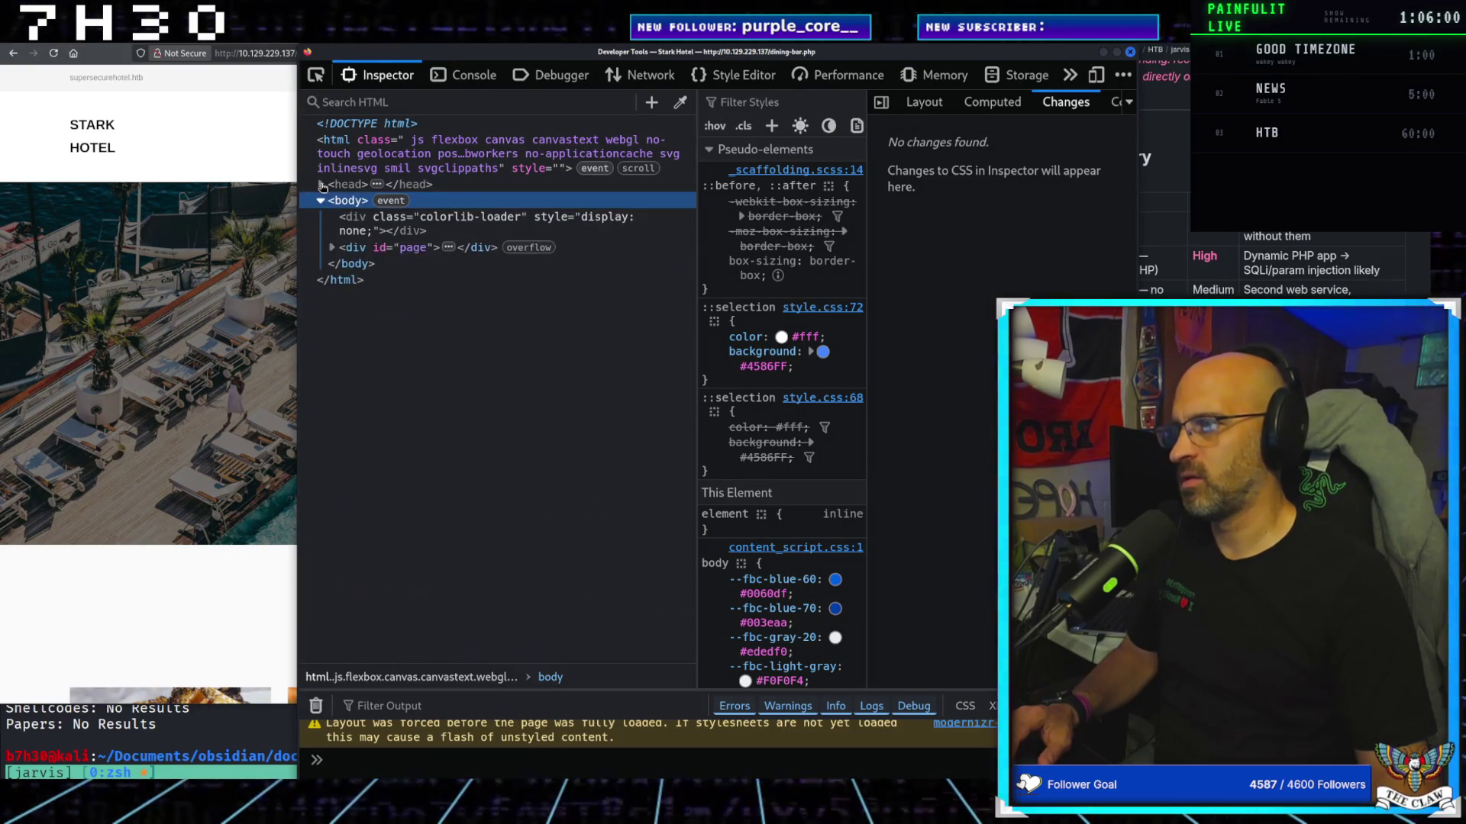
{"action": "left_click", "coordinate": [380, 103]}
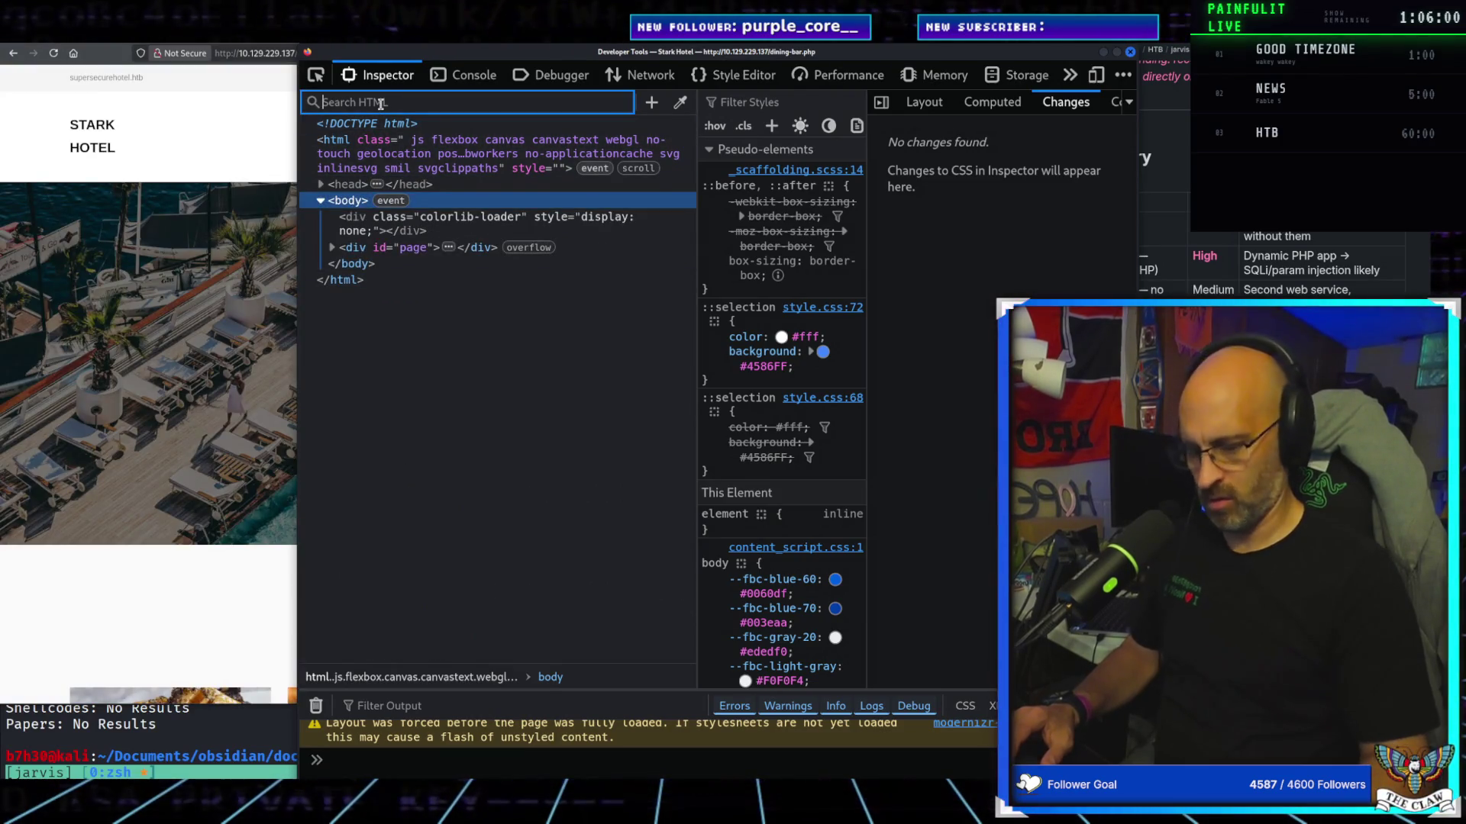
{"action": "type", "text": "php"}
{"action": "key", "text": "Return"}
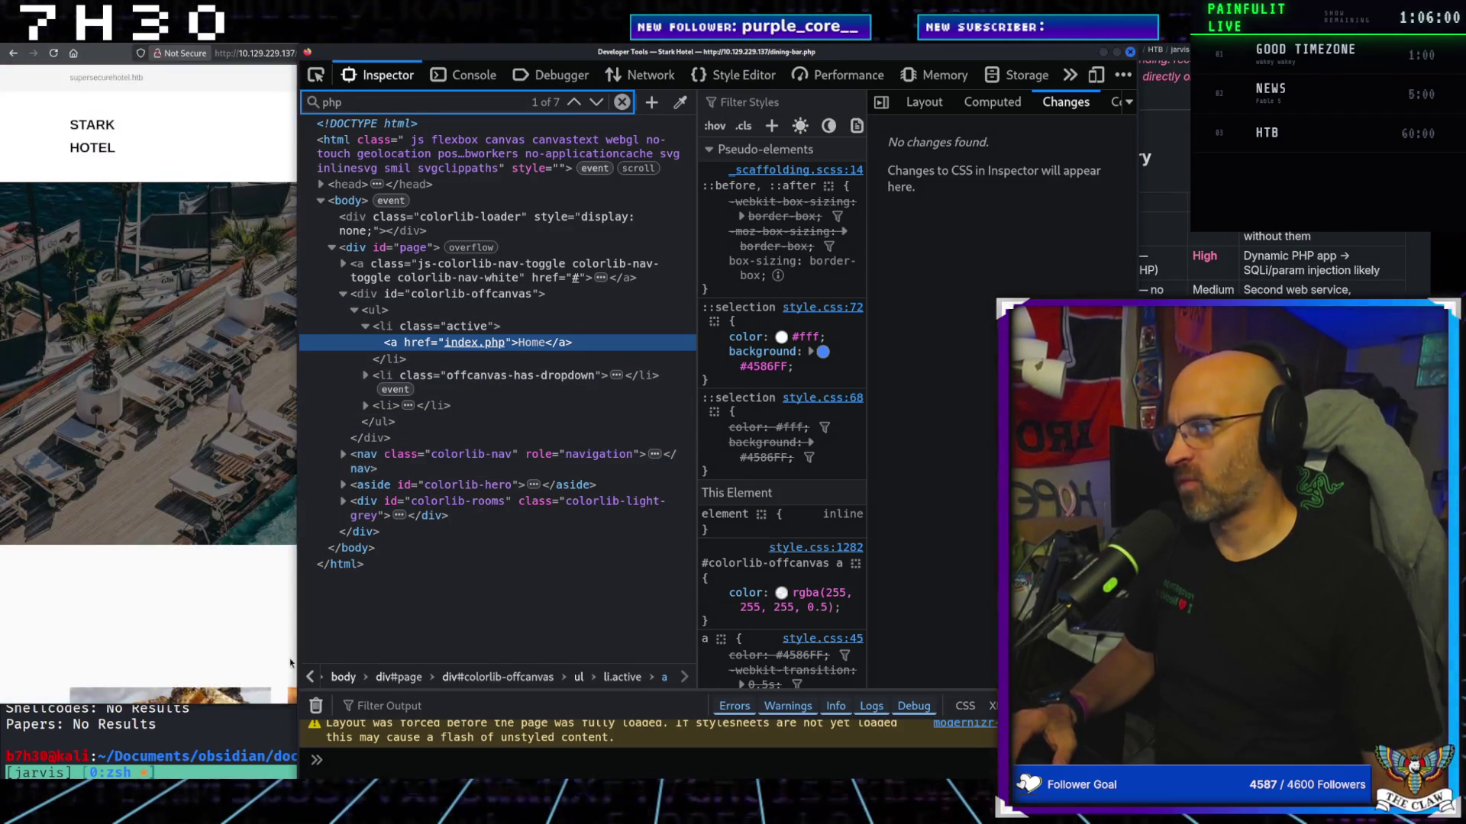
{"action": "left_click", "coordinate": [238, 633]}
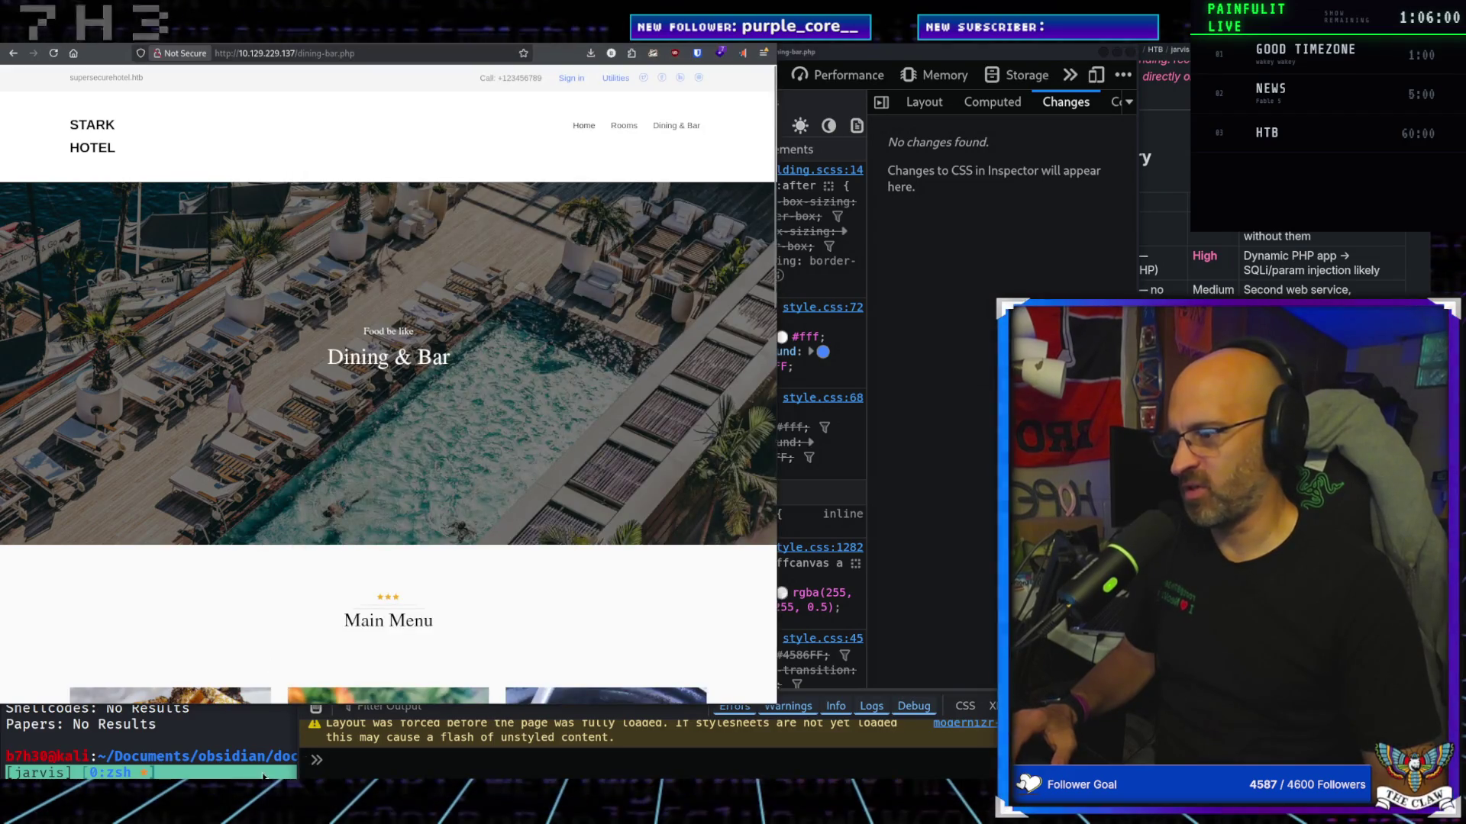
Glance at the Jarvis notes, then bring the terminal's apache 2.4.25 searchsploit results back in front.
{"action": "left_click", "coordinate": [263, 776]}
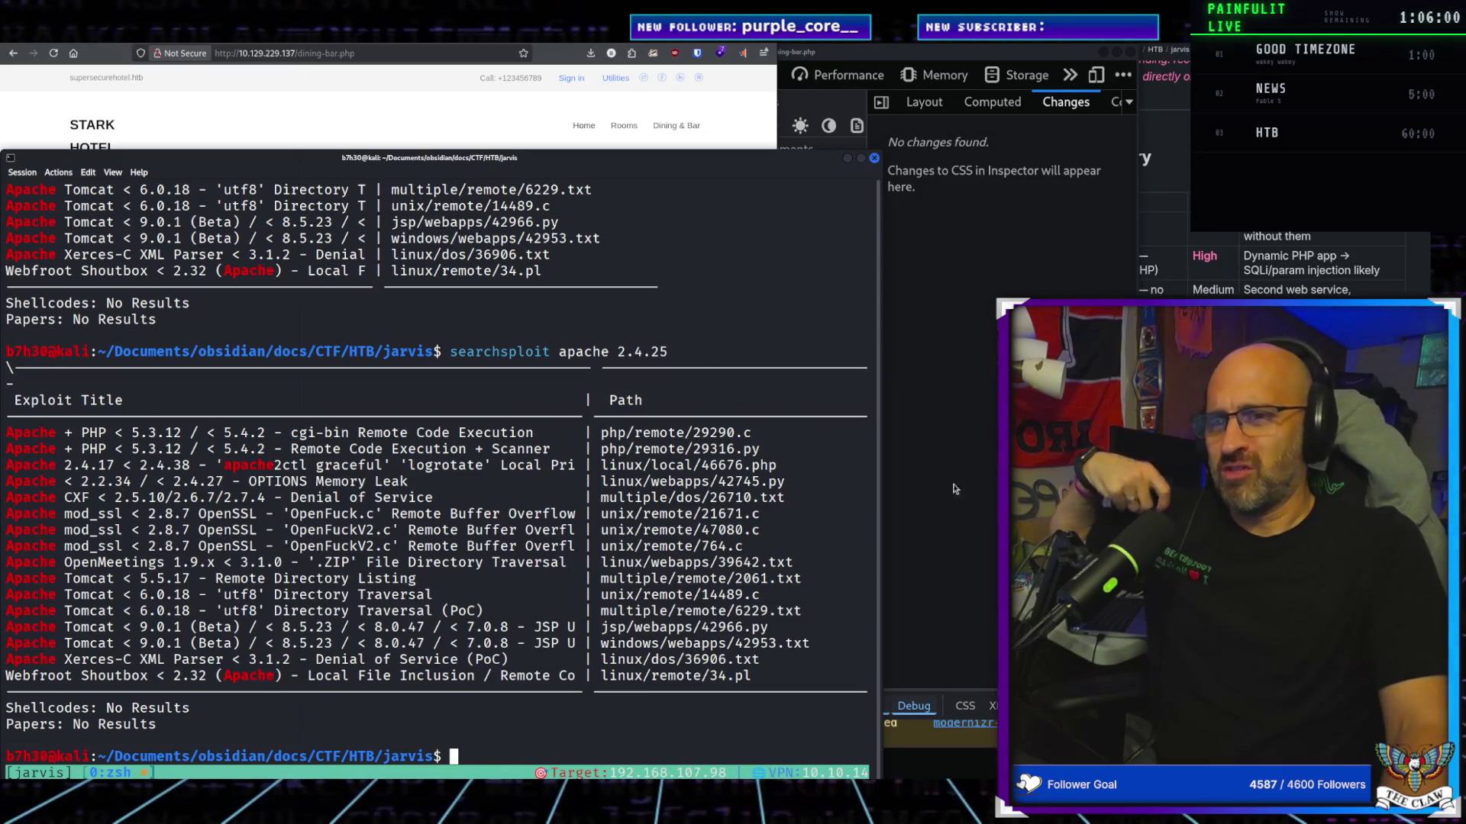
{"action": "key", "text": "alt+Tab"}
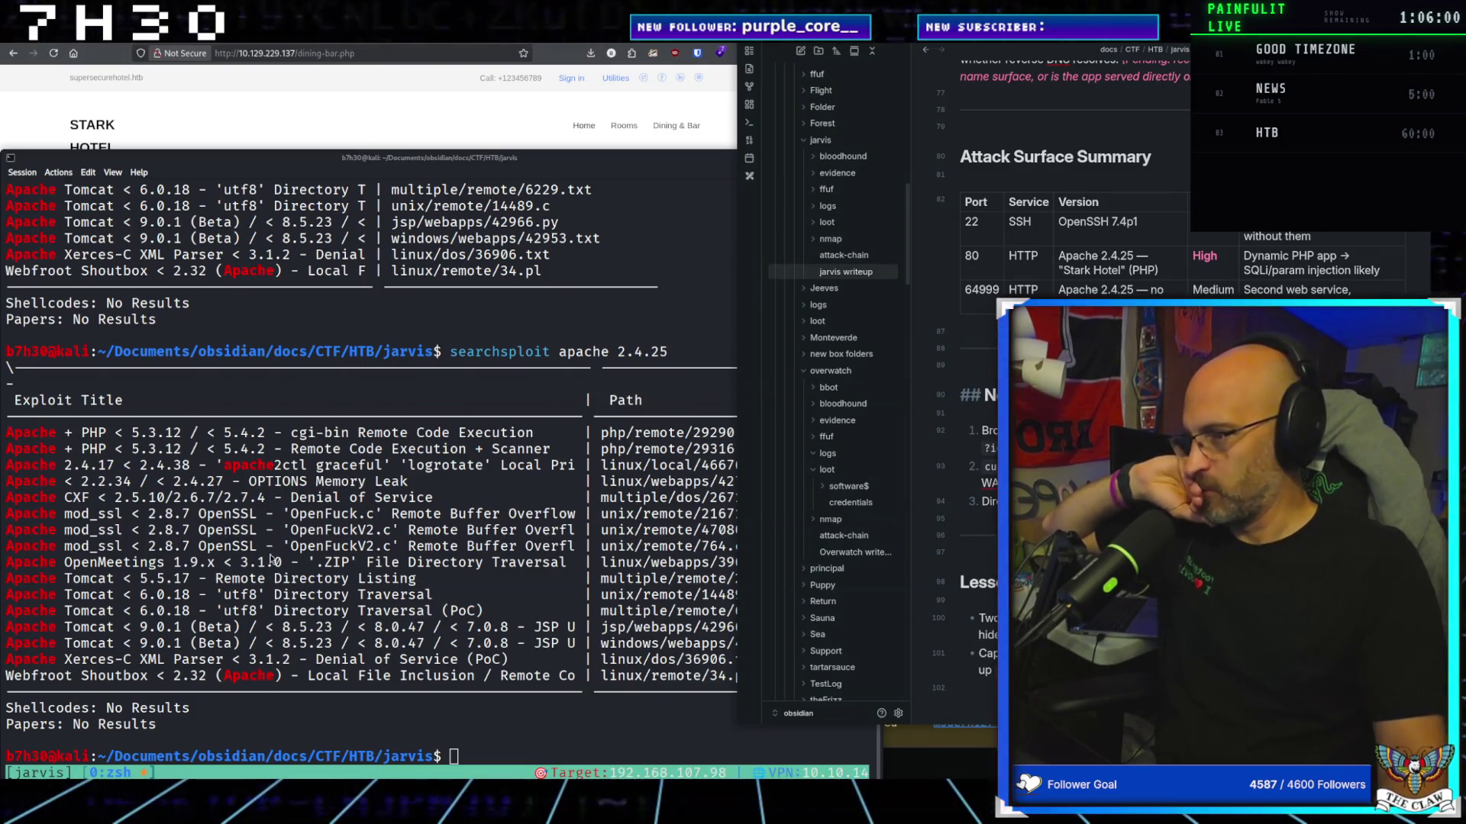
{"action": "left_click", "coordinate": [300, 499]}
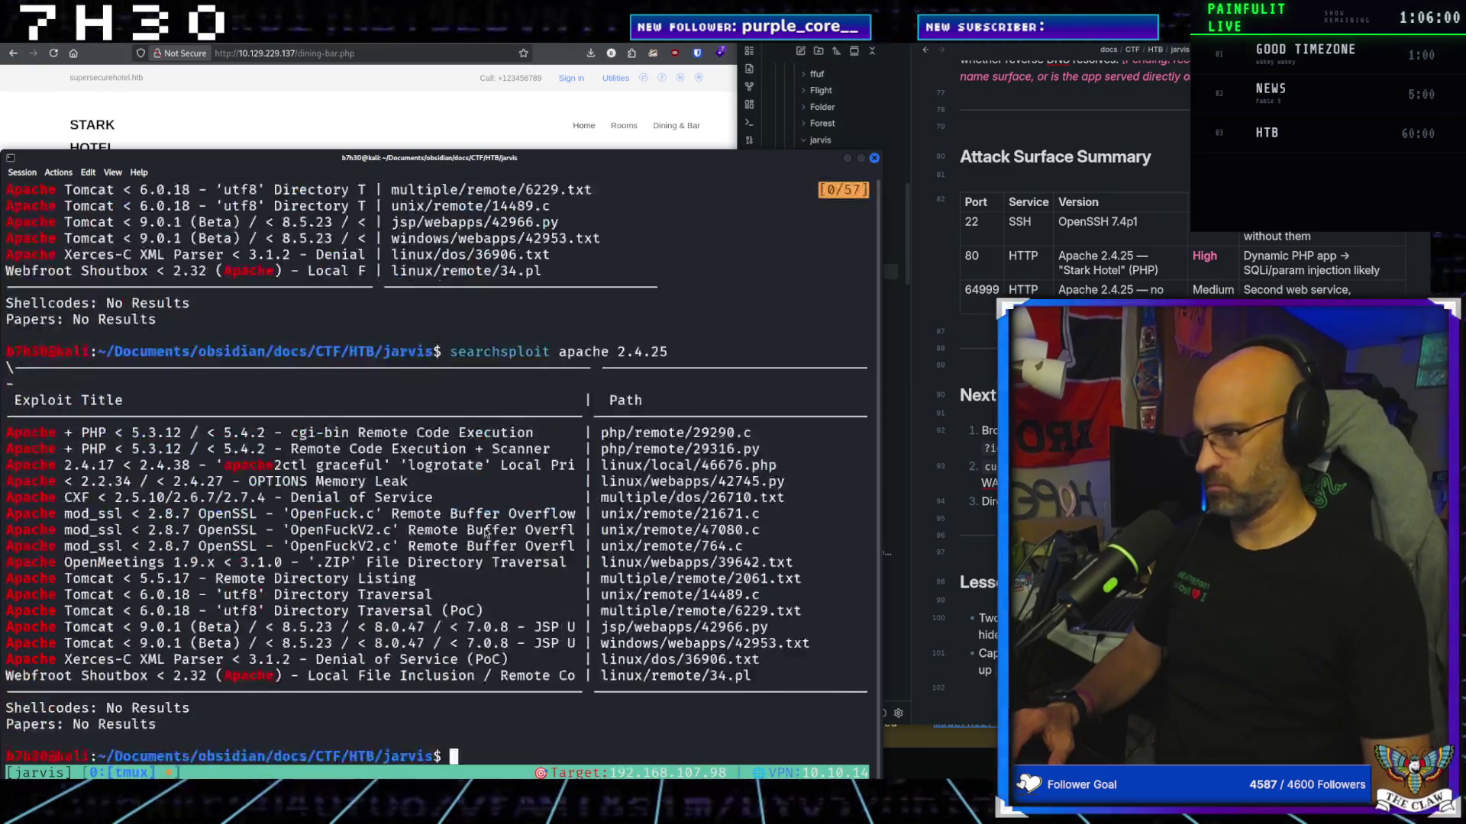
{"action": "type", "text": "curl"}
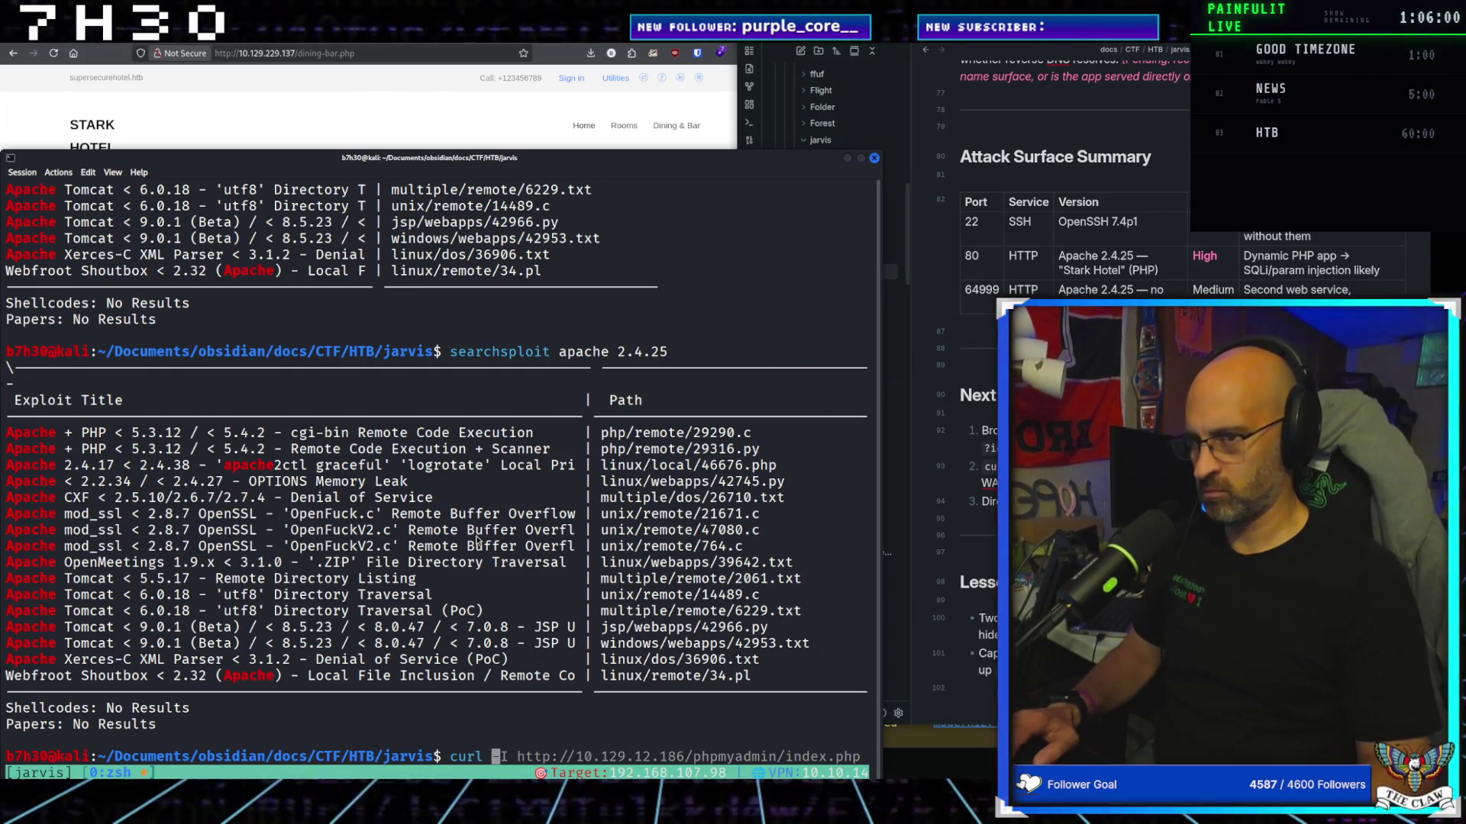
{"action": "type", "text": " -i http"}
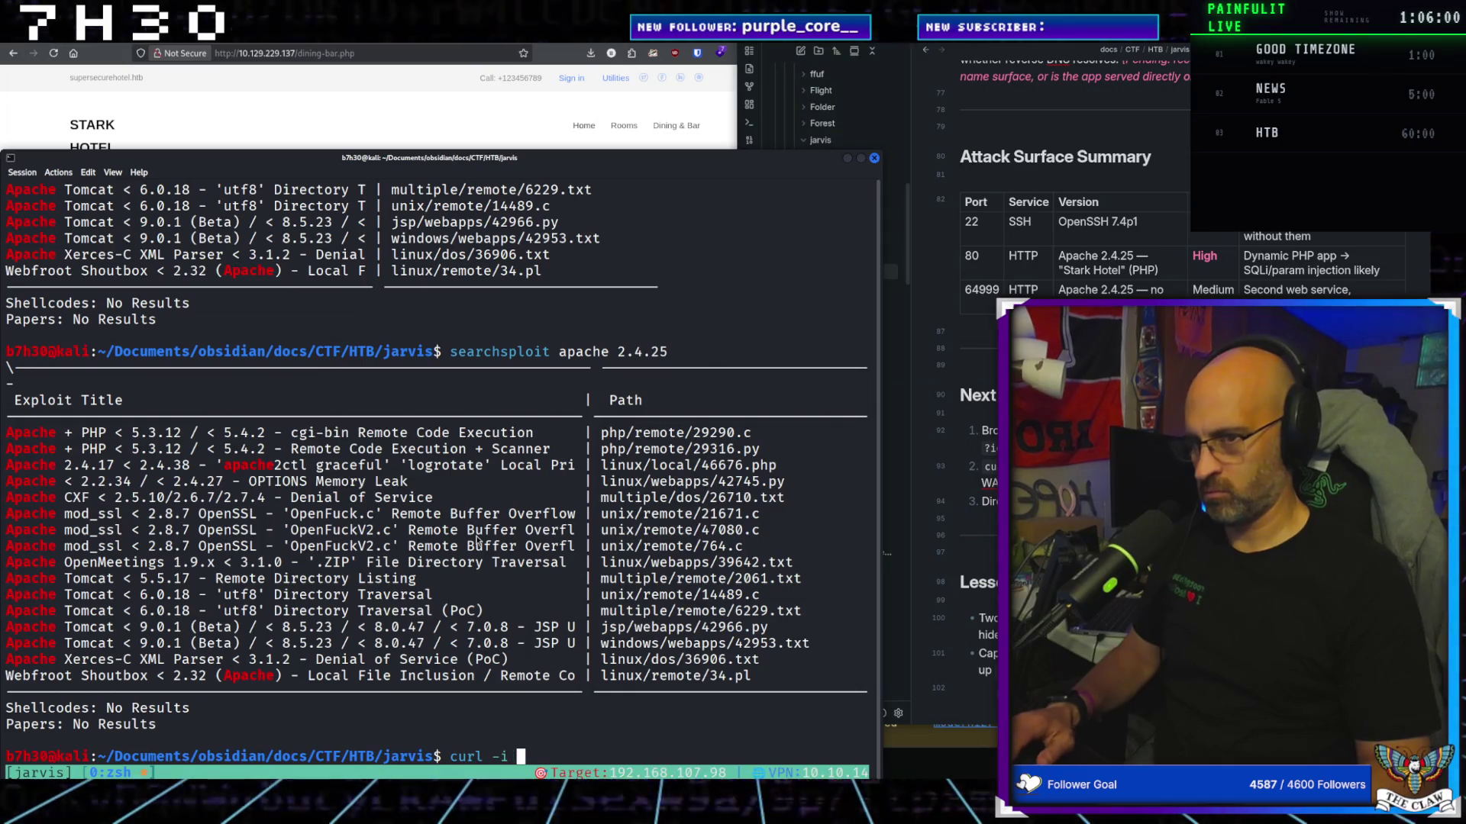
{"action": "type", "text": "://10"}
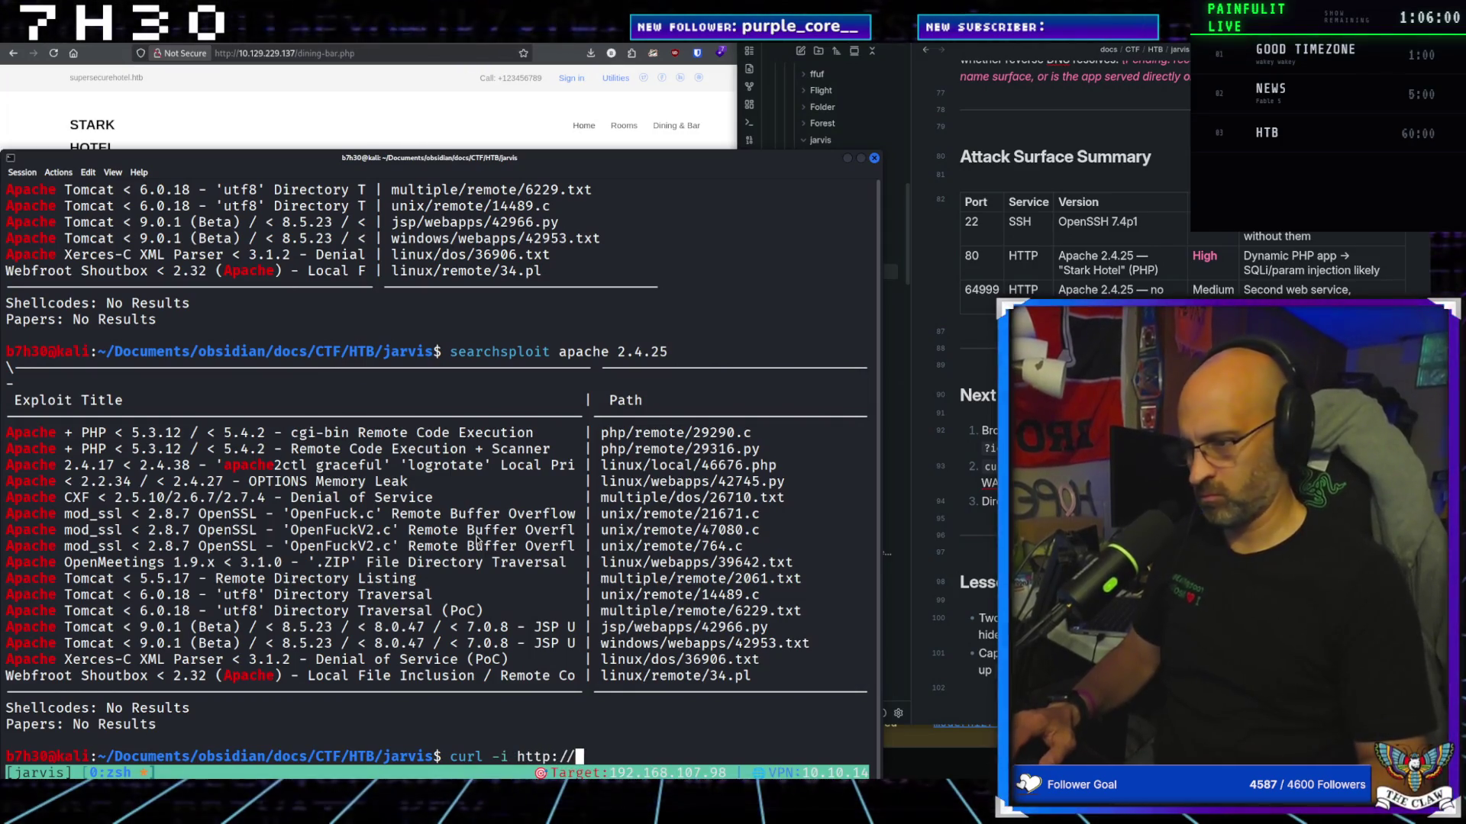
{"action": "type", "text": ".129."}
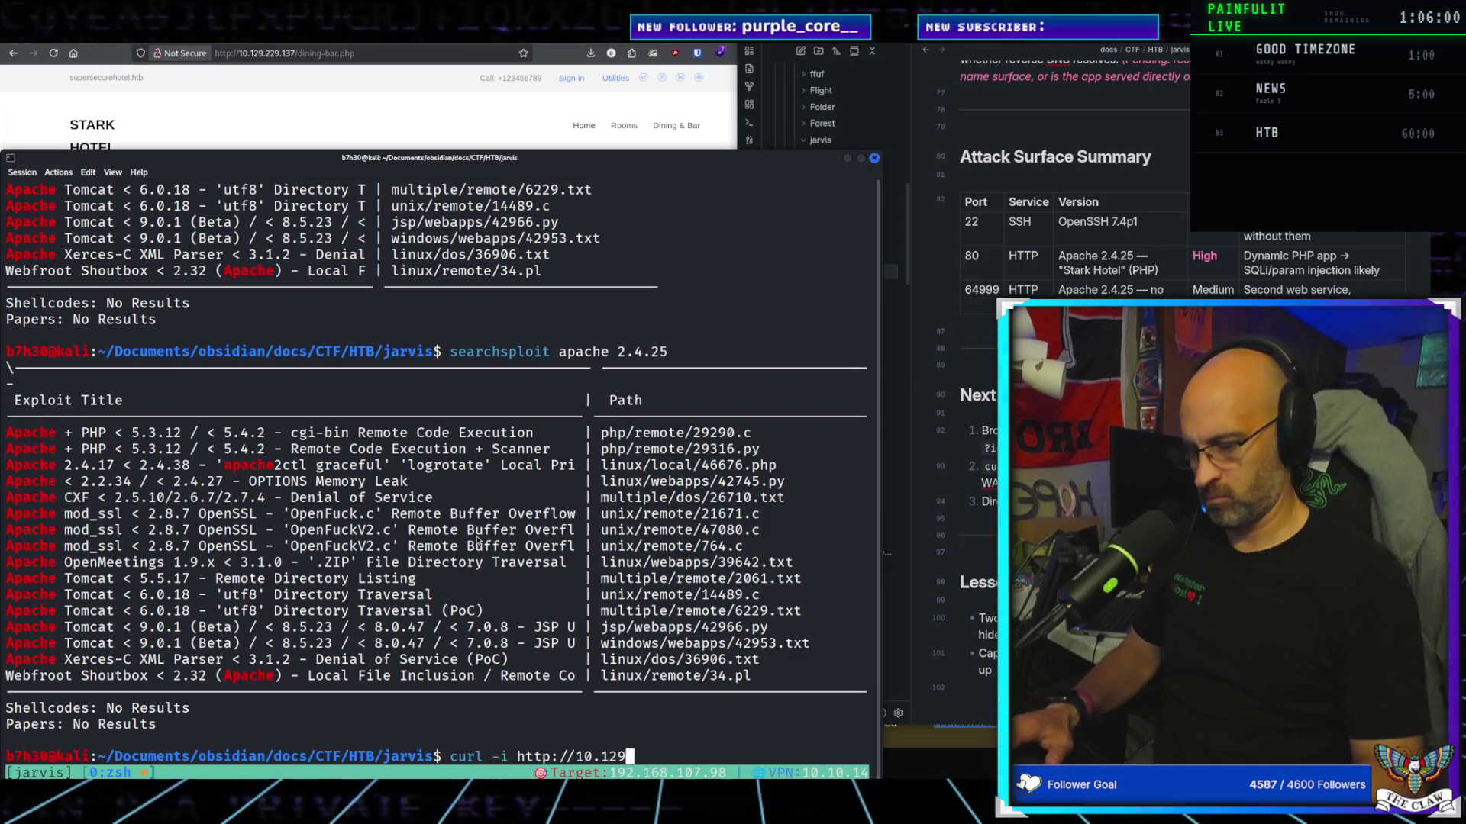
{"action": "type", "text": "229.1"}
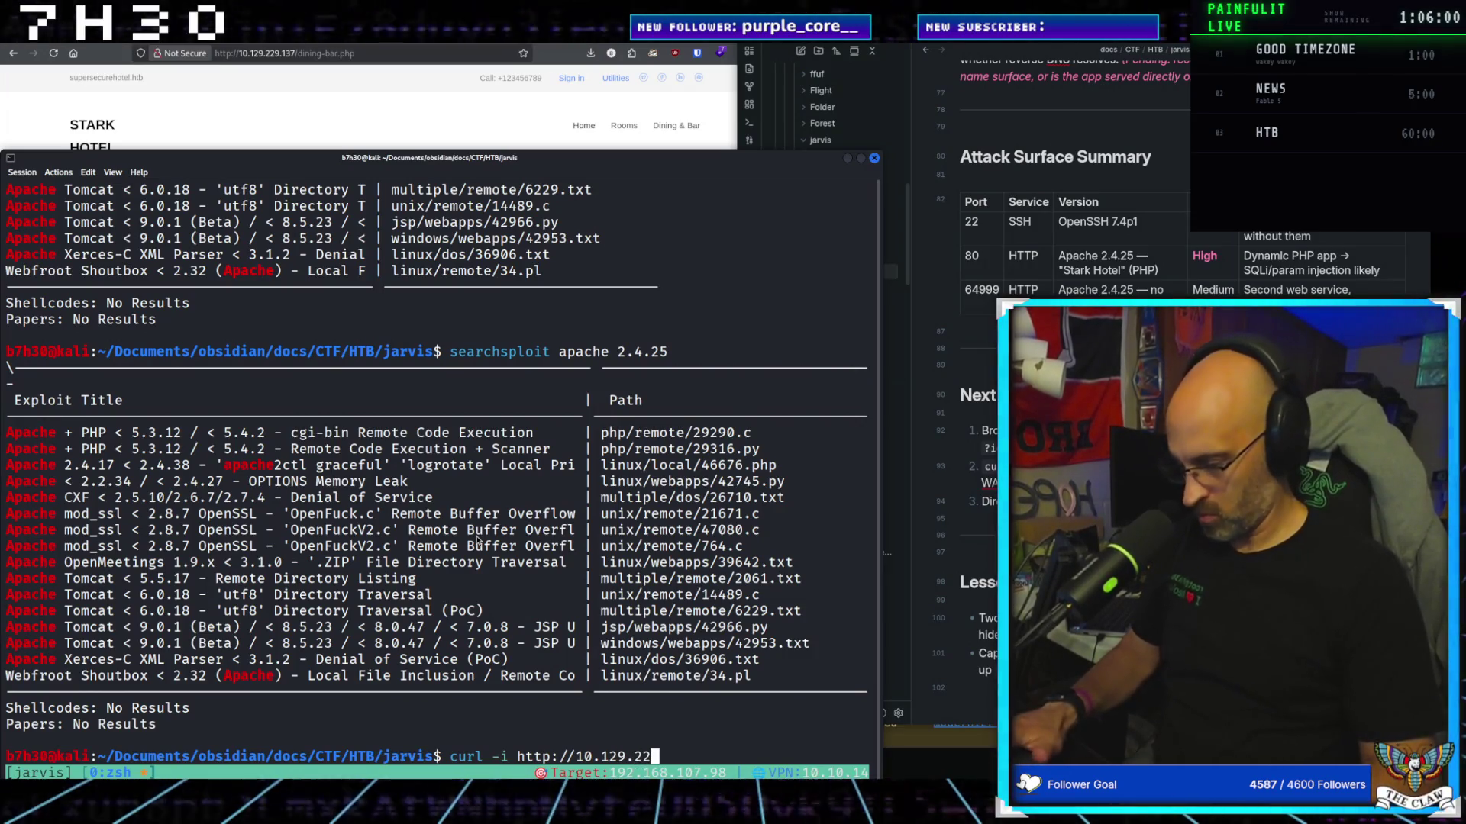
{"action": "type", "text": "37:"}
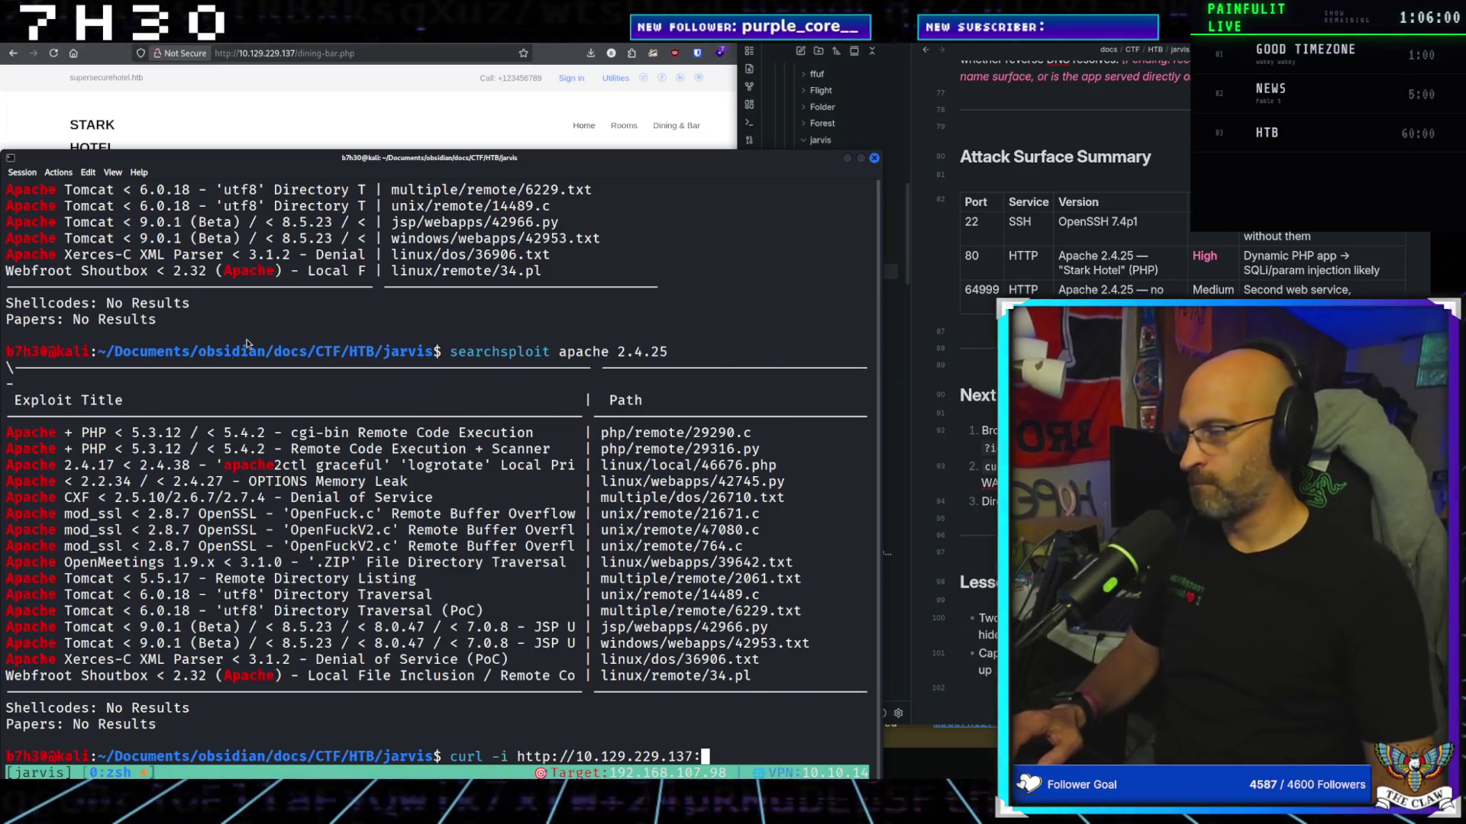
{"action": "scroll", "coordinate": [298, 489], "scroll_direction": "up", "scroll_amount": 7}
{"action": "scroll", "coordinate": [299, 490], "scroll_direction": "up", "scroll_amount": 5}
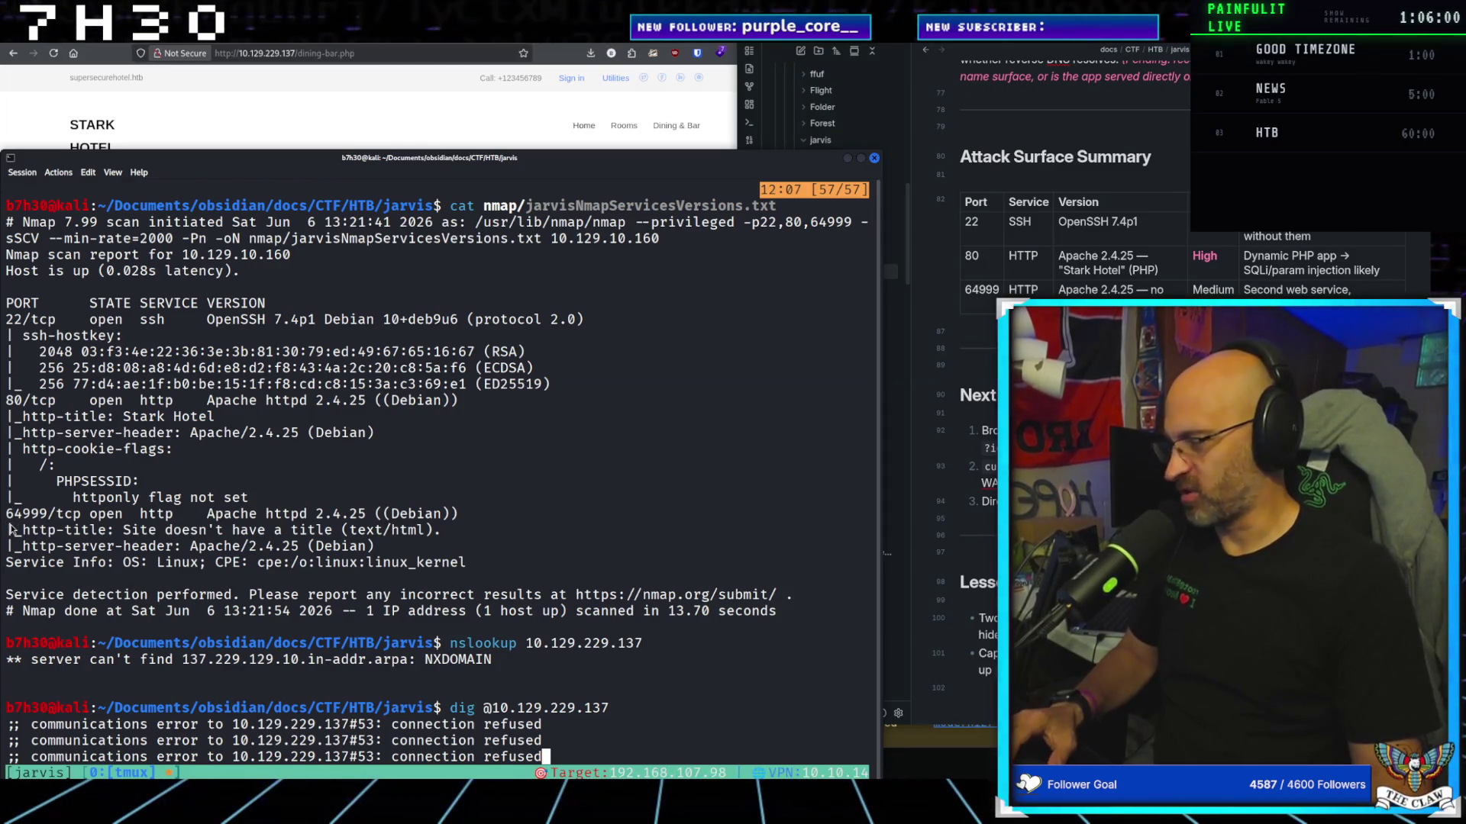
{"action": "scroll", "coordinate": [609, 680], "scroll_direction": "down", "scroll_amount": 12}
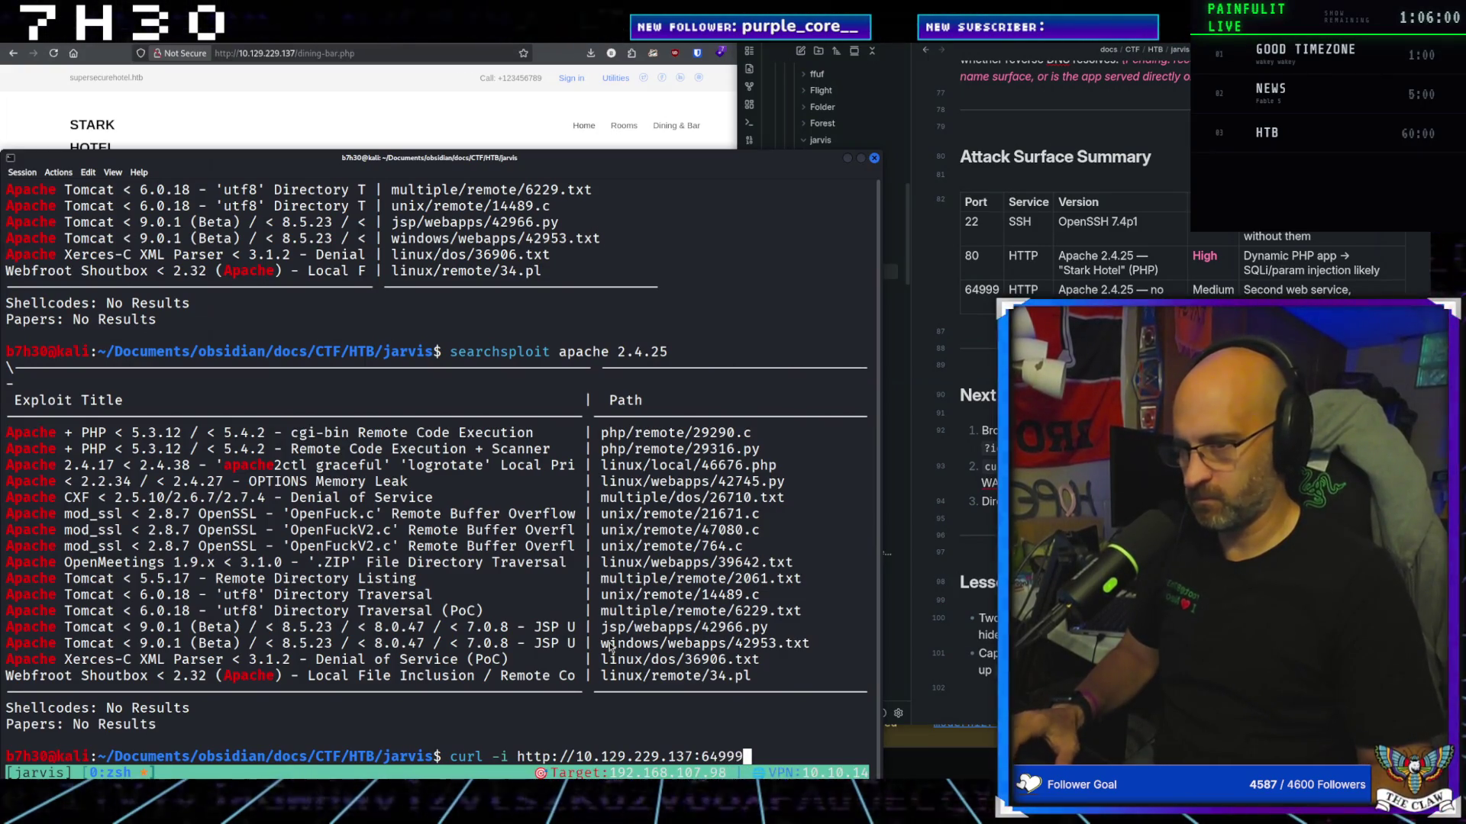
{"action": "key", "text": "Return"}
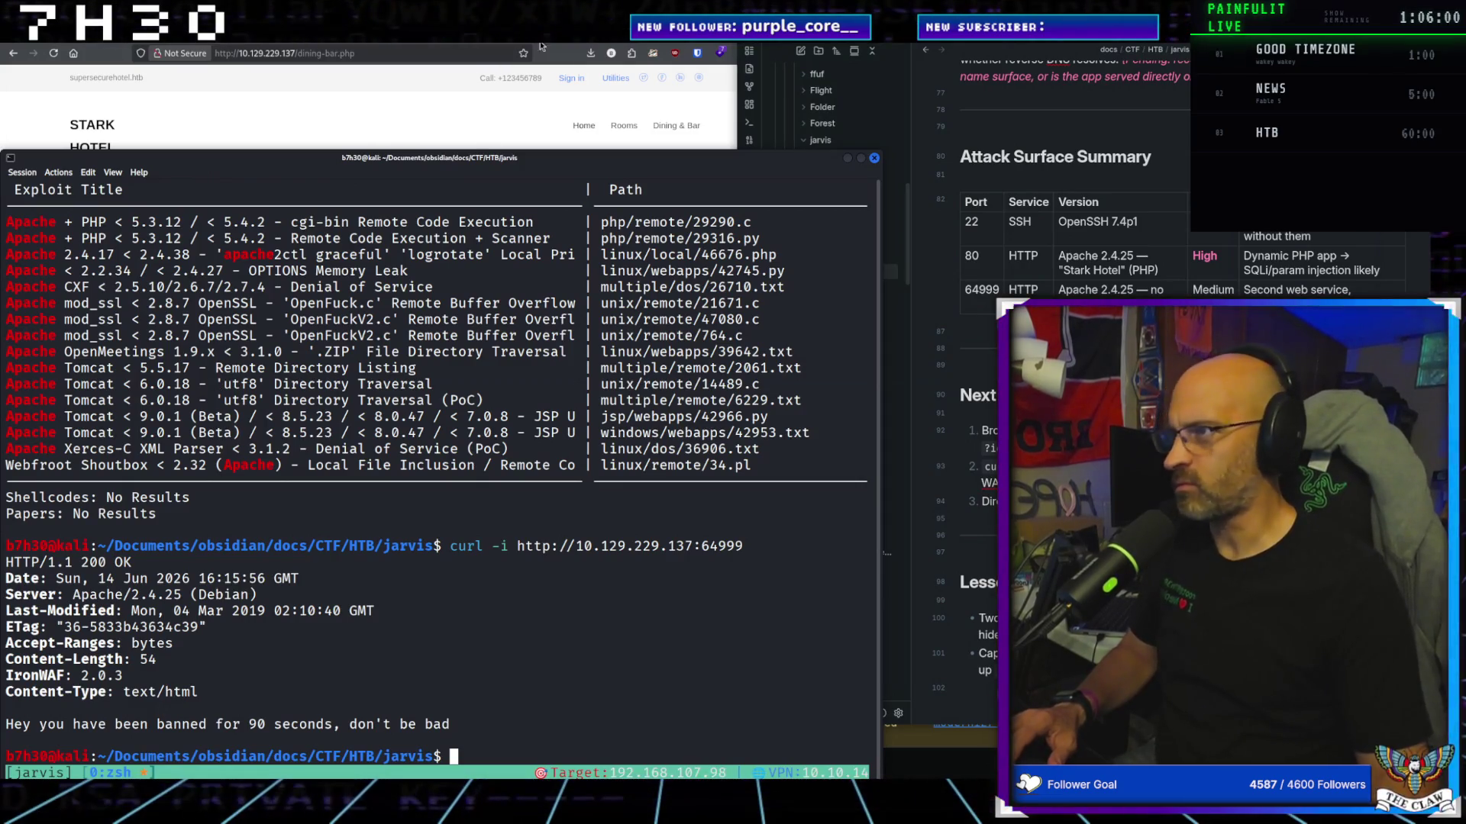
{"action": "left_click", "coordinate": [375, 55]}
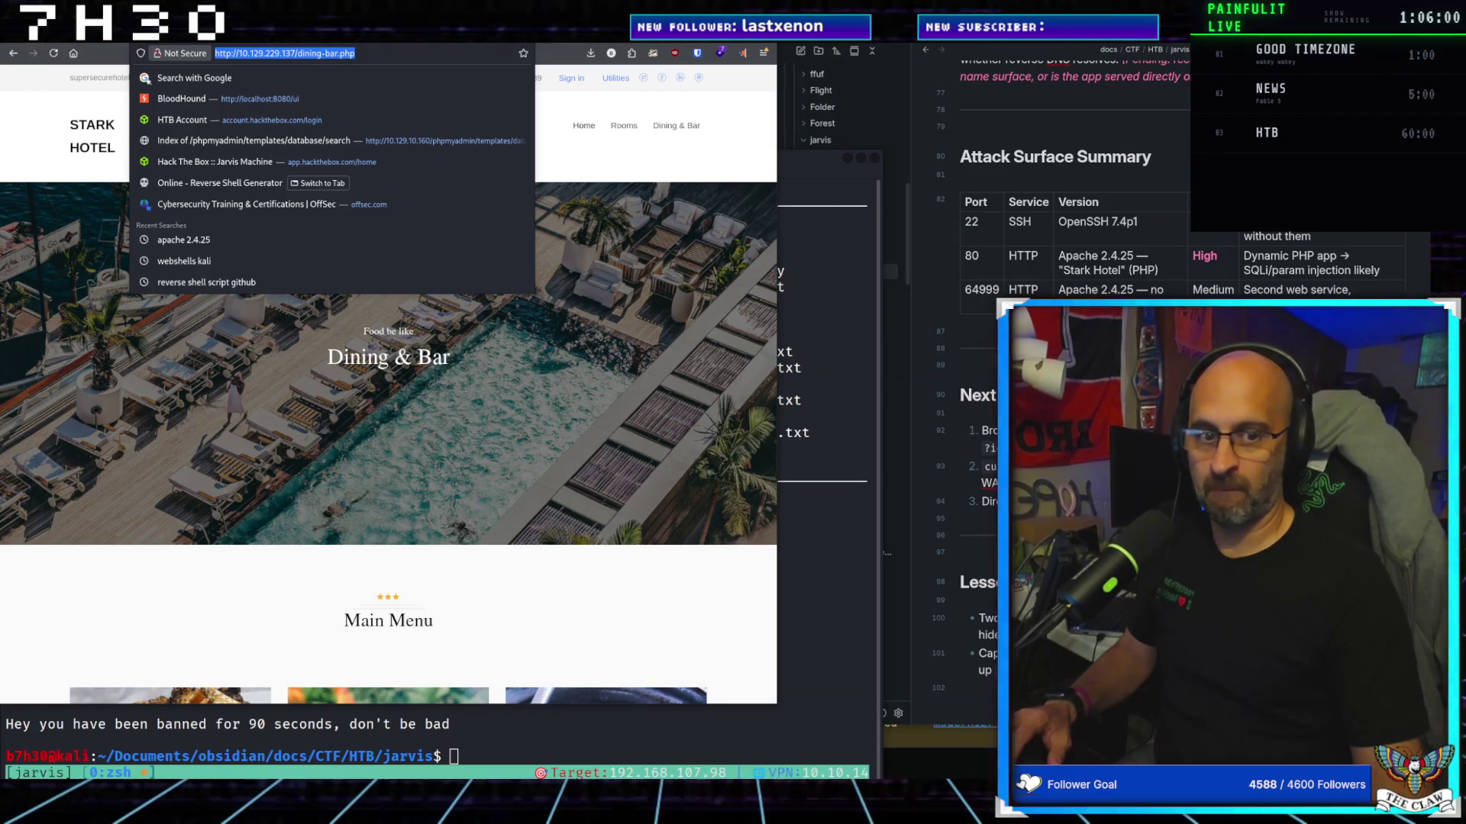
Compare the curl IronWAF ban output with the Jarvis writeup notes, then return to the apache 2.4.25 Google results.
{"action": "left_click", "coordinate": [565, 744]}
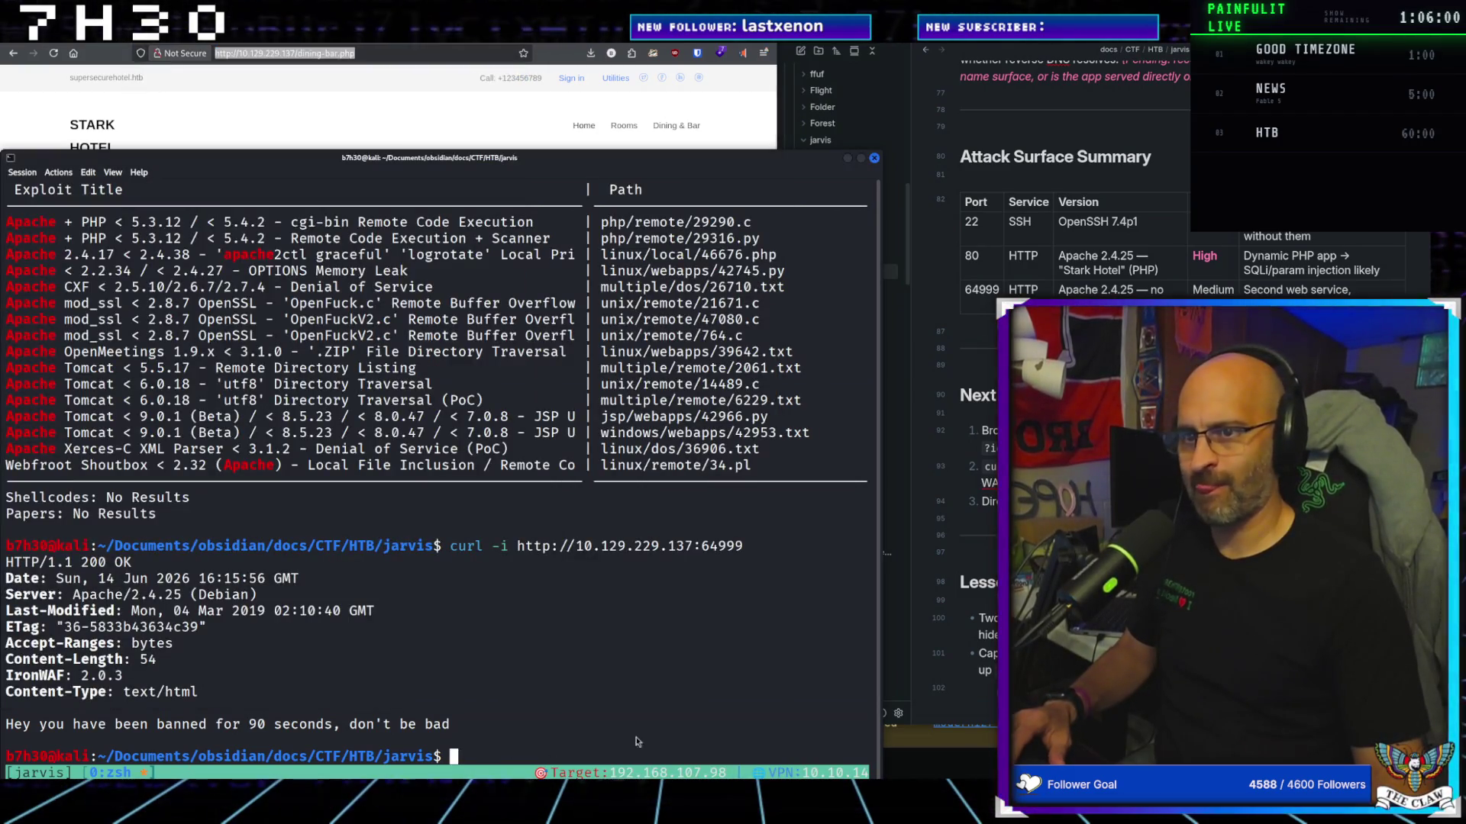
{"action": "key", "text": "alt+Tab"}
{"action": "scroll", "coordinate": [1069, 229], "scroll_direction": "down", "scroll_amount": 4}
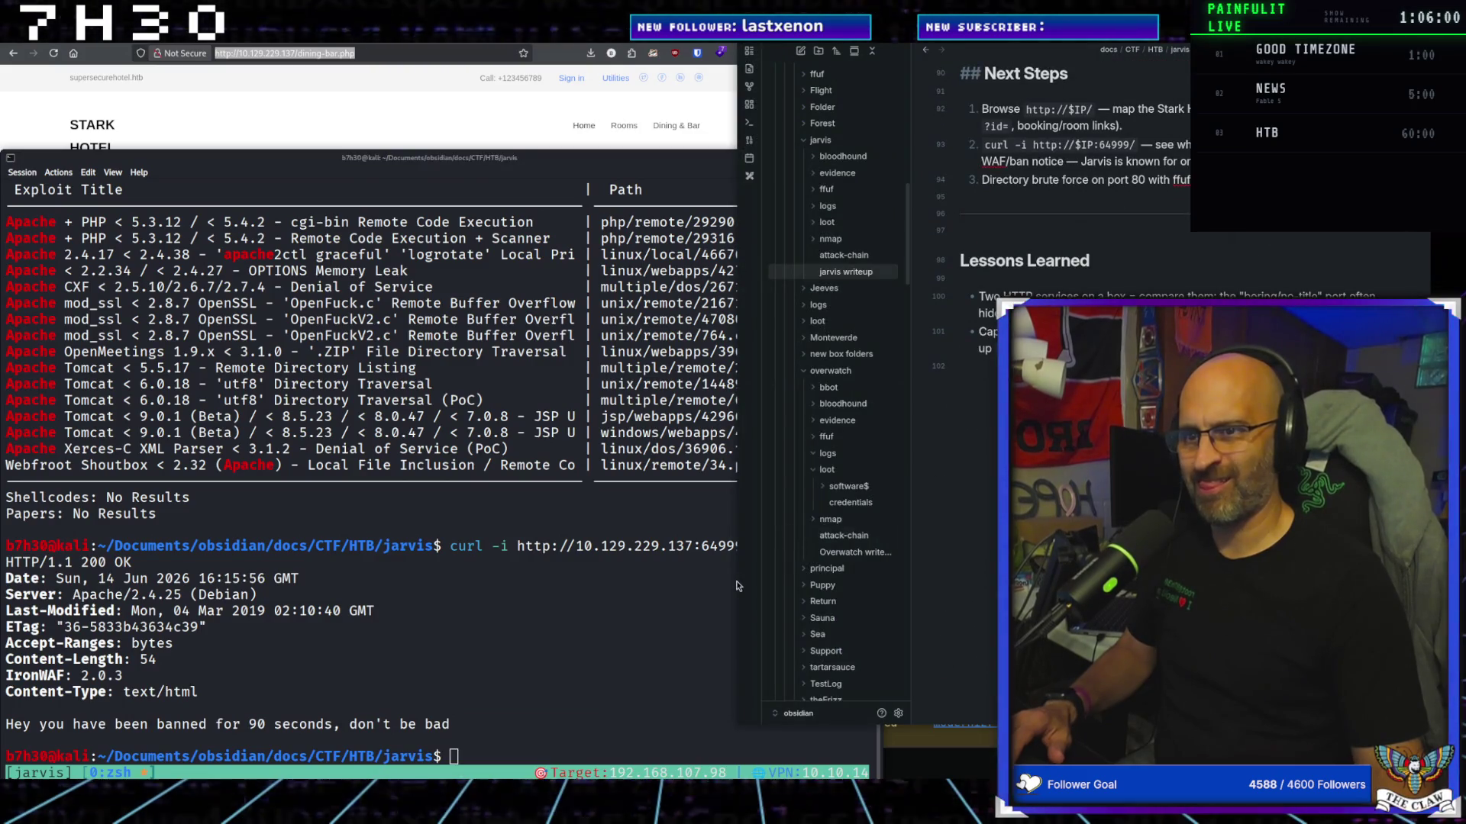
{"action": "key", "text": "alt+Tab"}
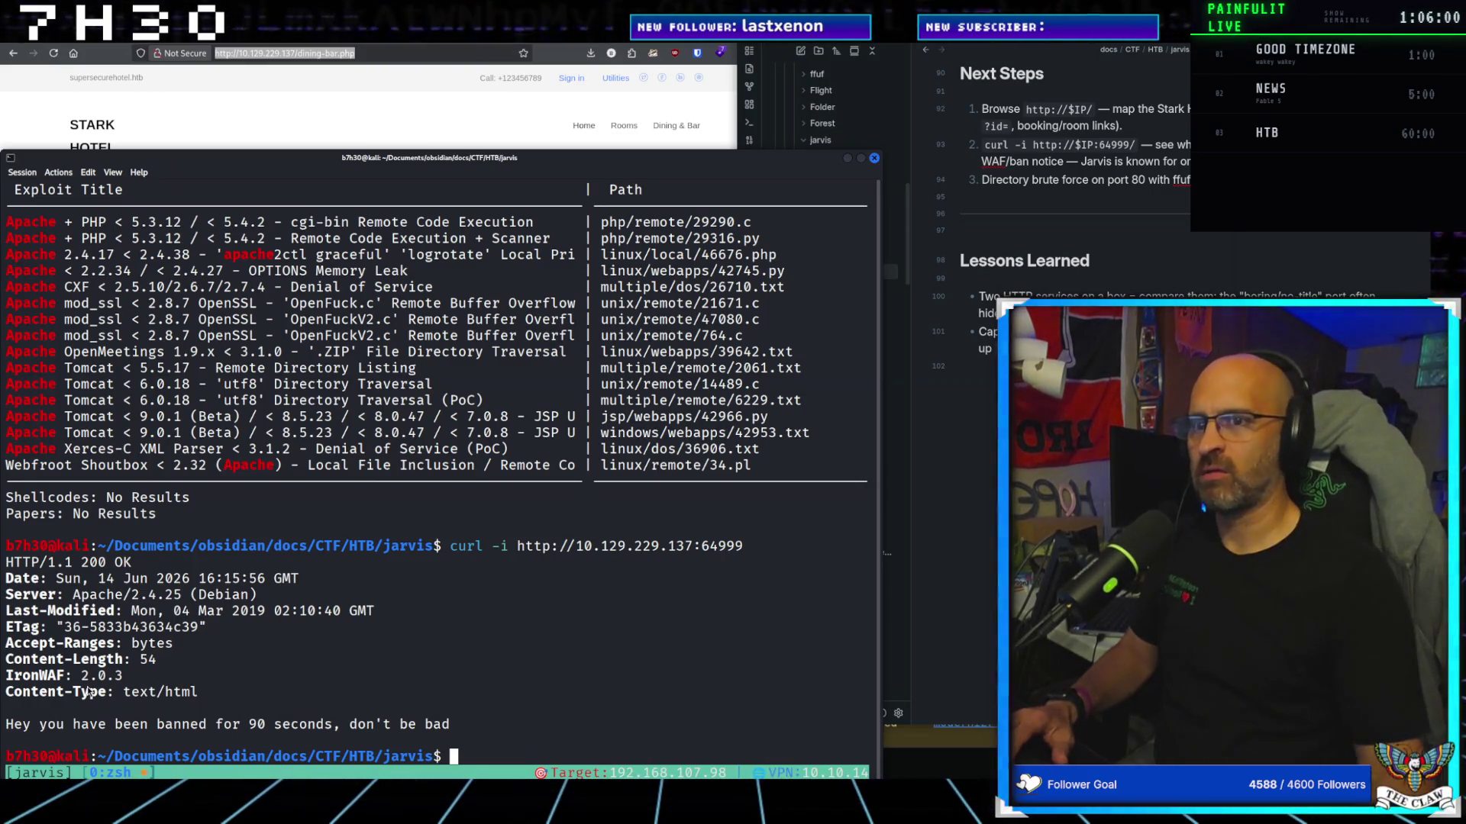
{"action": "key", "text": "alt+Tab"}
{"action": "scroll", "coordinate": [1068, 190], "scroll_direction": "up", "scroll_amount": 5}
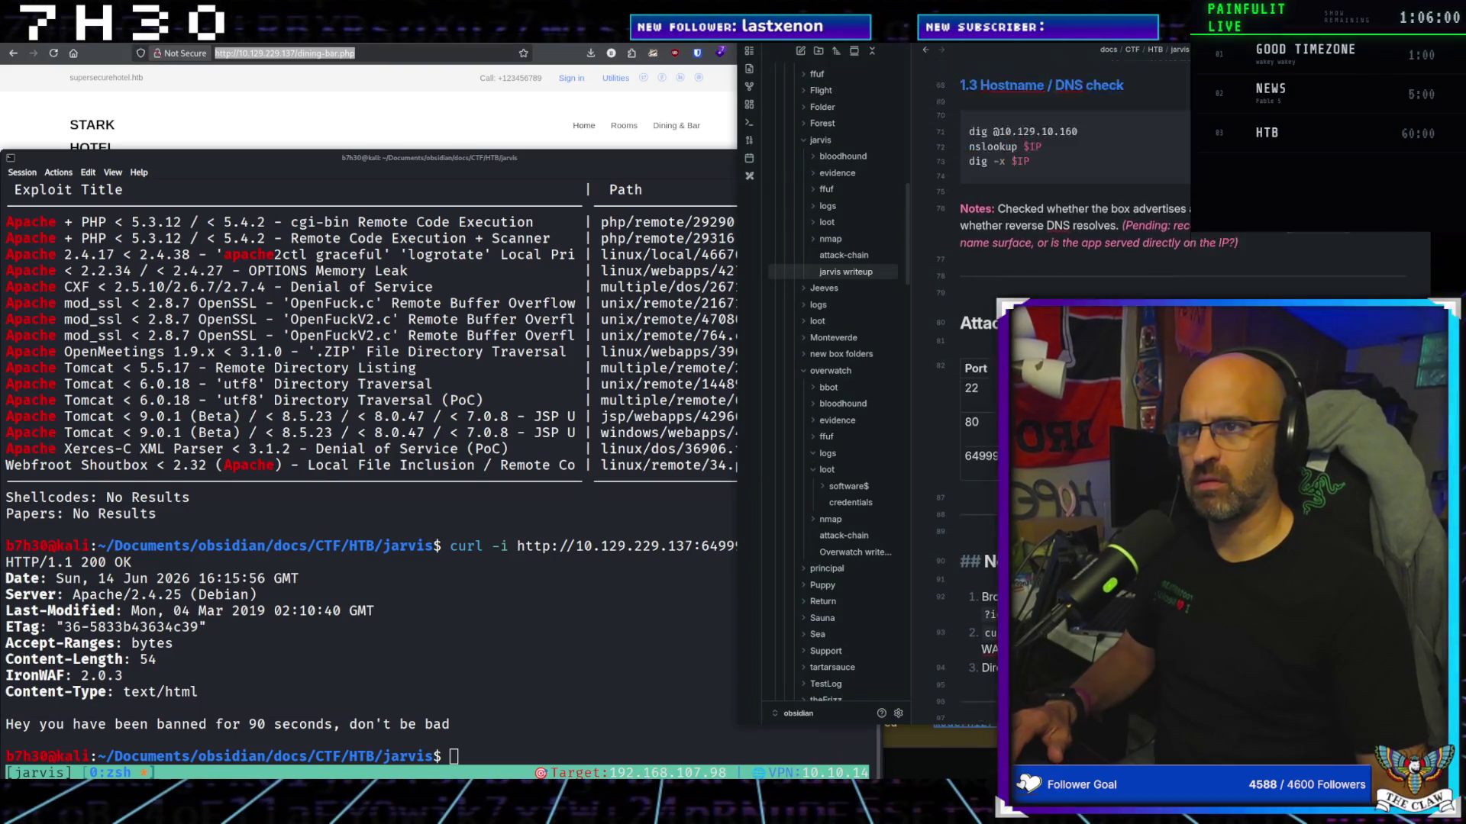
{"action": "scroll", "coordinate": [1069, 229], "scroll_direction": "up", "scroll_amount": 5}
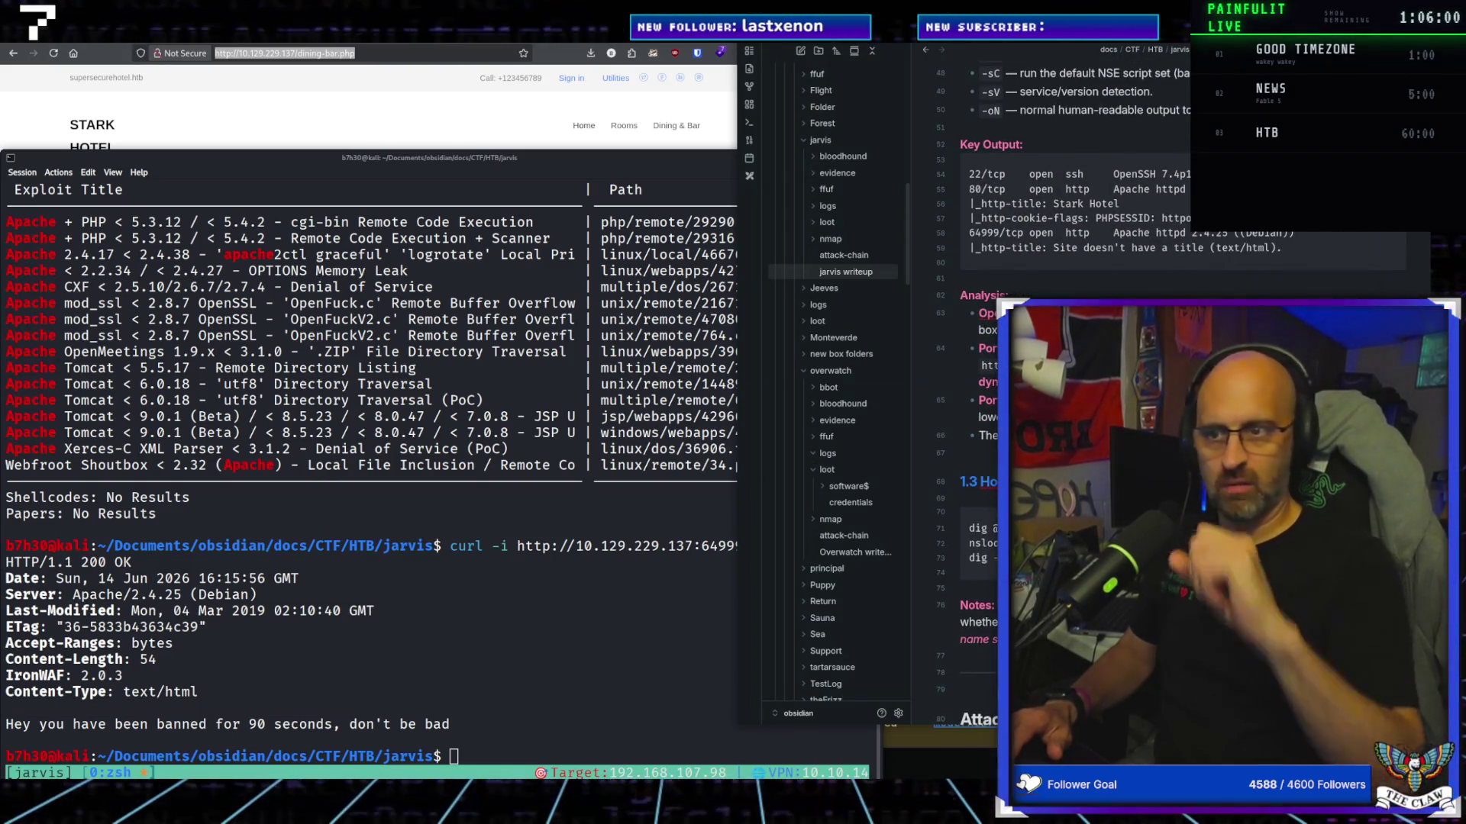
{"action": "scroll", "coordinate": [1069, 229], "scroll_direction": "down", "scroll_amount": 10}
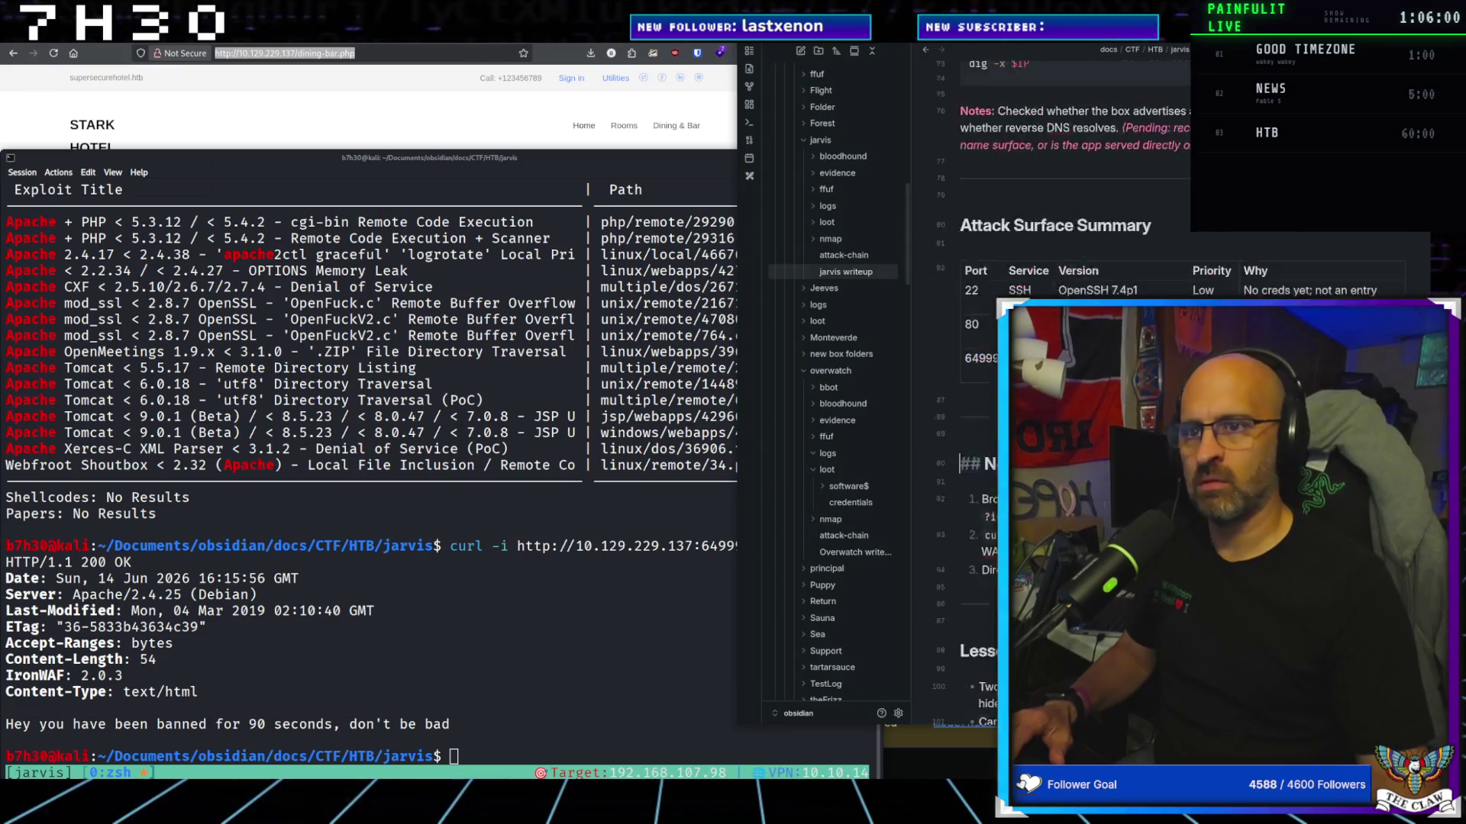
{"action": "left_click", "coordinate": [571, 619]}
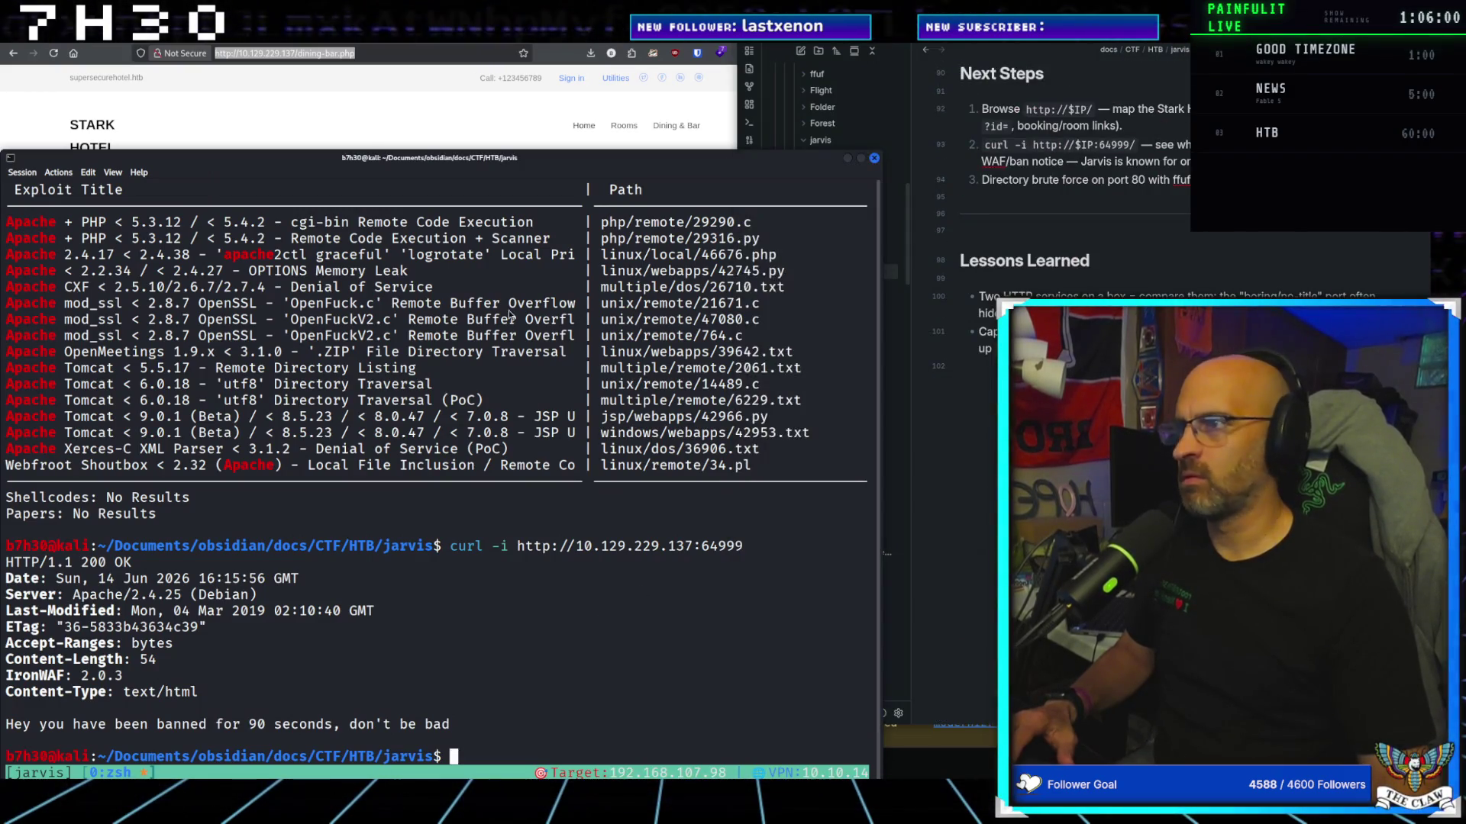
{"action": "key", "text": "alt+Tab"}
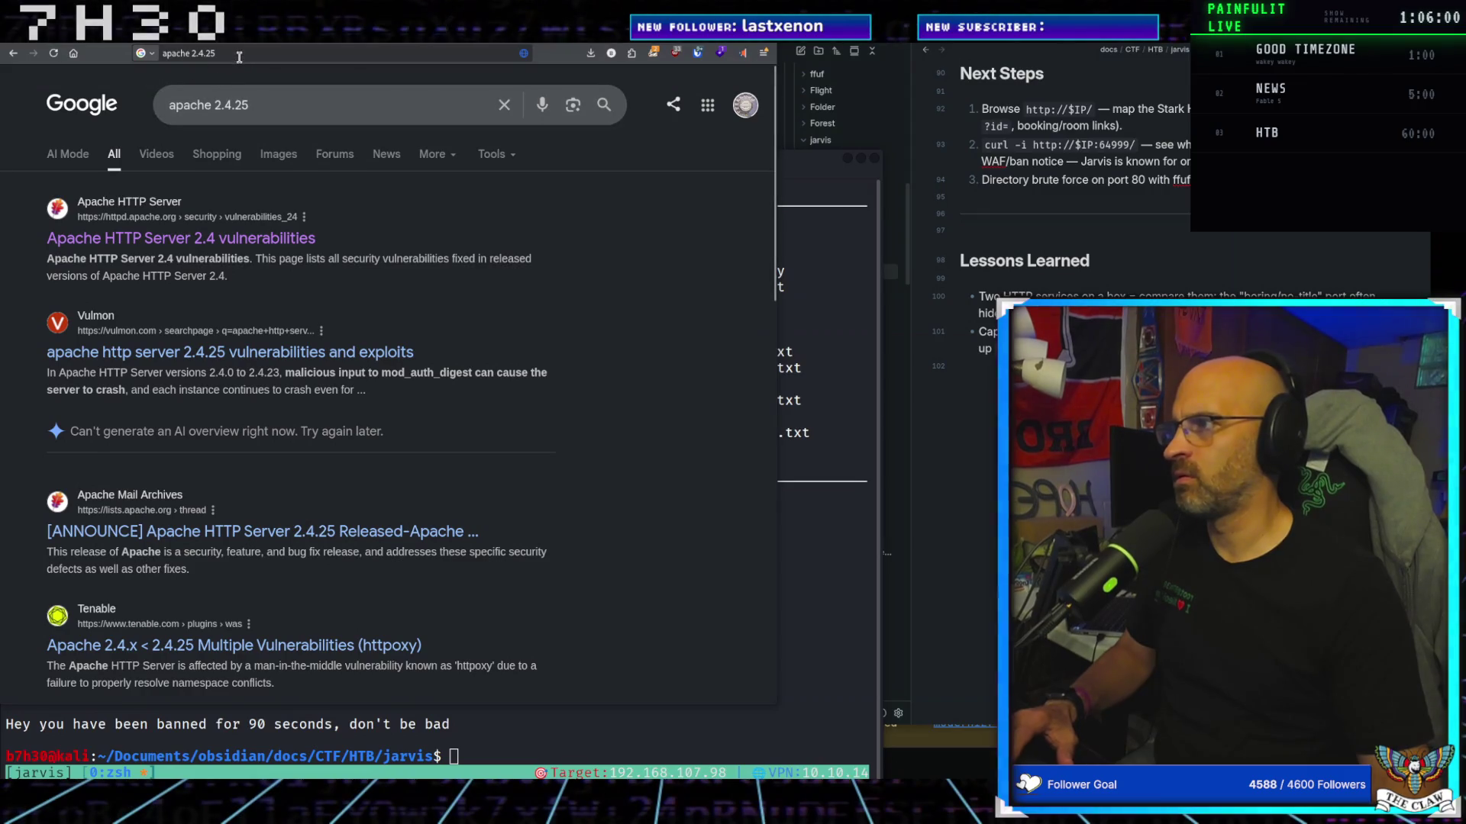
{"action": "key", "text": "alt+Tab"}
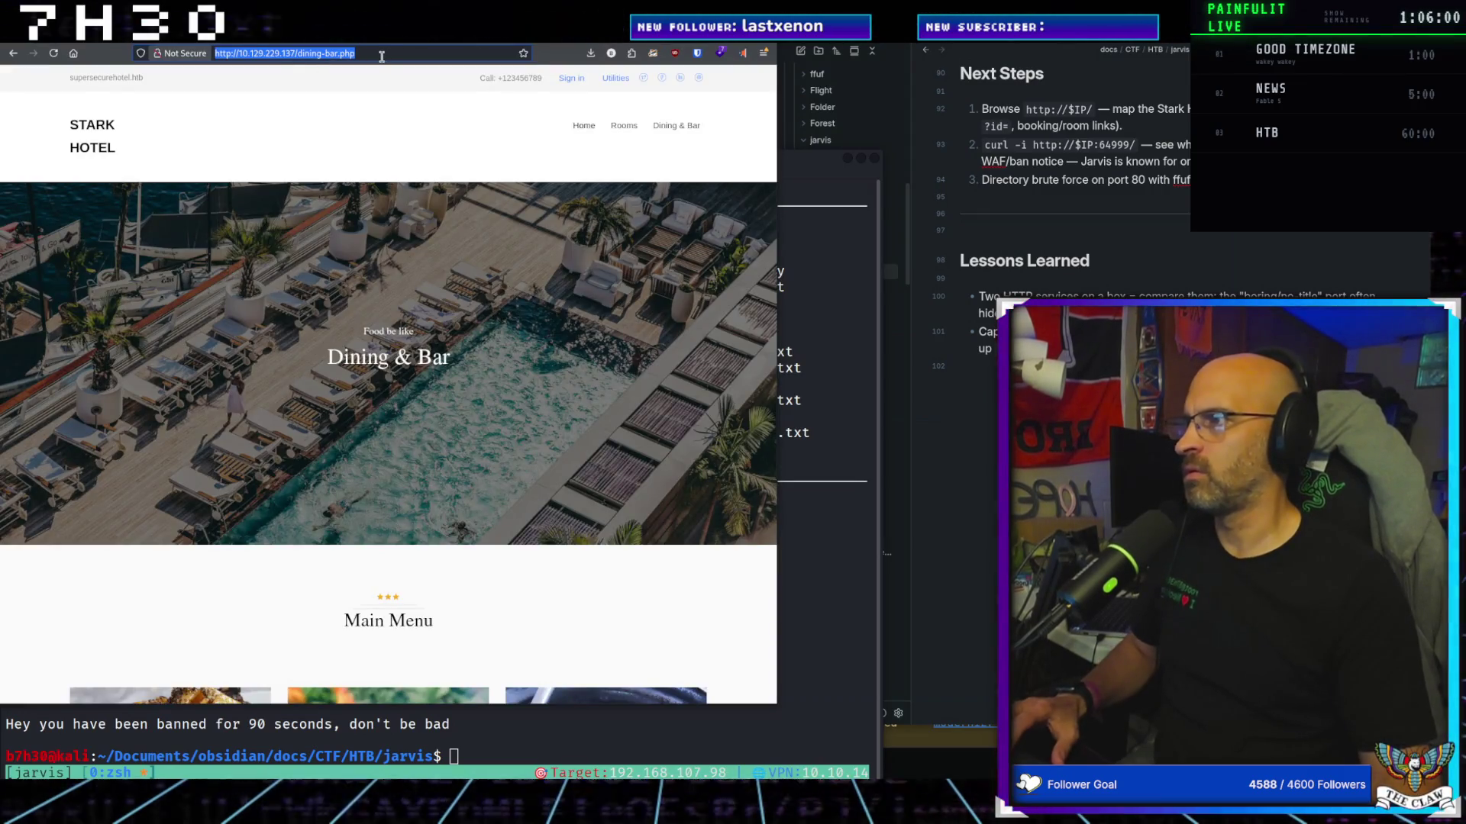
{"action": "left_click", "coordinate": [382, 56]}
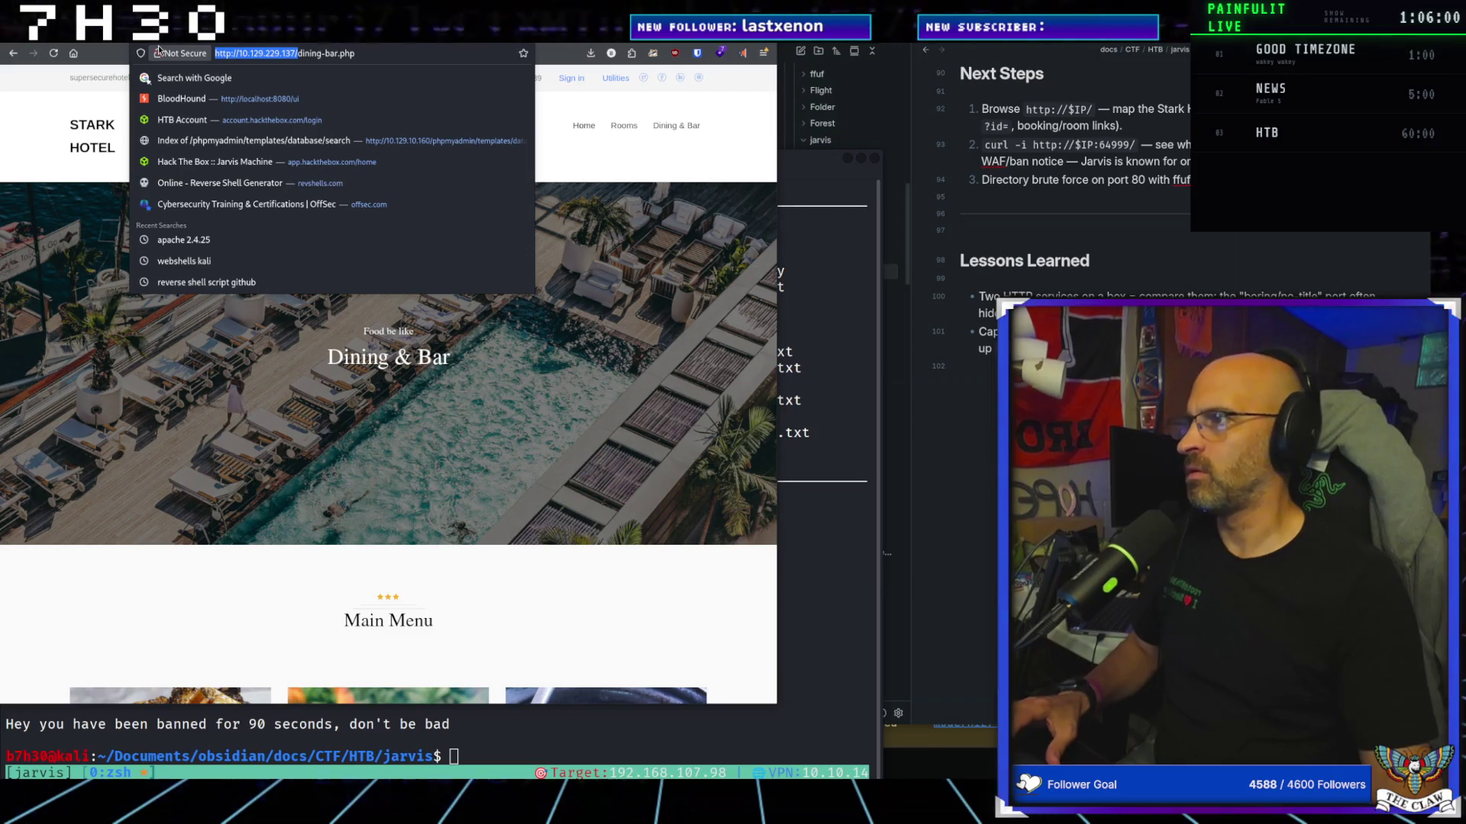
{"action": "left_click", "coordinate": [183, 240]}
{"action": "left_click", "coordinate": [365, 55]}
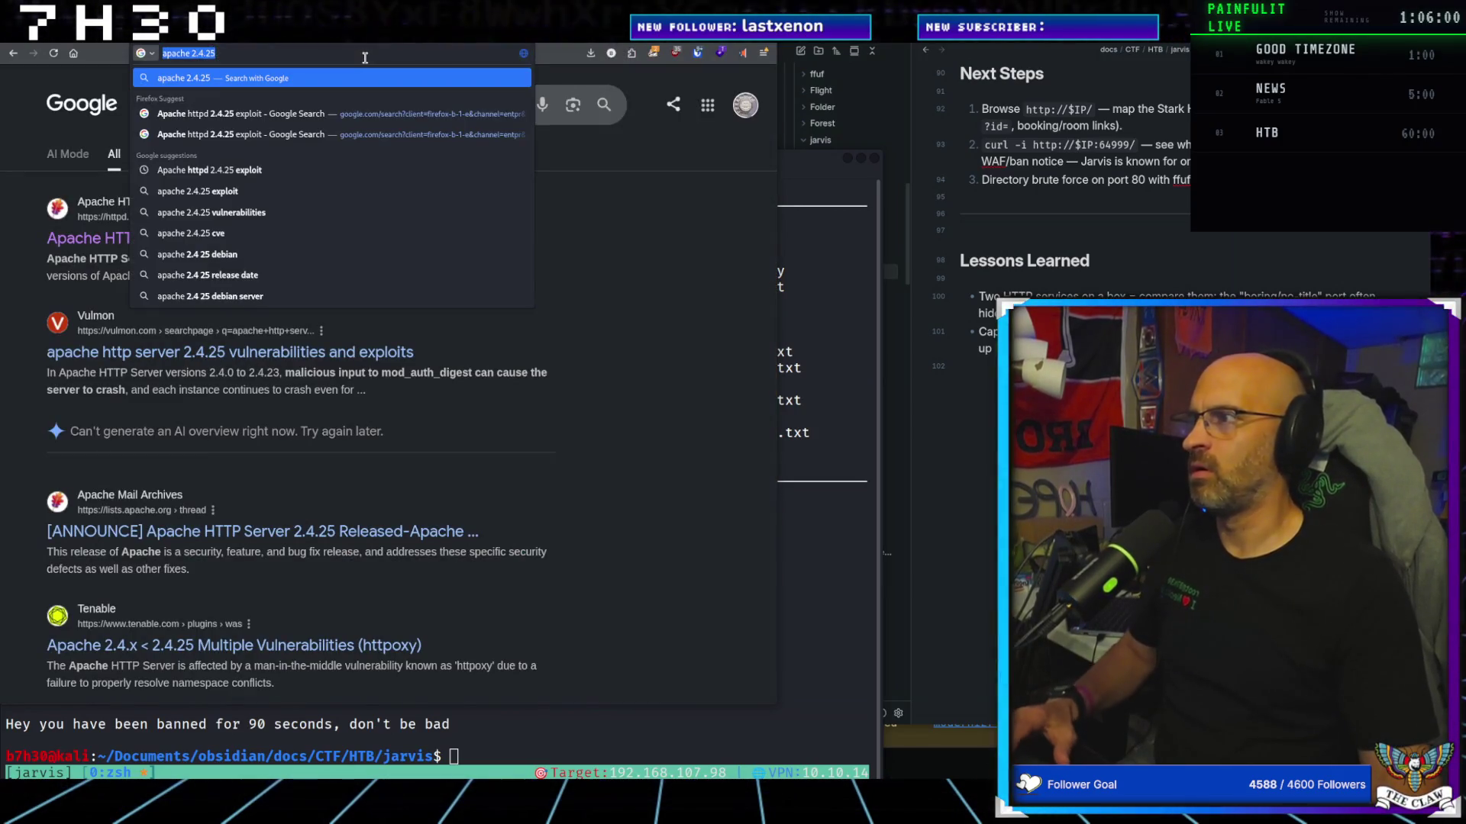
{"action": "type", "text": "http://10.129.229.137"}
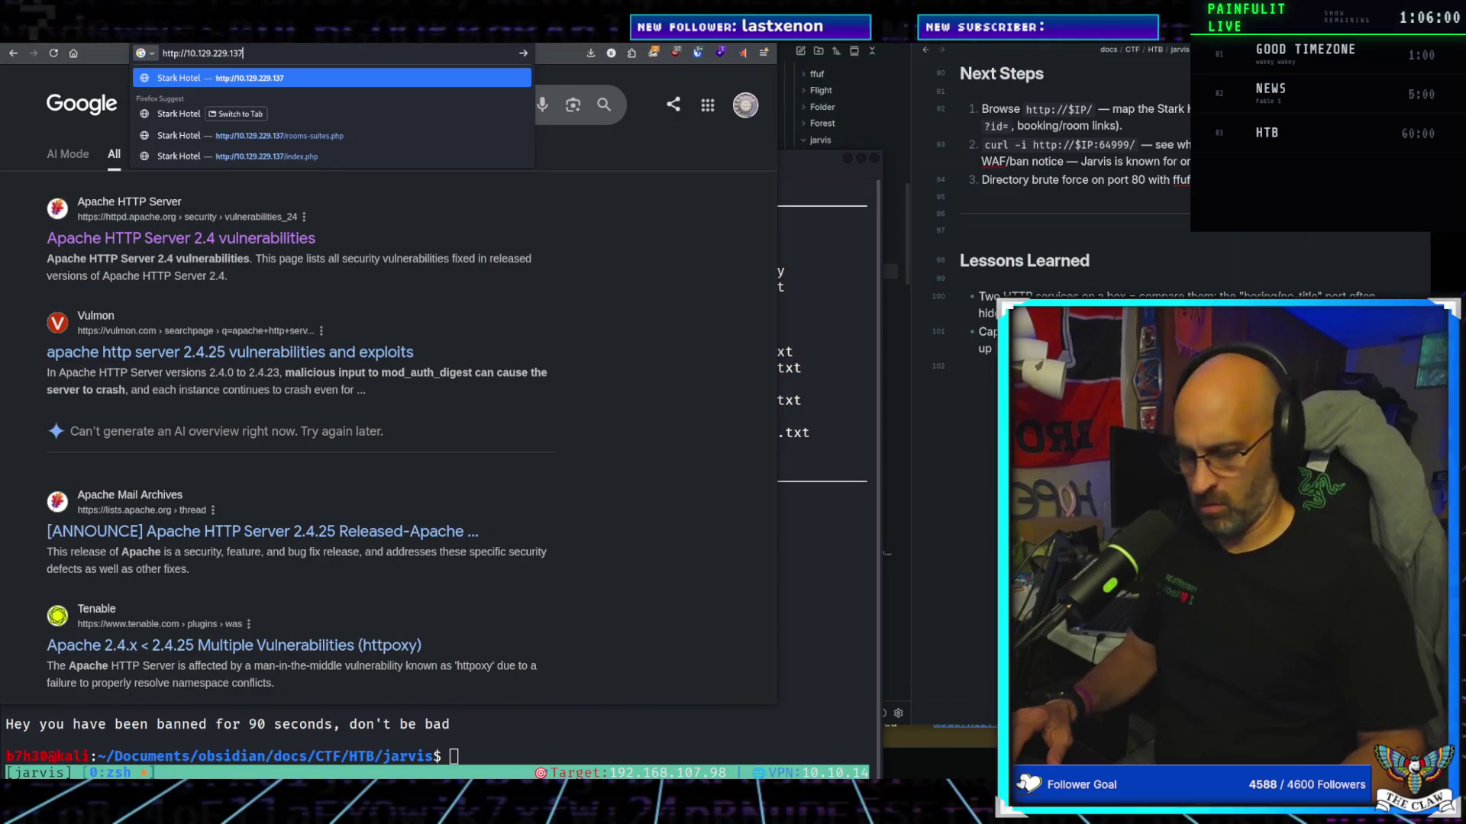
{"action": "type", "text": ":64999"}
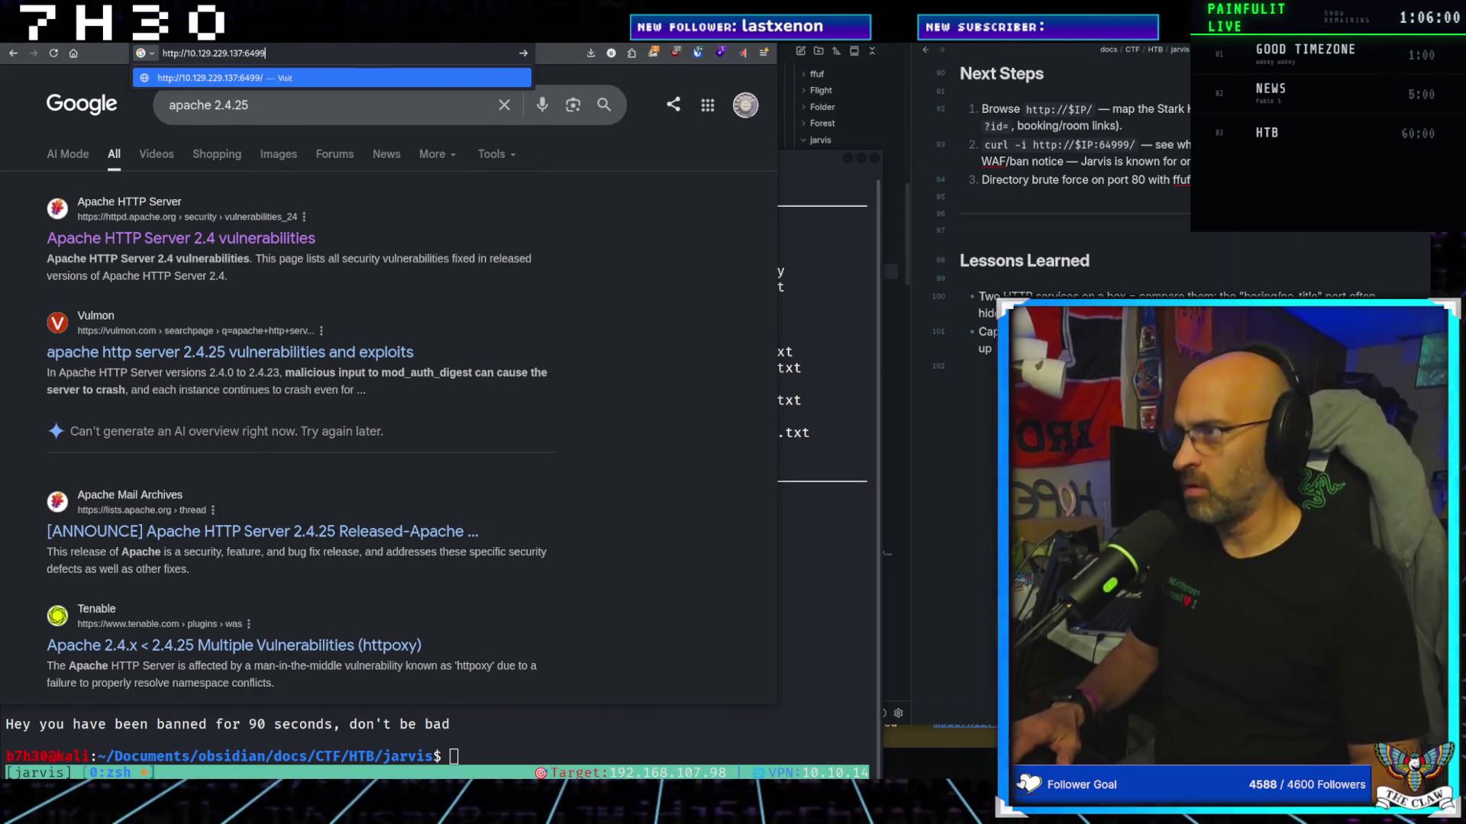
{"action": "key", "text": "Return"}
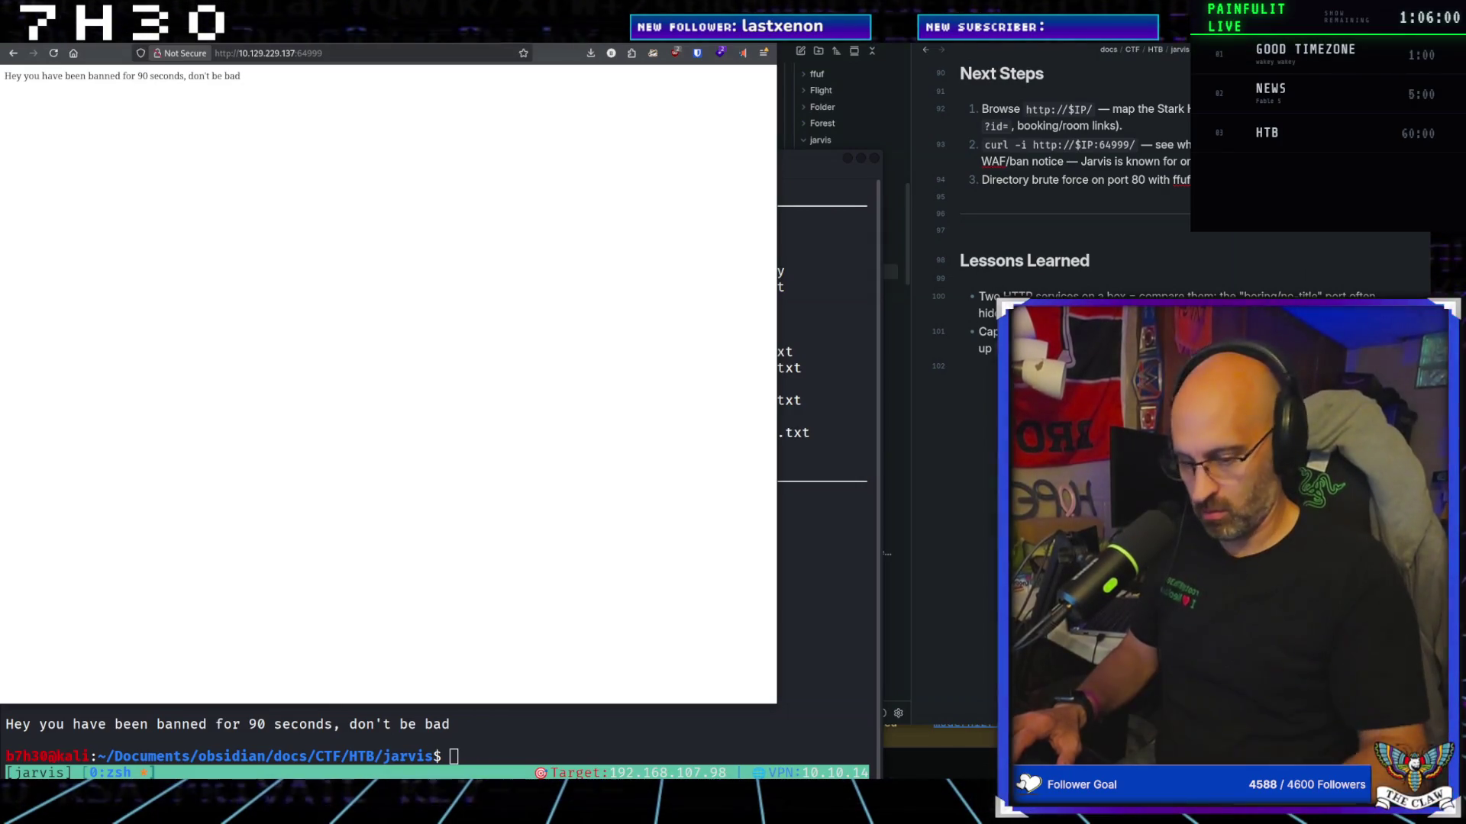
Inspect the ban page's bare HTML, then review the curl output in the terminal.
{"action": "key", "text": "ctrl+shift+i"}
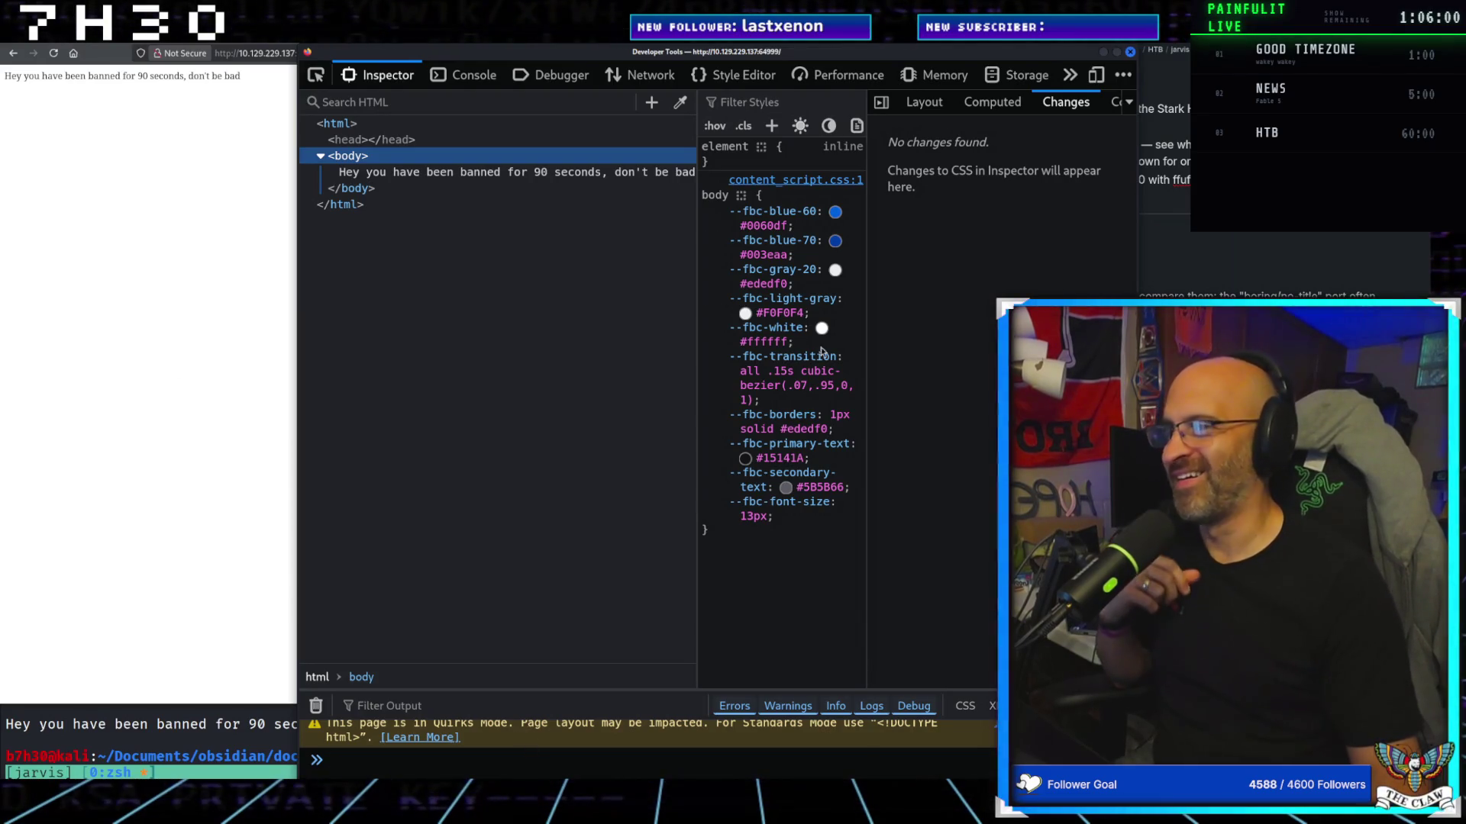
{"action": "left_click", "coordinate": [190, 249]}
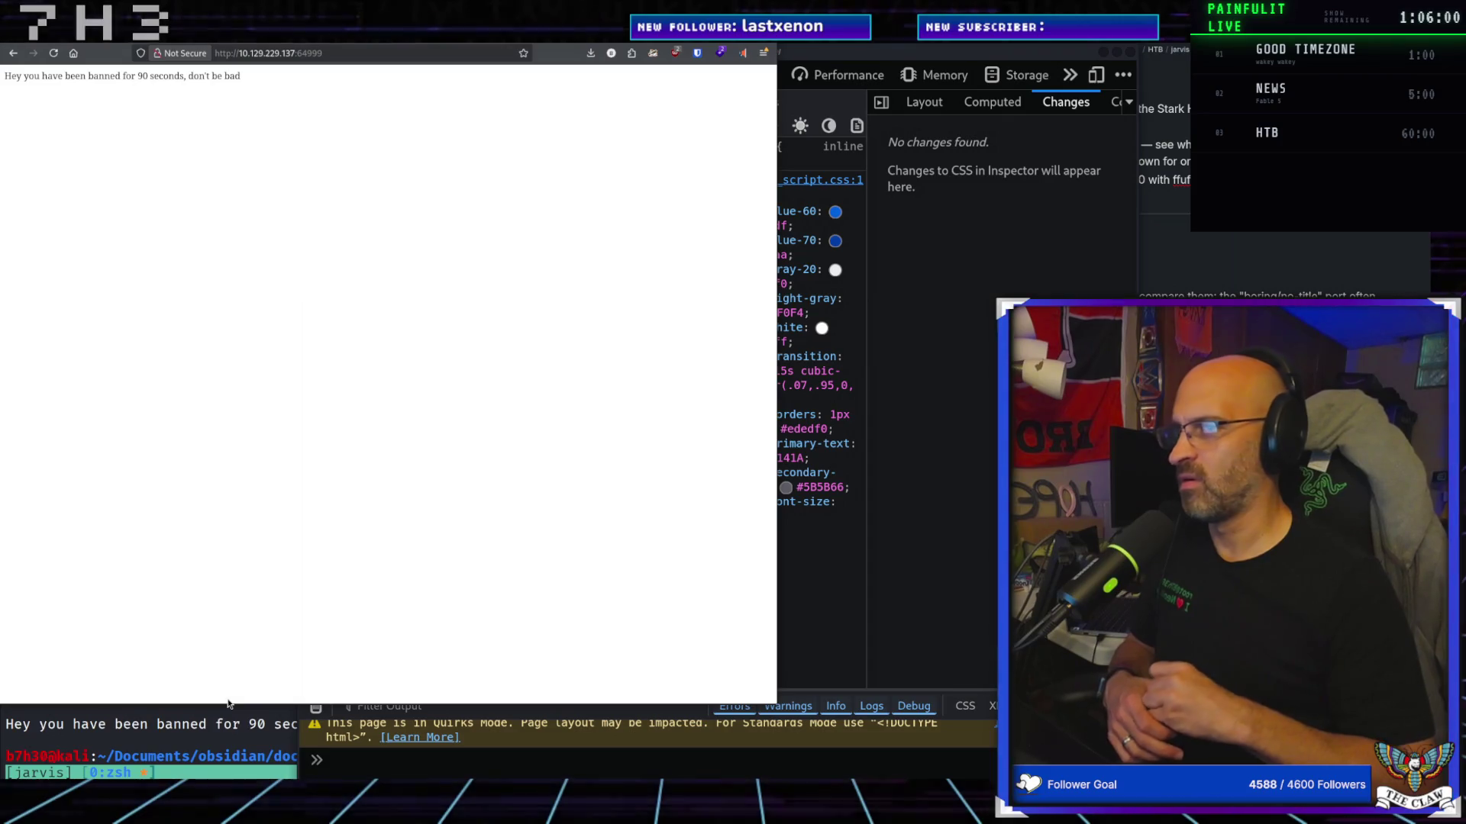
{"action": "left_click", "coordinate": [191, 721]}
{"action": "scroll", "coordinate": [191, 721], "scroll_direction": "up", "scroll_amount": 4}
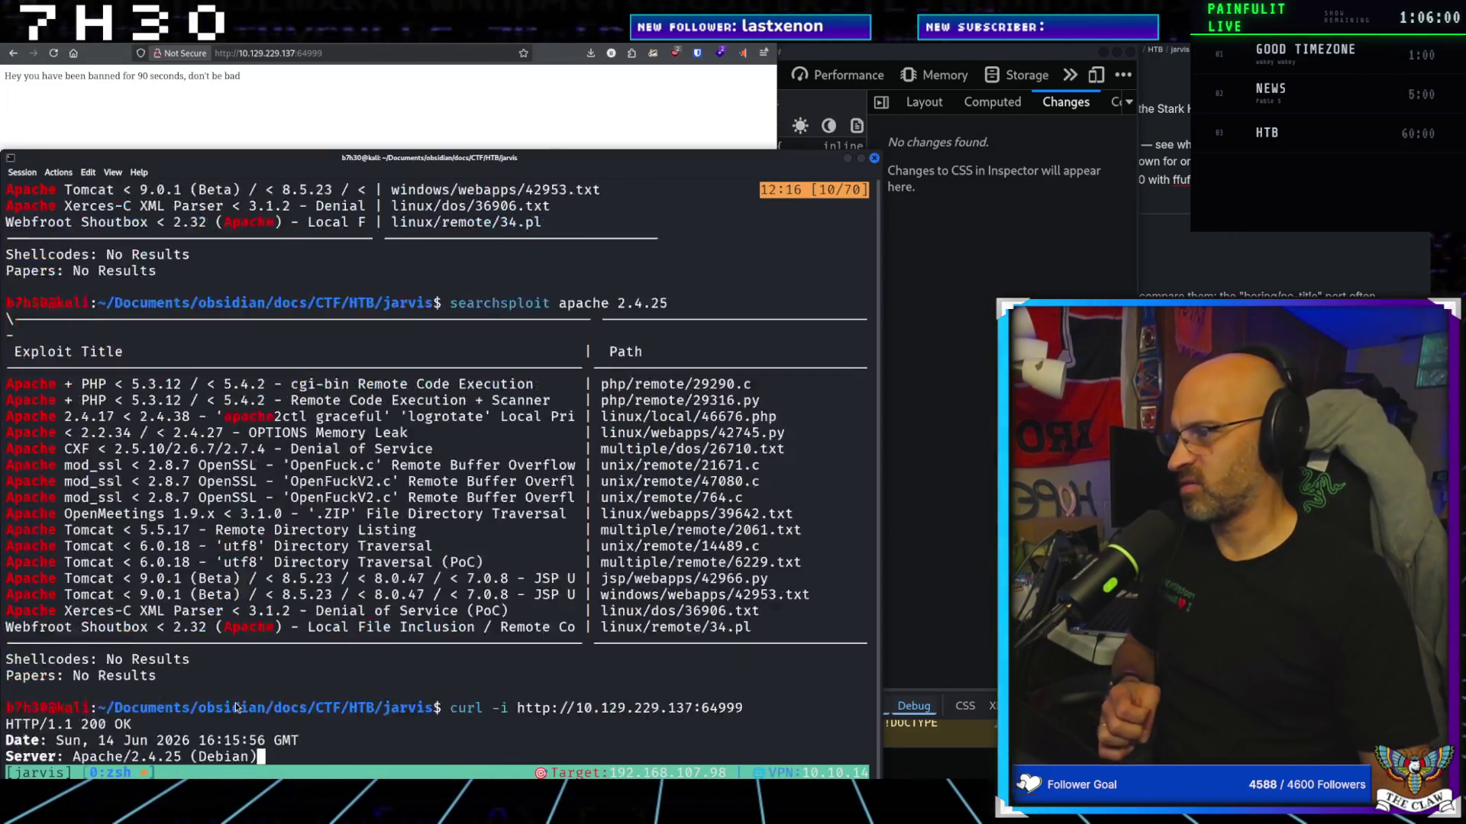
Go back from the ban page to the Stark Hotel Dining & Bar page.
{"action": "scroll", "coordinate": [115, 707], "scroll_direction": "down", "scroll_amount": 4}
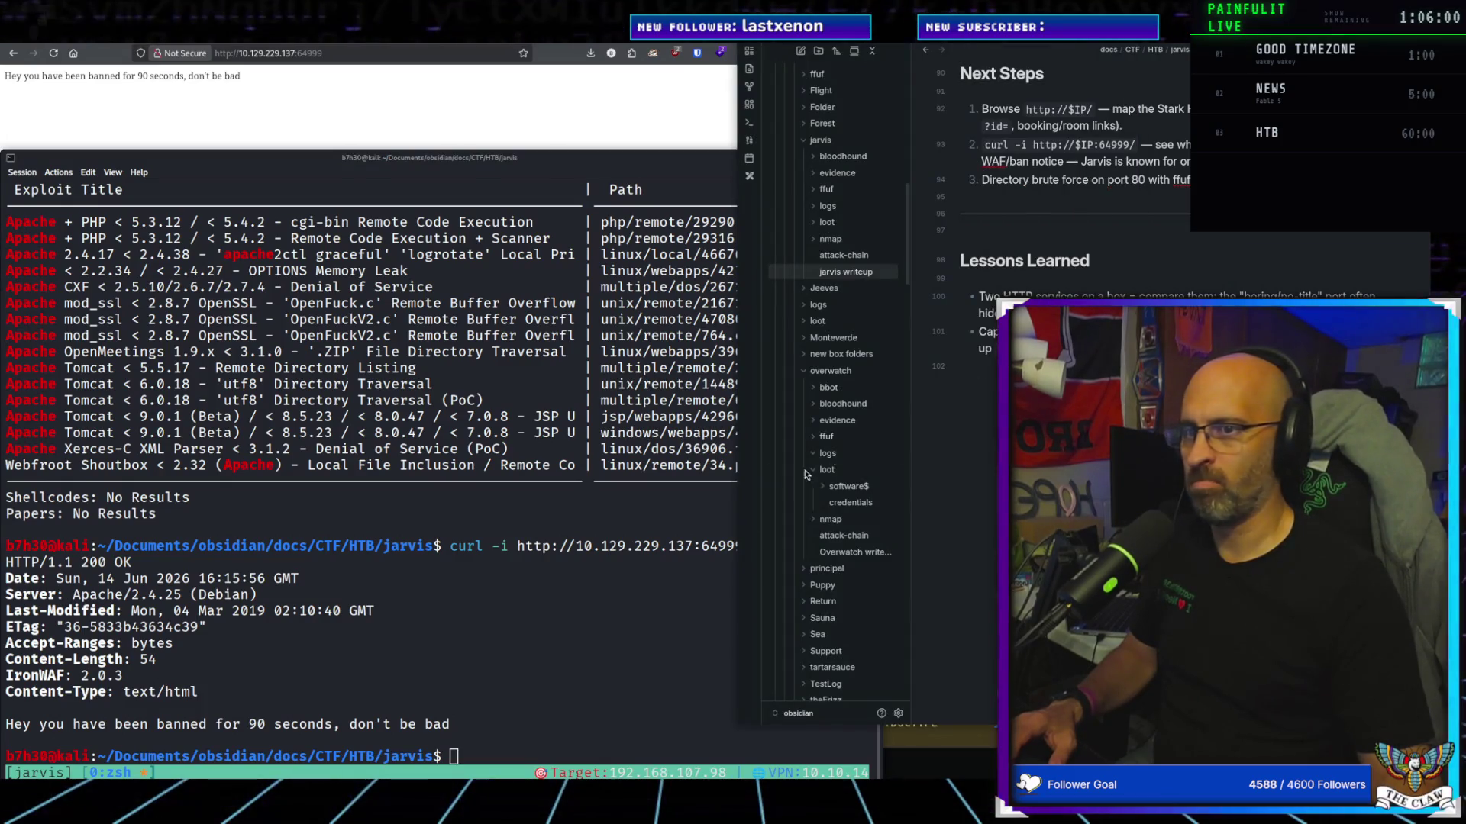
{"action": "left_click", "coordinate": [343, 662]}
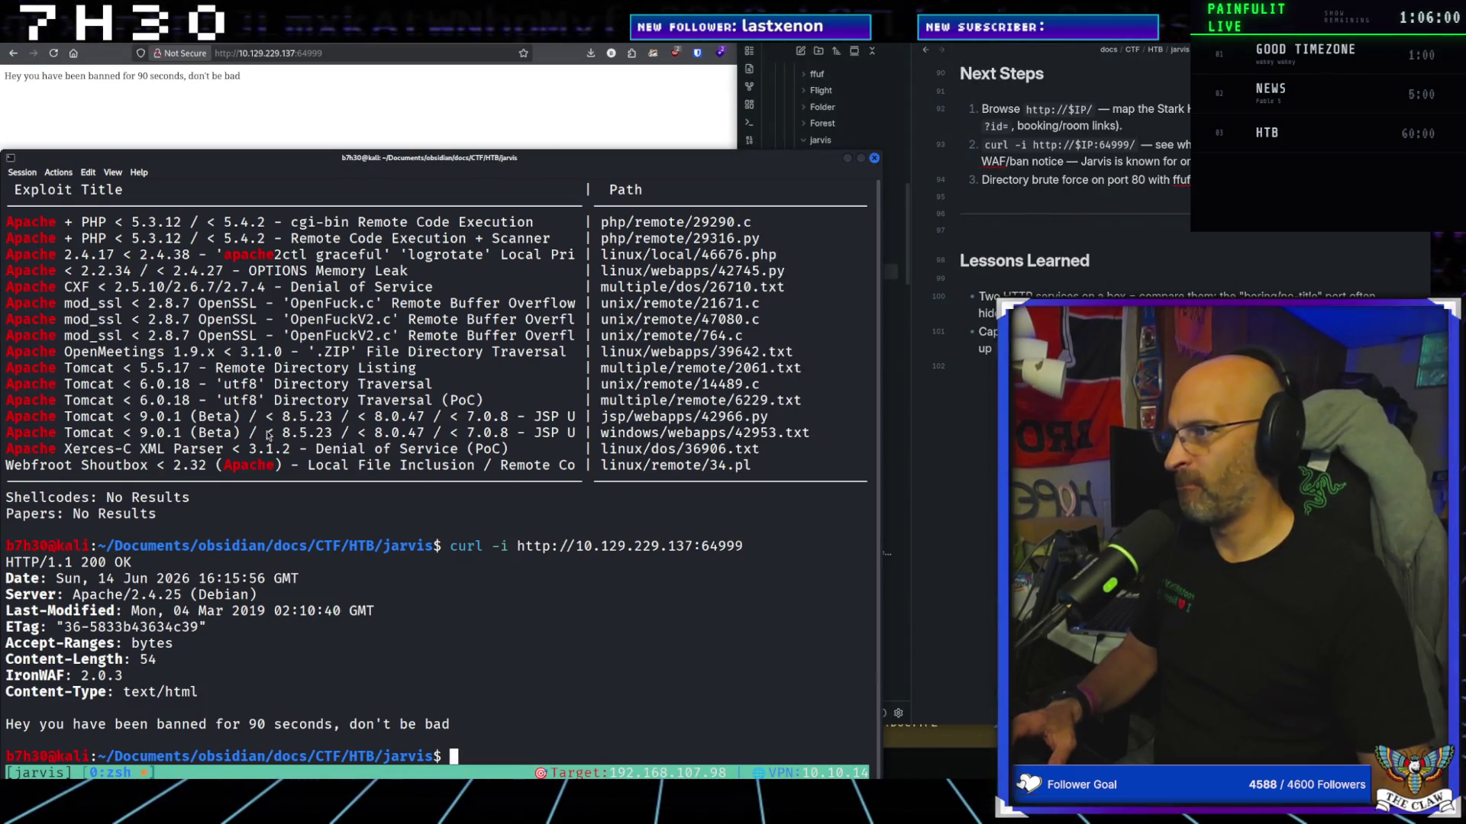
{"action": "left_click", "coordinate": [298, 112]}
{"action": "key", "text": "alt+Left"}
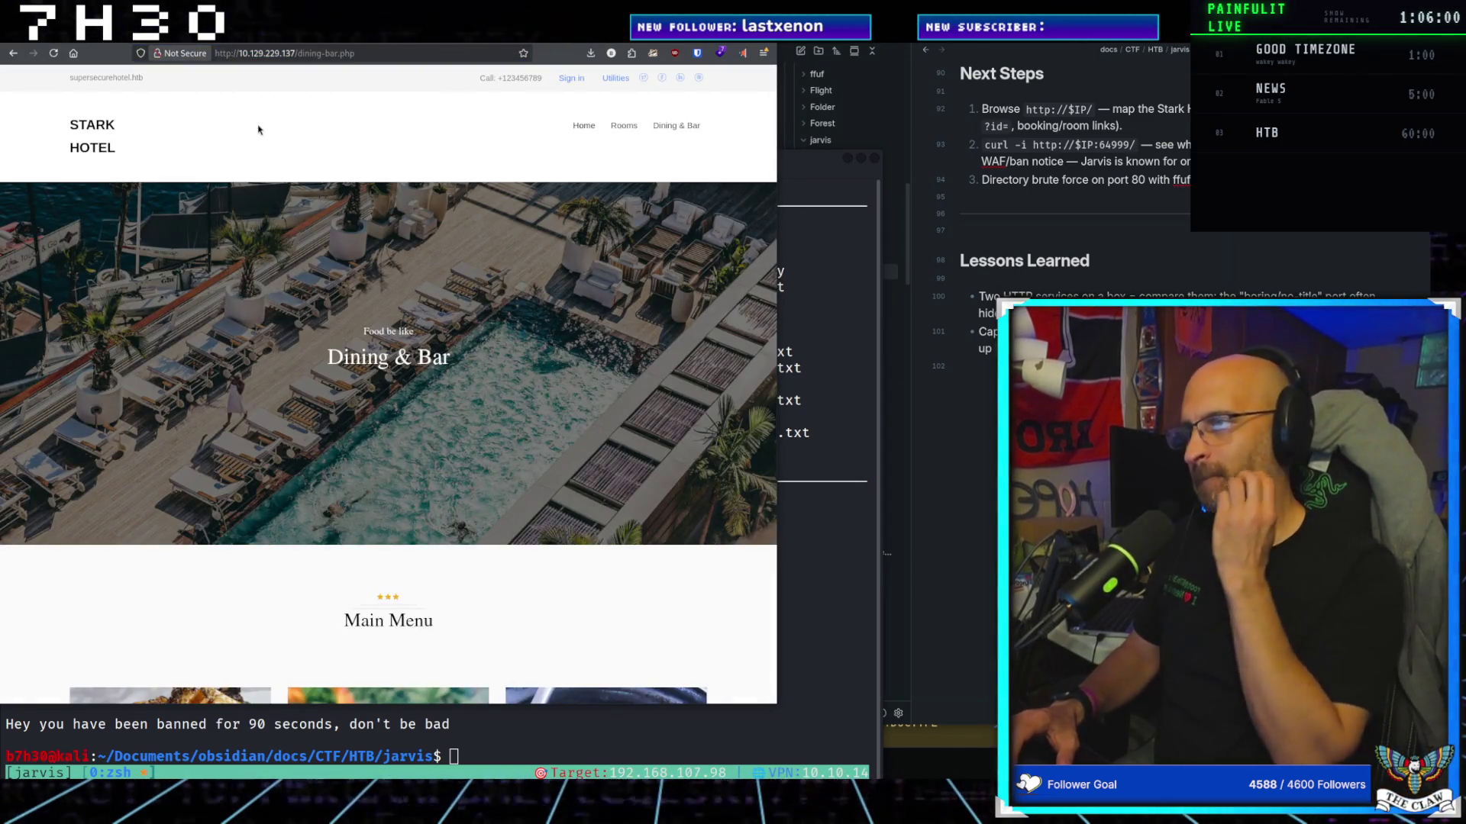
Check the hotel page's reloaded network requests, HTML and console, then open modernizr-2.6.2.min.js in the Debugger.
{"action": "key", "text": "ctrl+shift+i"}
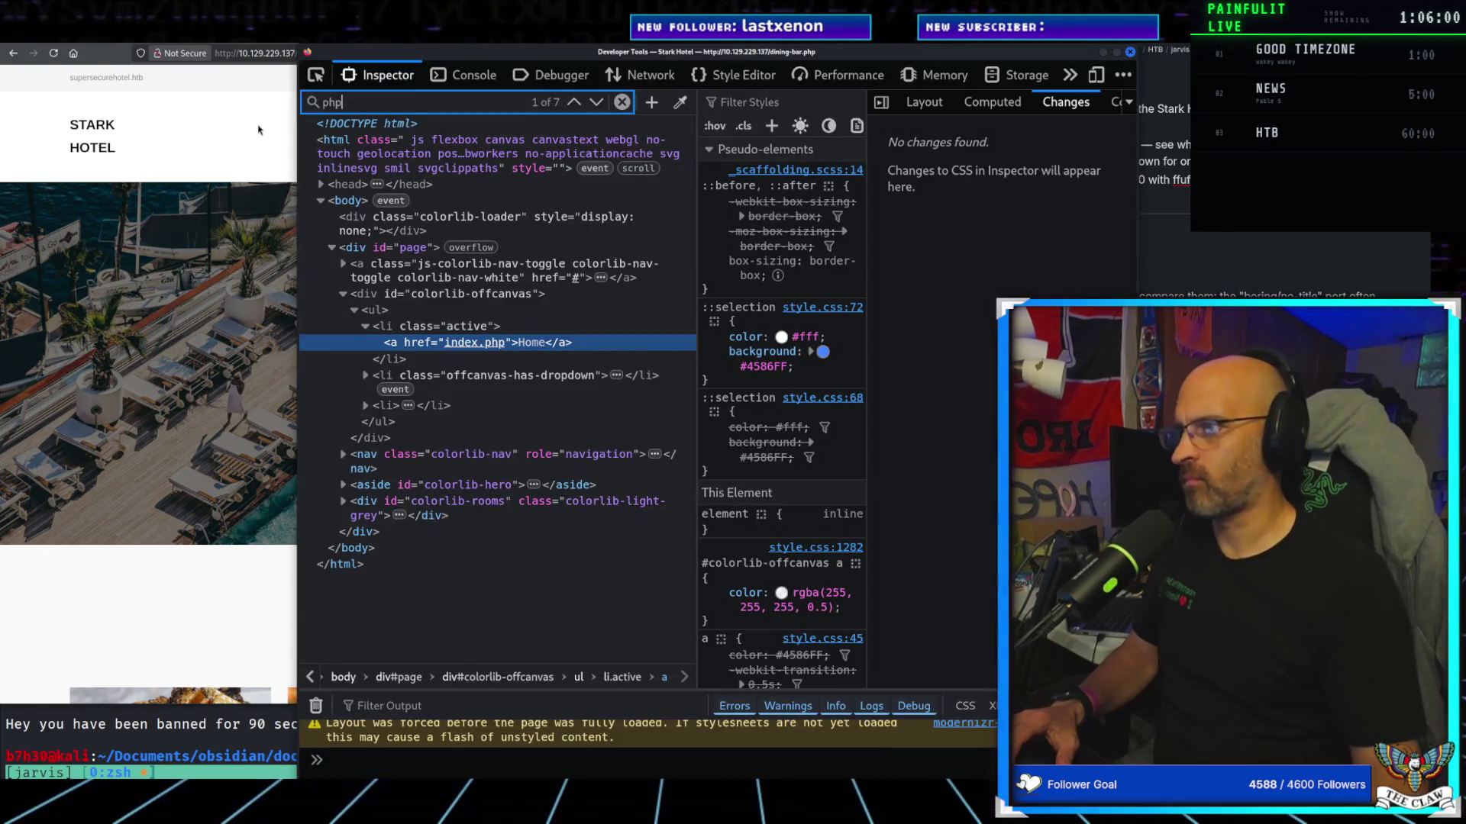
{"action": "left_click", "coordinate": [649, 75]}
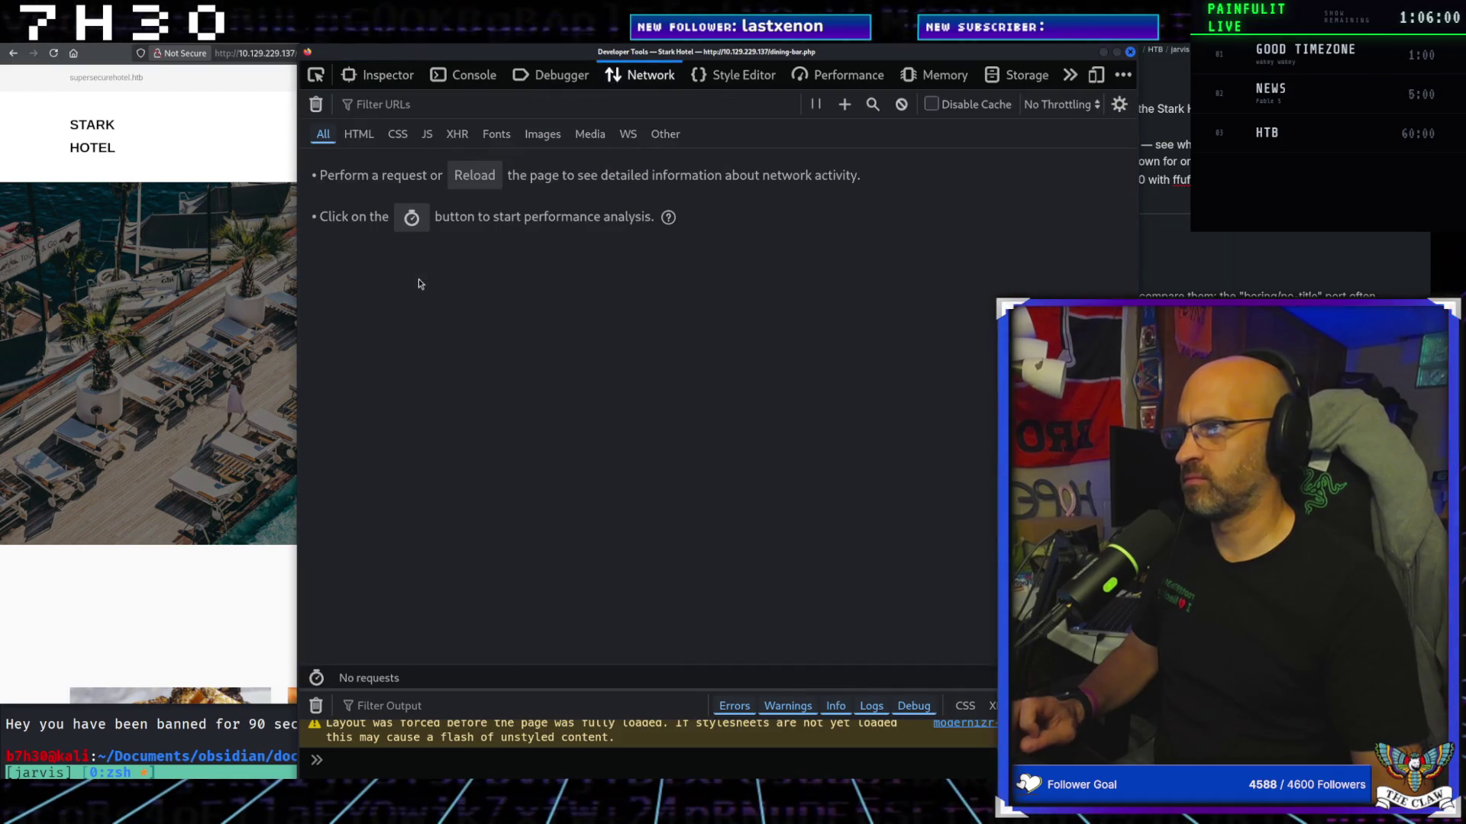
{"action": "left_click", "coordinate": [474, 176]}
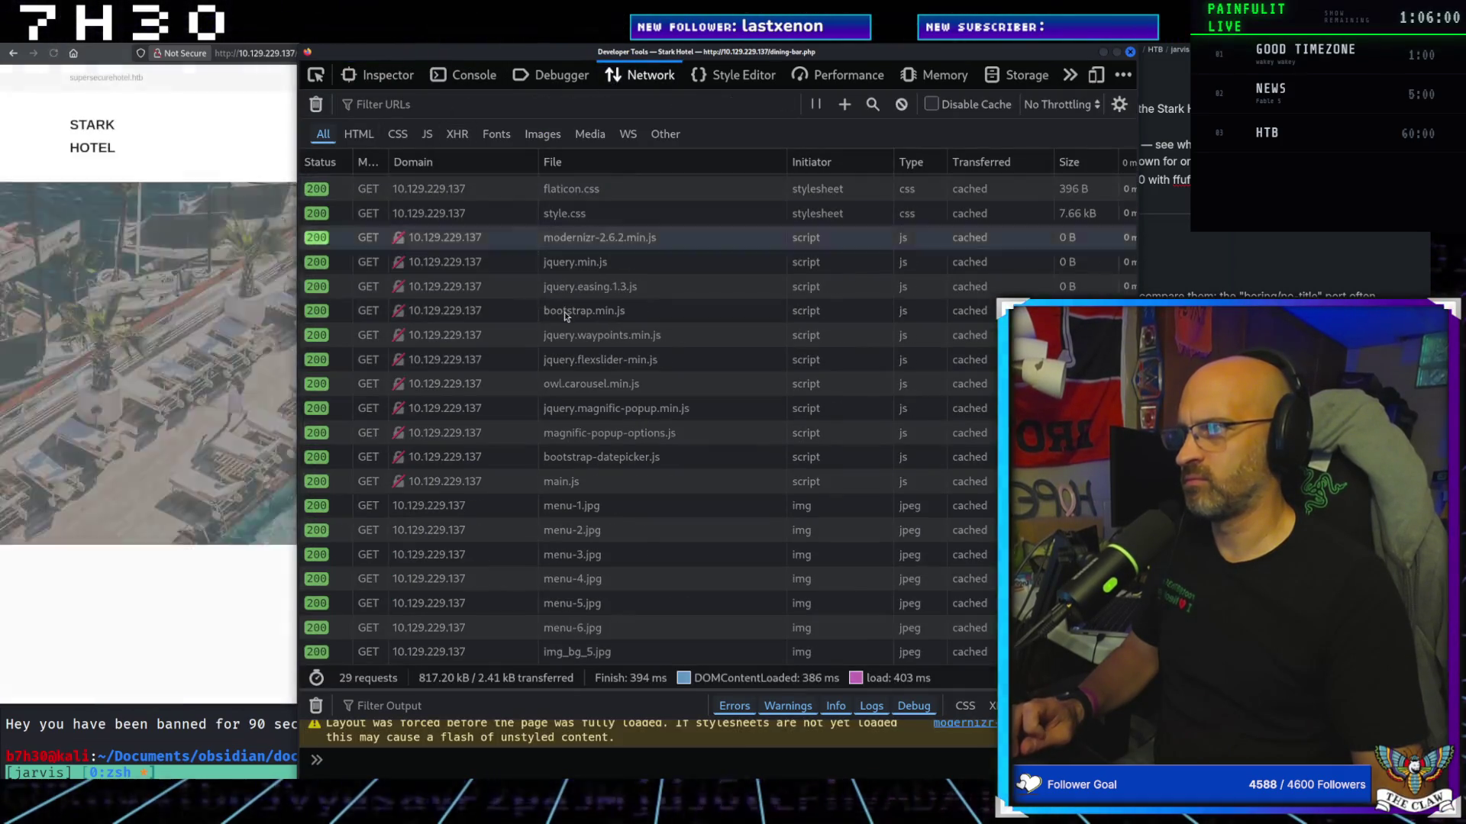
{"action": "left_click", "coordinate": [382, 75]}
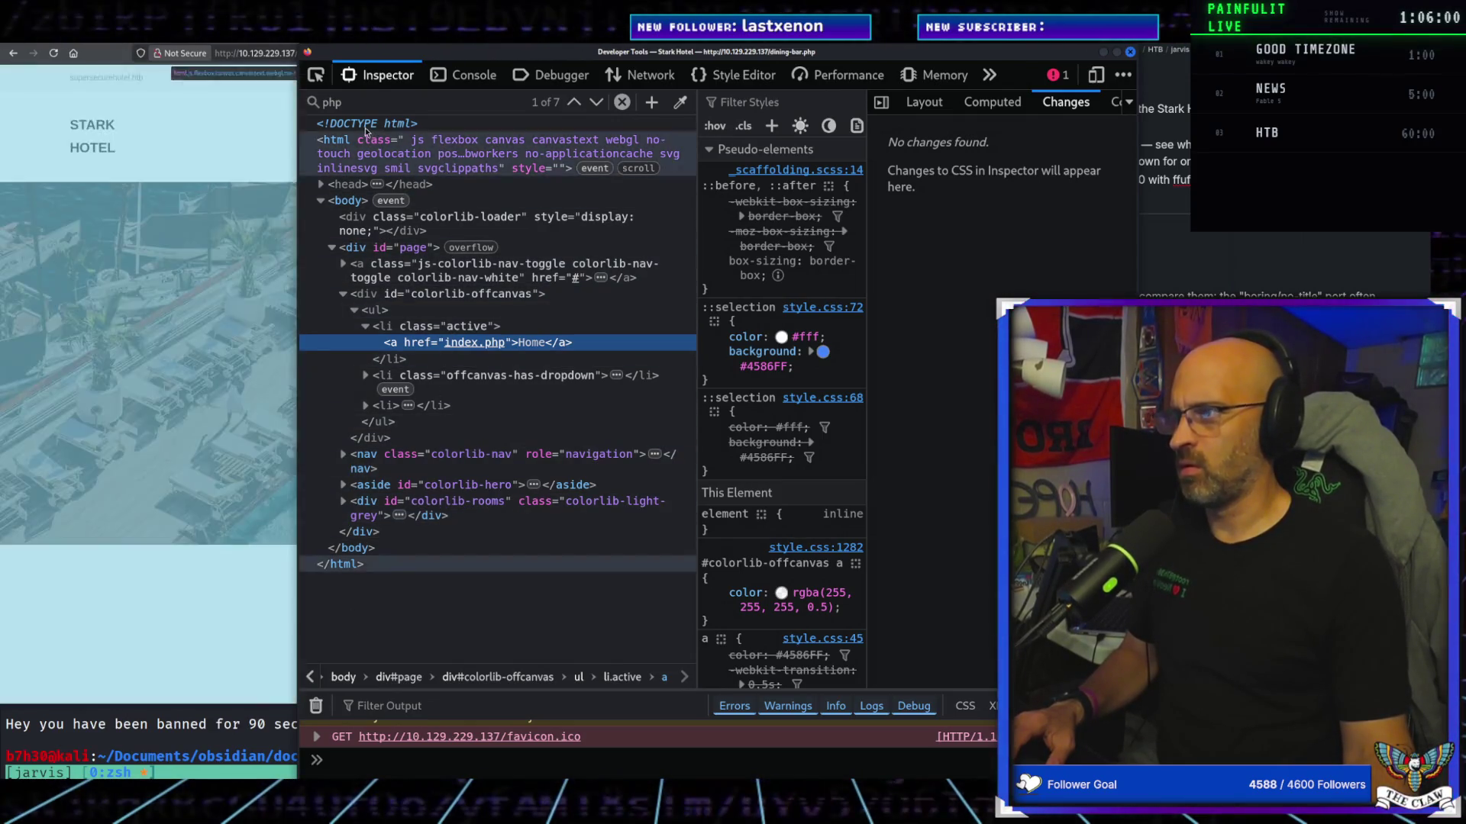
{"action": "left_click", "coordinate": [463, 74]}
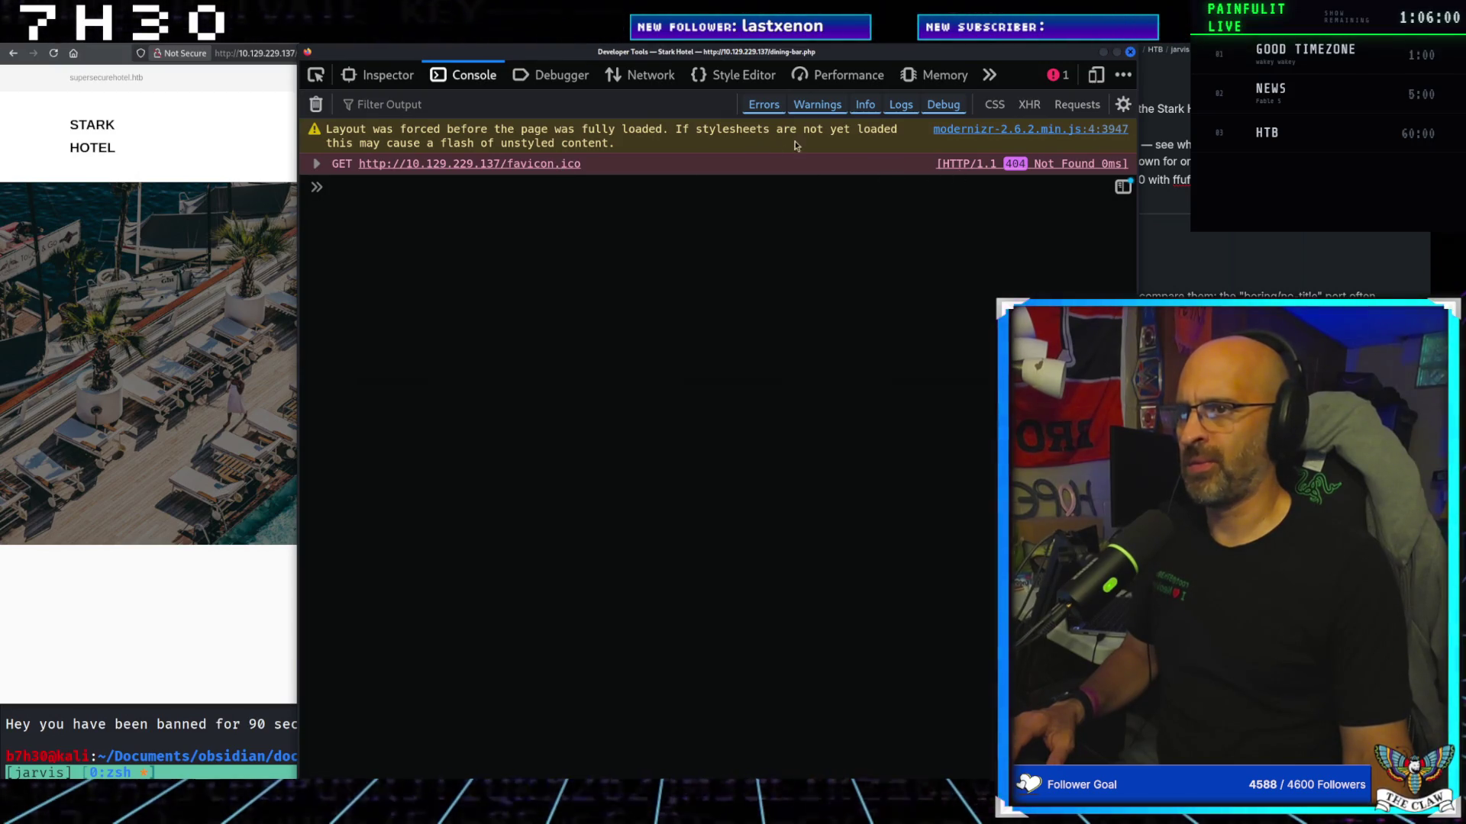
{"action": "left_click", "coordinate": [999, 132]}
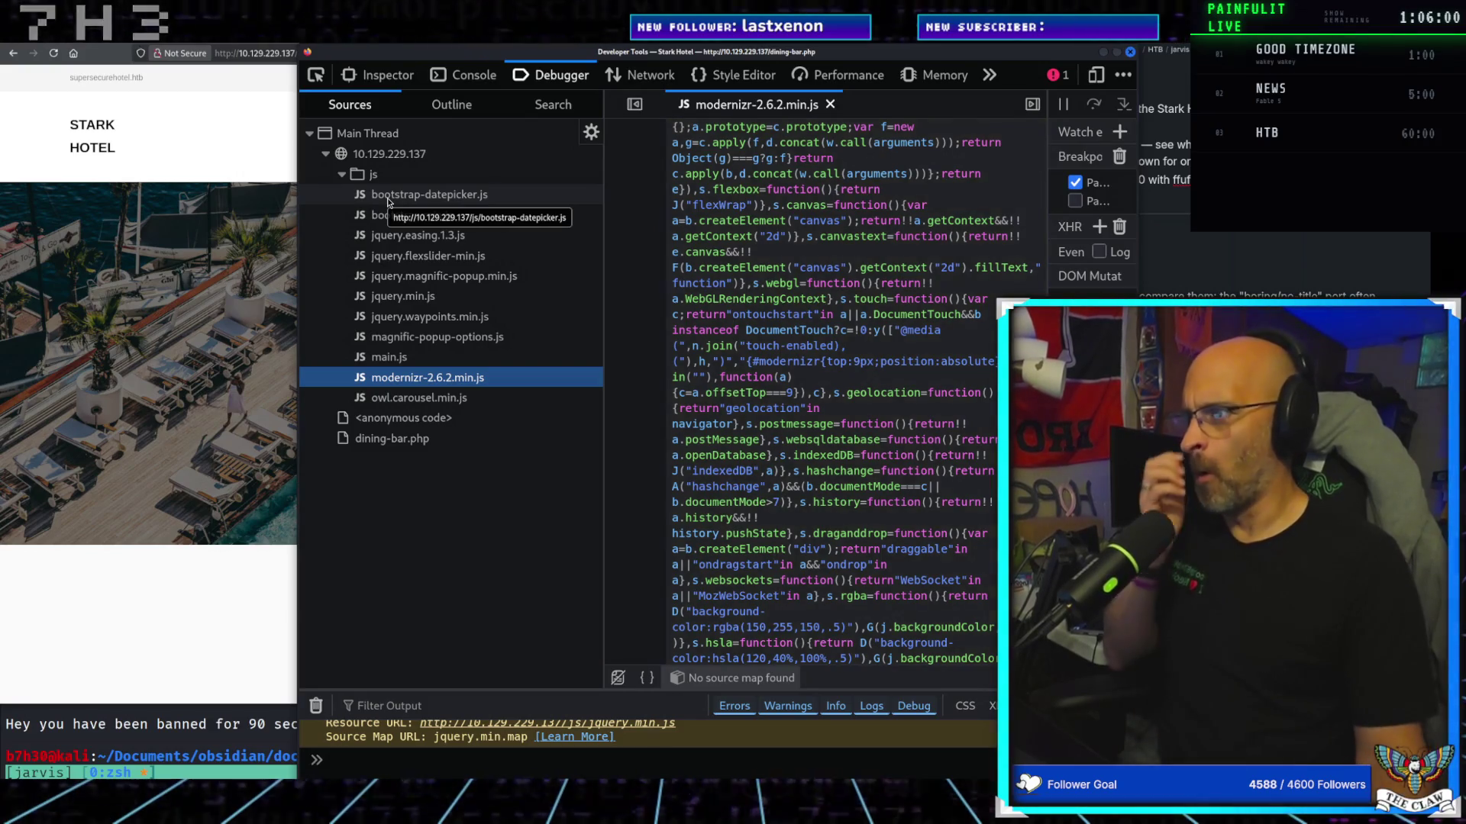
Read through the anonymous code and dining-bar.php sources in the Debugger.
{"action": "left_click", "coordinate": [385, 417]}
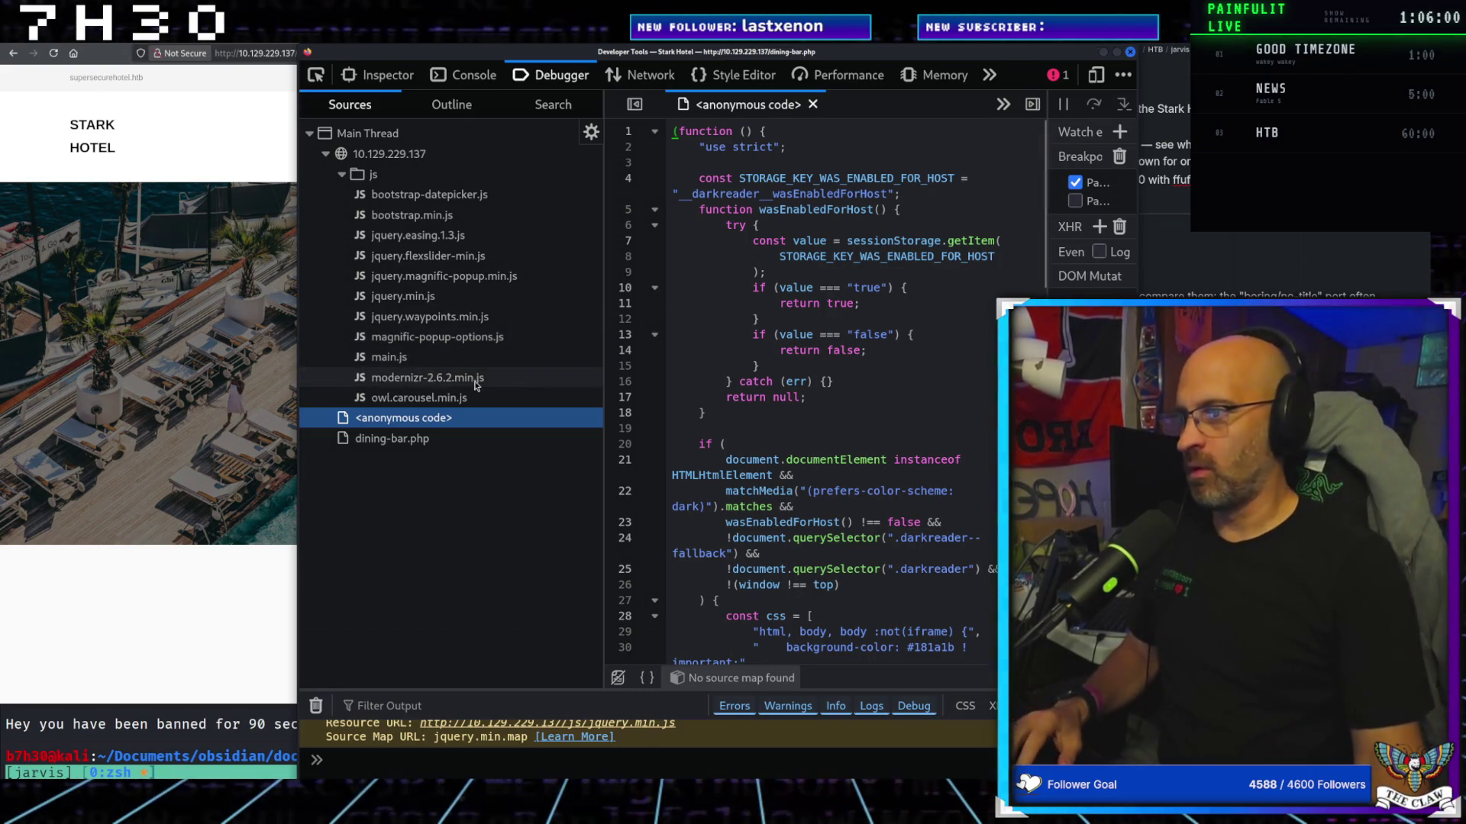
{"action": "scroll", "coordinate": [713, 355], "scroll_direction": "down", "scroll_amount": 5}
{"action": "scroll", "coordinate": [714, 356], "scroll_direction": "down", "scroll_amount": 10}
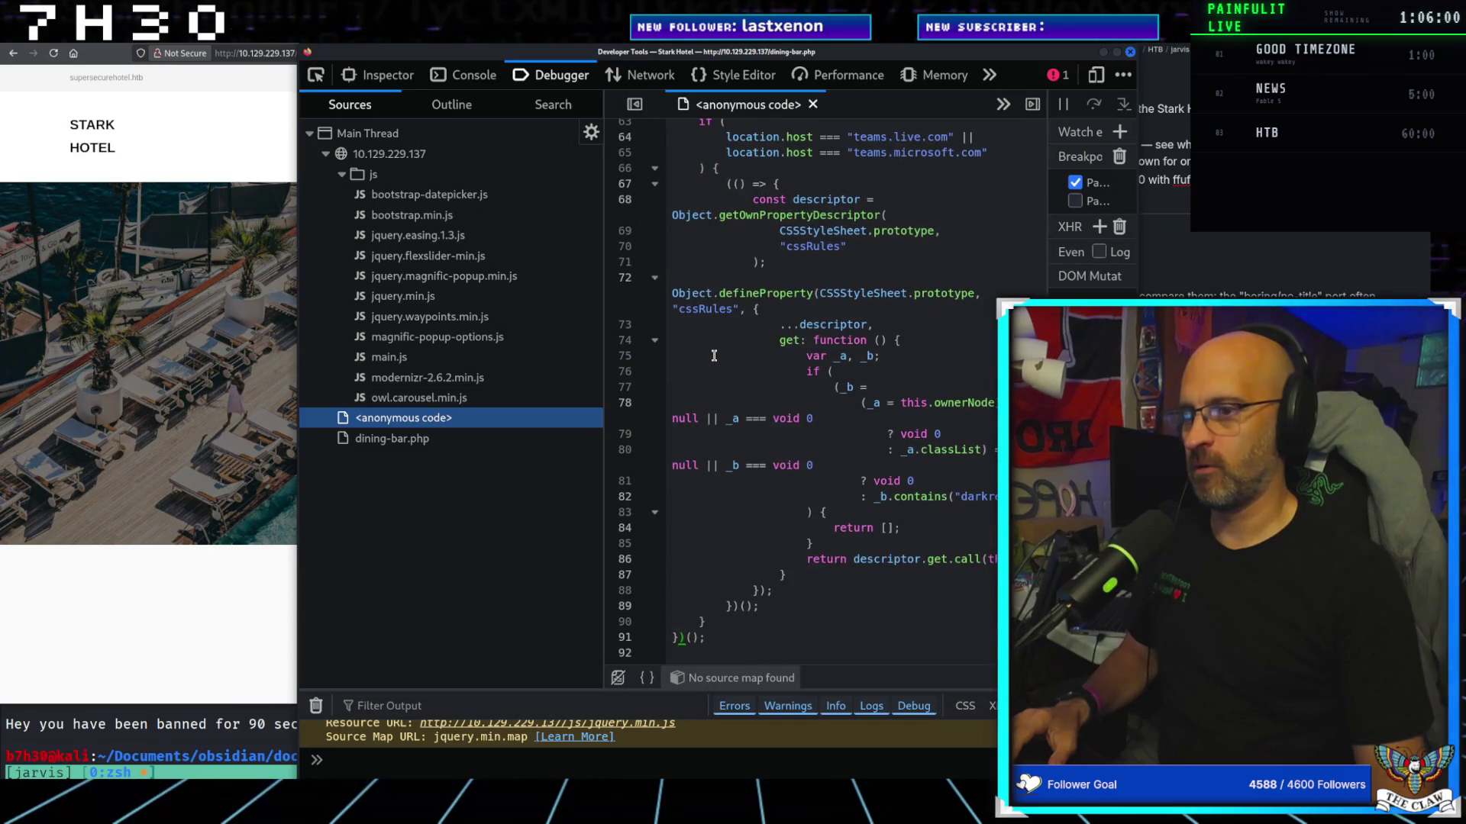
{"action": "scroll", "coordinate": [714, 356], "scroll_direction": "up", "scroll_amount": 15}
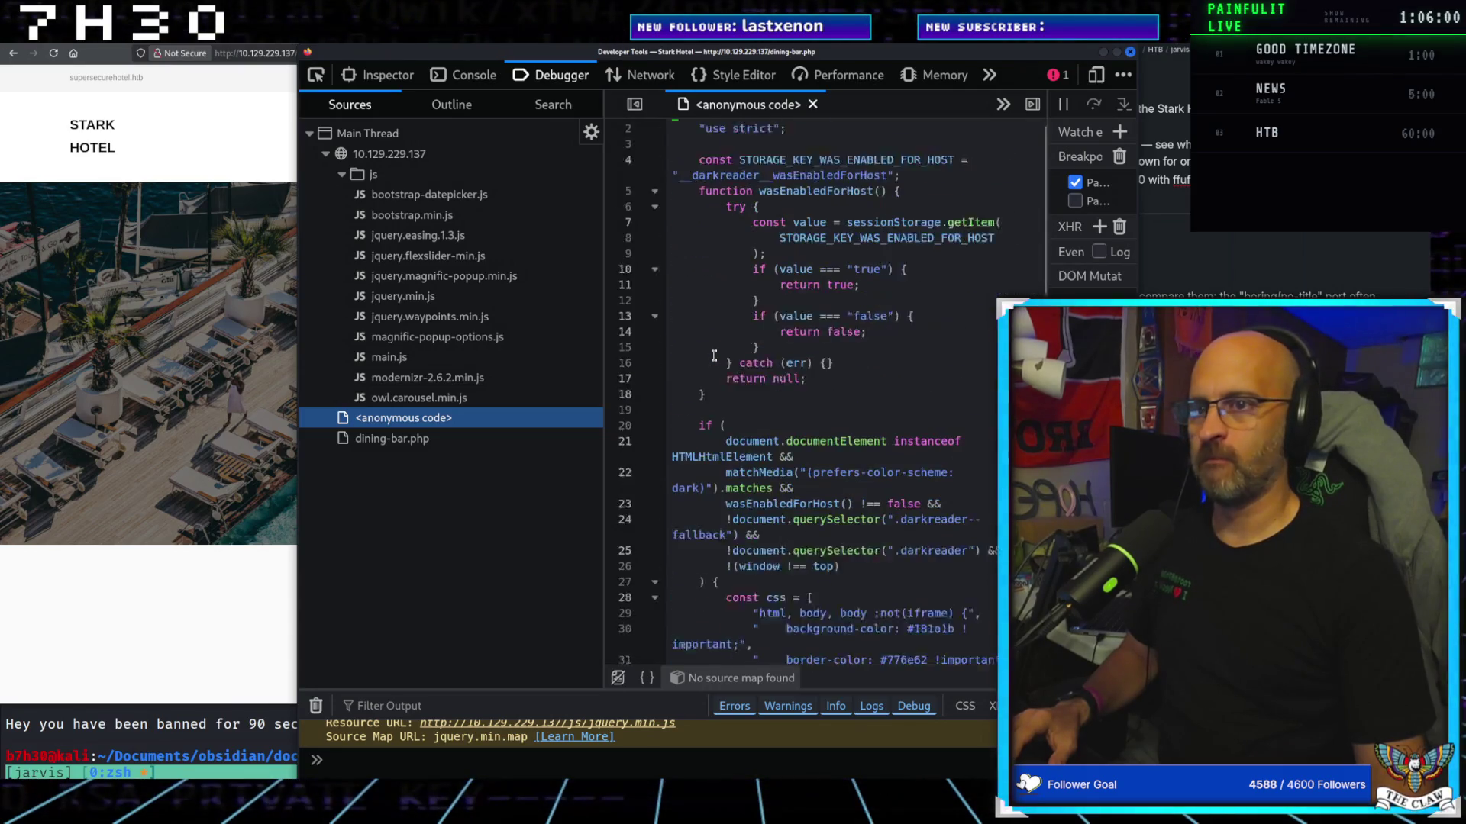
{"action": "left_click", "coordinate": [410, 445]}
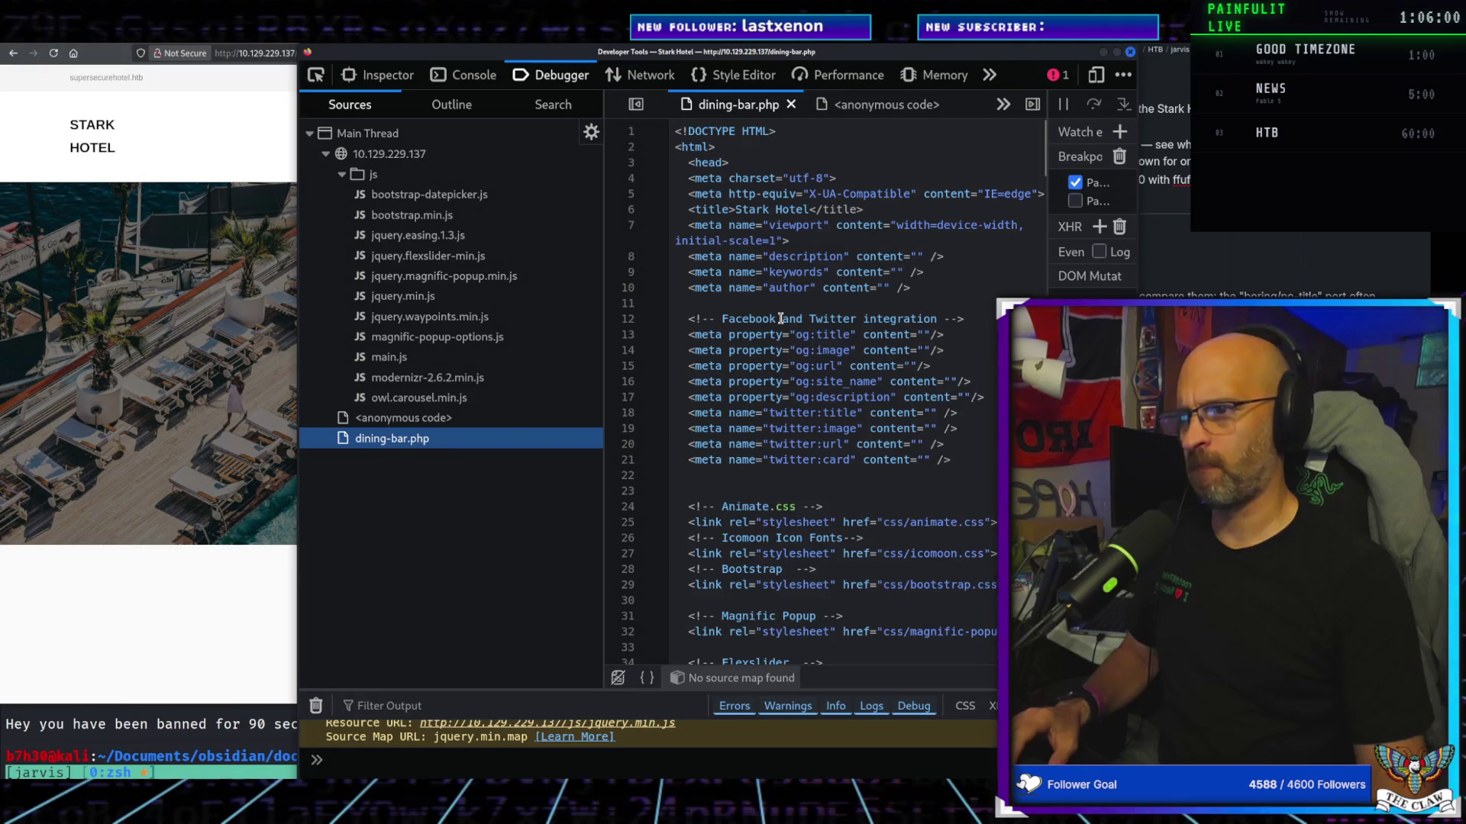
{"action": "scroll", "coordinate": [784, 337], "scroll_direction": "down", "scroll_amount": 10}
{"action": "scroll", "coordinate": [783, 337], "scroll_direction": "down", "scroll_amount": 20}
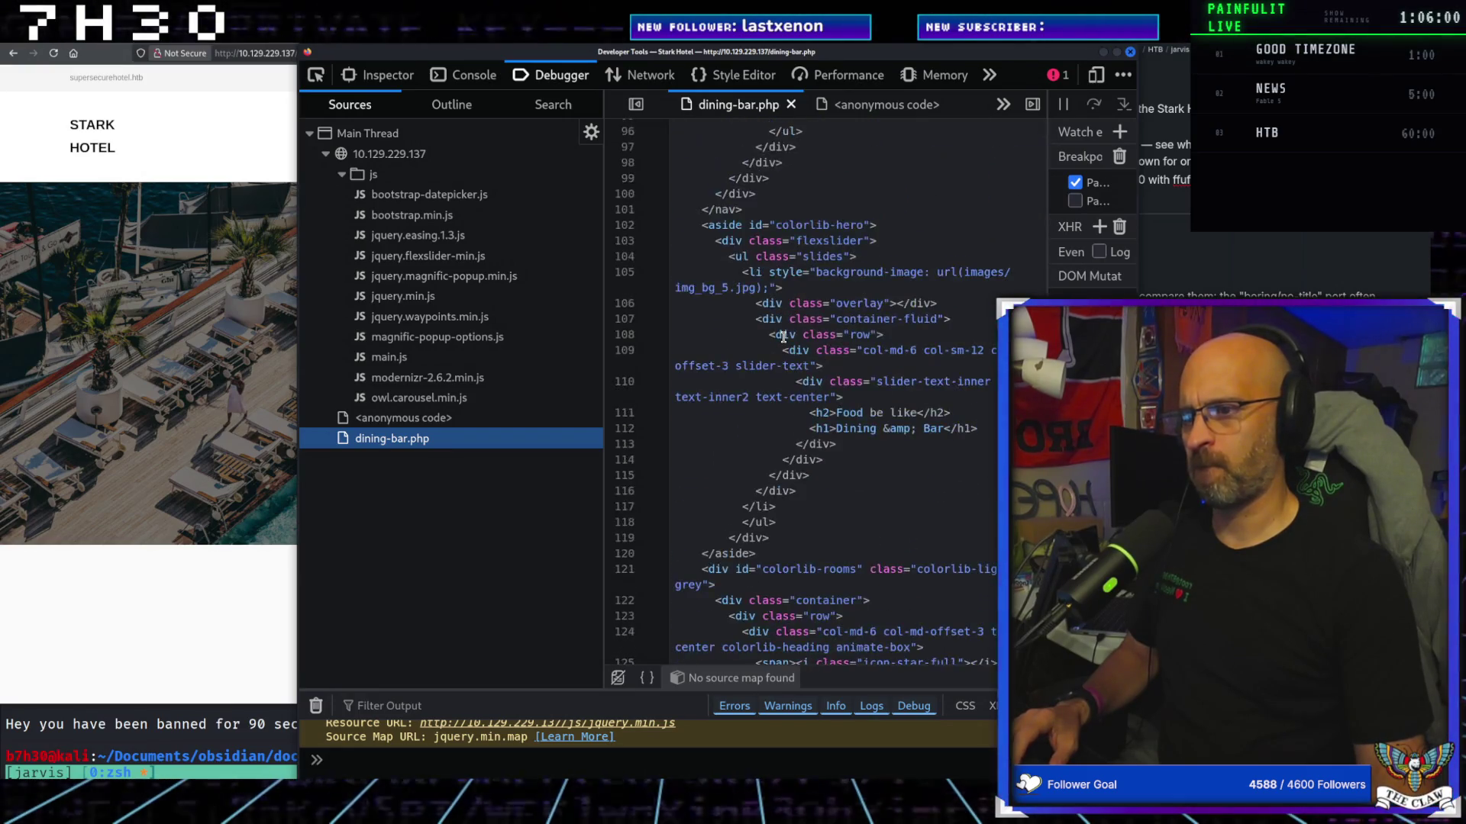
{"action": "scroll", "coordinate": [784, 336], "scroll_direction": "down", "scroll_amount": 5}
{"action": "scroll", "coordinate": [783, 337], "scroll_direction": "down", "scroll_amount": 6}
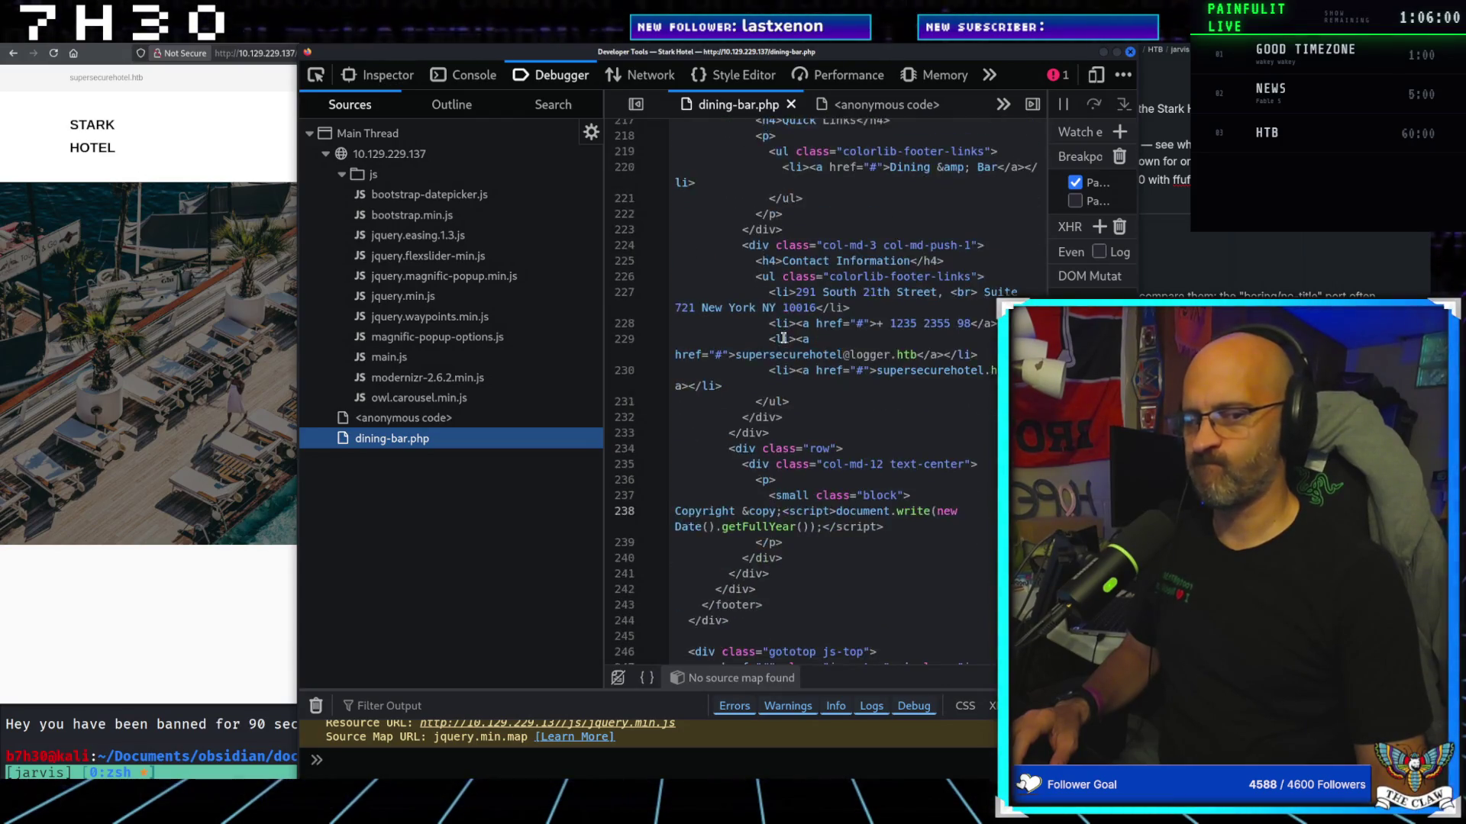
{"action": "scroll", "coordinate": [783, 336], "scroll_direction": "down", "scroll_amount": 5}
{"action": "scroll", "coordinate": [784, 337], "scroll_direction": "up", "scroll_amount": 20}
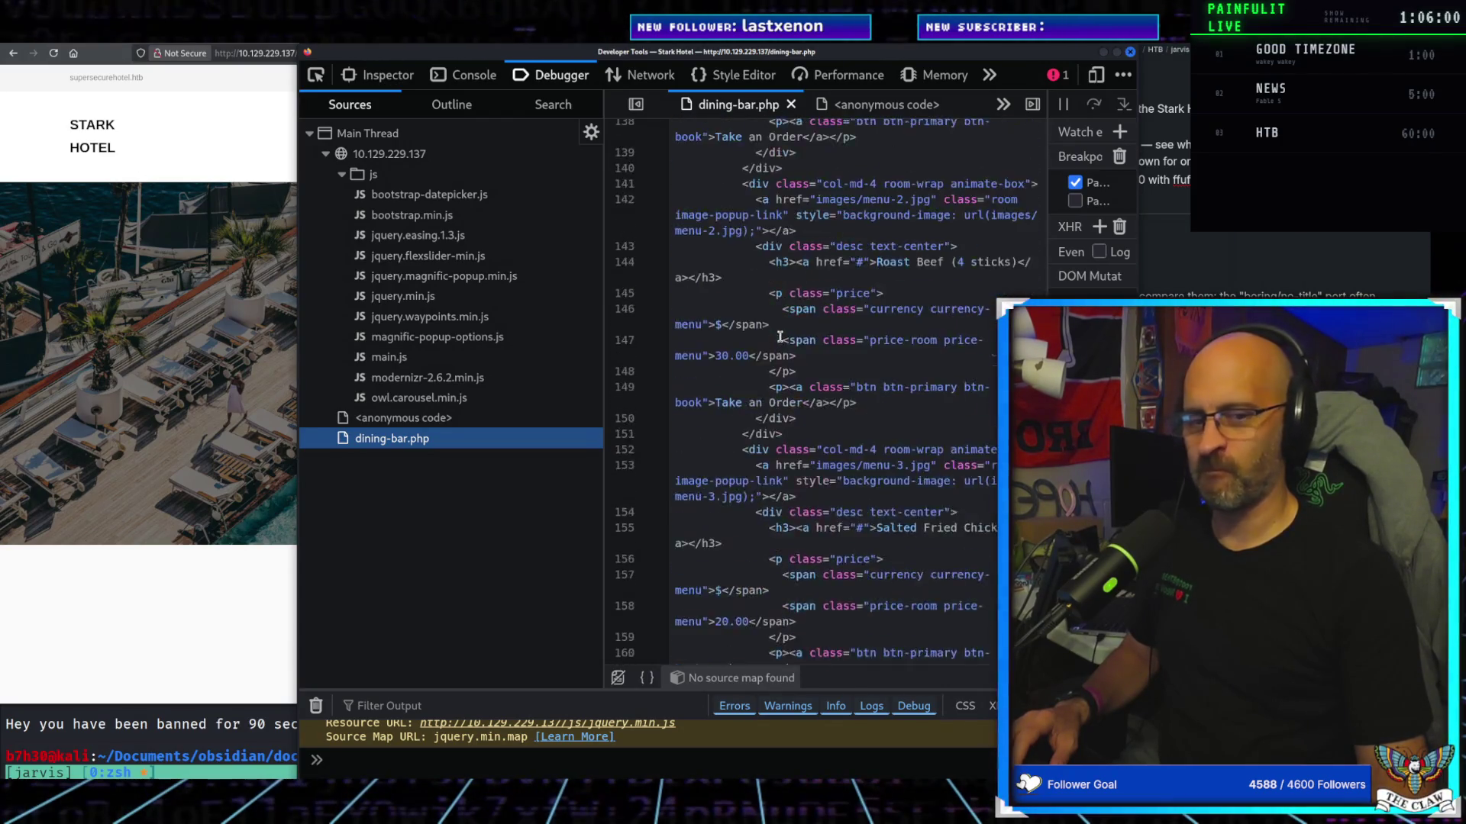
{"action": "scroll", "coordinate": [774, 331], "scroll_direction": "up", "scroll_amount": 4}
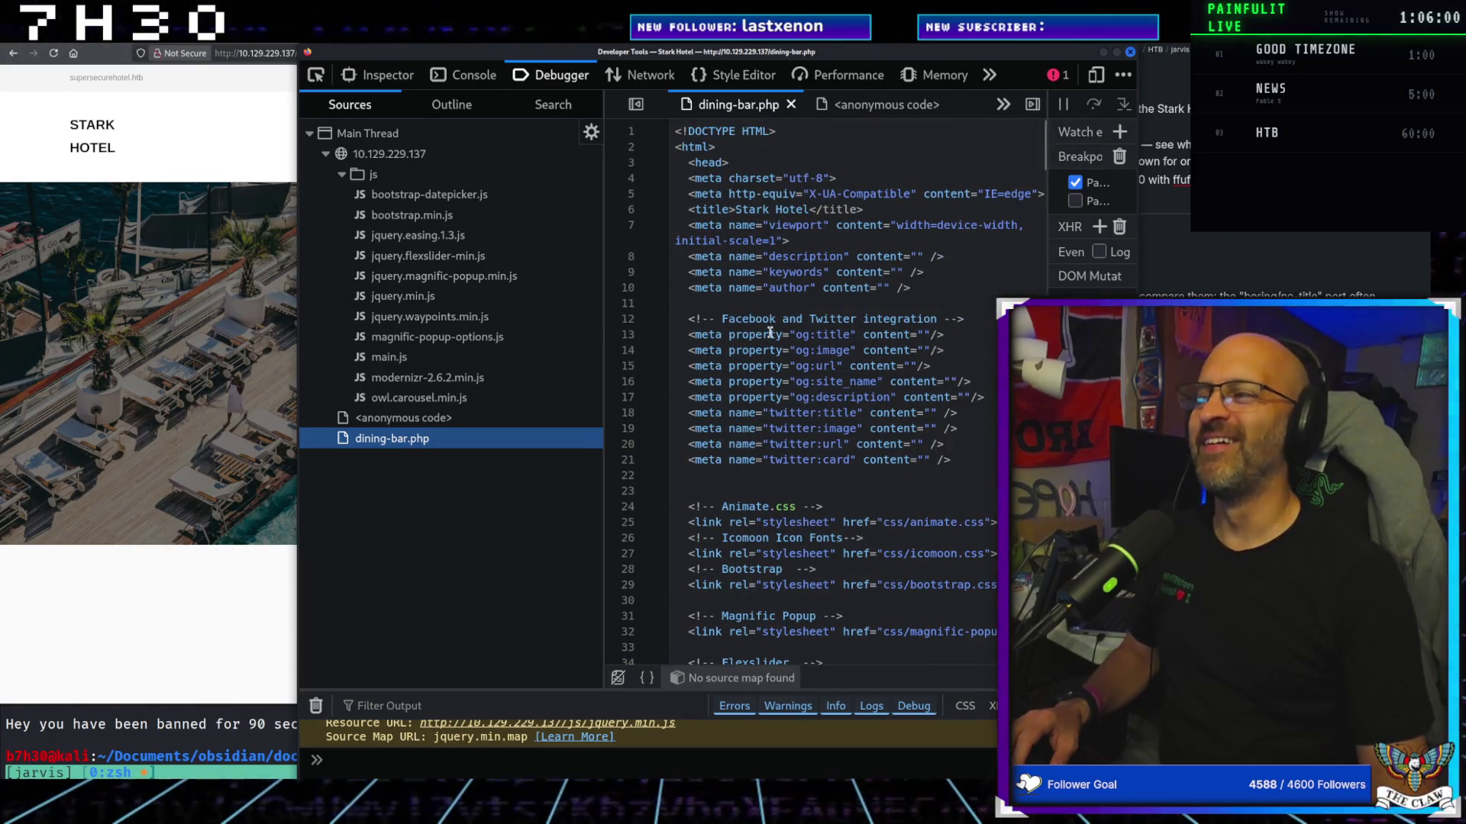
View each script source in turn, from bootstrap-datepicker.js through main.js, modernizr and owl.carousel.min.js.
{"action": "left_click", "coordinate": [387, 196]}
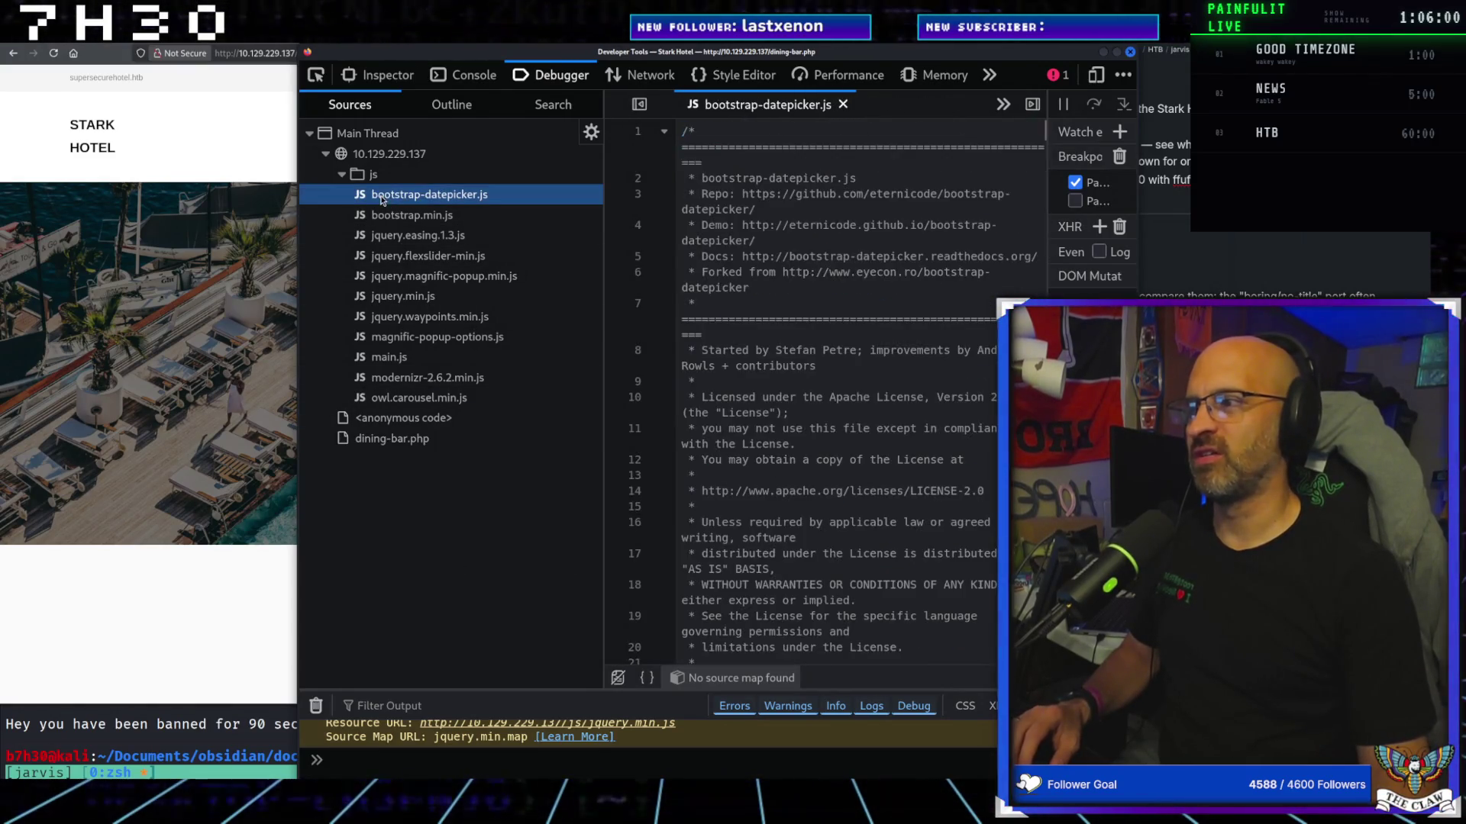
{"action": "left_click", "coordinate": [393, 216]}
{"action": "left_click", "coordinate": [394, 235]}
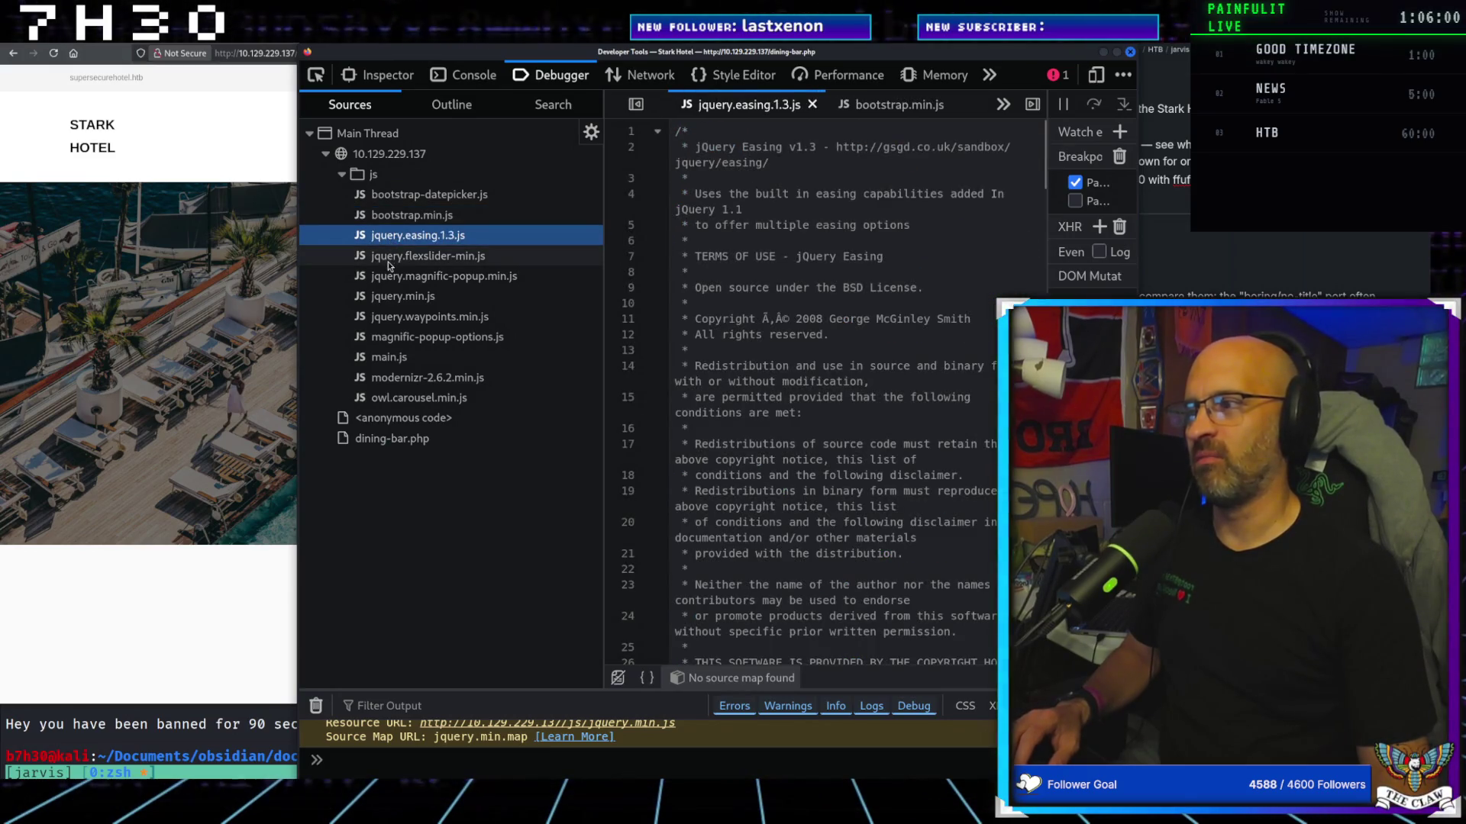
{"action": "left_click", "coordinate": [393, 258]}
{"action": "left_click", "coordinate": [395, 277]}
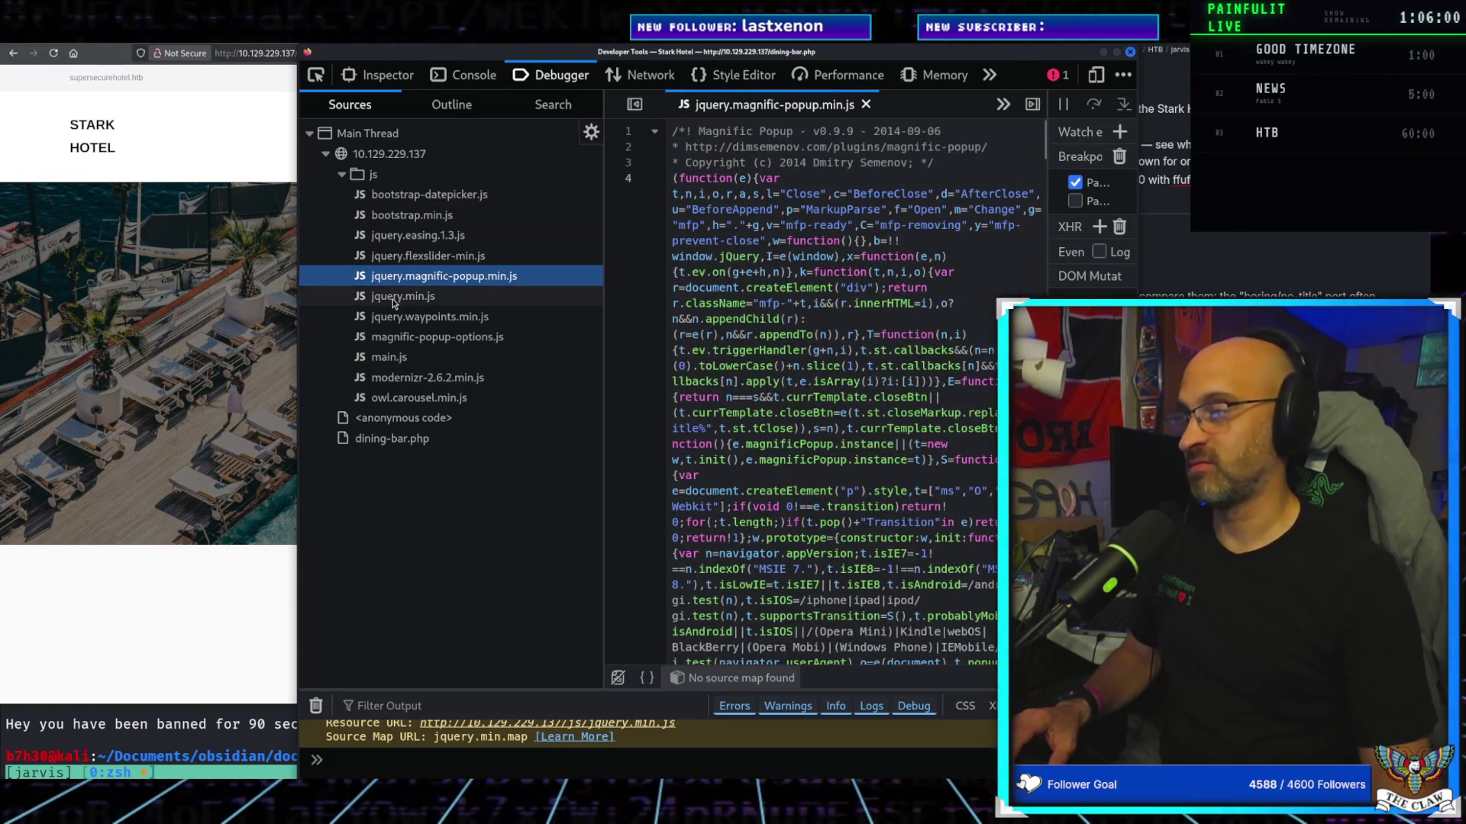
{"action": "left_click", "coordinate": [395, 298]}
{"action": "left_click", "coordinate": [386, 317]}
{"action": "left_click", "coordinate": [380, 337]}
{"action": "left_click", "coordinate": [382, 358]}
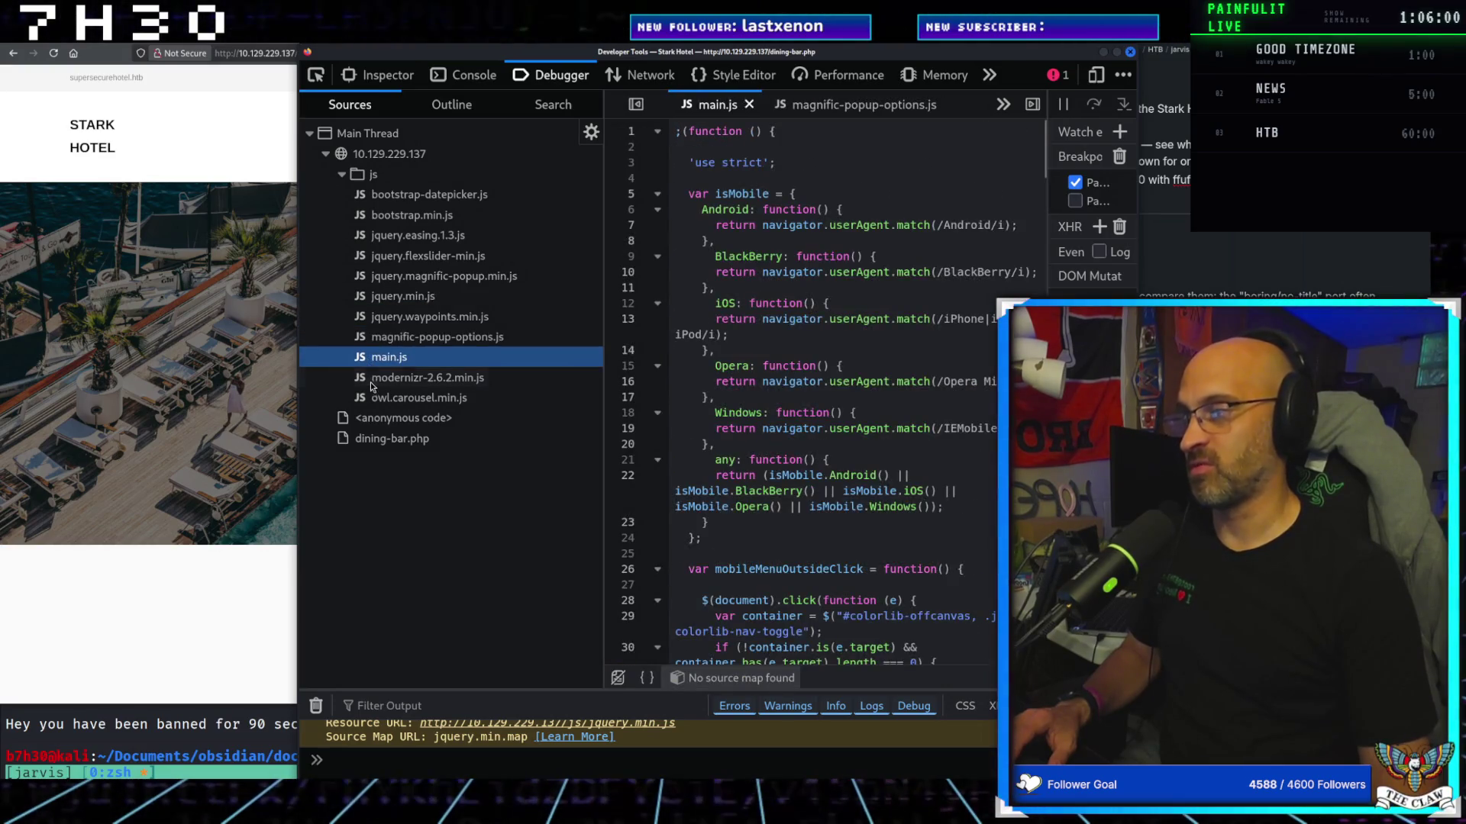
{"action": "left_click", "coordinate": [383, 377]}
{"action": "left_click", "coordinate": [384, 399]}
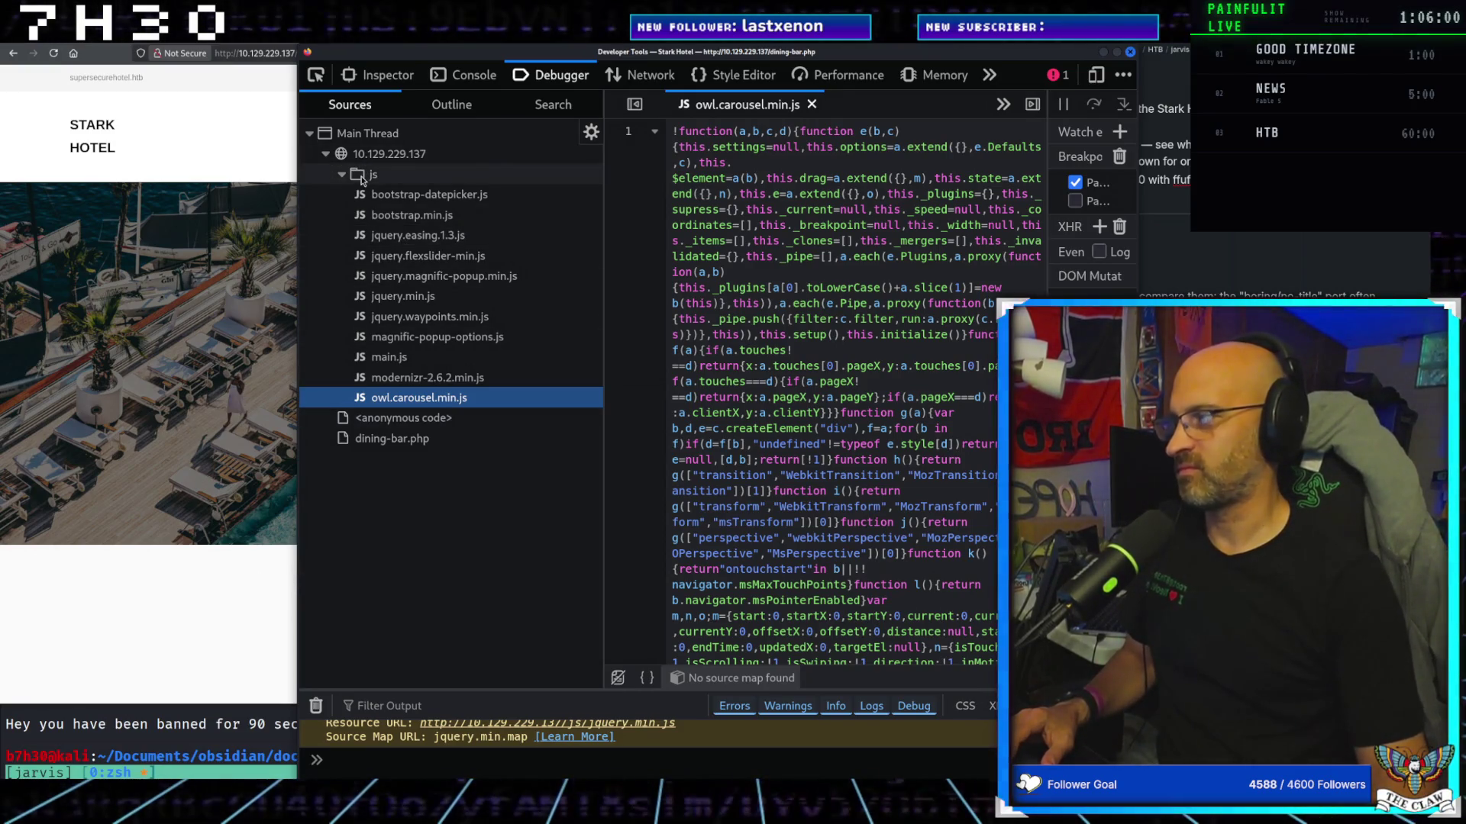
Check the script's function outline, then return to the page's HTML tree in the Inspector.
{"action": "left_click", "coordinate": [419, 109]}
{"action": "left_click", "coordinate": [352, 104]}
{"action": "left_click", "coordinate": [352, 84]}
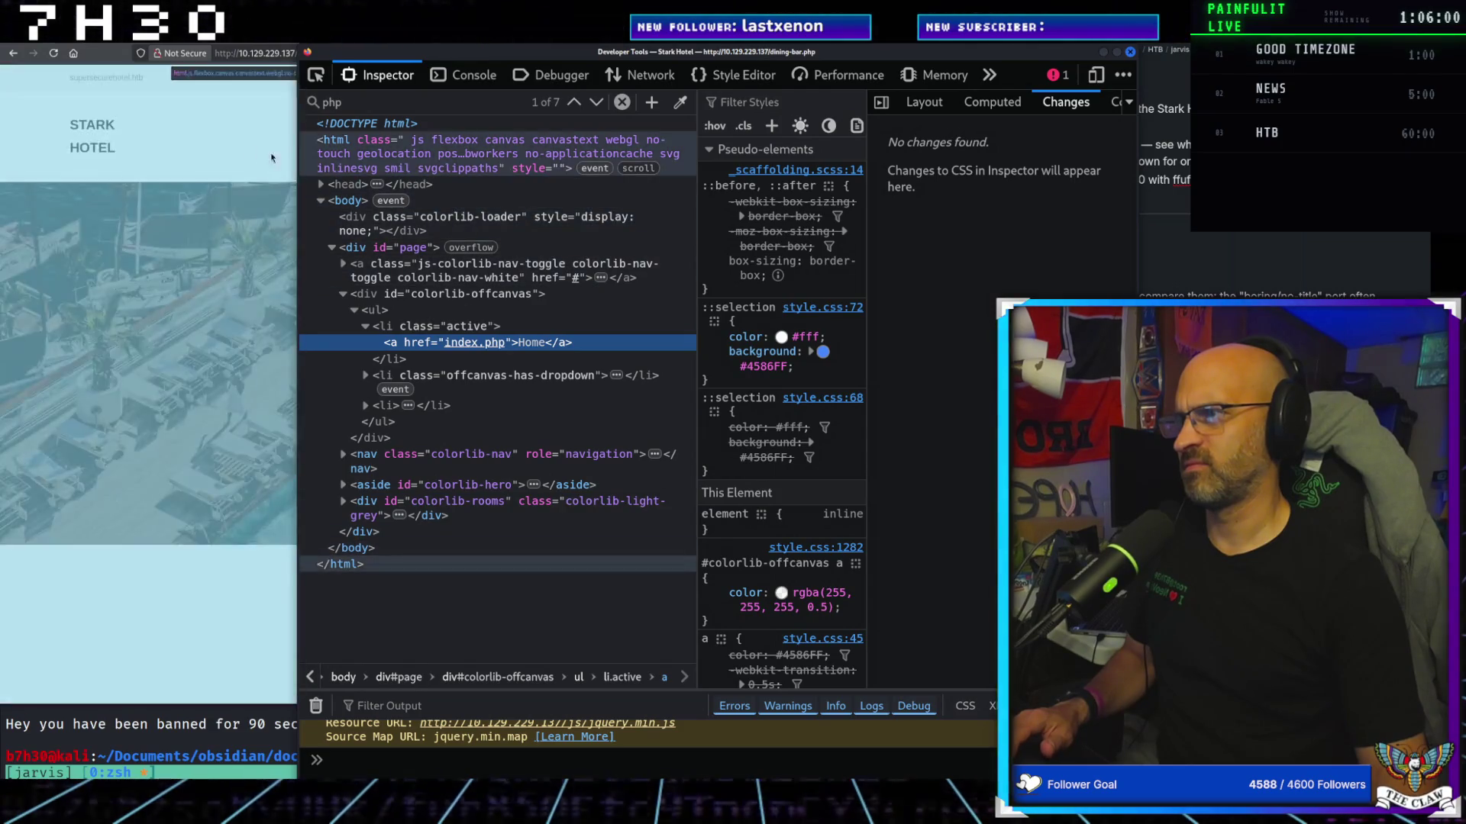
Request /robots.txt on the target site, which returns Not Found.
{"action": "left_click", "coordinate": [206, 131]}
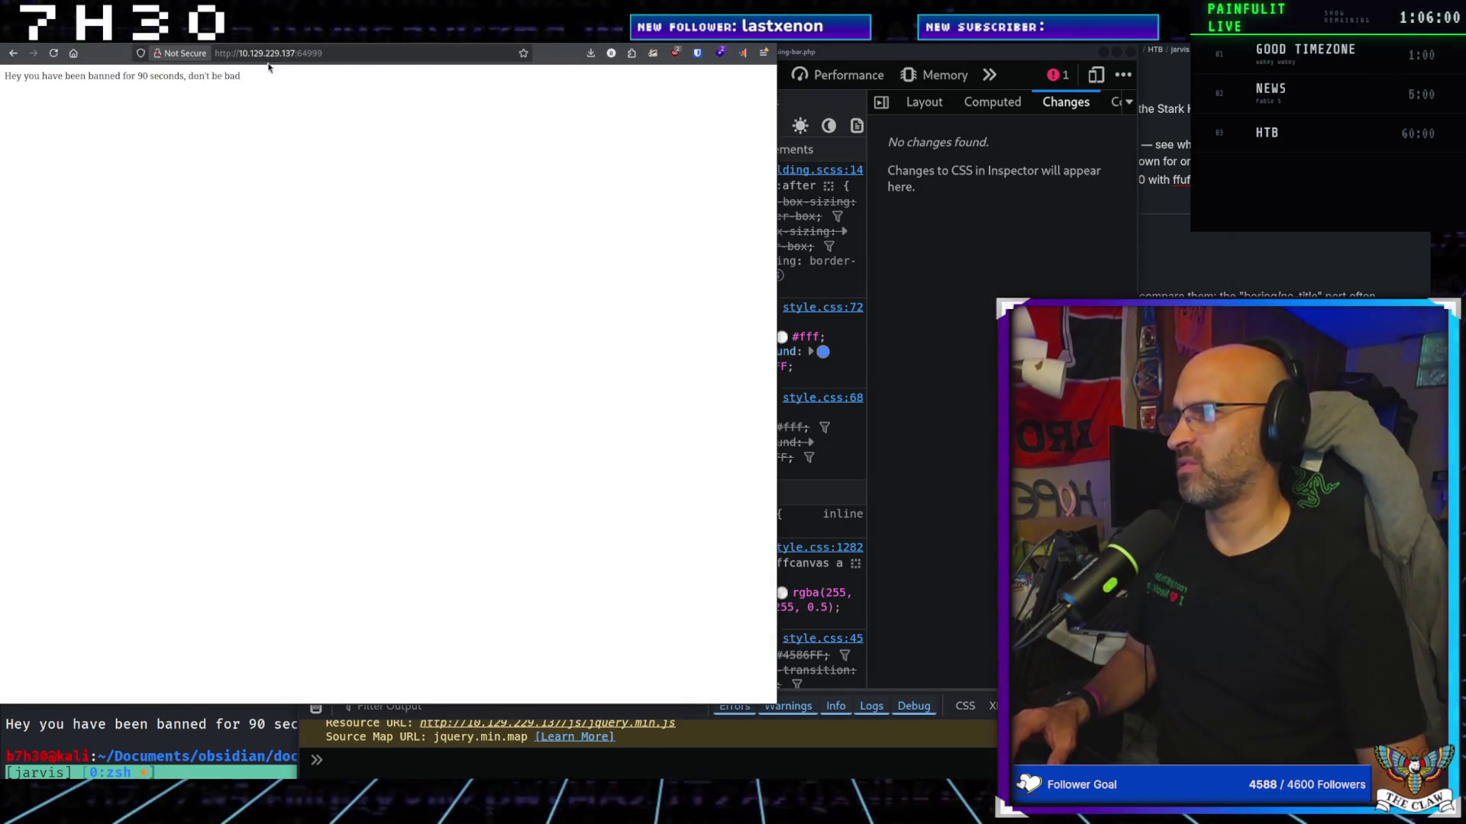
{"action": "key", "text": "alt+Left"}
{"action": "left_click", "coordinate": [390, 54]}
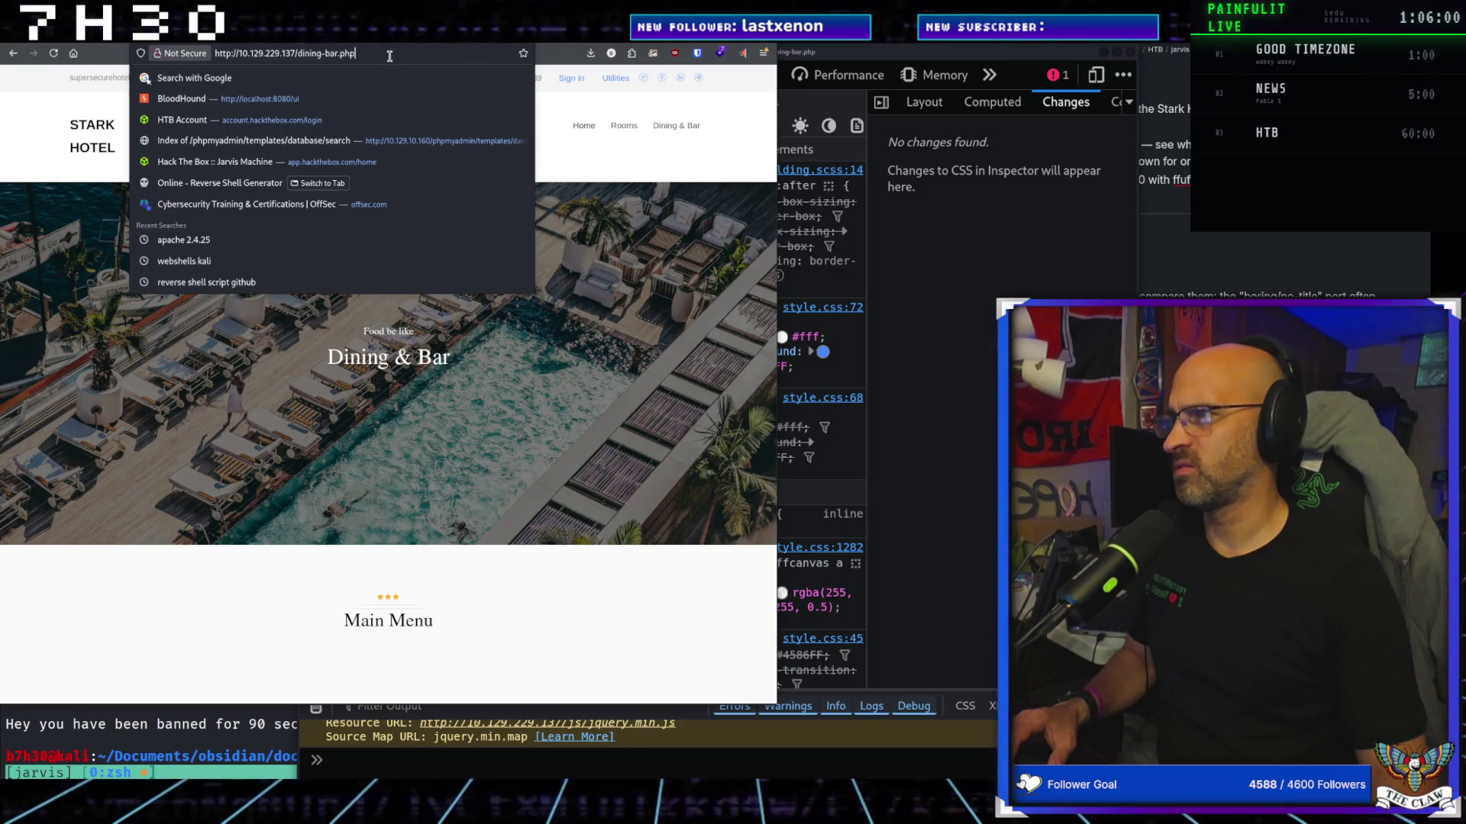
{"action": "key", "text": "BackSpace"}
{"action": "key", "text": "BackSpace"}
{"action": "key", "text": "BackSpace"}
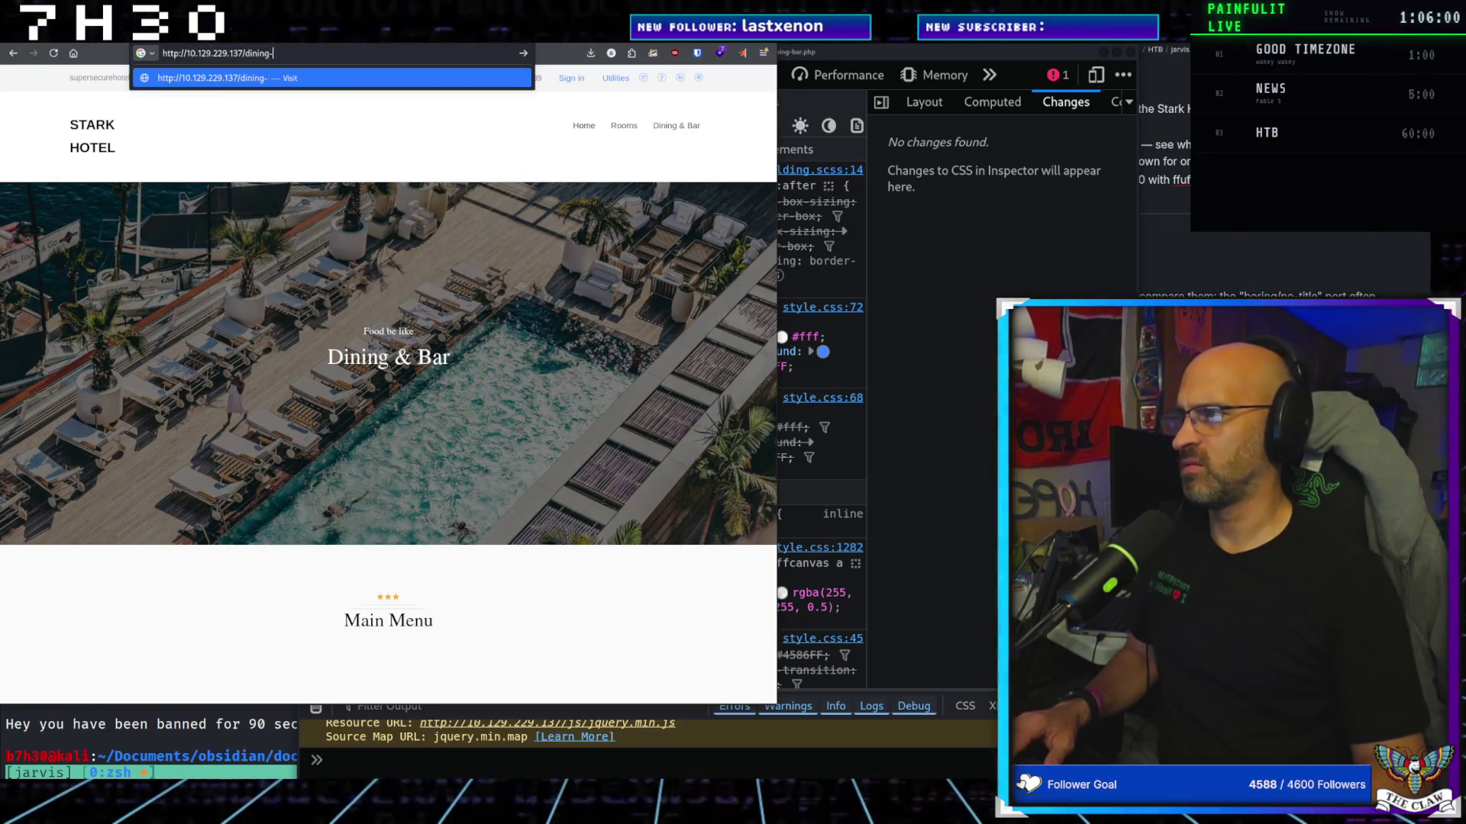
{"action": "type", "text": "robots"}
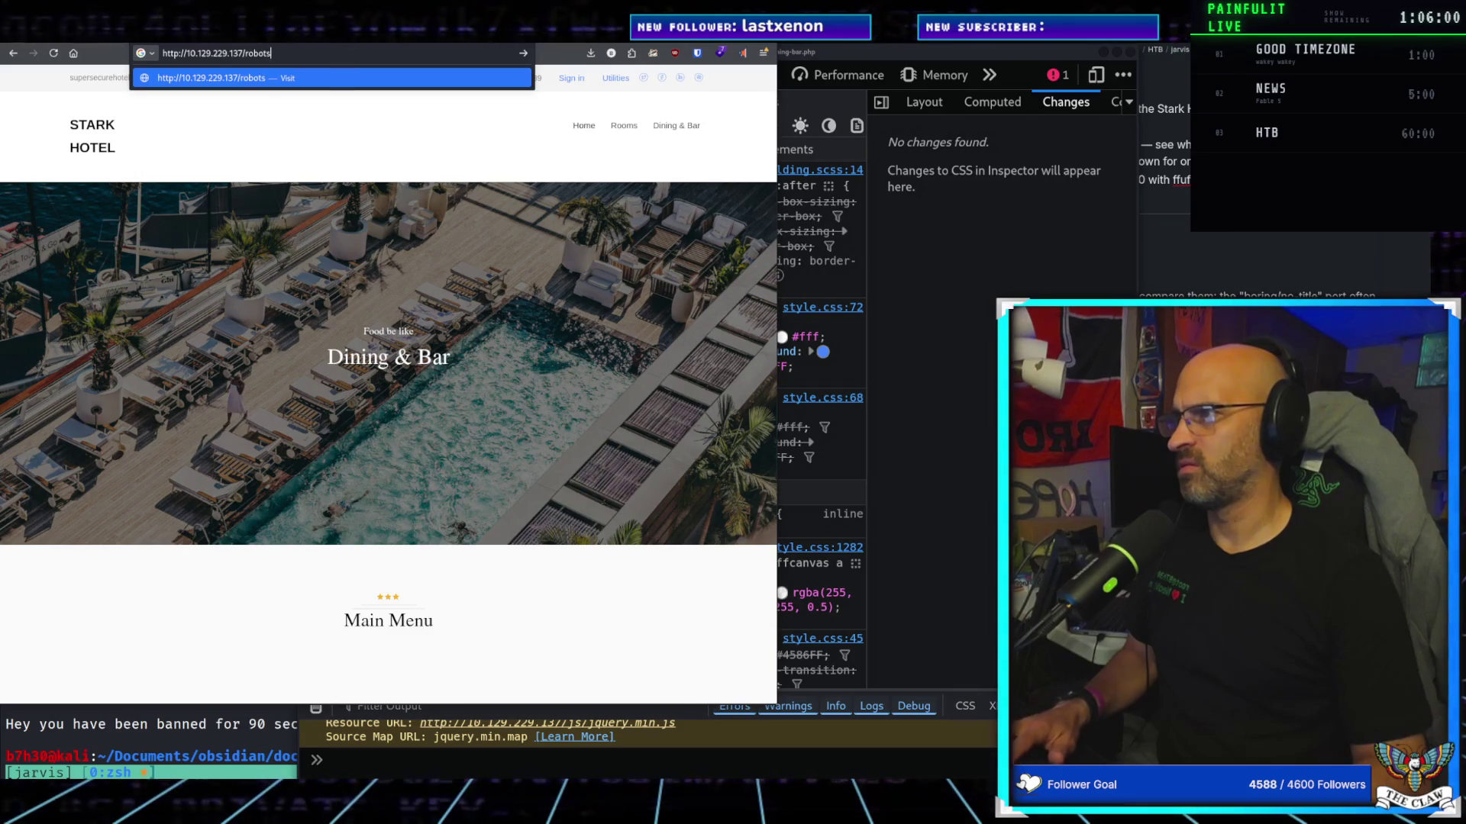
{"action": "key", "text": "Return"}
{"action": "double_click", "coordinate": [380, 54]}
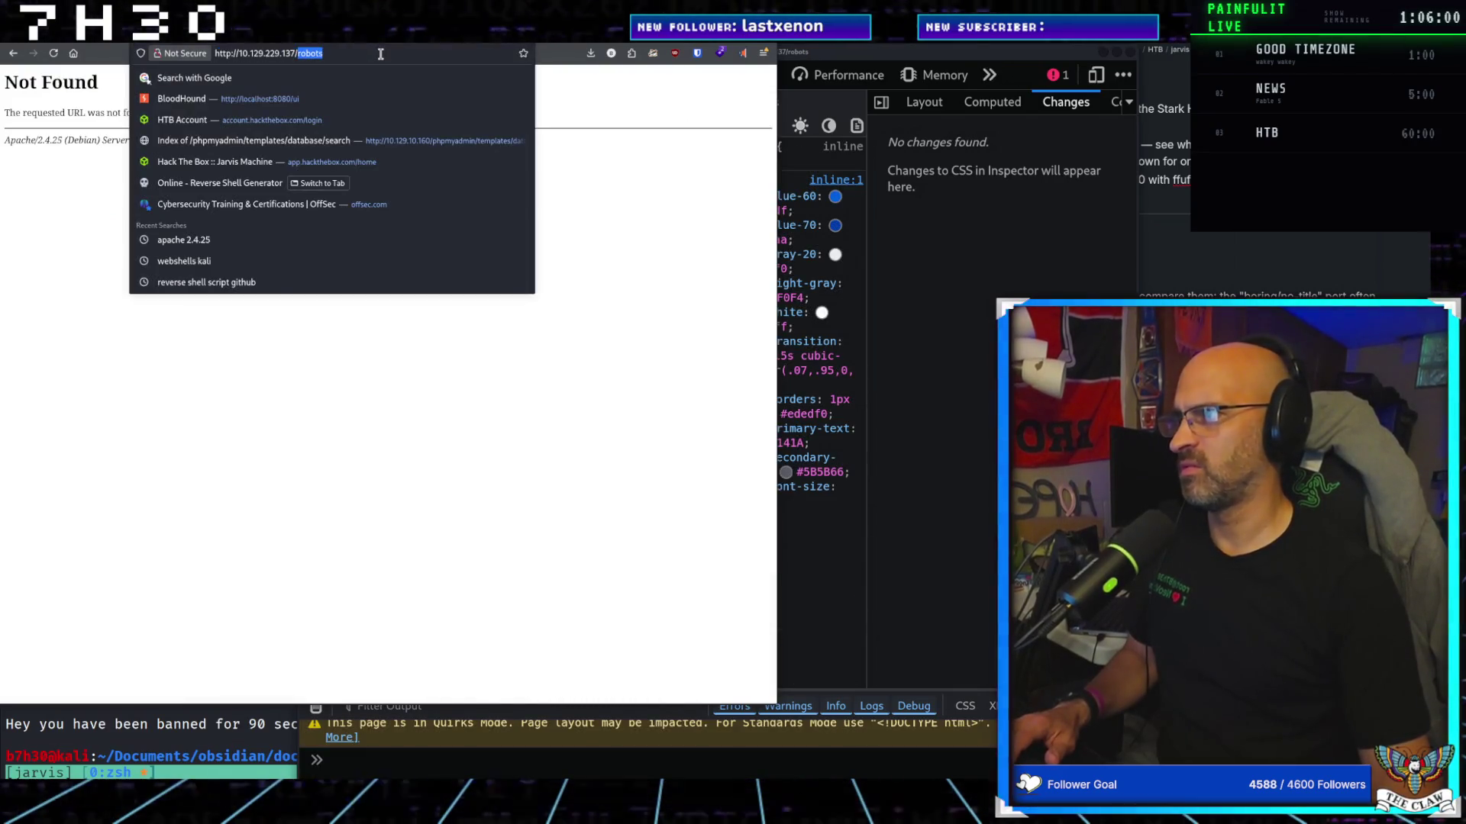
{"action": "type", "text": "/"}
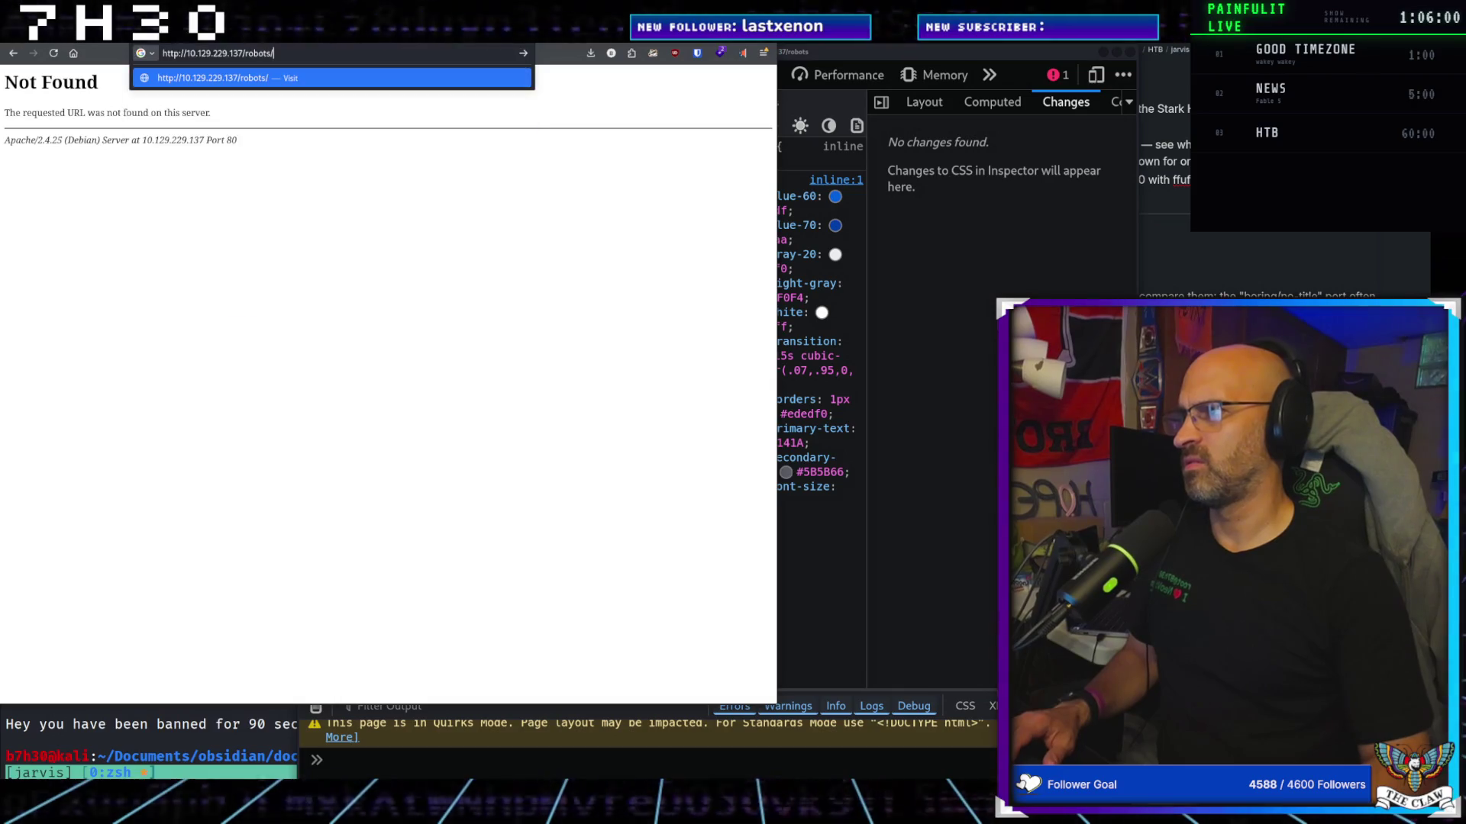
{"action": "key", "text": "BackSpace"}
{"action": "key", "text": "BackSpace"}
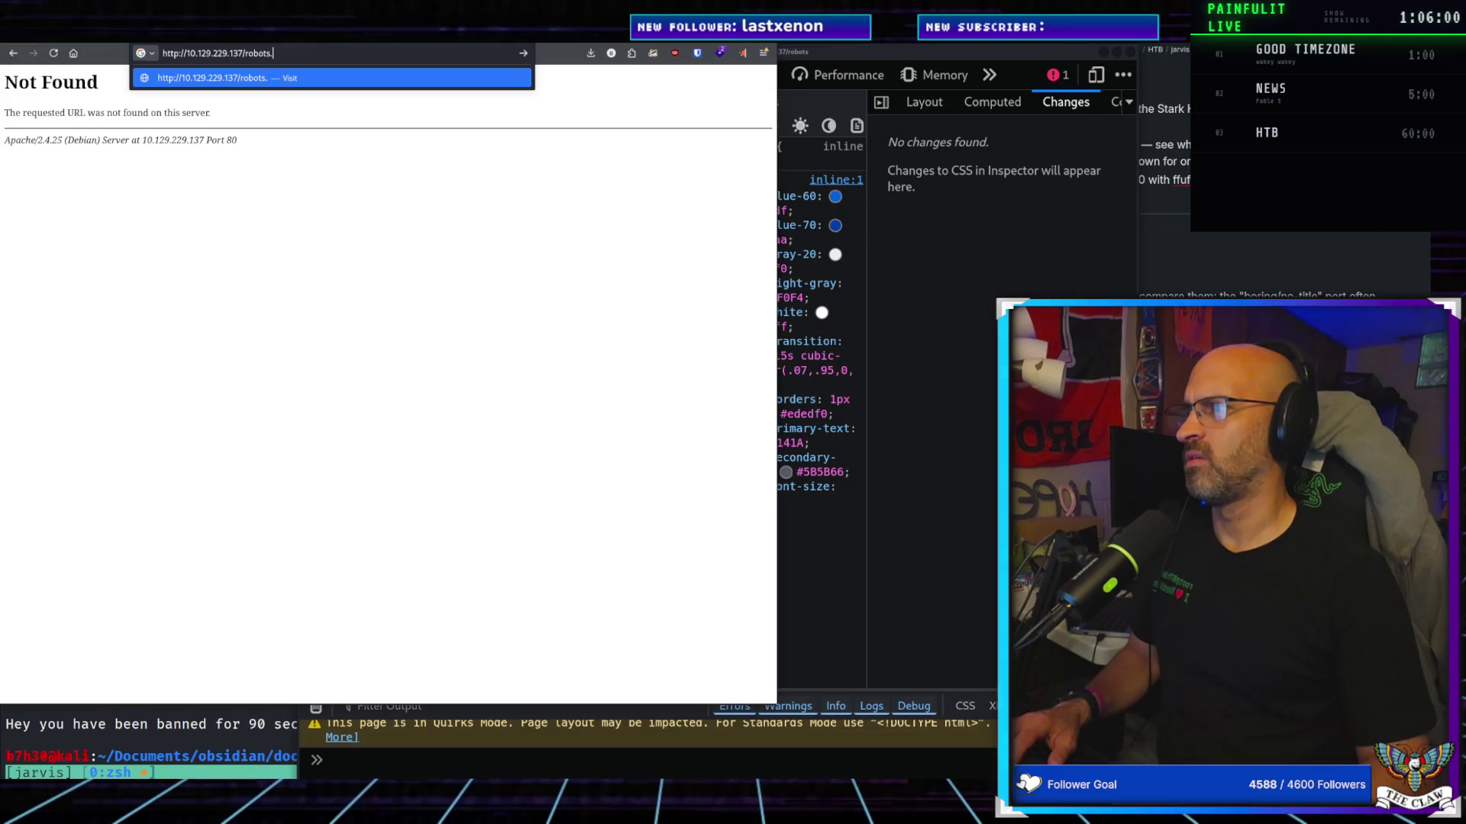
{"action": "key", "text": "Return"}
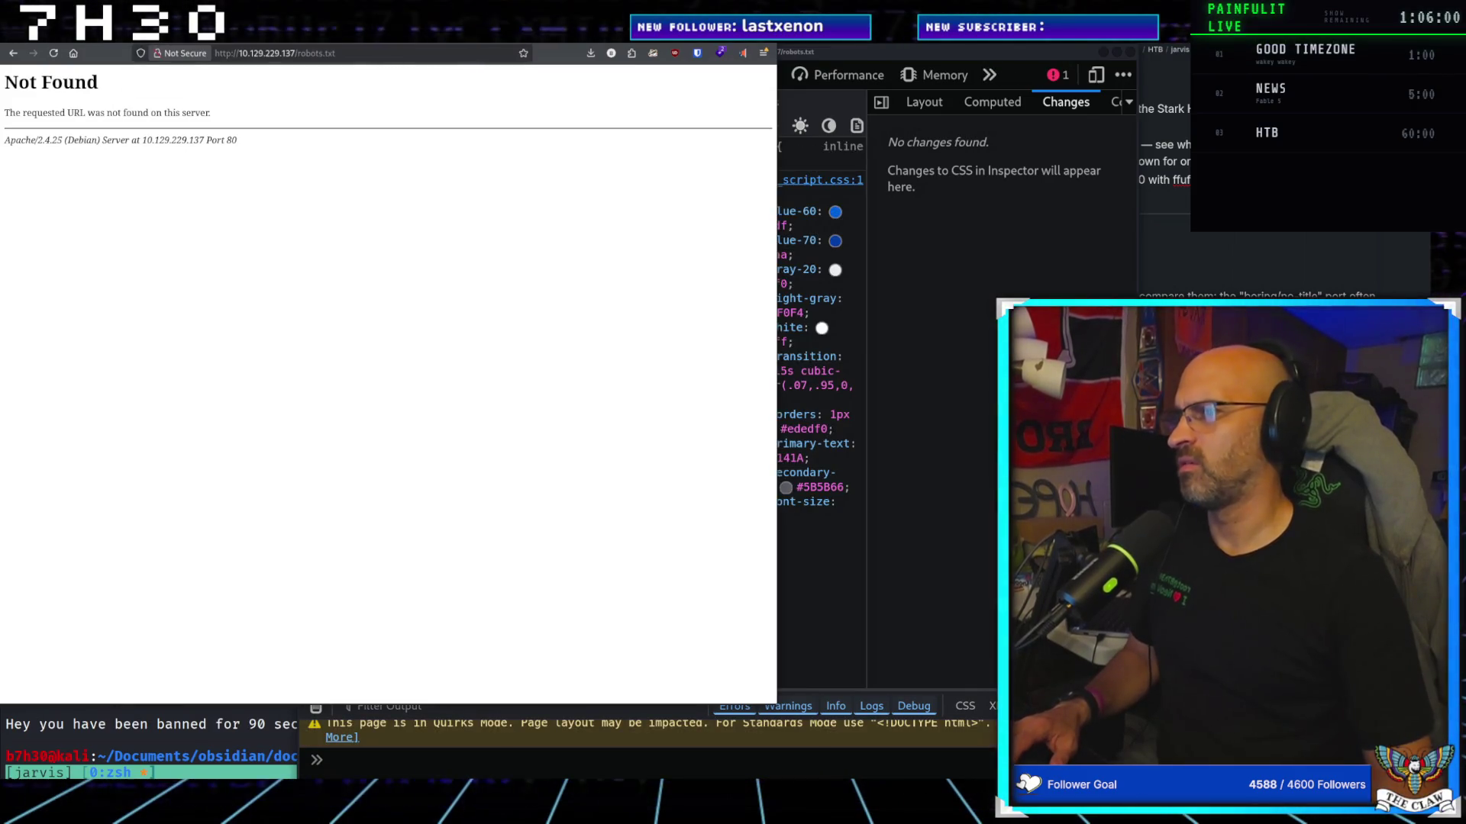
Navigate back to the Stark Hotel dining-bar.php page.
{"action": "left_click", "coordinate": [407, 51]}
{"action": "key", "text": "Return"}
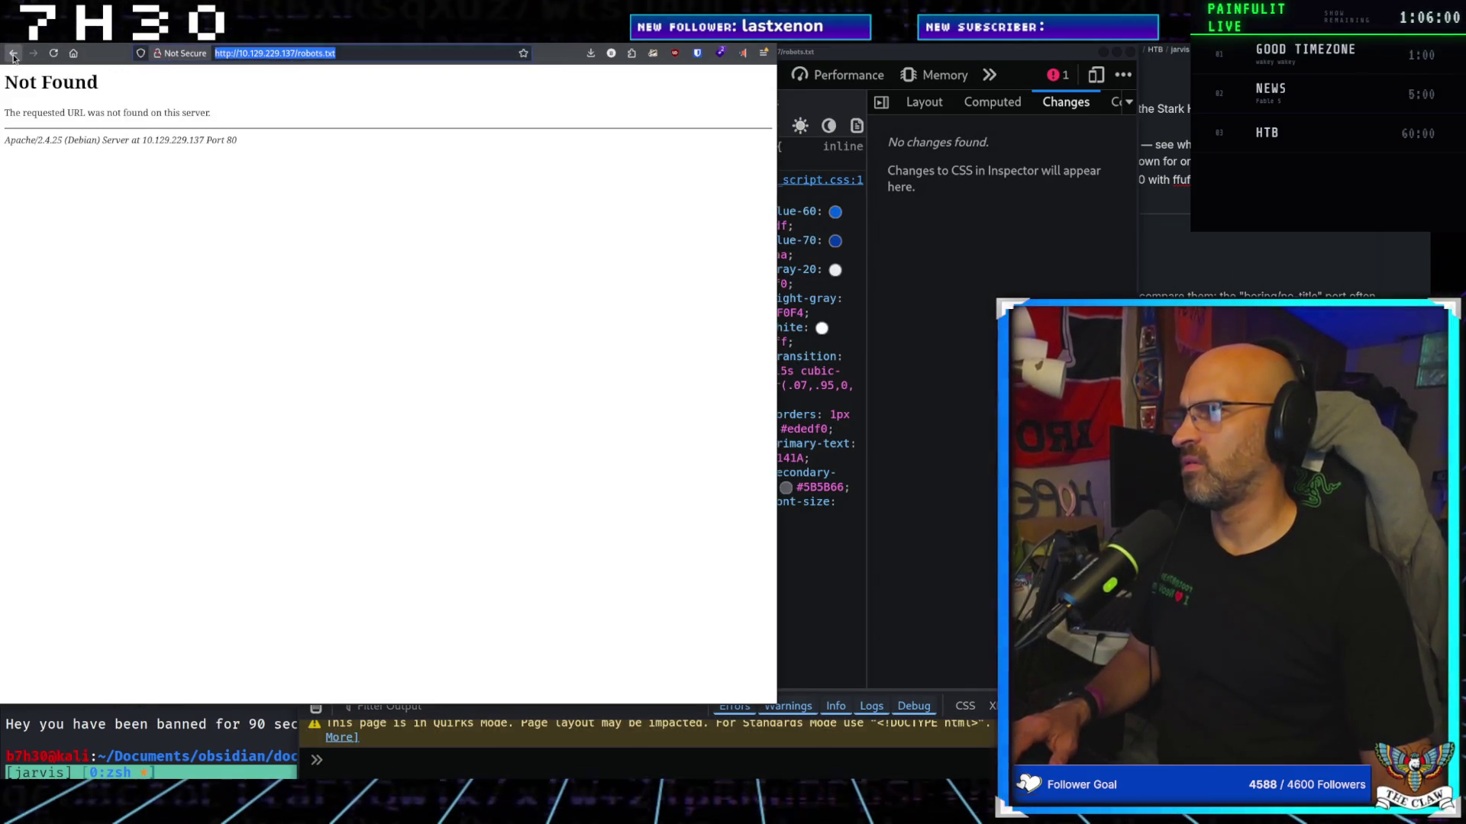
{"action": "key", "text": "F12"}
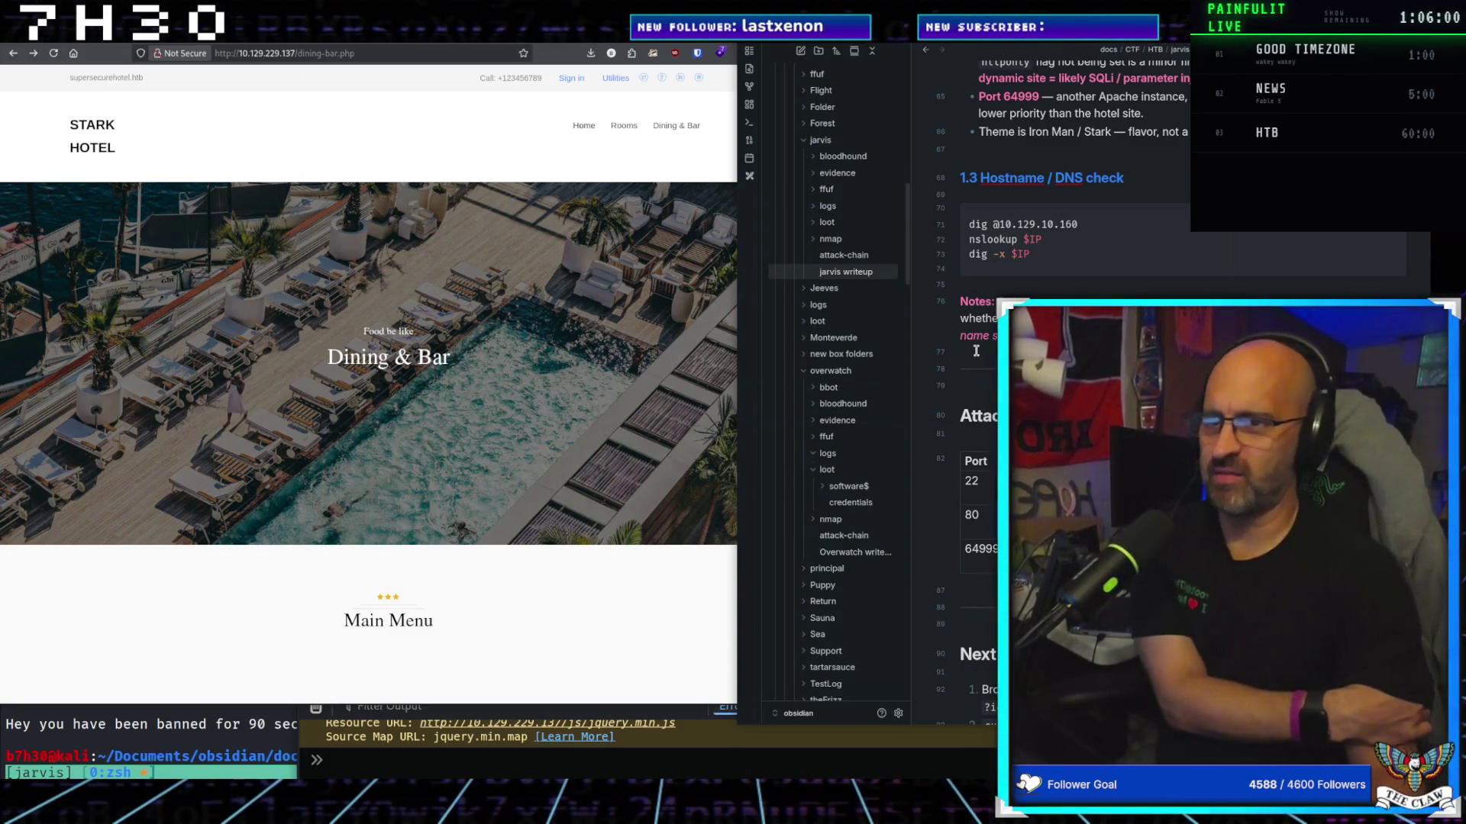
Scroll through the Jarvis writeup's scan notes and port table, then bring the Kali terminal forward.
{"action": "scroll", "coordinate": [1054, 229], "scroll_direction": "down", "scroll_amount": 5}
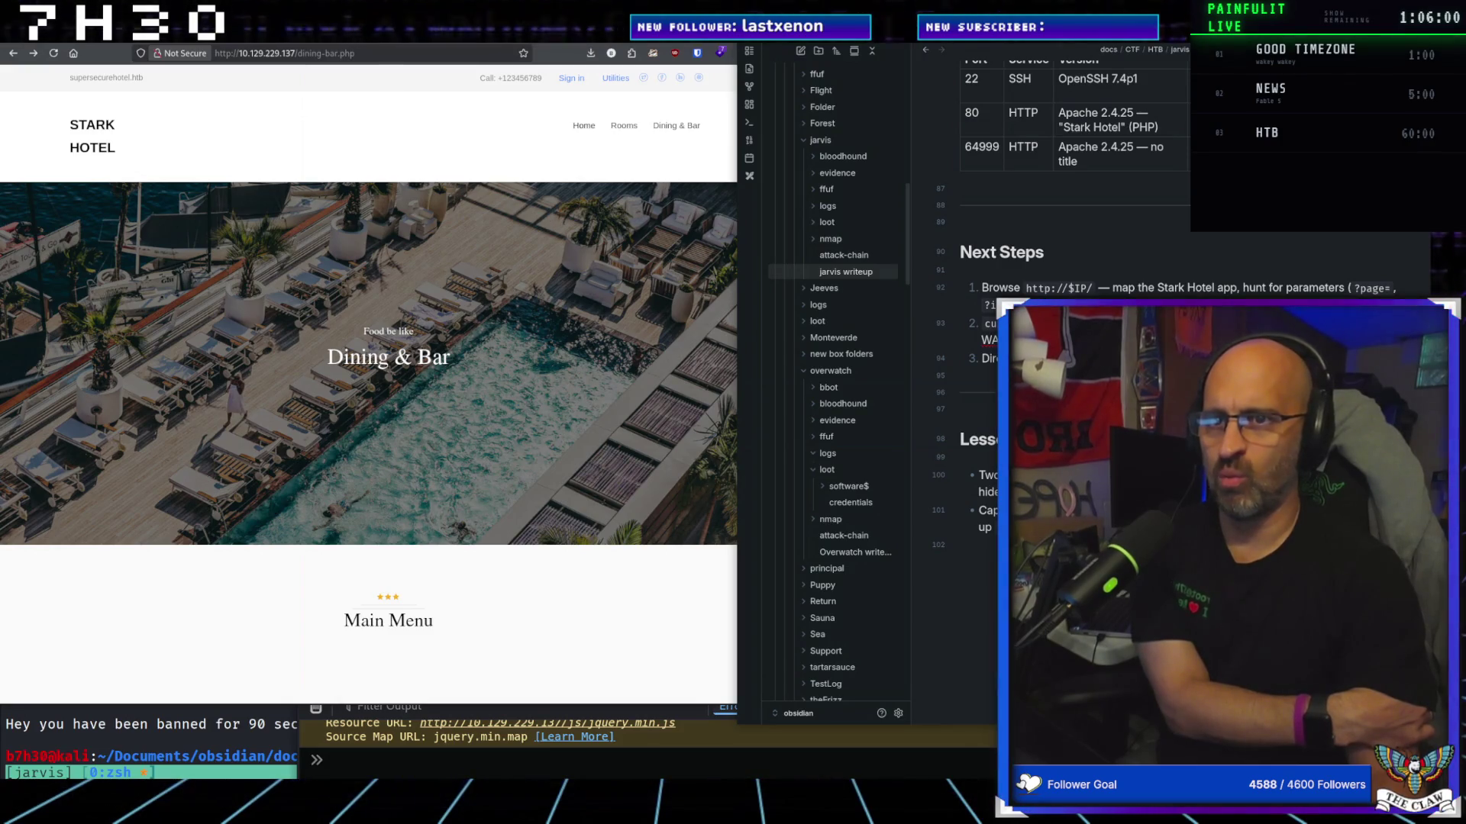
{"action": "scroll", "coordinate": [1069, 191], "scroll_direction": "down", "scroll_amount": 2}
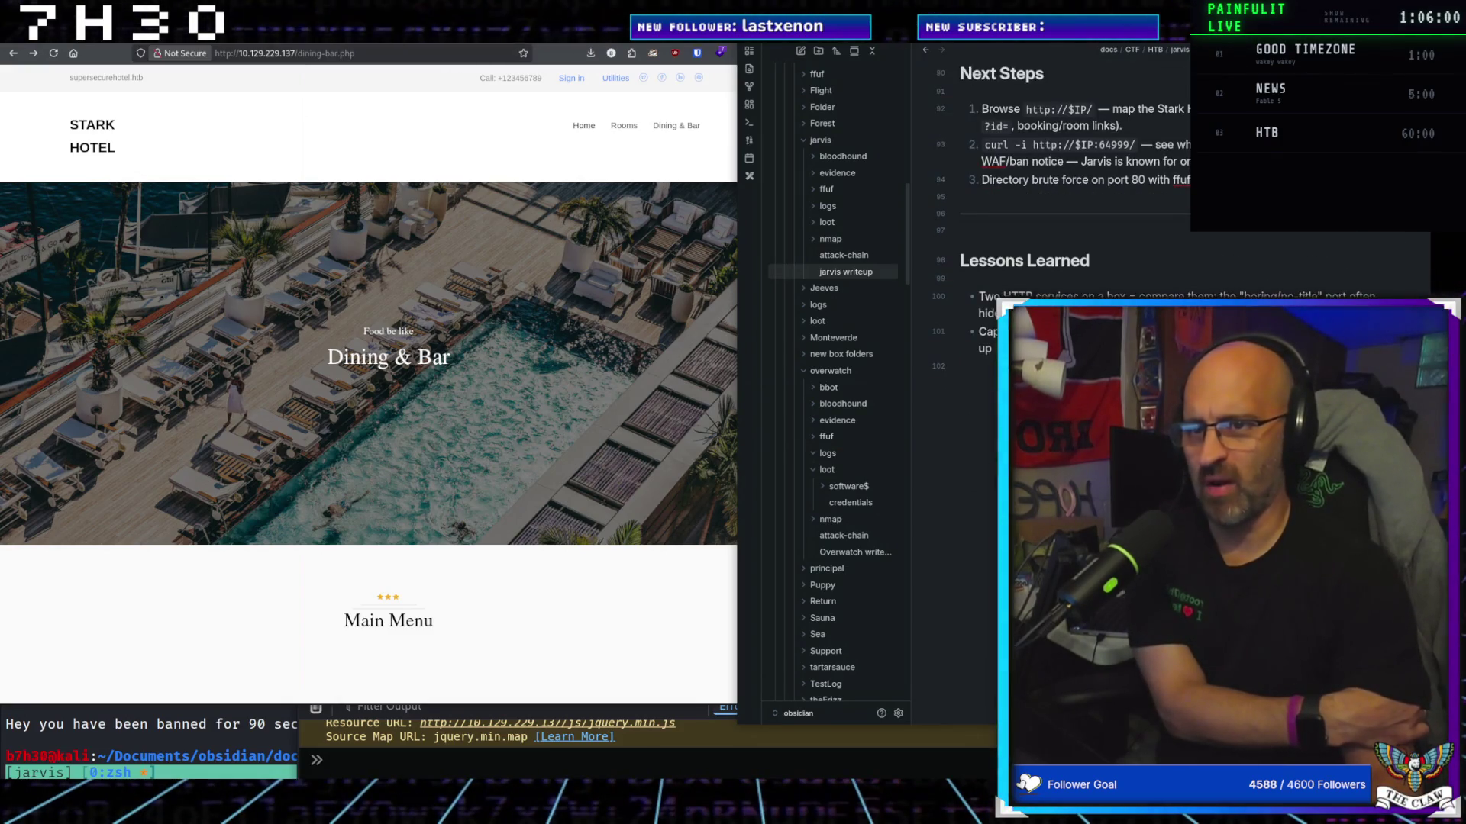
{"action": "scroll", "coordinate": [1069, 191], "scroll_direction": "up", "scroll_amount": 2}
{"action": "scroll", "coordinate": [1069, 306], "scroll_direction": "up", "scroll_amount": 10}
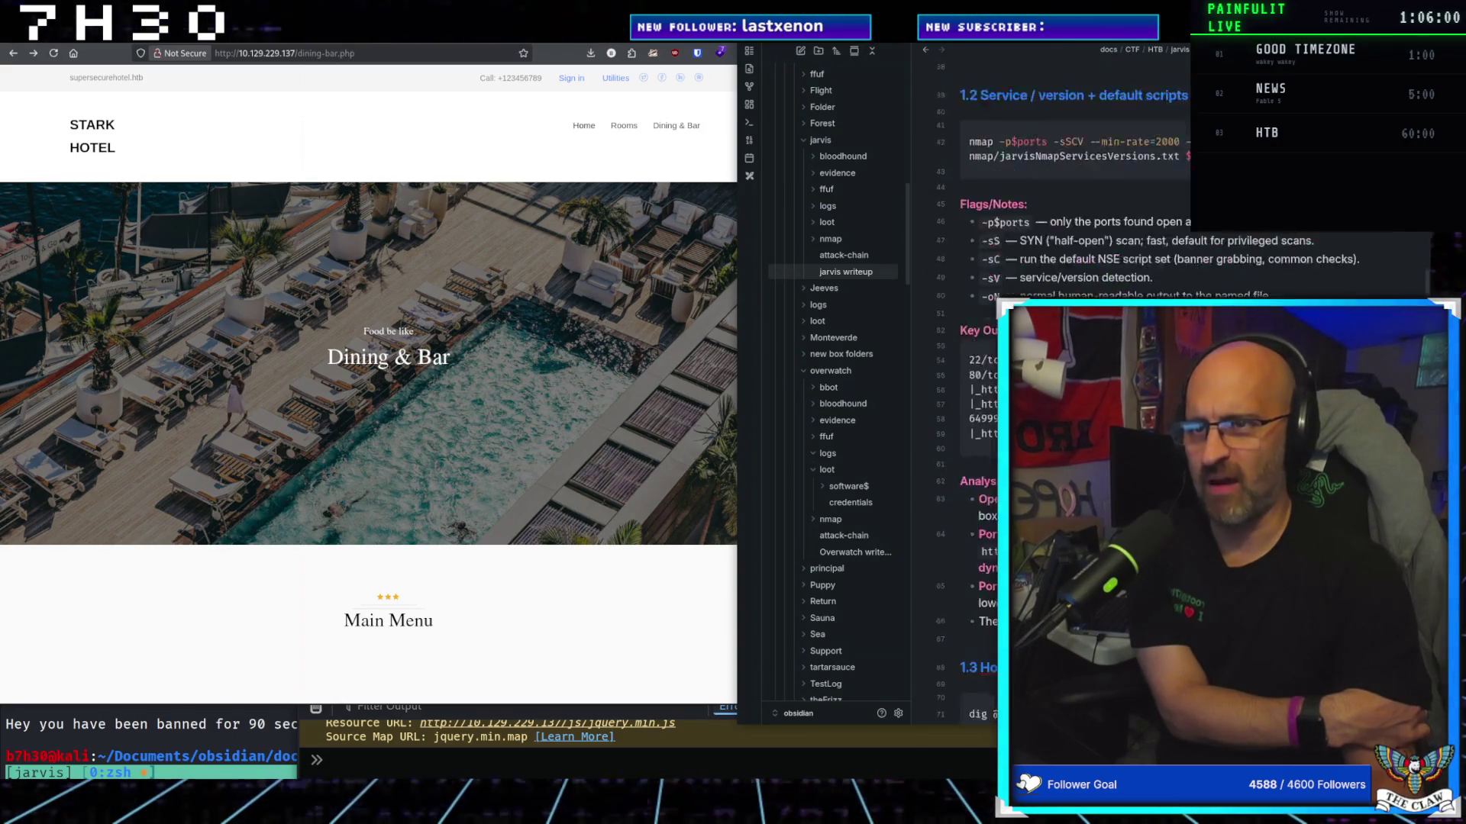
{"action": "scroll", "coordinate": [1069, 229], "scroll_direction": "up", "scroll_amount": 2}
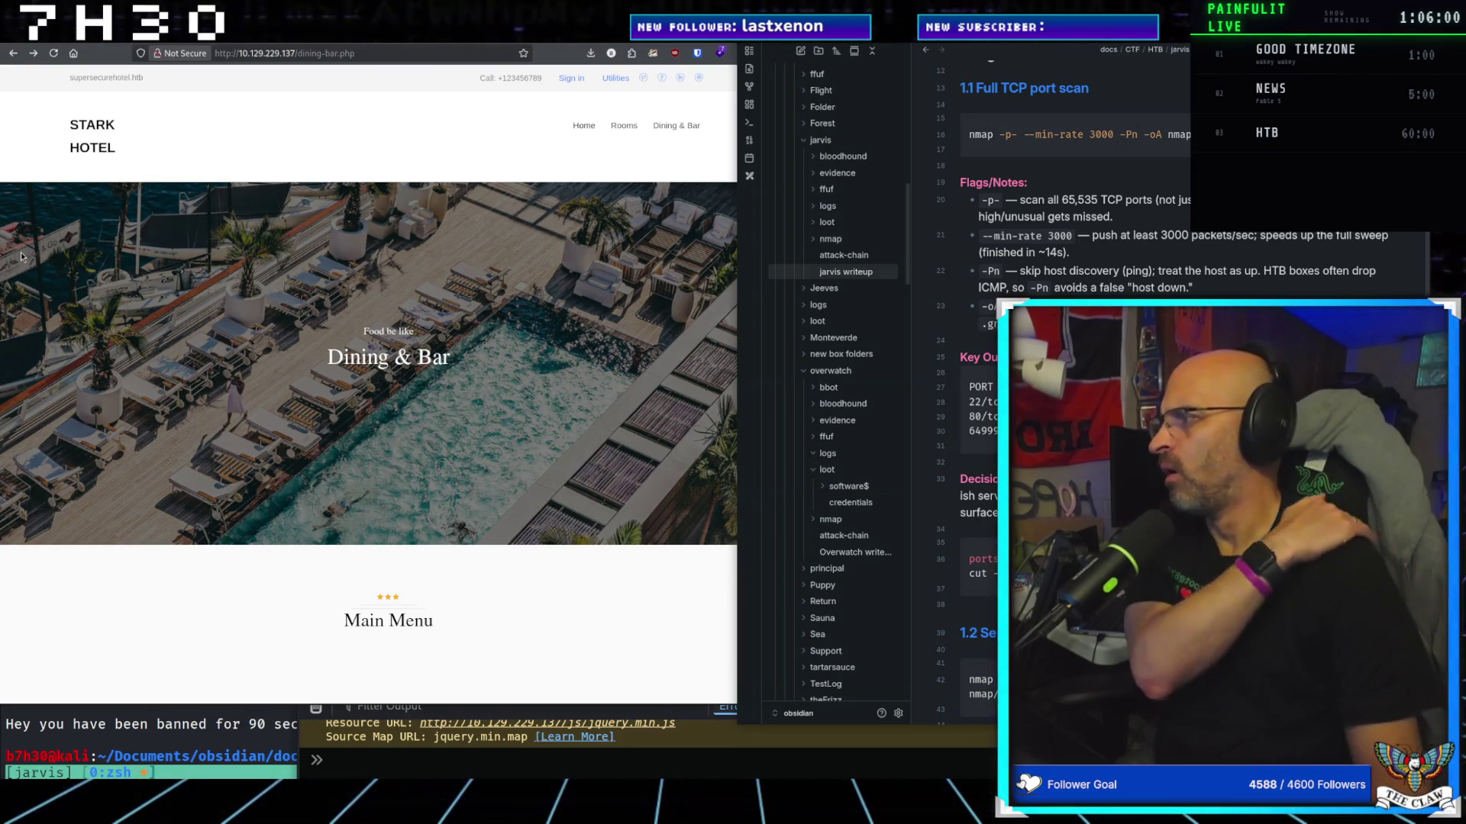
{"action": "left_click", "coordinate": [279, 160]}
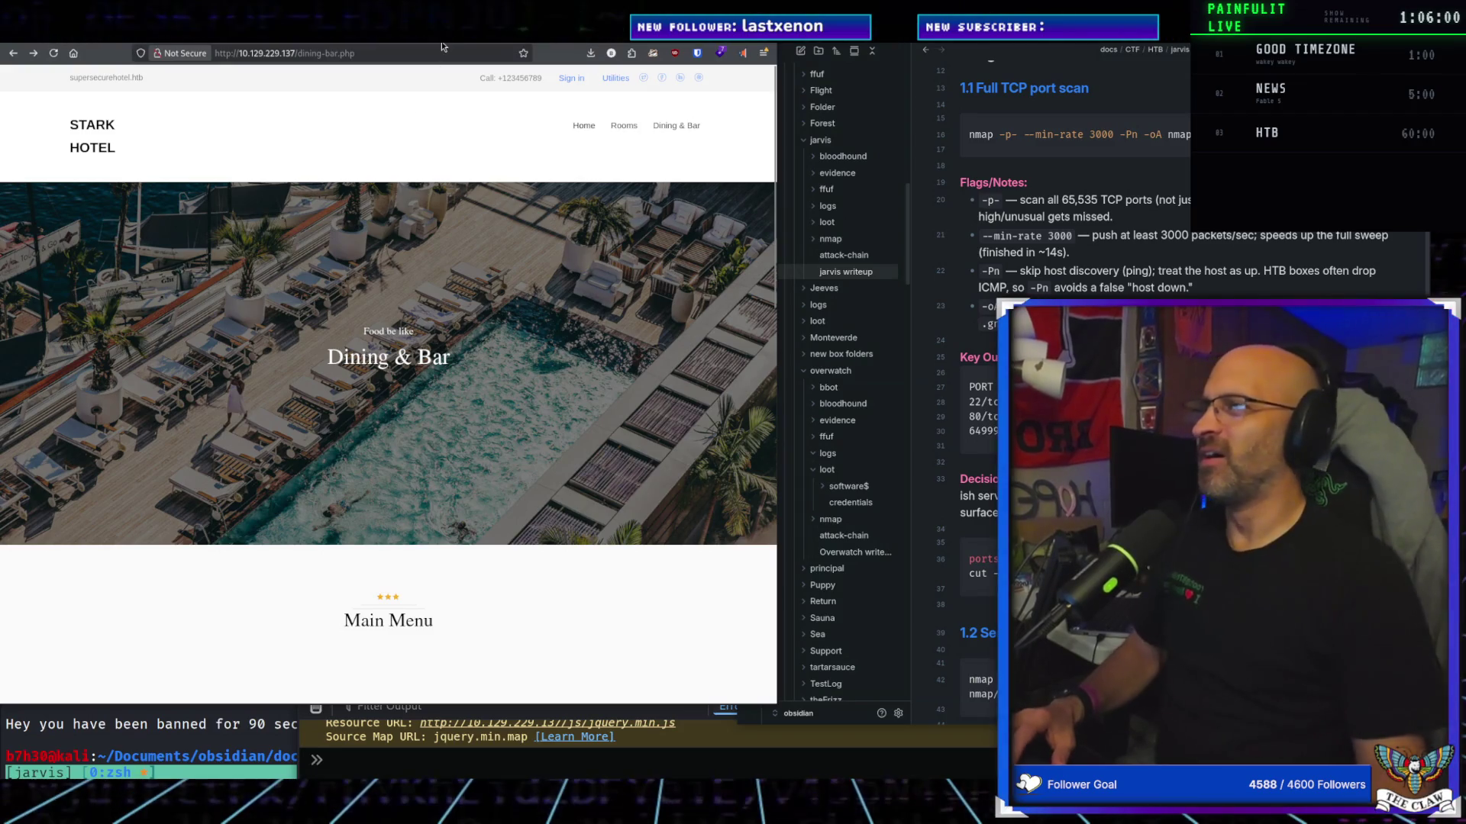
{"action": "left_click", "coordinate": [1084, 458]}
{"action": "scroll", "coordinate": [1084, 458], "scroll_direction": "down", "scroll_amount": 7}
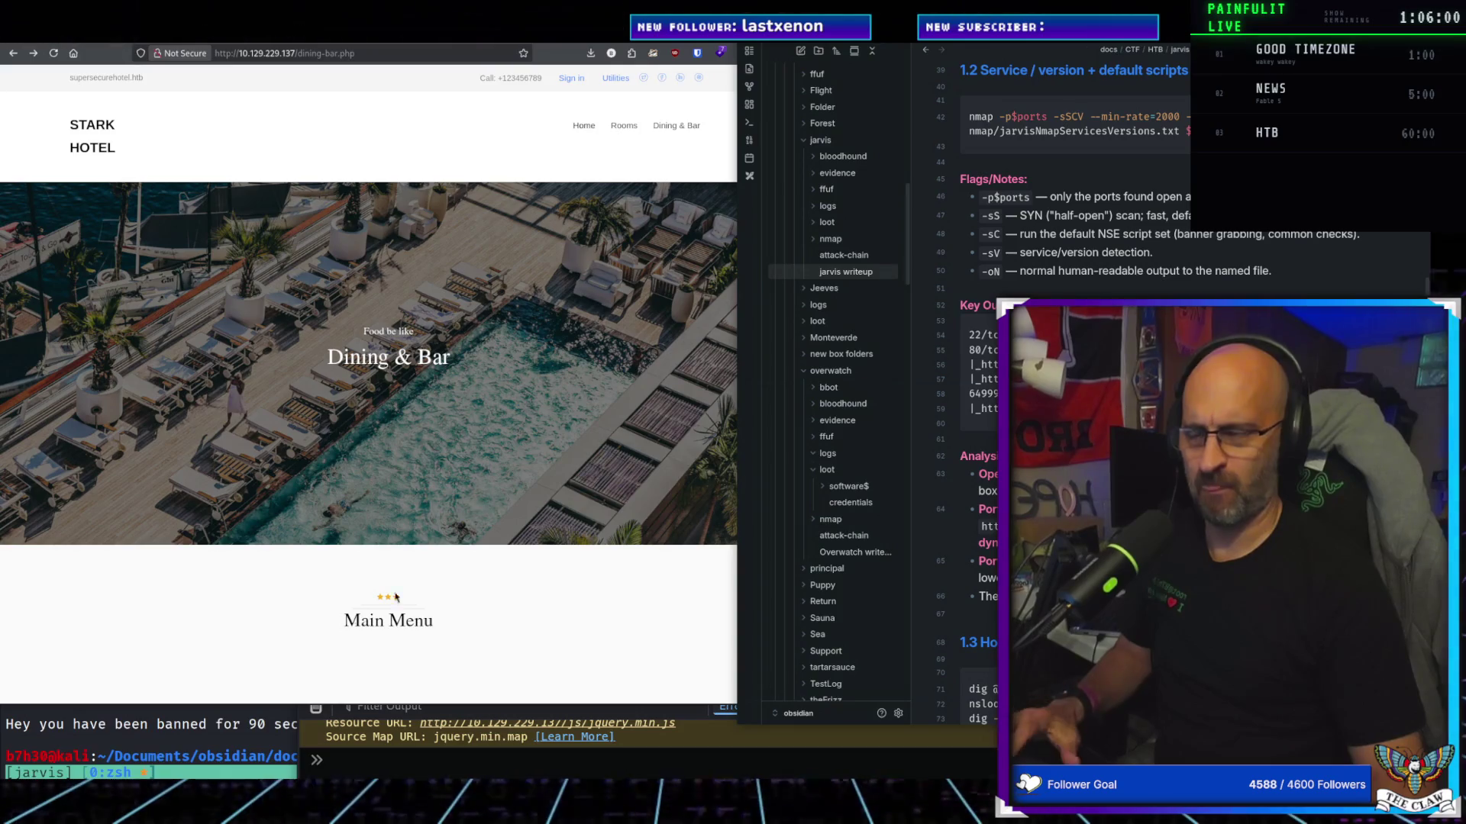
{"action": "left_click", "coordinate": [165, 737]}
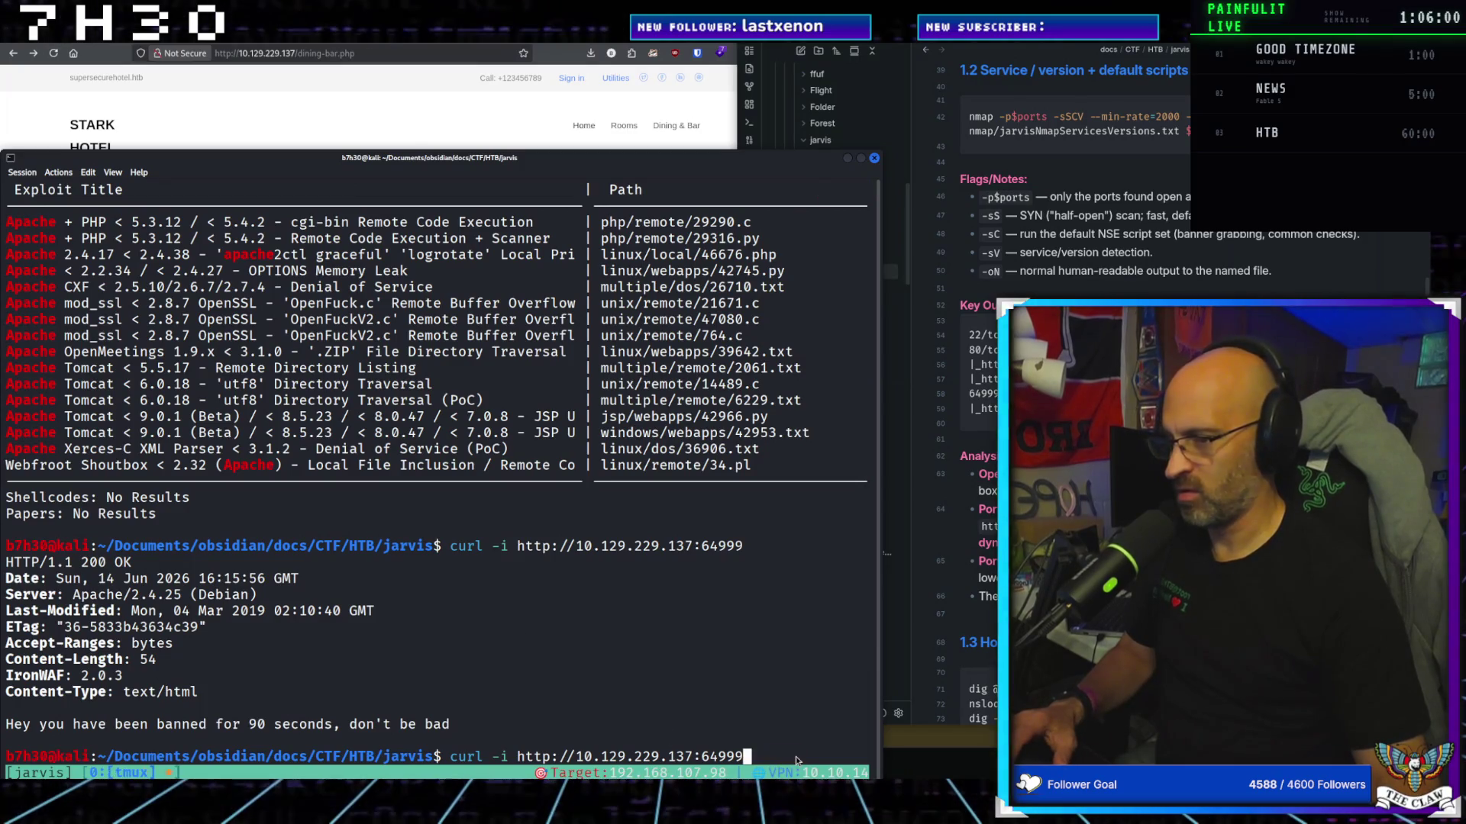
Run 'searchsploit Ironwaf', which finds no exploits, shellcodes or papers, then recall the command.
{"action": "key", "text": "Left"}
{"action": "key", "text": "Left"}
{"action": "key", "text": "Left"}
{"action": "key", "text": "ctrl+u"}
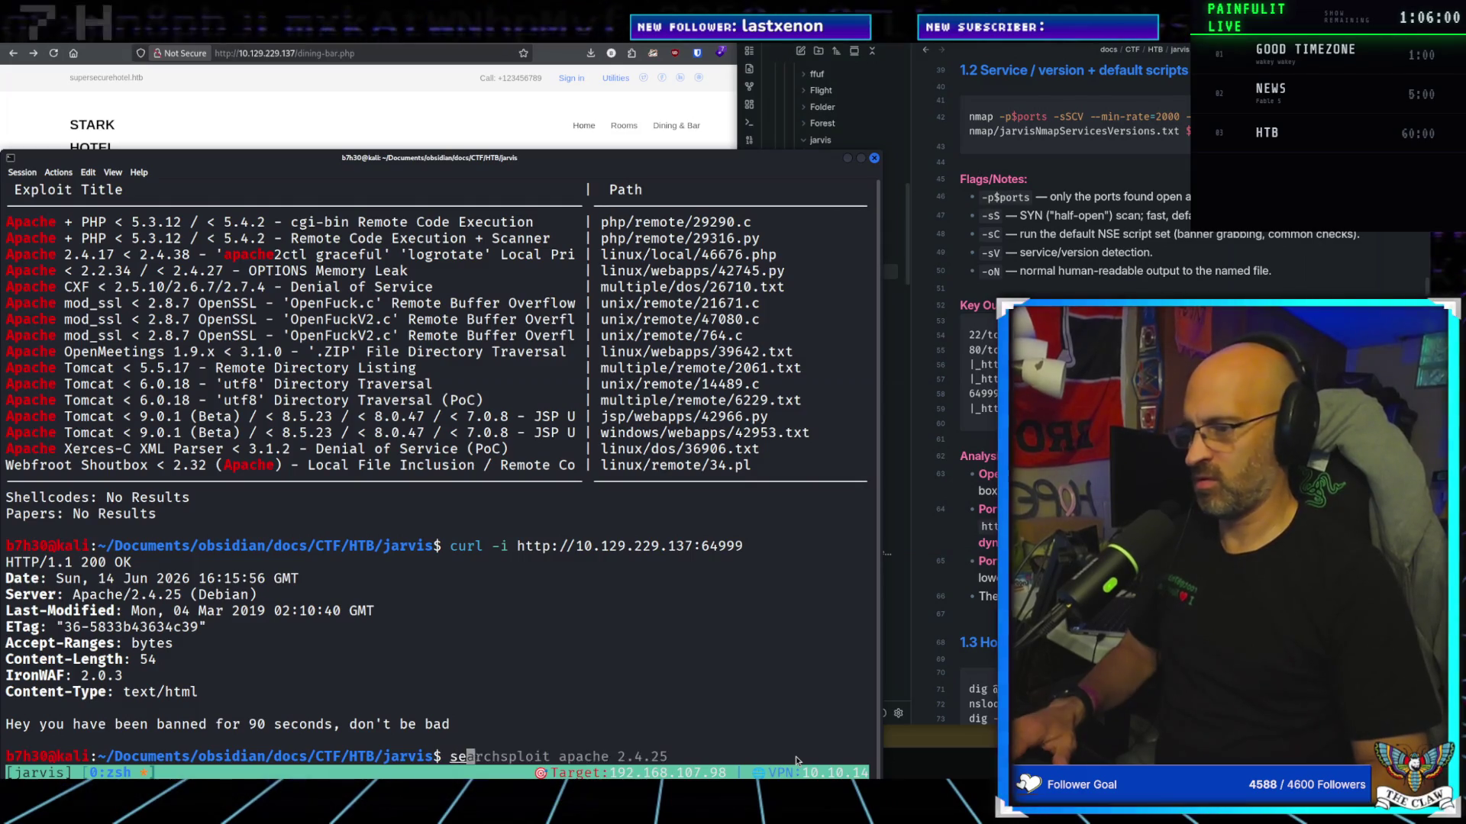
{"action": "type", "text": "arh"}
{"action": "key", "text": "BackSpace"}
{"action": "type", "text": "chspo"}
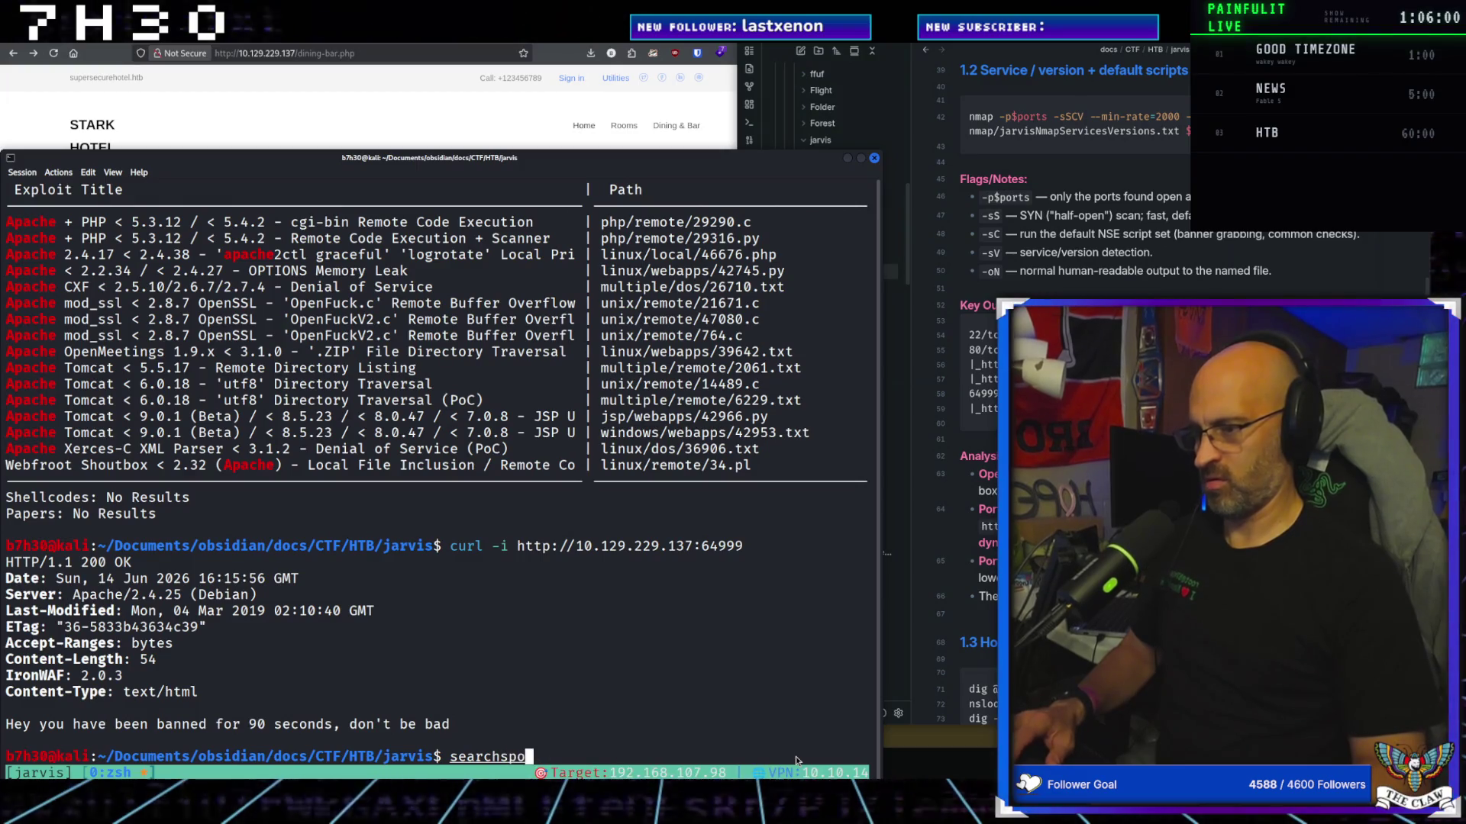
{"action": "key", "text": "BackSpace"}
{"action": "type", "text": "loit Ir"}
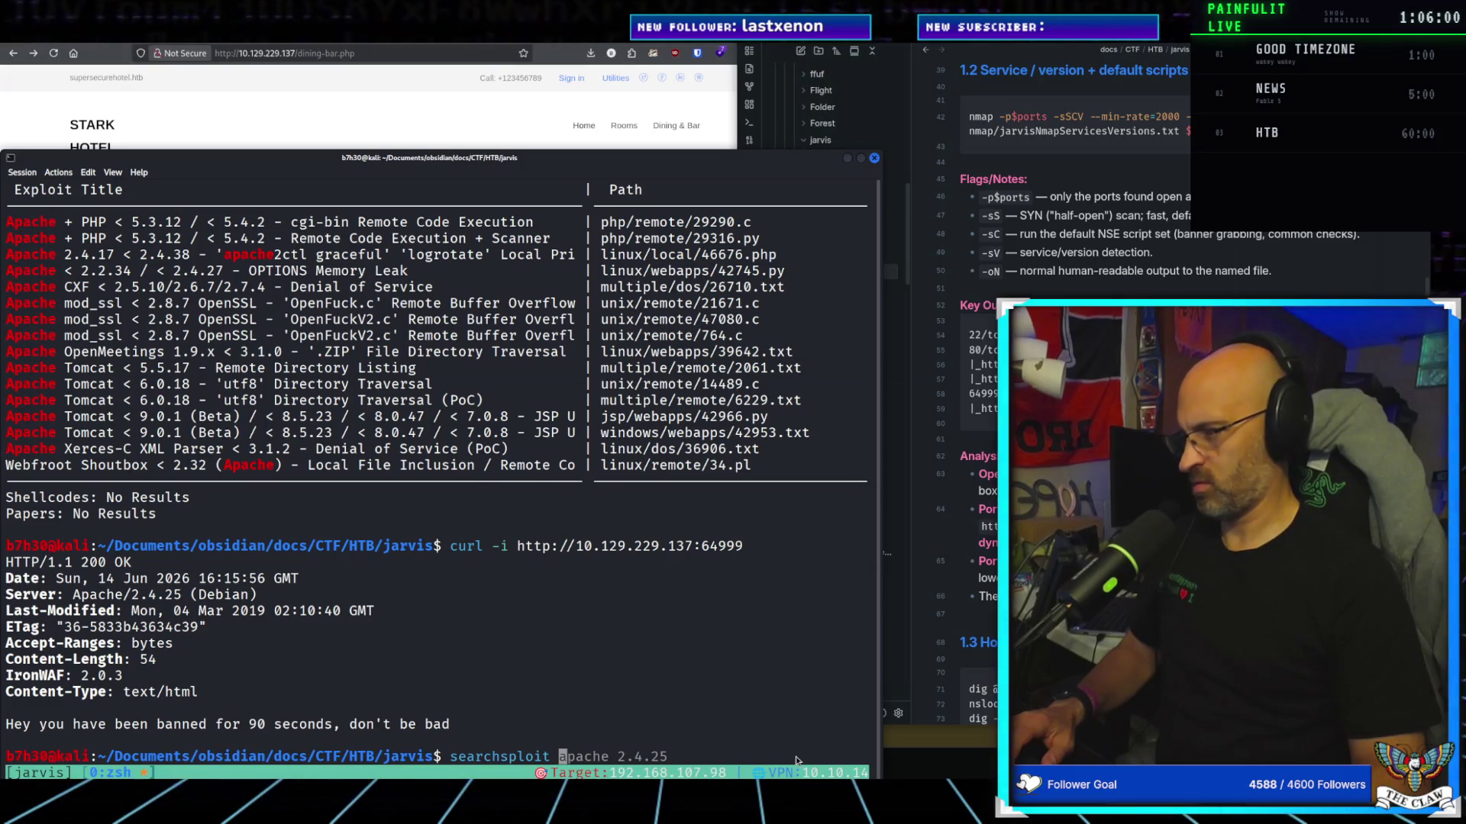
{"action": "type", "text": "onwaf"}
{"action": "key", "text": "Return"}
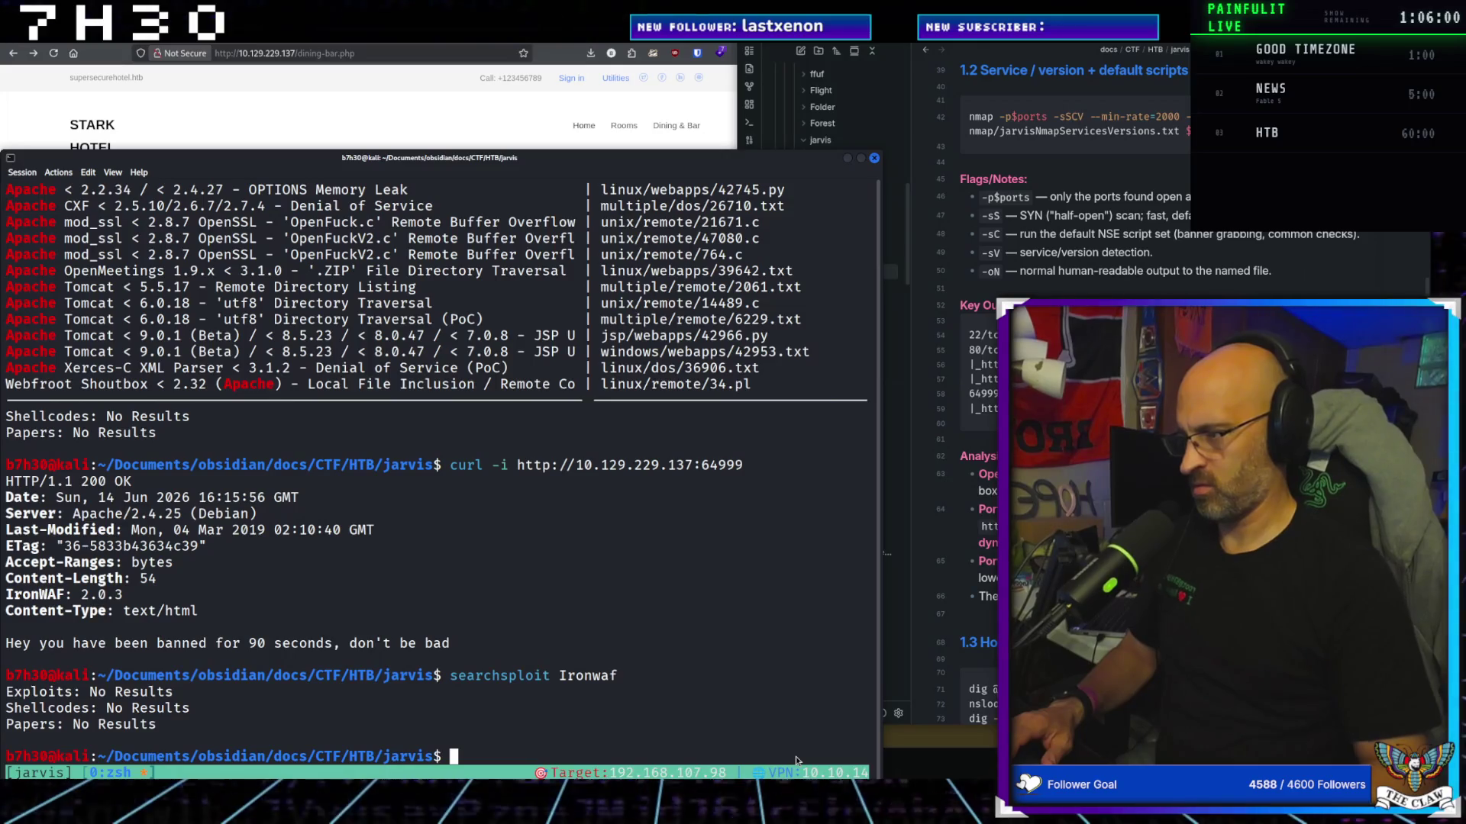
{"action": "key", "text": "Up"}
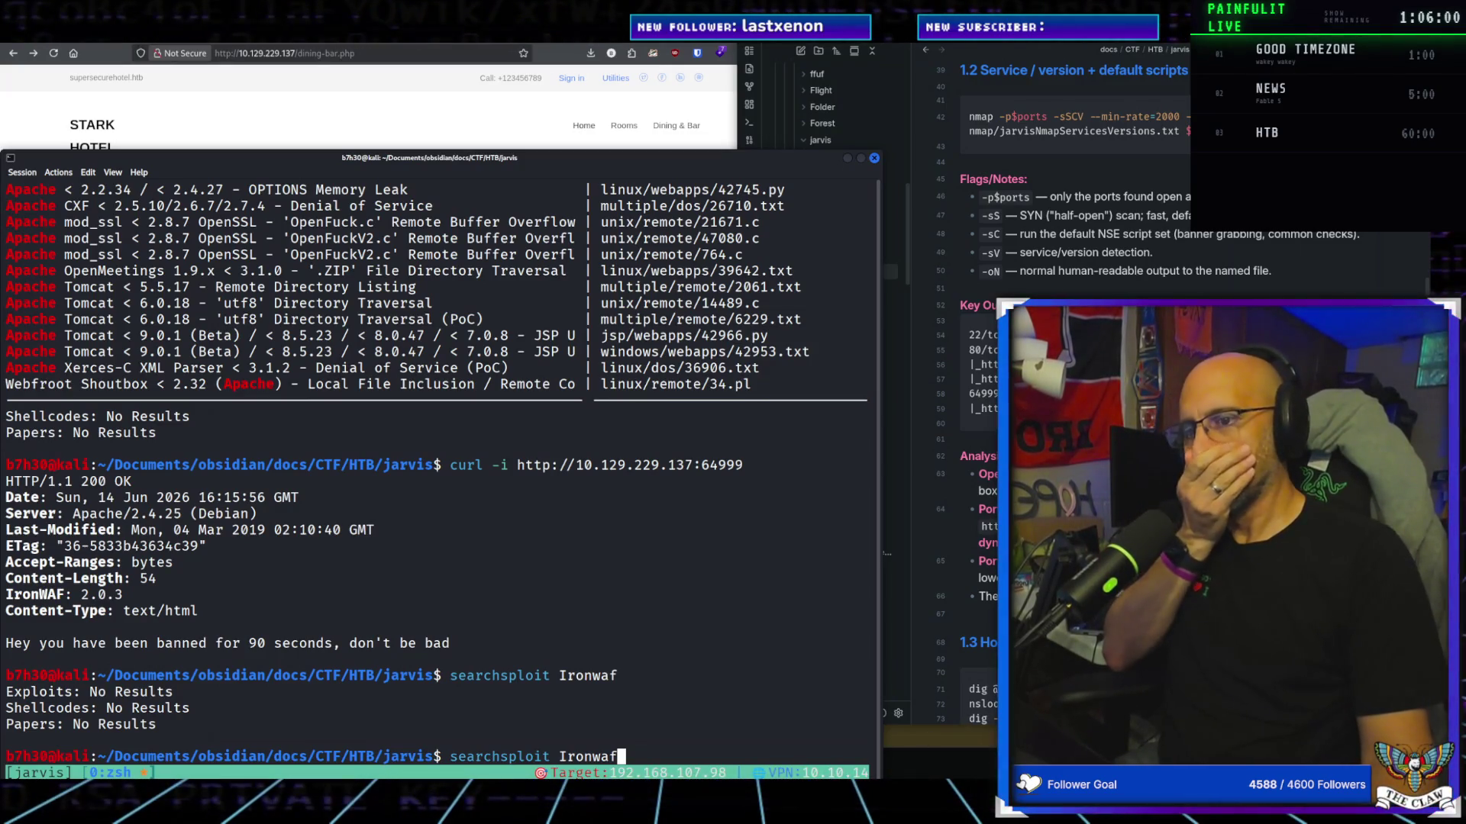
In the jarvis writeup note, add a 'Curl' bullet below the Next Steps list with an empty bullet after it.
{"action": "key", "text": "alt+Tab"}
{"action": "scroll", "coordinate": [1069, 229], "scroll_direction": "down", "scroll_amount": 10}
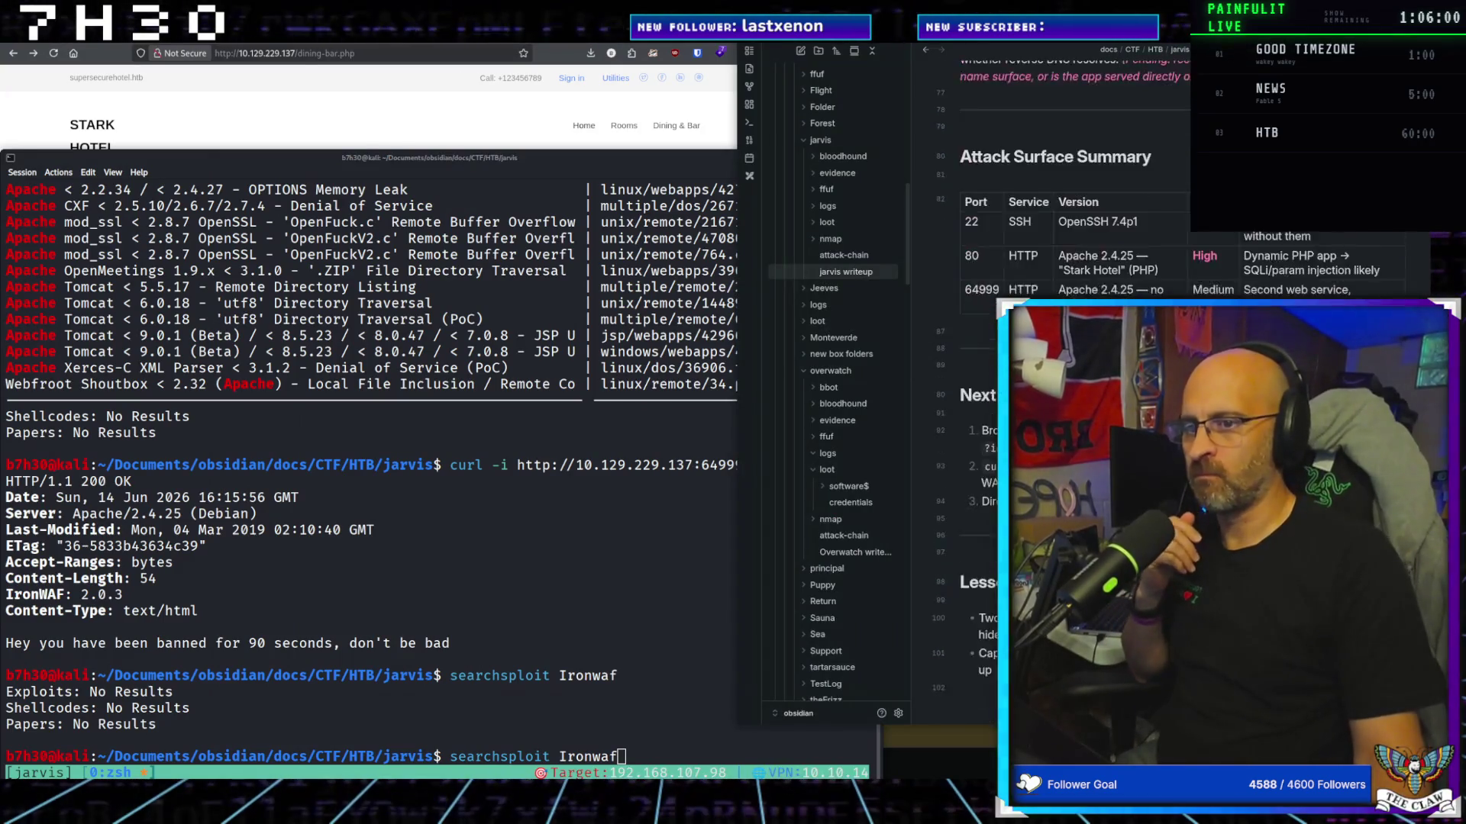
{"action": "scroll", "coordinate": [1069, 229], "scroll_direction": "up", "scroll_amount": 7}
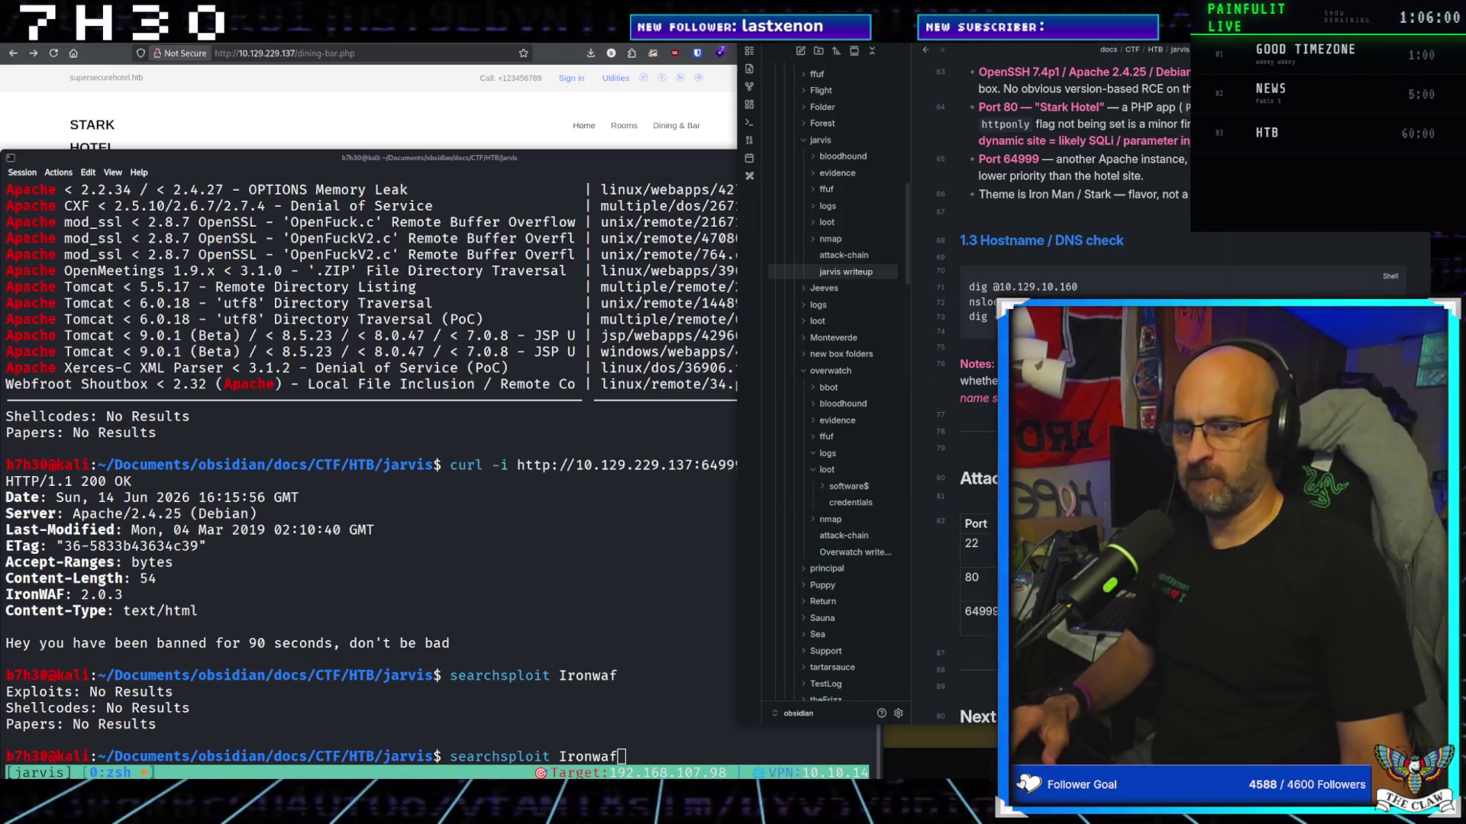
{"action": "scroll", "coordinate": [1069, 229], "scroll_direction": "down", "scroll_amount": 3}
{"action": "scroll", "coordinate": [1069, 229], "scroll_direction": "down", "scroll_amount": 3}
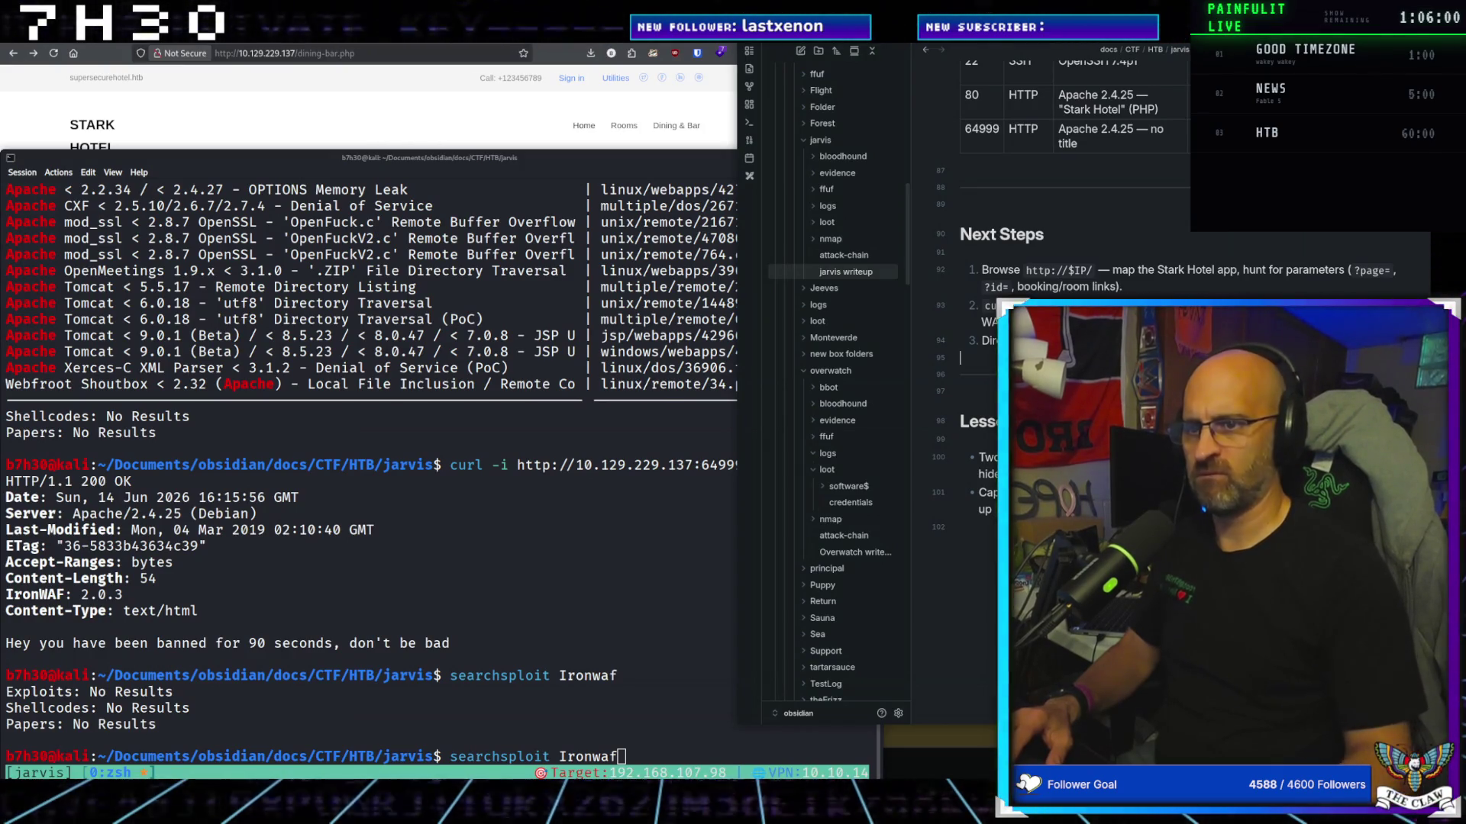
{"action": "key", "text": "Return"}
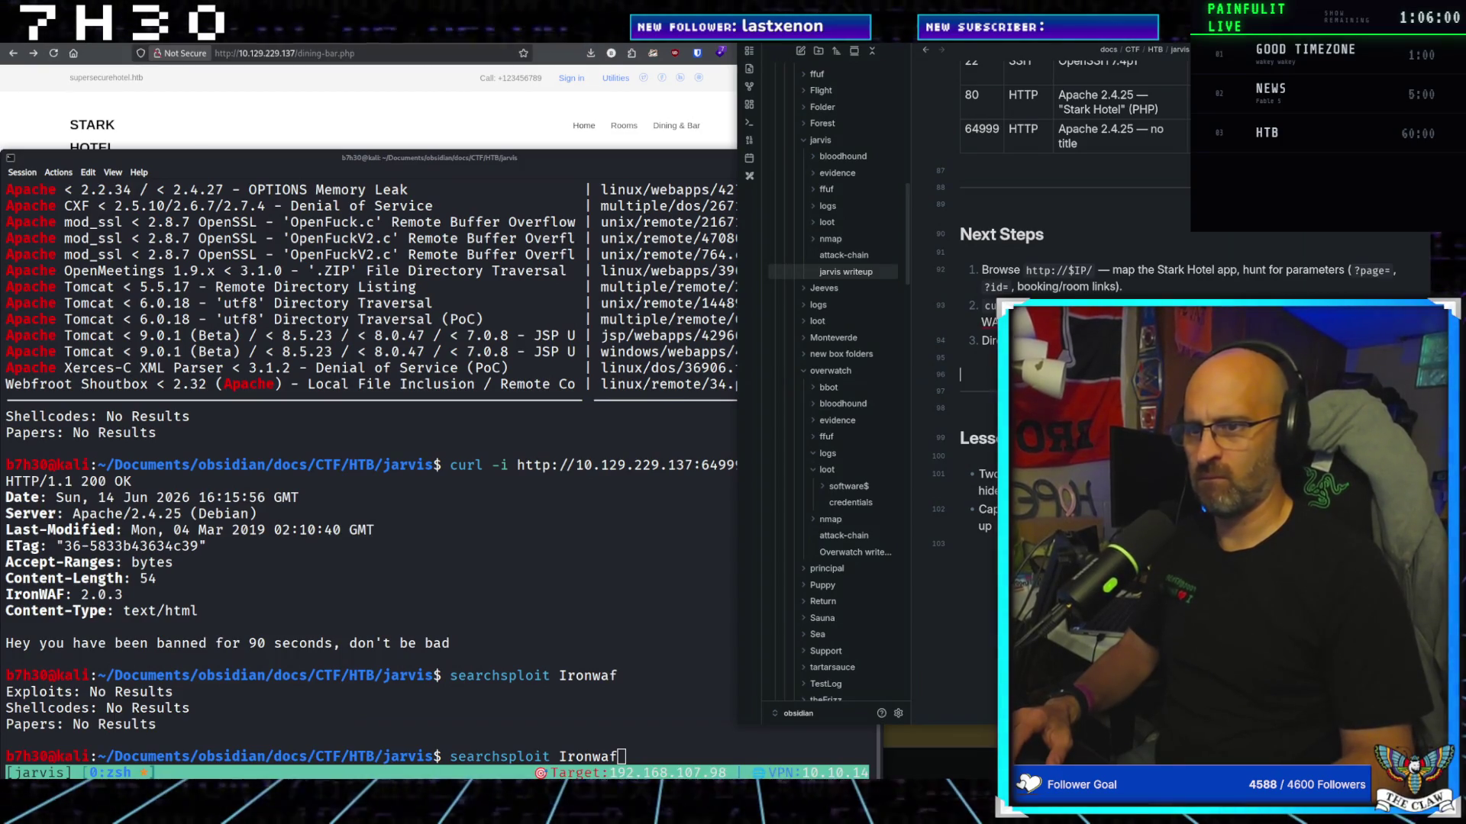
{"action": "type", "text": "Curl"}
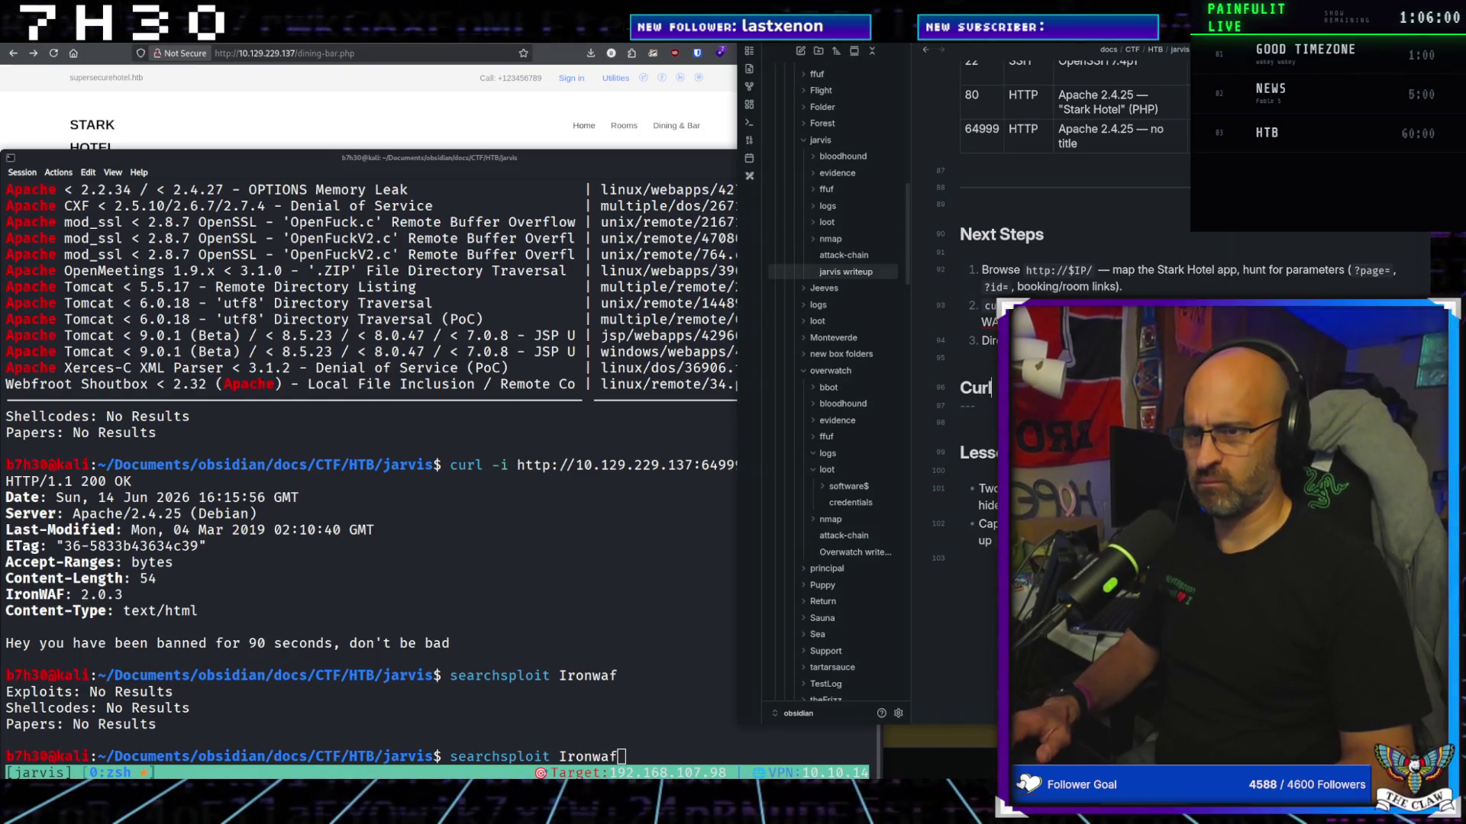
{"action": "key", "text": "Return"}
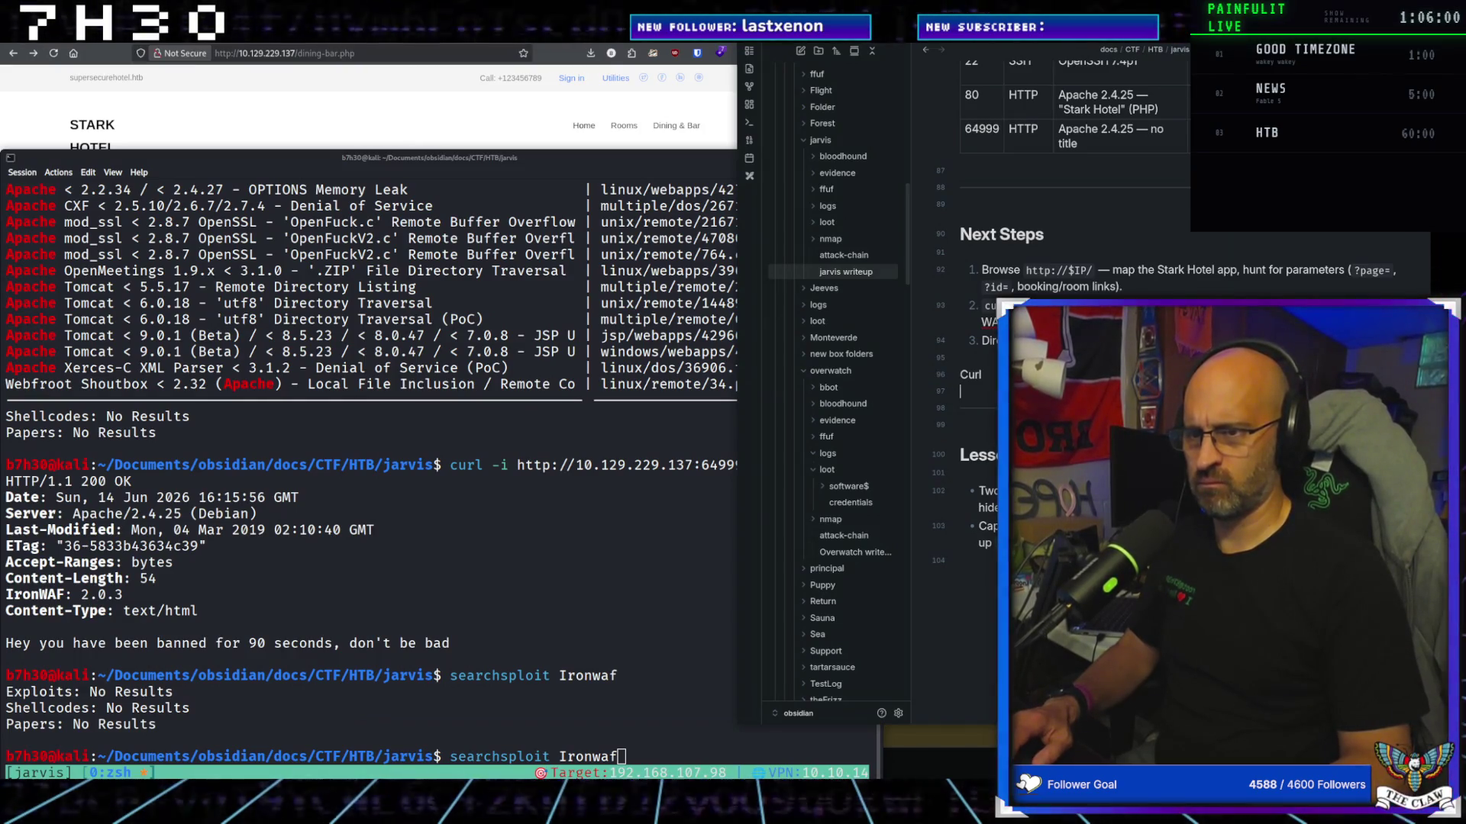
{"action": "key", "text": "BackSpace"}
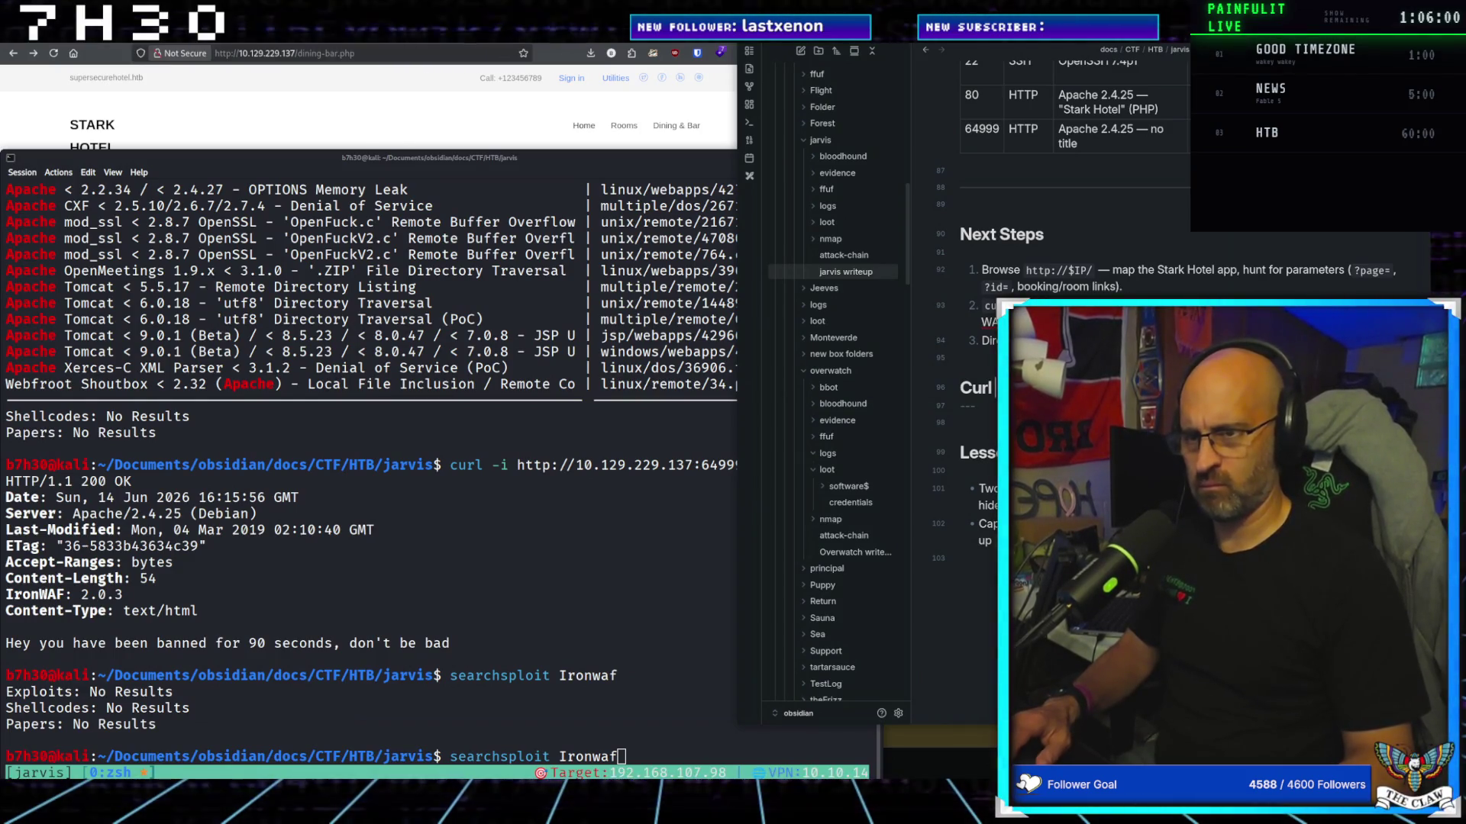
{"action": "key", "text": "Return"}
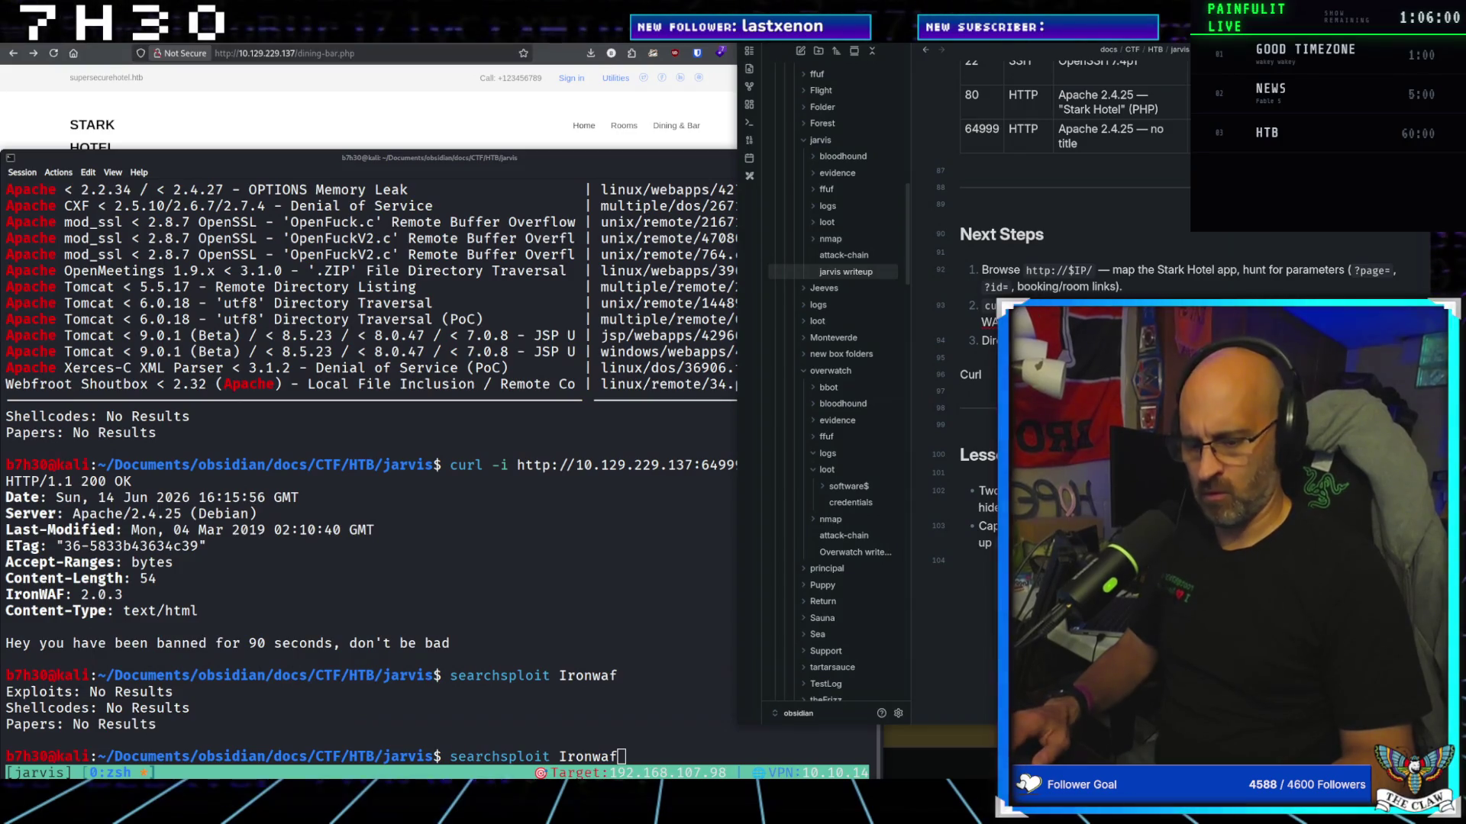
{"action": "type", "text": "-"}
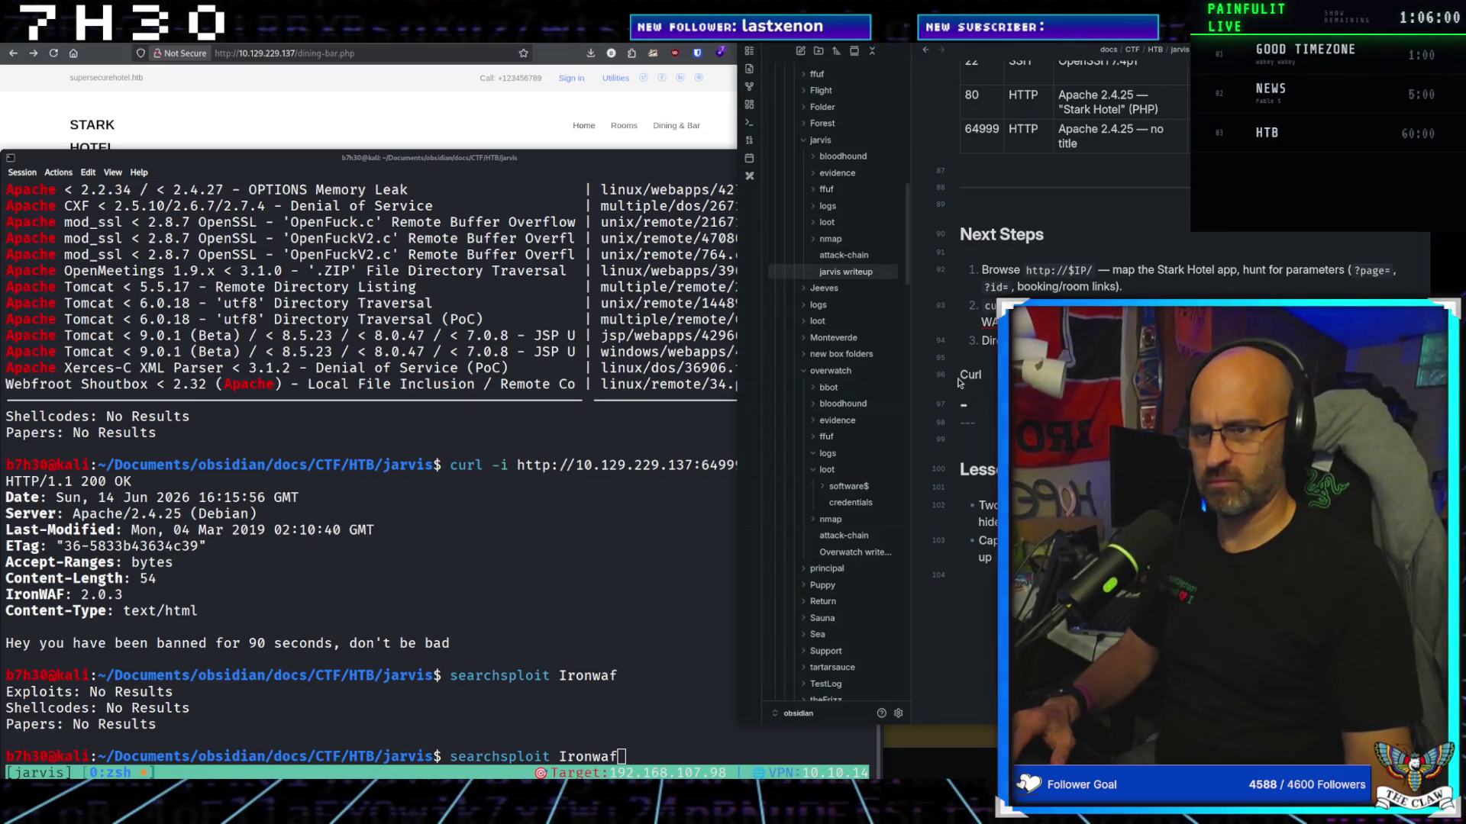
{"action": "type", "text": "-"}
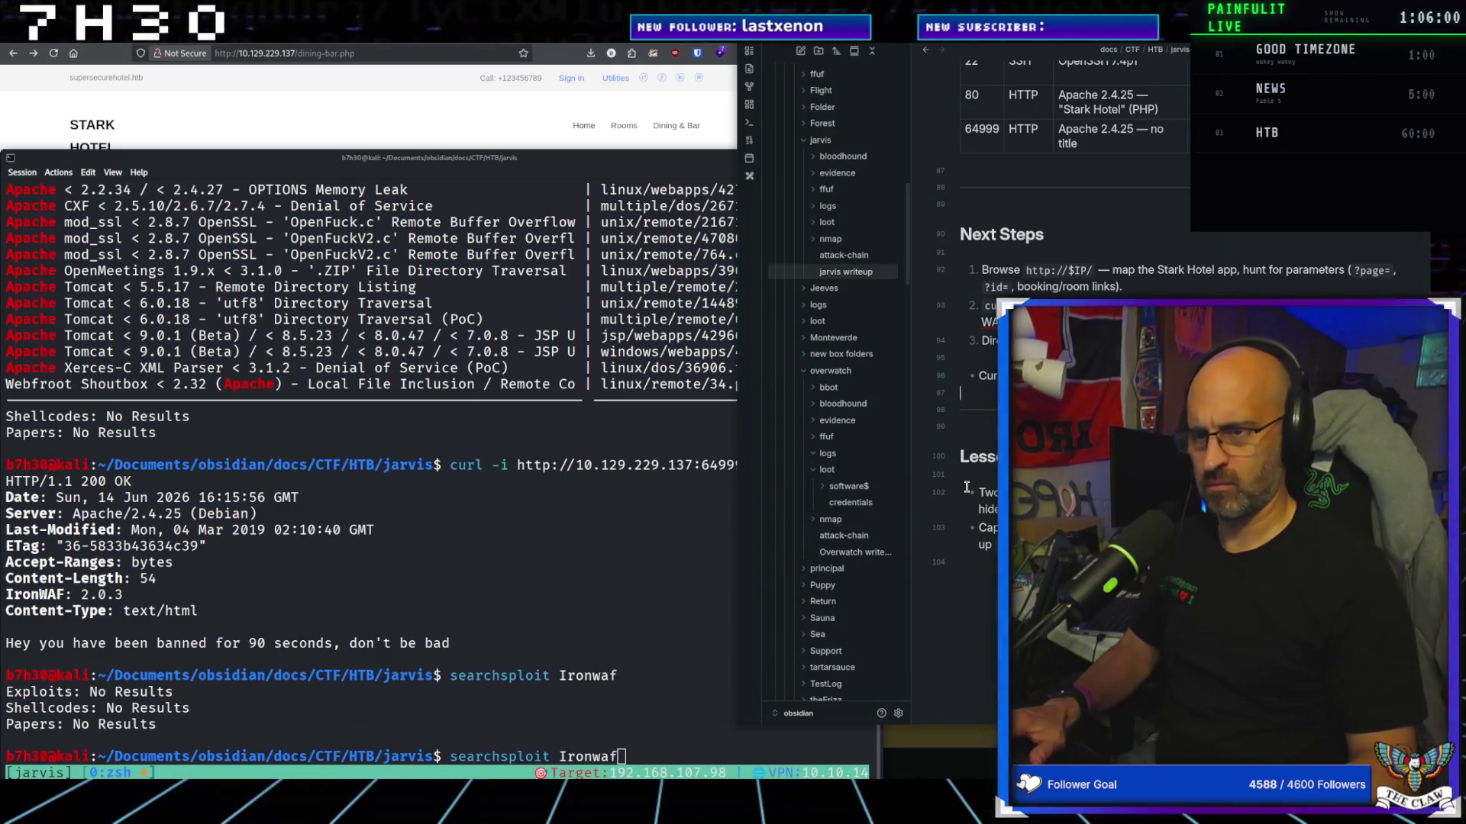
{"action": "key", "text": "Return"}
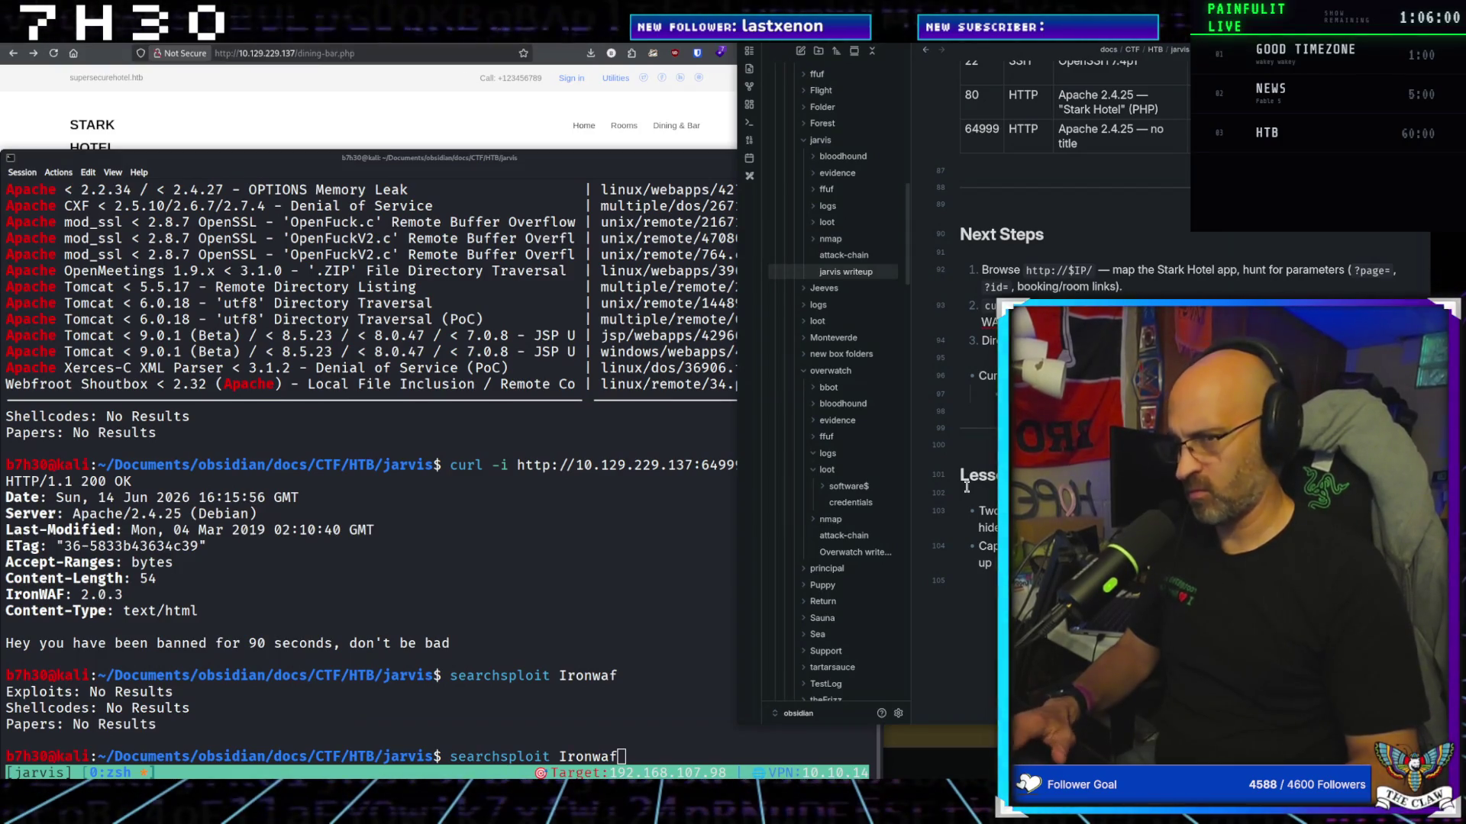
Return to the Kali terminal and enter tmux copy mode.
{"action": "key", "text": "alt+Tab"}
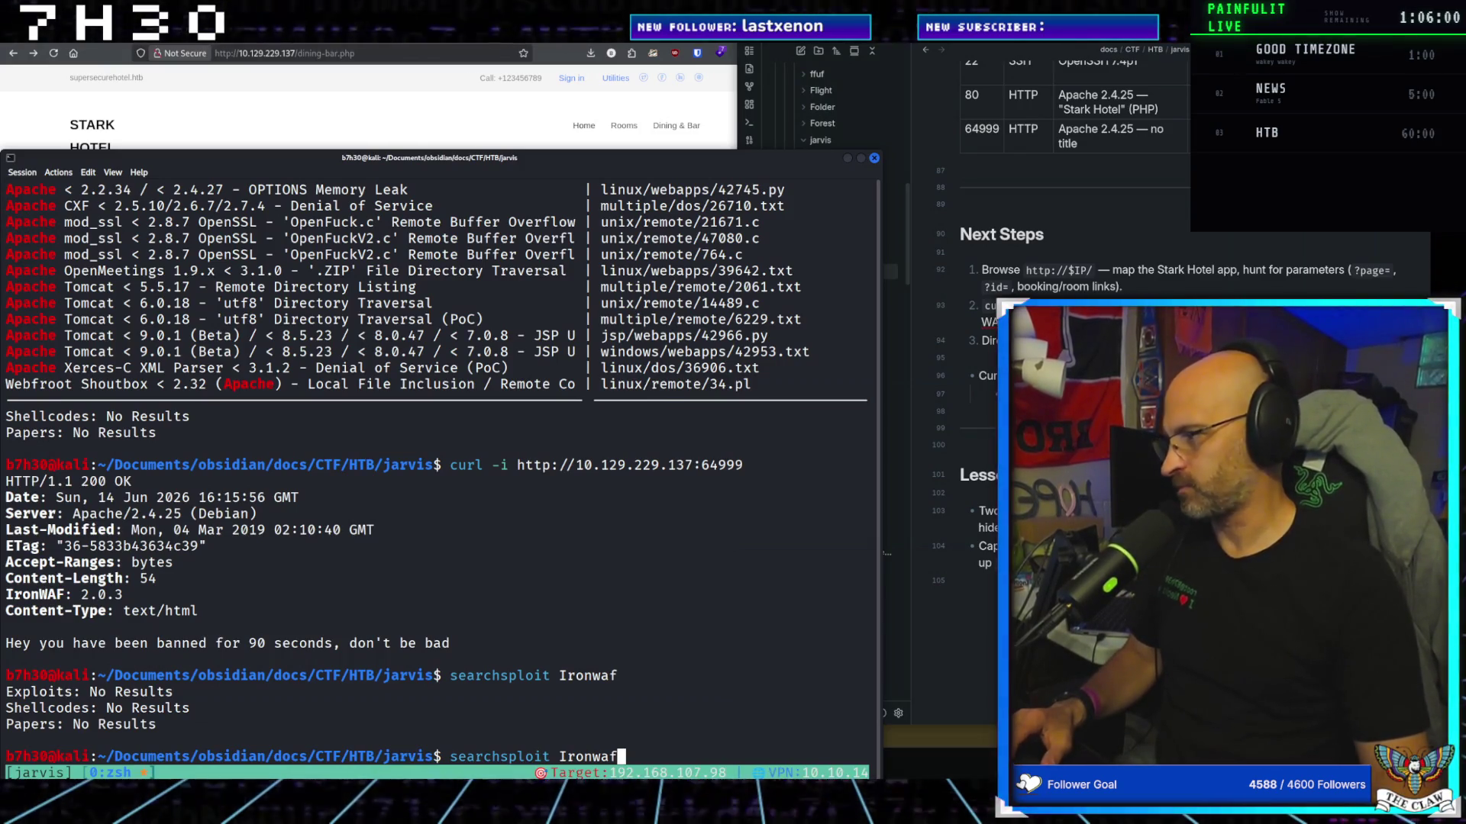
{"action": "key", "text": "ctrl+b"}
{"action": "key", "text": "["}
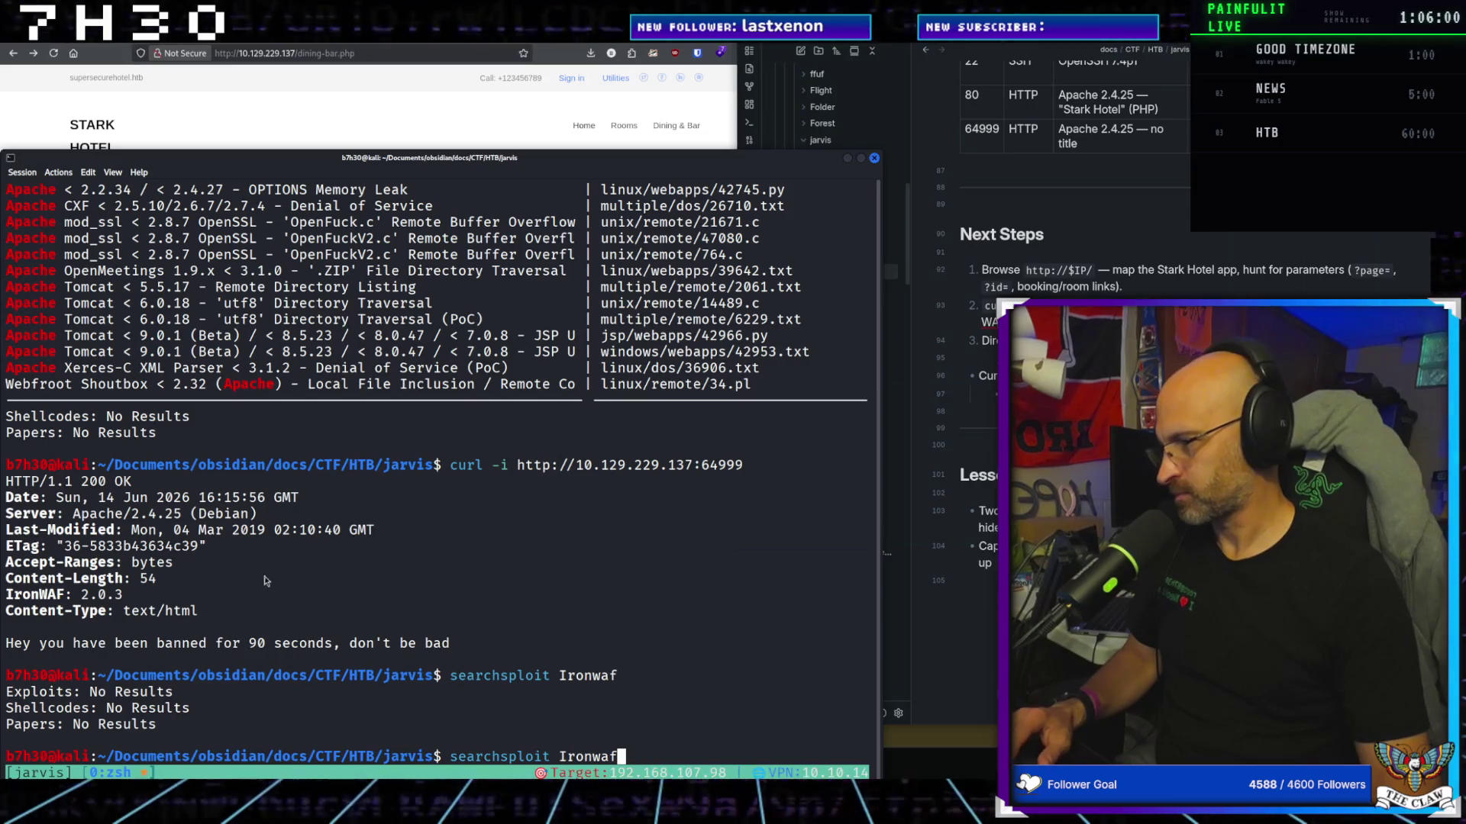
Clear the terminal command line, then search Google for 'evade IronWAF' in a new Firefox tab.
{"action": "key", "text": "q"}
{"action": "key", "text": "BackSpace"}
{"action": "key", "text": "BackSpace"}
{"action": "key", "text": "BackSpace"}
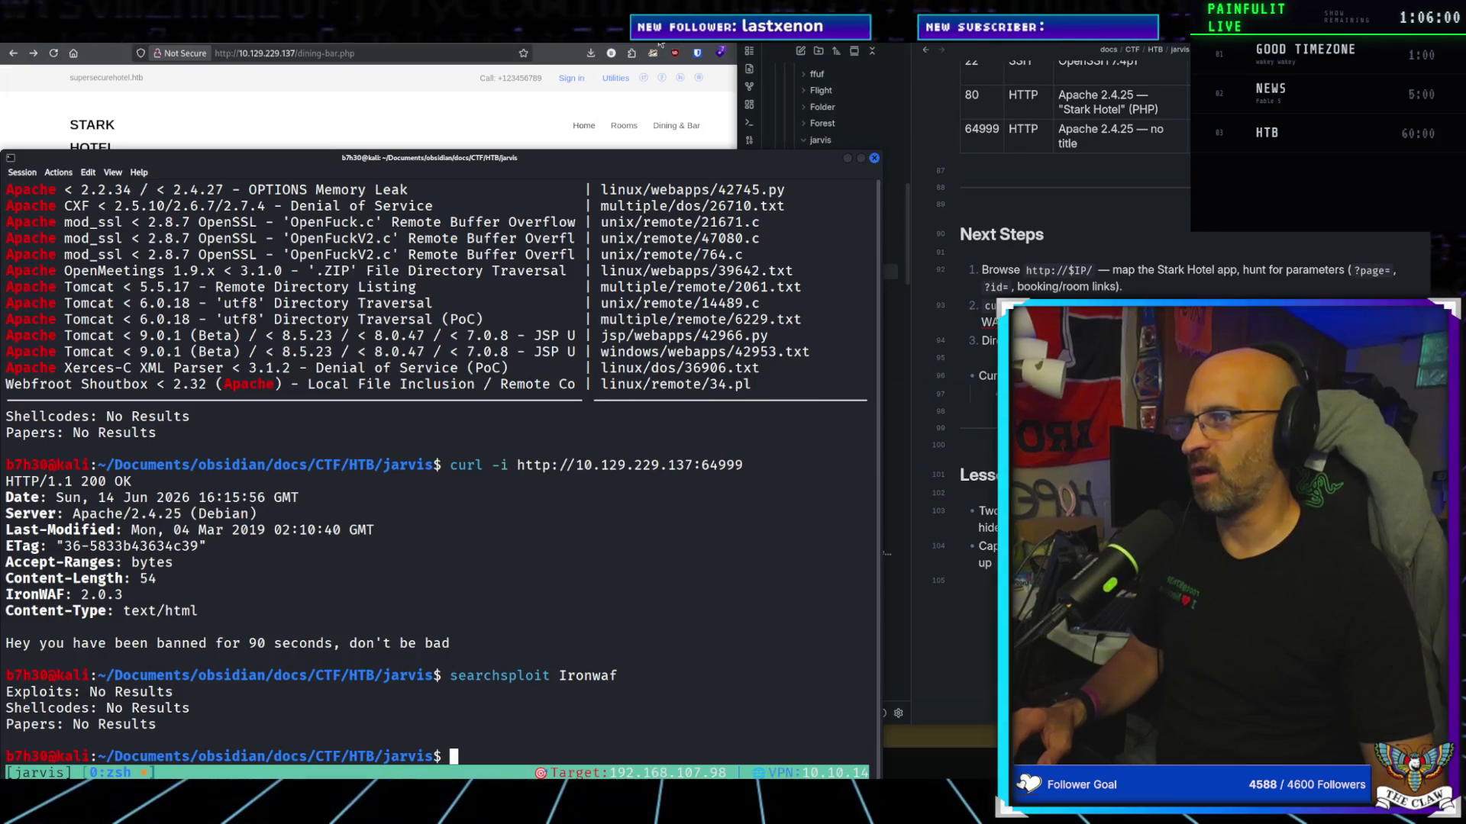
{"action": "left_click", "coordinate": [630, 465], "text": "ctrl"}
{"action": "left_click", "coordinate": [368, 60]}
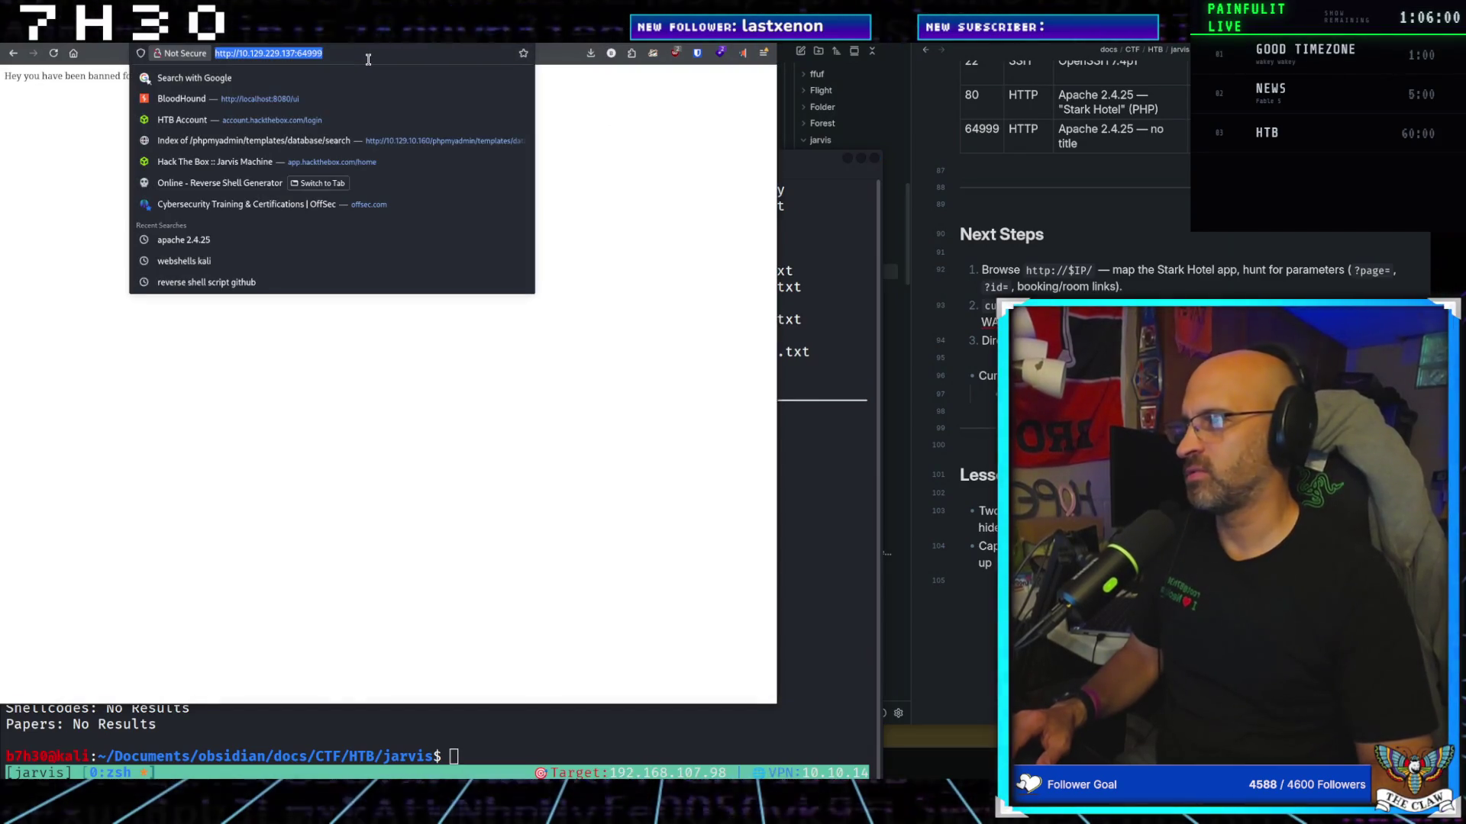
{"action": "key", "text": "ctrl+t"}
{"action": "type", "text": "eva"}
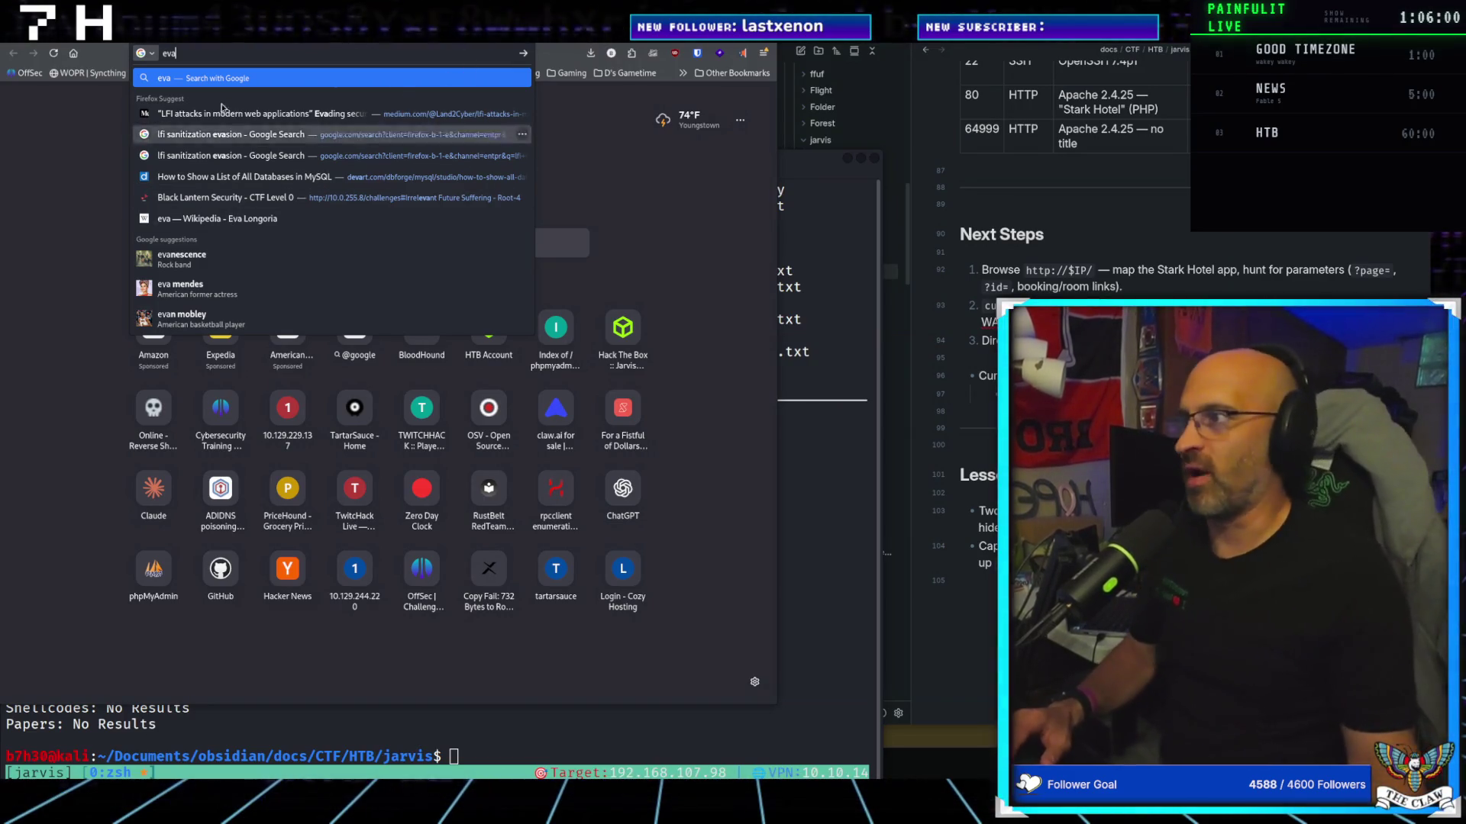
{"action": "type", "text": "de Iro"}
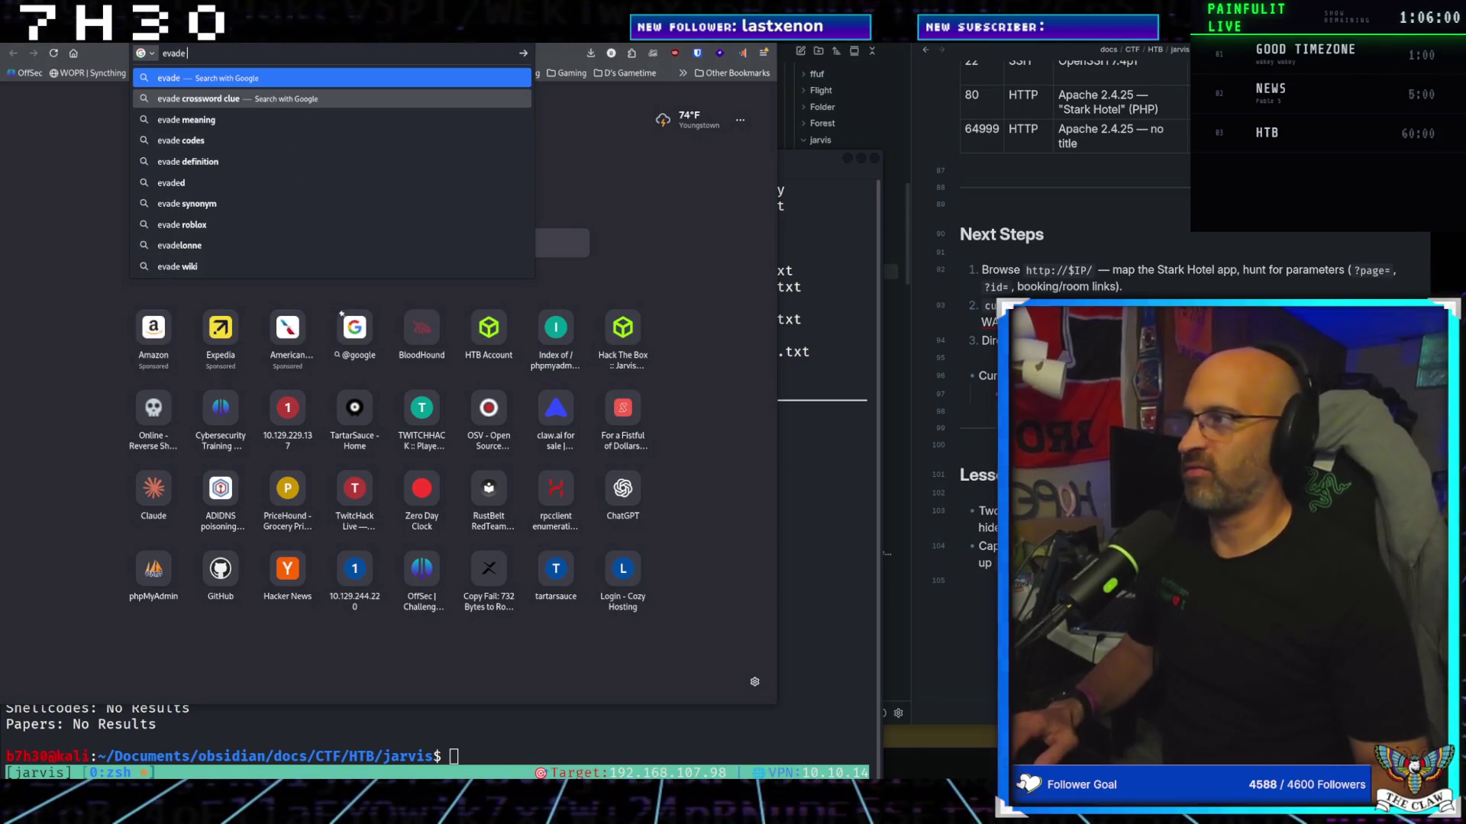
{"action": "type", "text": "nWA"}
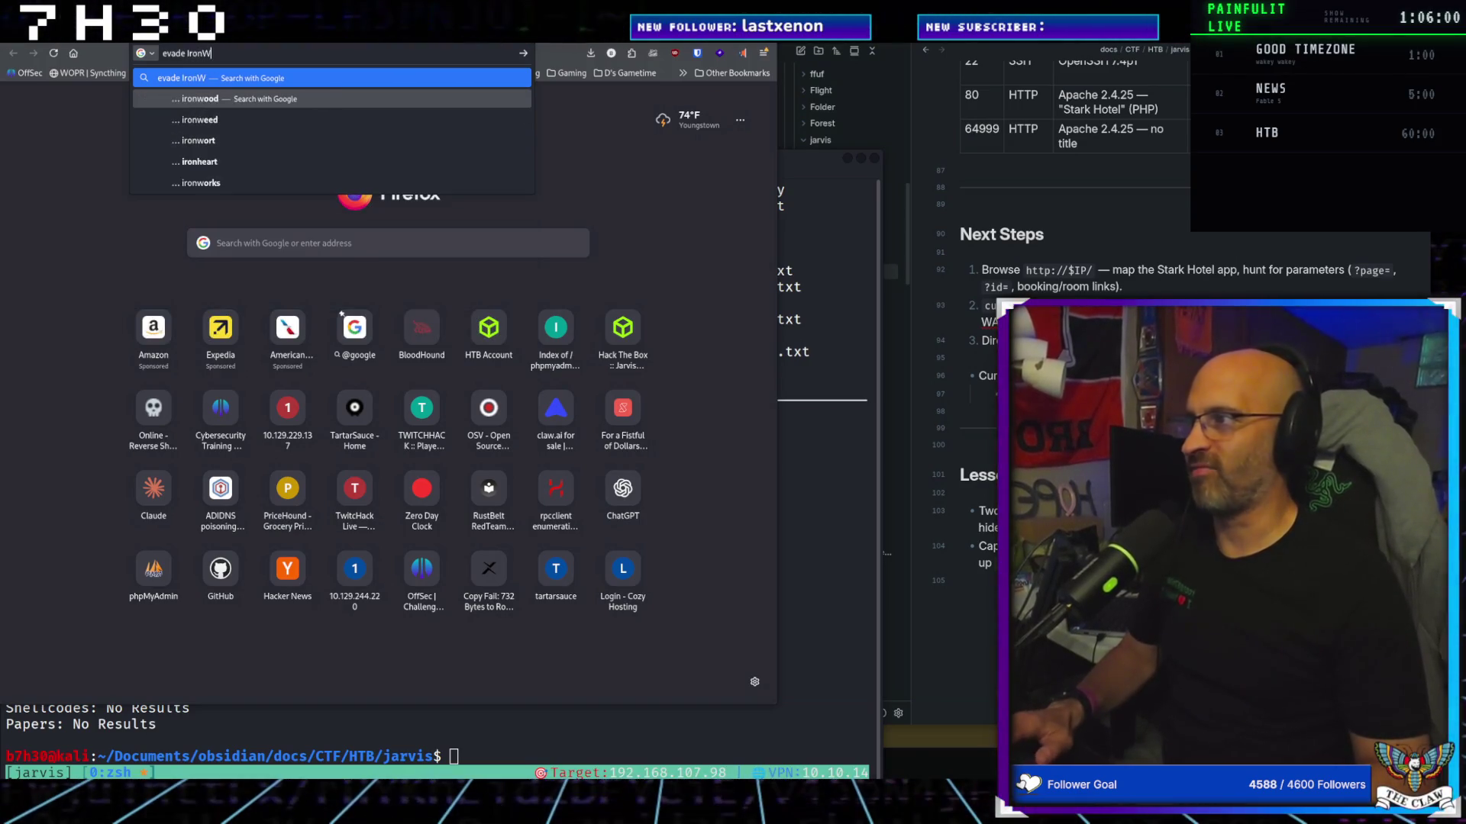
{"action": "type", "text": "F"}
{"action": "key", "text": "Return"}
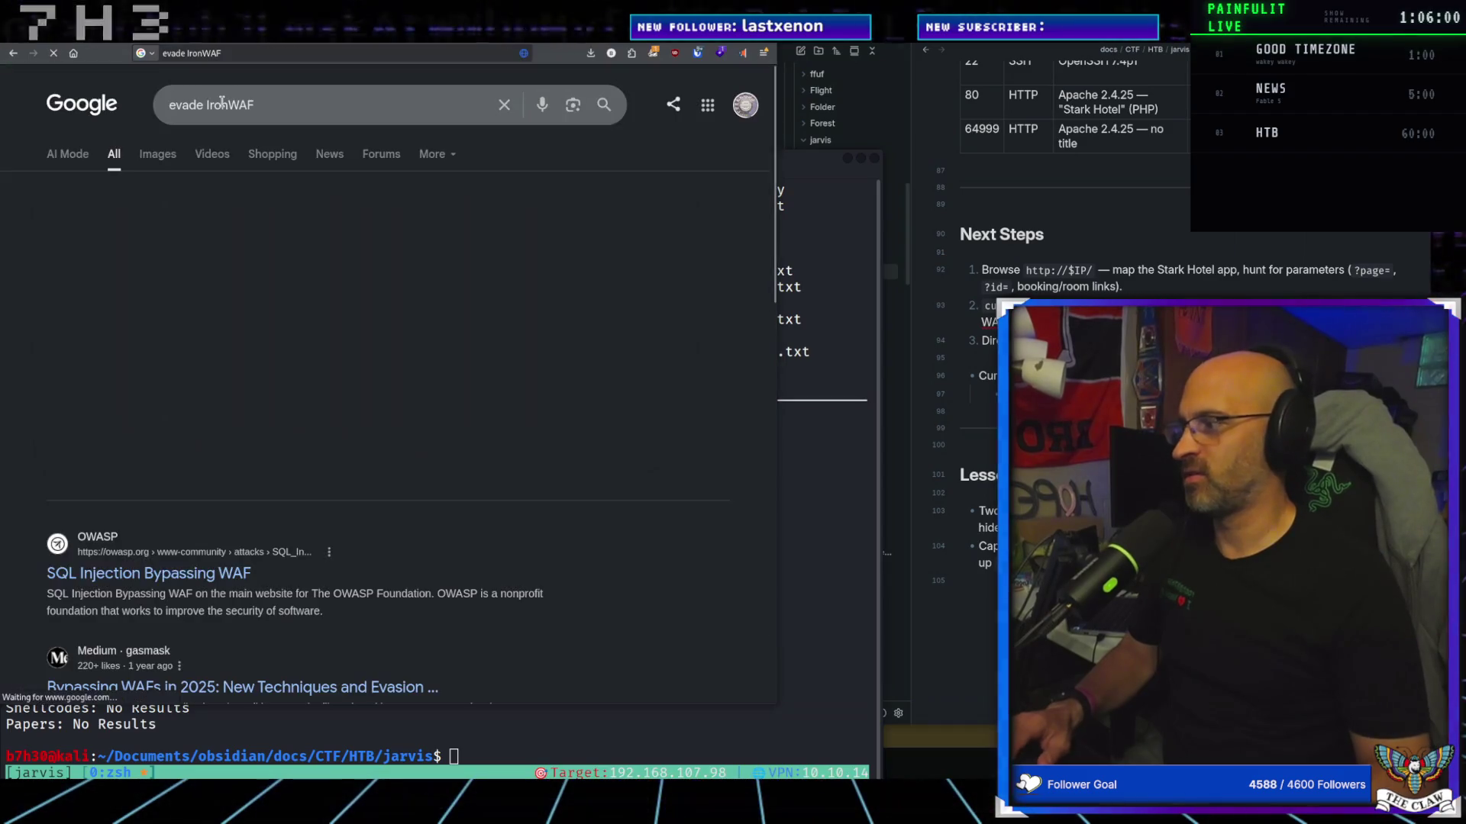
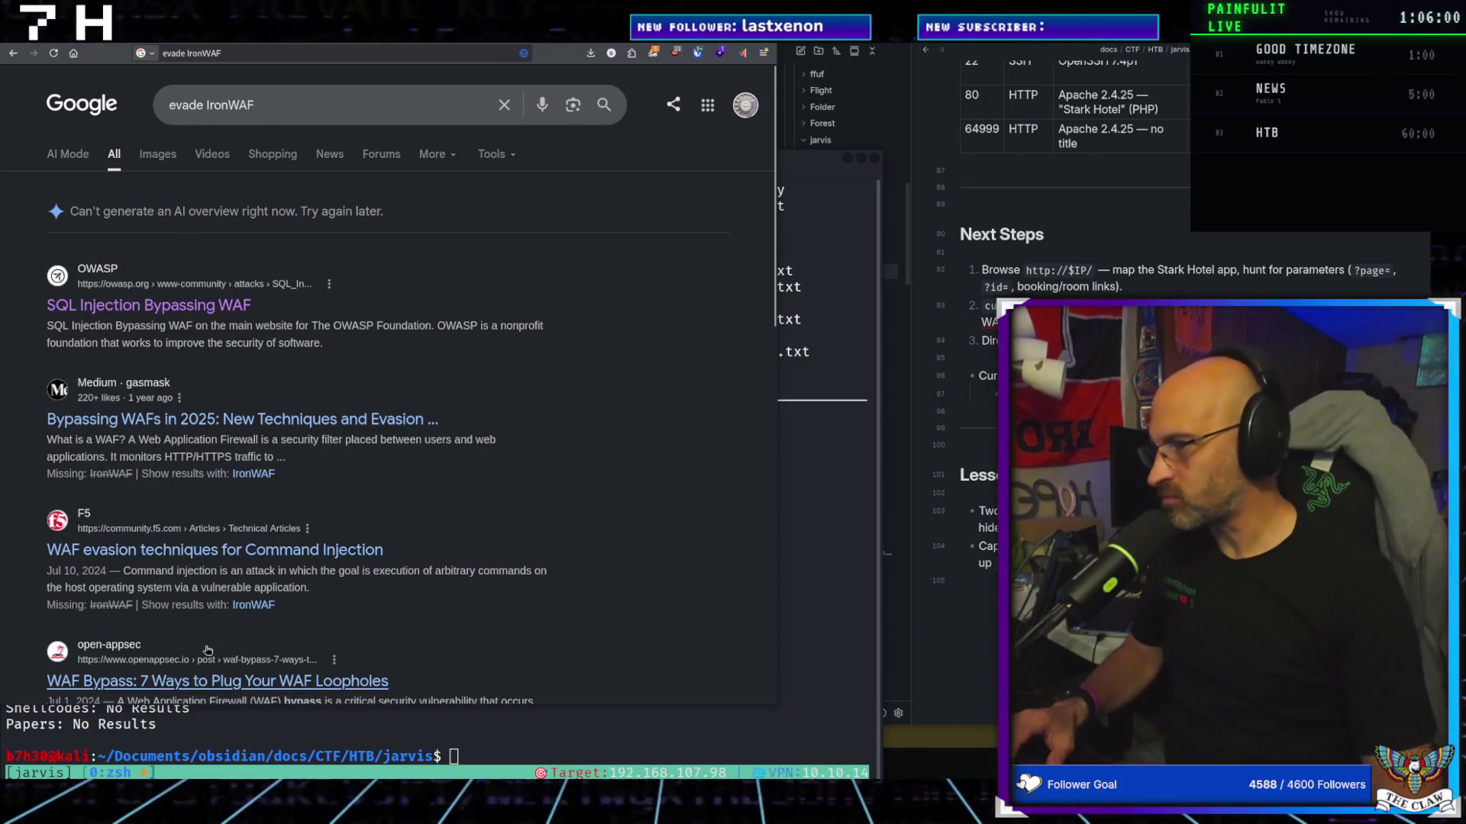
Scroll to the last evade IronWAF result, then bring the terminal's curl output forward.
{"action": "scroll", "coordinate": [155, 529], "scroll_direction": "down", "scroll_amount": 5}
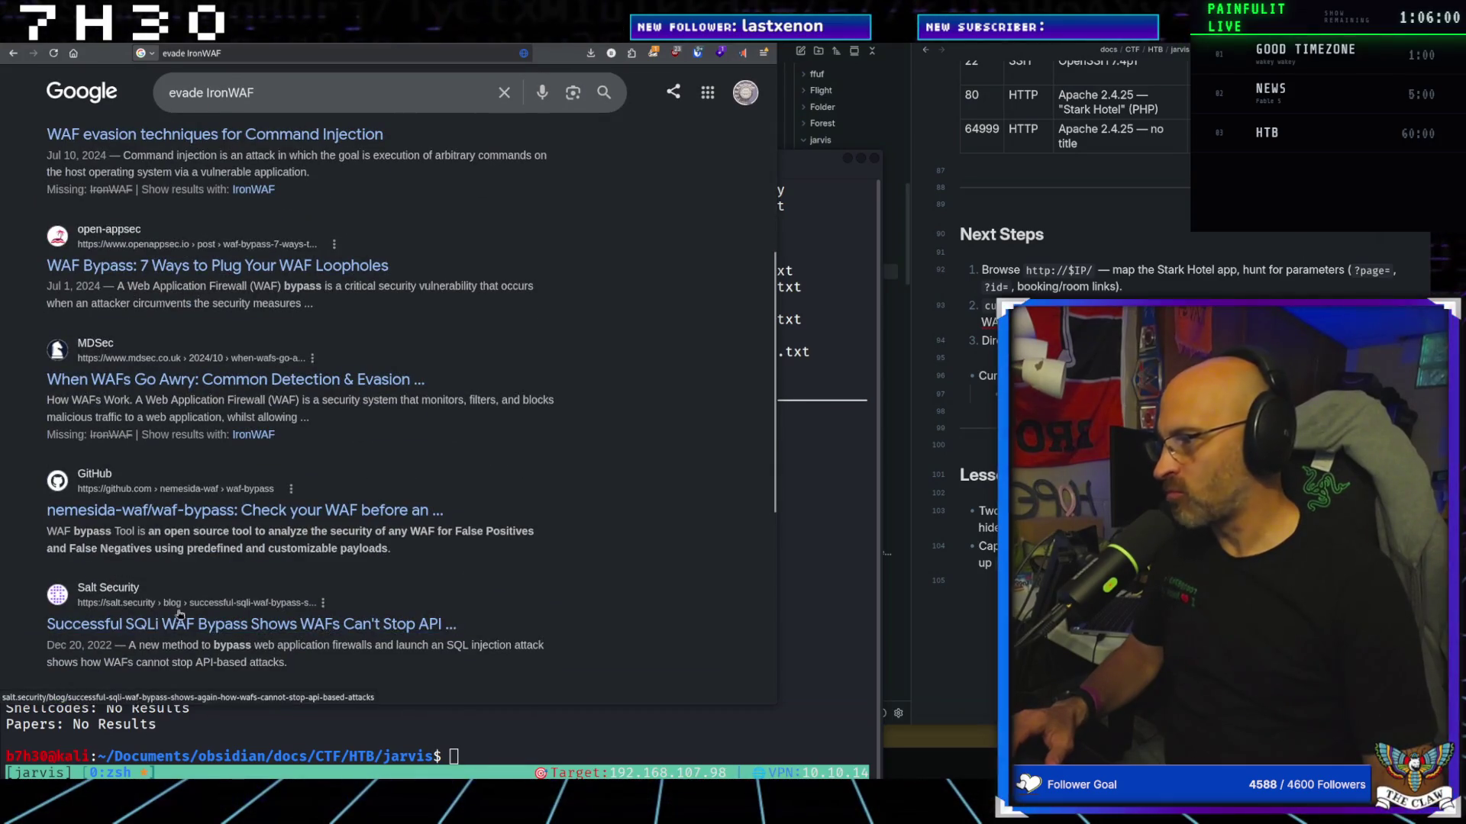
{"action": "scroll", "coordinate": [155, 529], "scroll_direction": "down", "scroll_amount": 5}
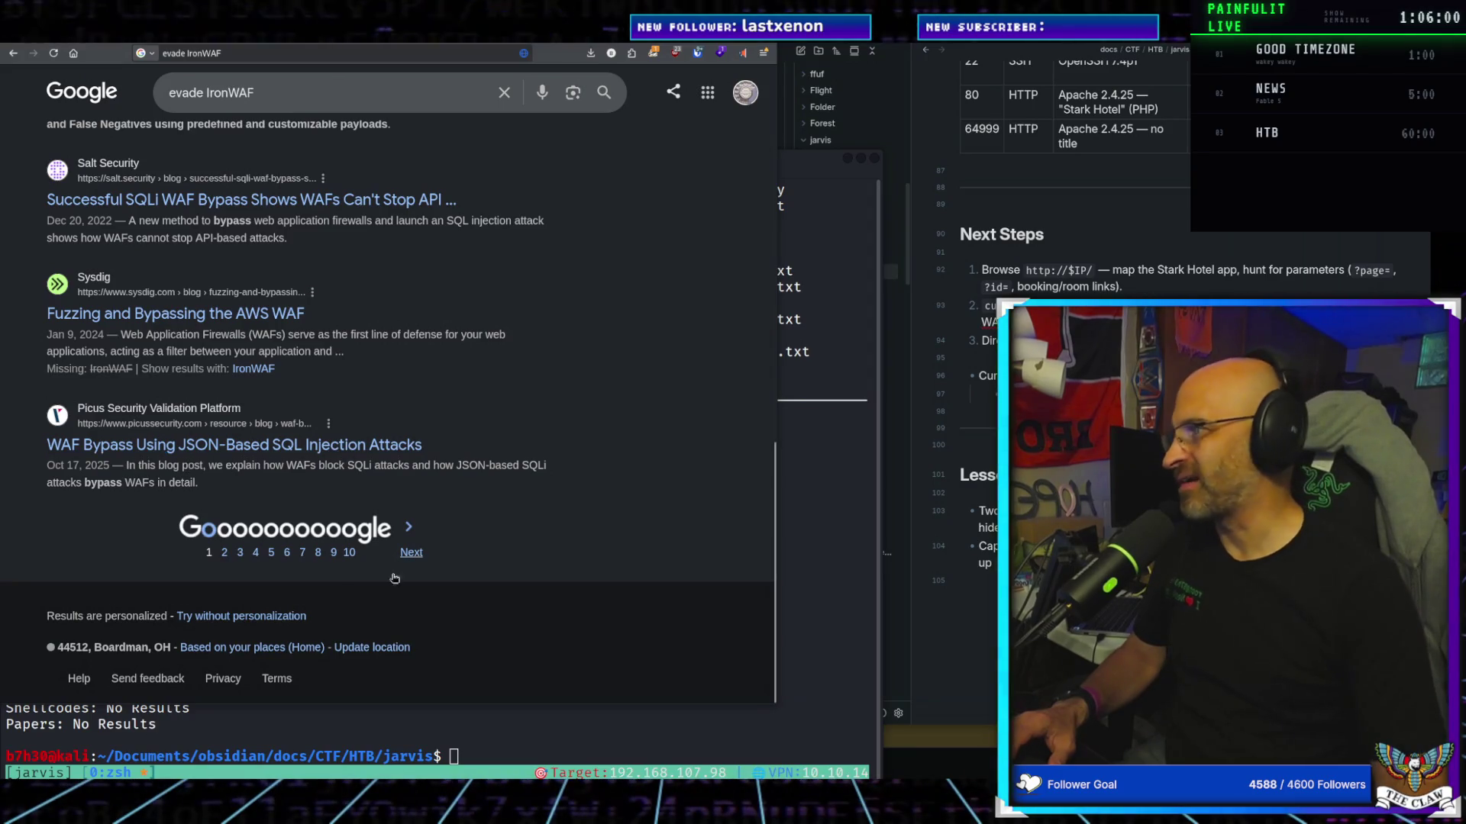
{"action": "left_click", "coordinate": [366, 748]}
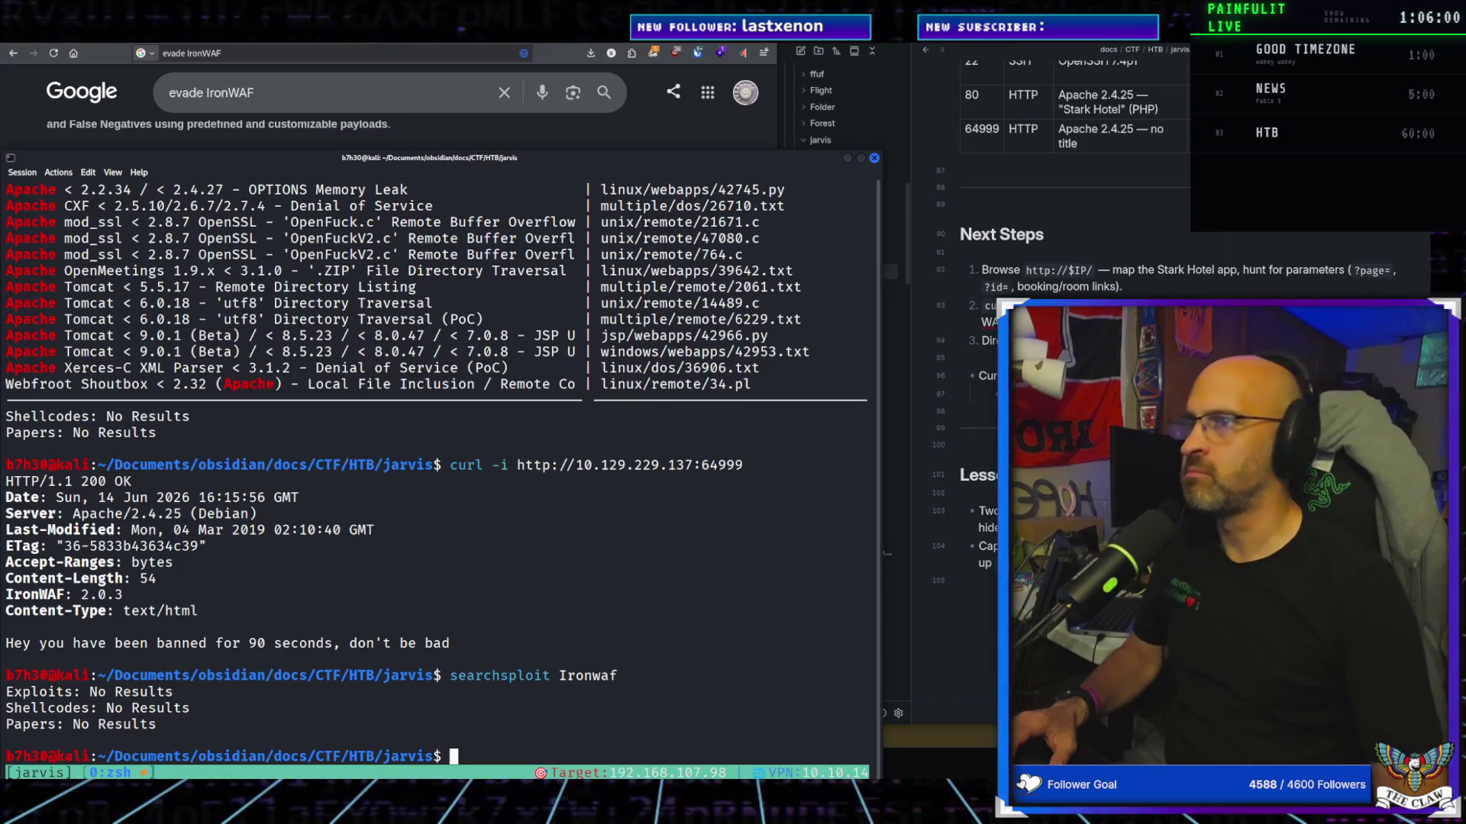
Search Google in a new tab for 'what is an E-tag in curl'.
{"action": "key", "text": "alt+Tab"}
{"action": "key", "text": "ctrl+t"}
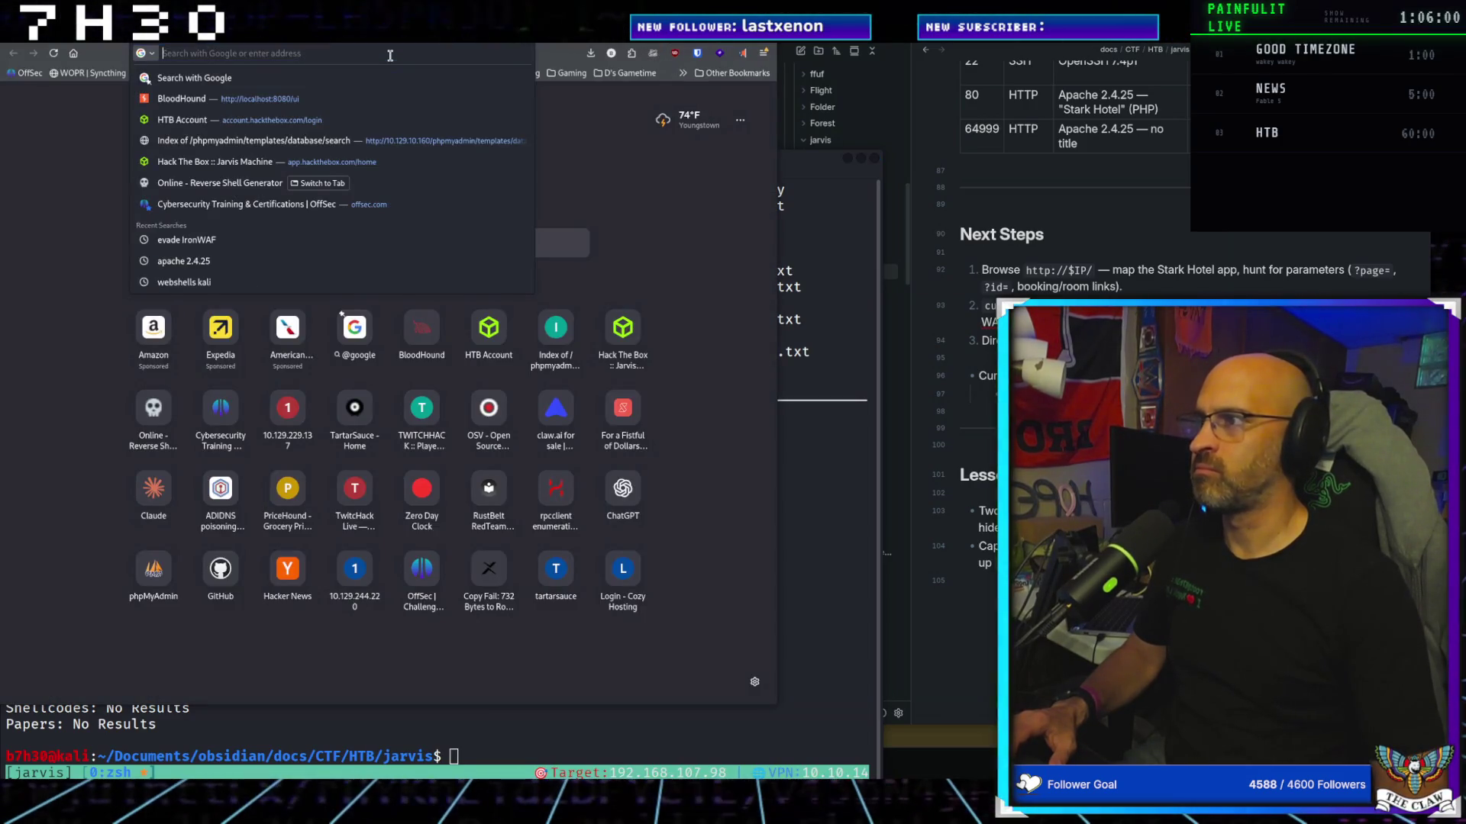
{"action": "type", "text": "what is an E"}
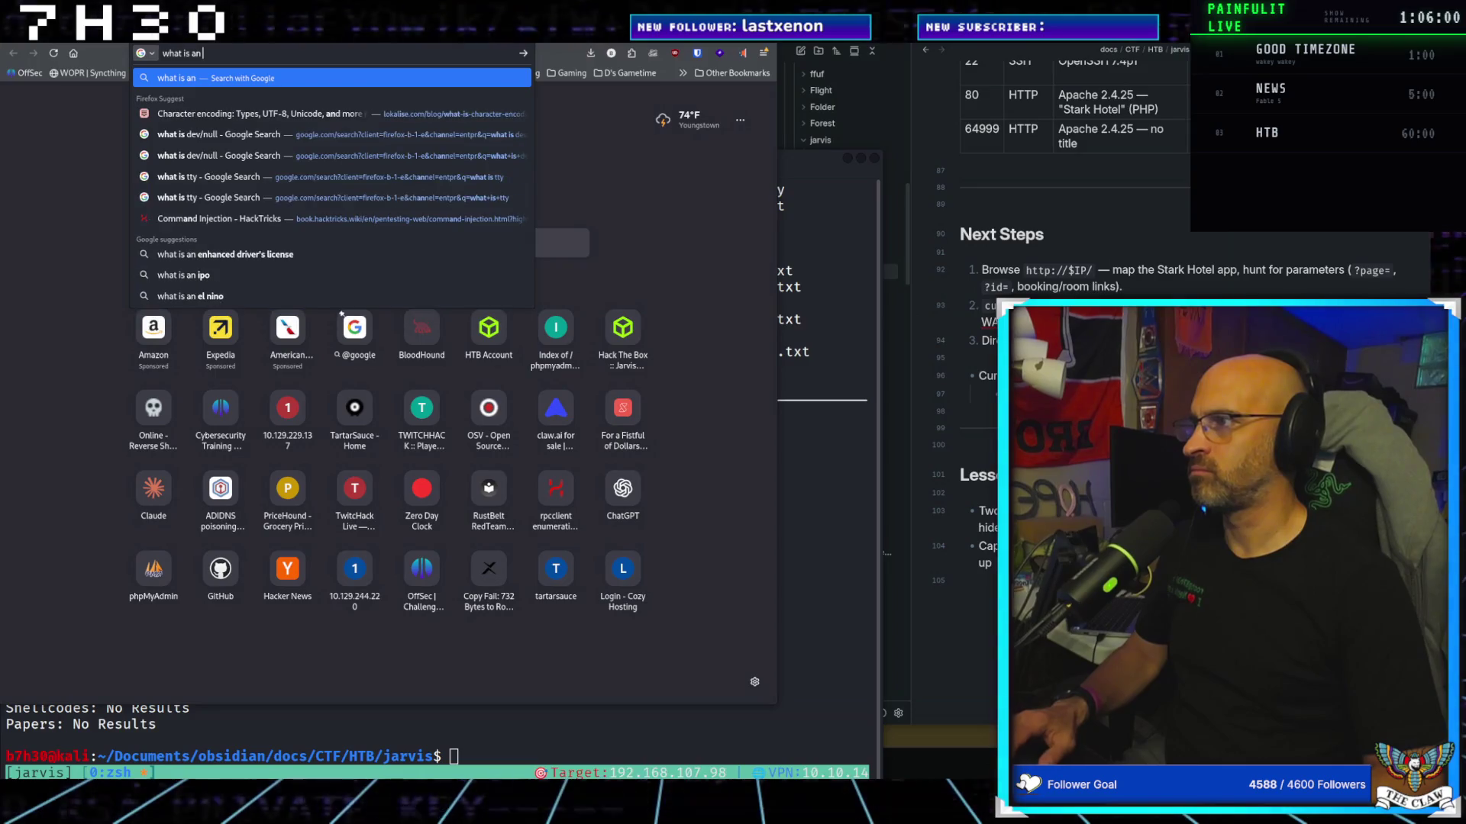
{"action": "type", "text": "-0ta"}
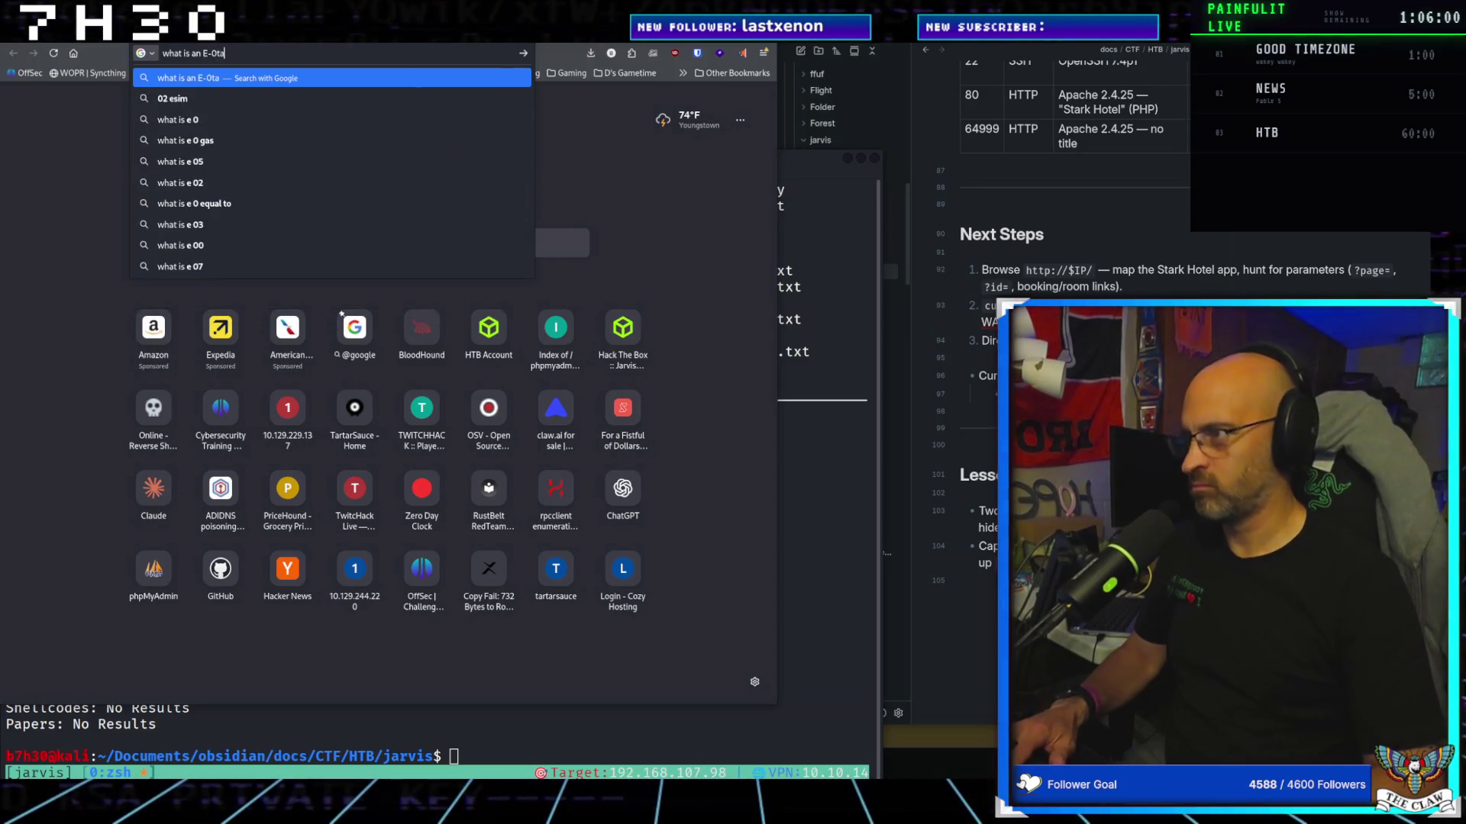
{"action": "key", "text": "BackSpace"}
{"action": "key", "text": "BackSpace"}
{"action": "key", "text": "BackSpace"}
{"action": "type", "text": "tag in curl"}
{"action": "key", "text": "Return"}
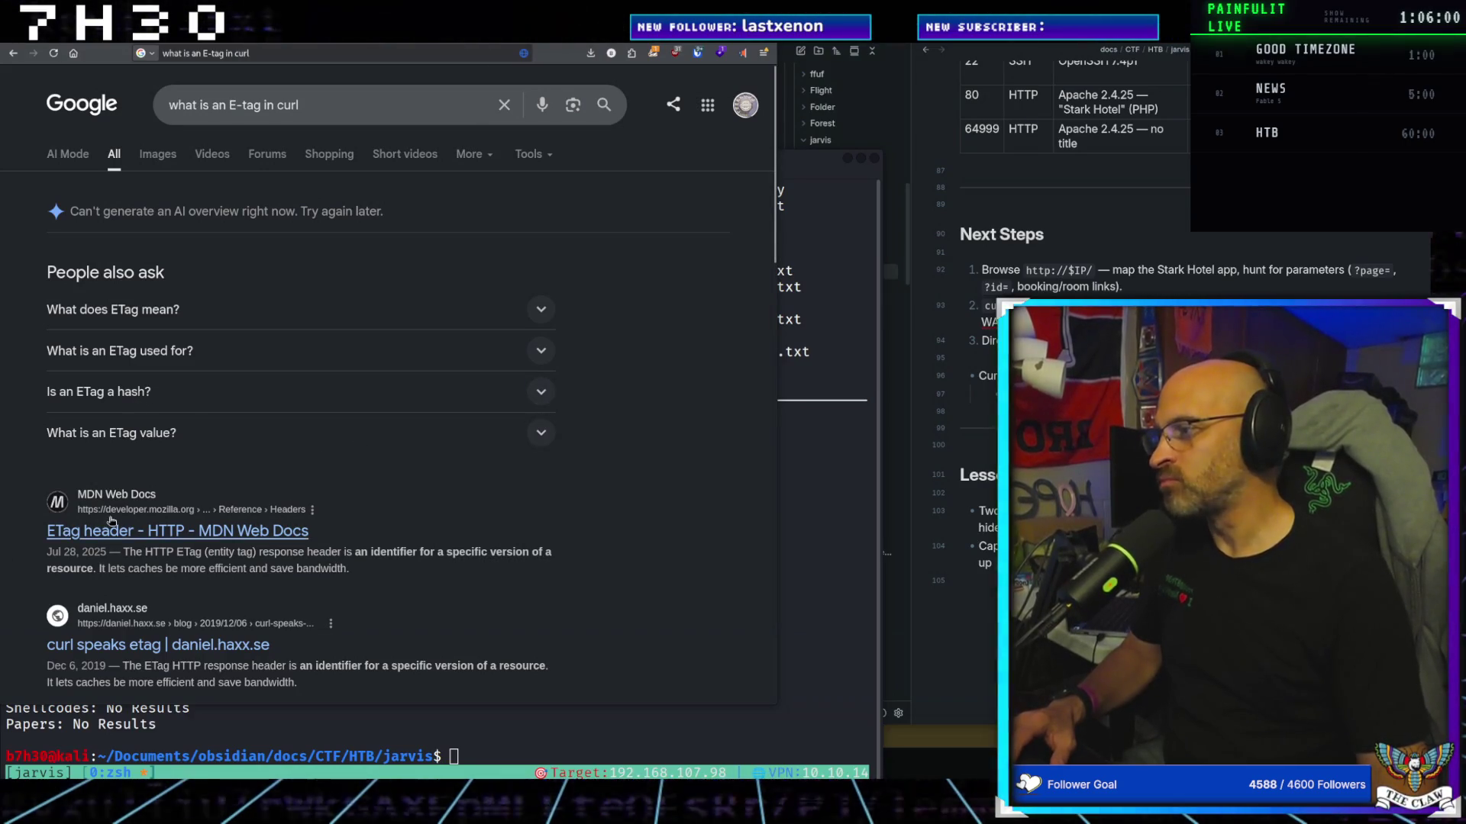
Skim the E-tag results, go back to the evade IronWAF results, and raise the terminal.
{"action": "scroll", "coordinate": [279, 546], "scroll_direction": "down", "scroll_amount": 5}
{"action": "scroll", "coordinate": [279, 547], "scroll_direction": "up", "scroll_amount": 5}
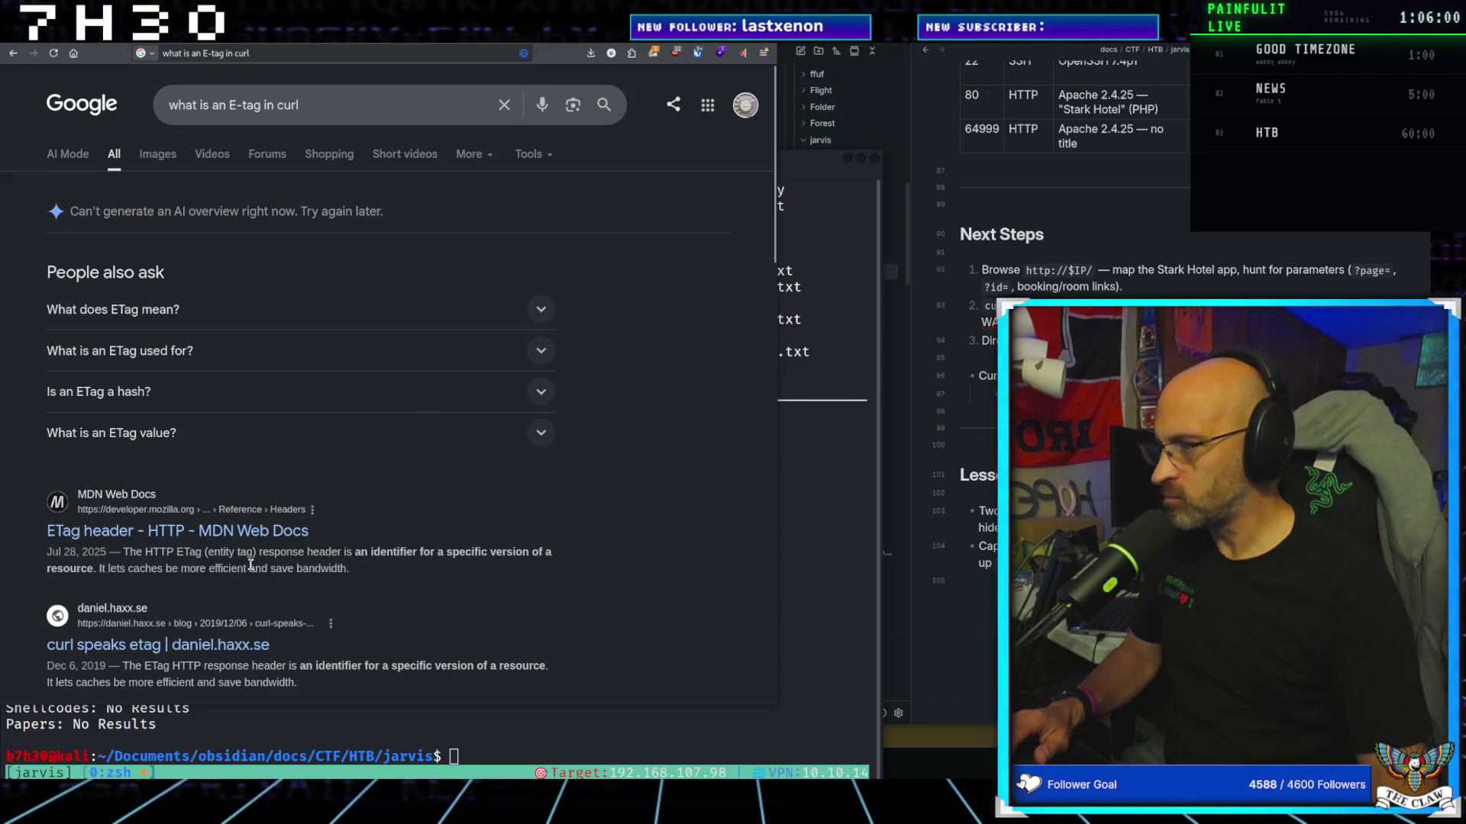
{"action": "scroll", "coordinate": [365, 583], "scroll_direction": "down", "scroll_amount": 8}
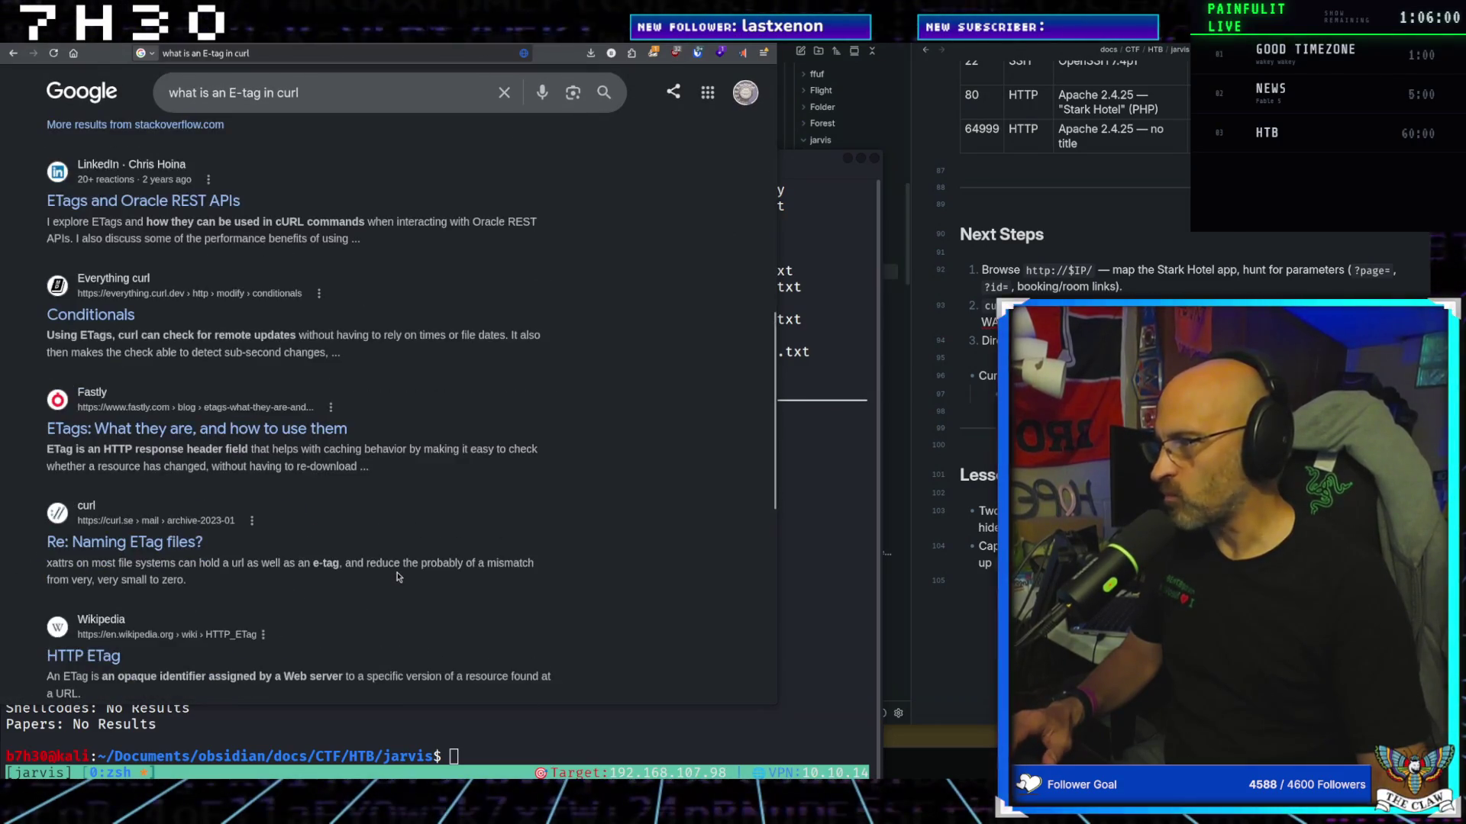
{"action": "scroll", "coordinate": [397, 576], "scroll_direction": "up", "scroll_amount": 8}
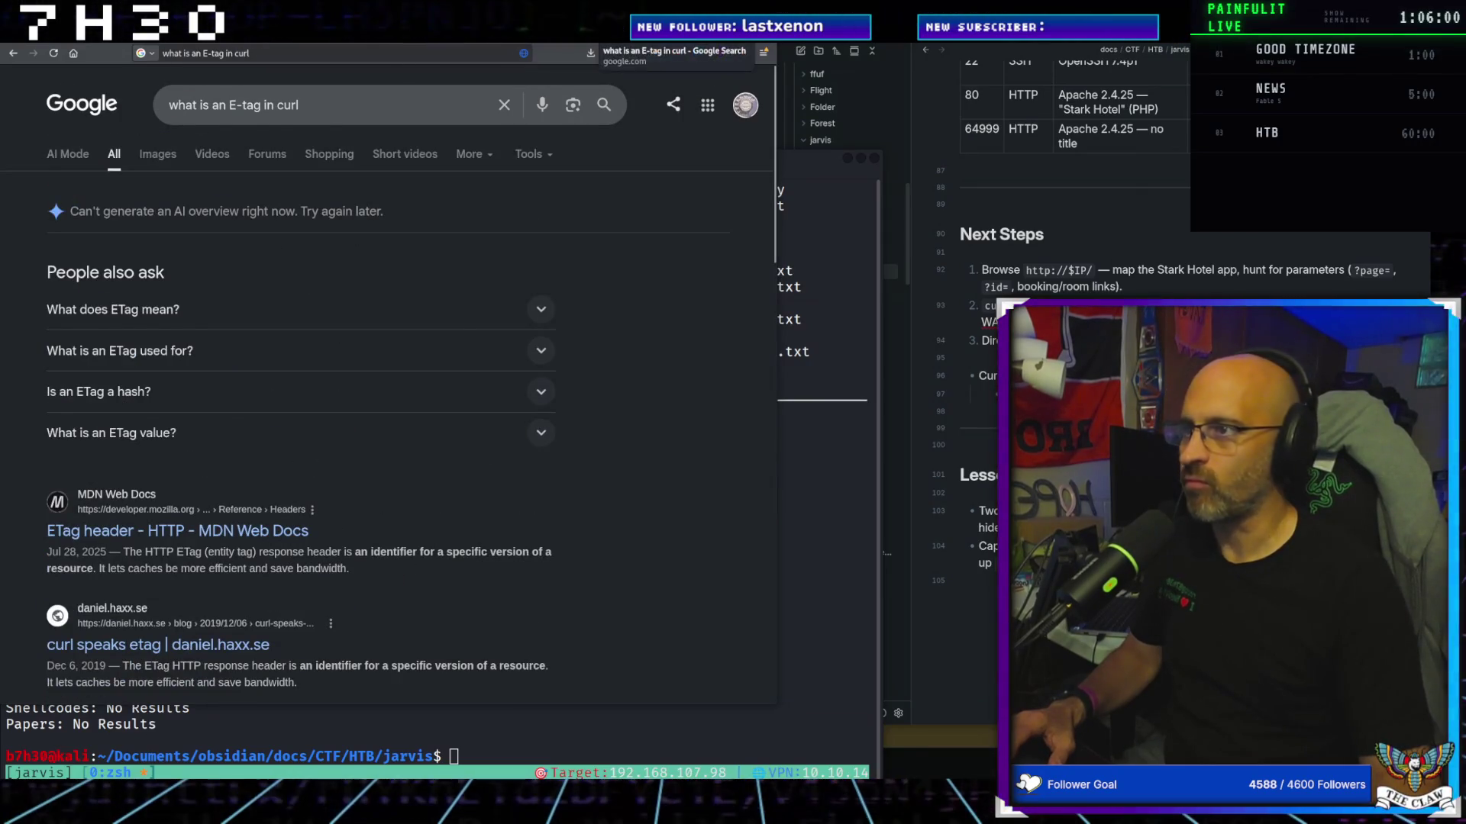
{"action": "key", "text": "alt+Left"}
{"action": "left_click", "coordinate": [49, 725]}
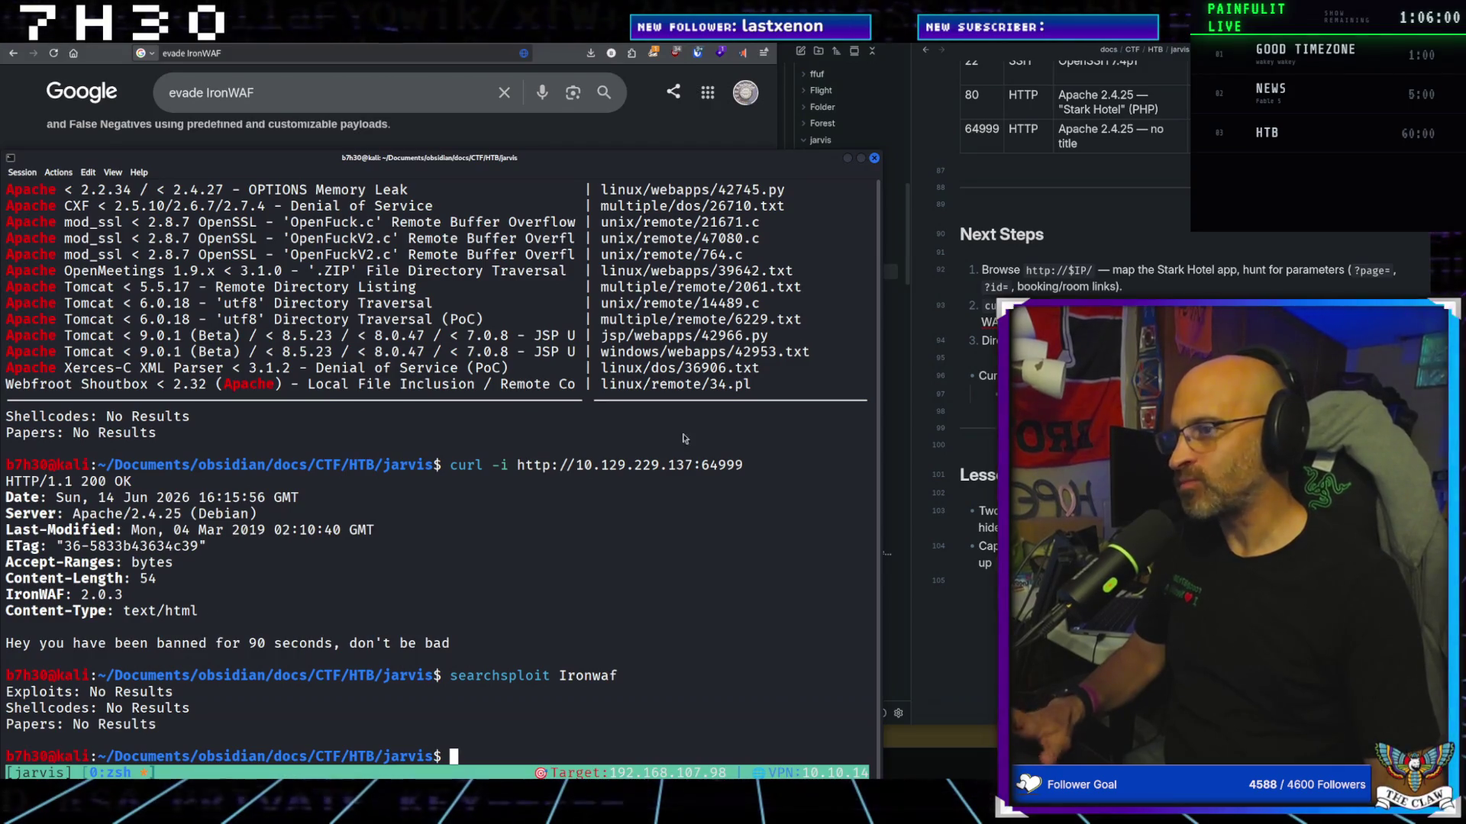
Review the earlier curl output in the terminal's tmux scrollback.
{"action": "key", "text": "ctrl+b"}
{"action": "key", "text": "bracketleft"}
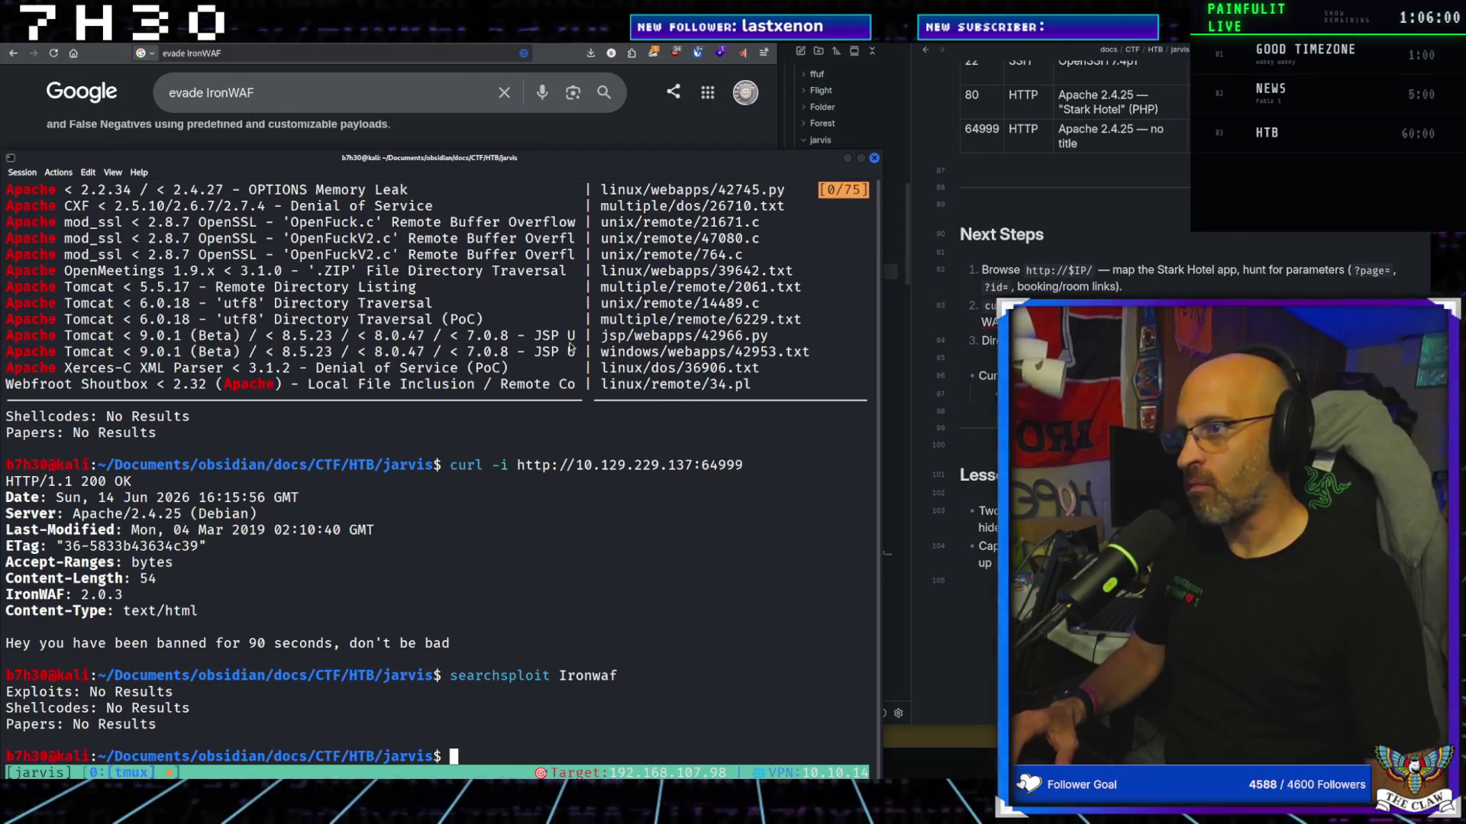
{"action": "scroll", "coordinate": [572, 347], "scroll_direction": "up", "scroll_amount": 1}
{"action": "scroll", "coordinate": [276, 420], "scroll_direction": "down", "scroll_amount": 1}
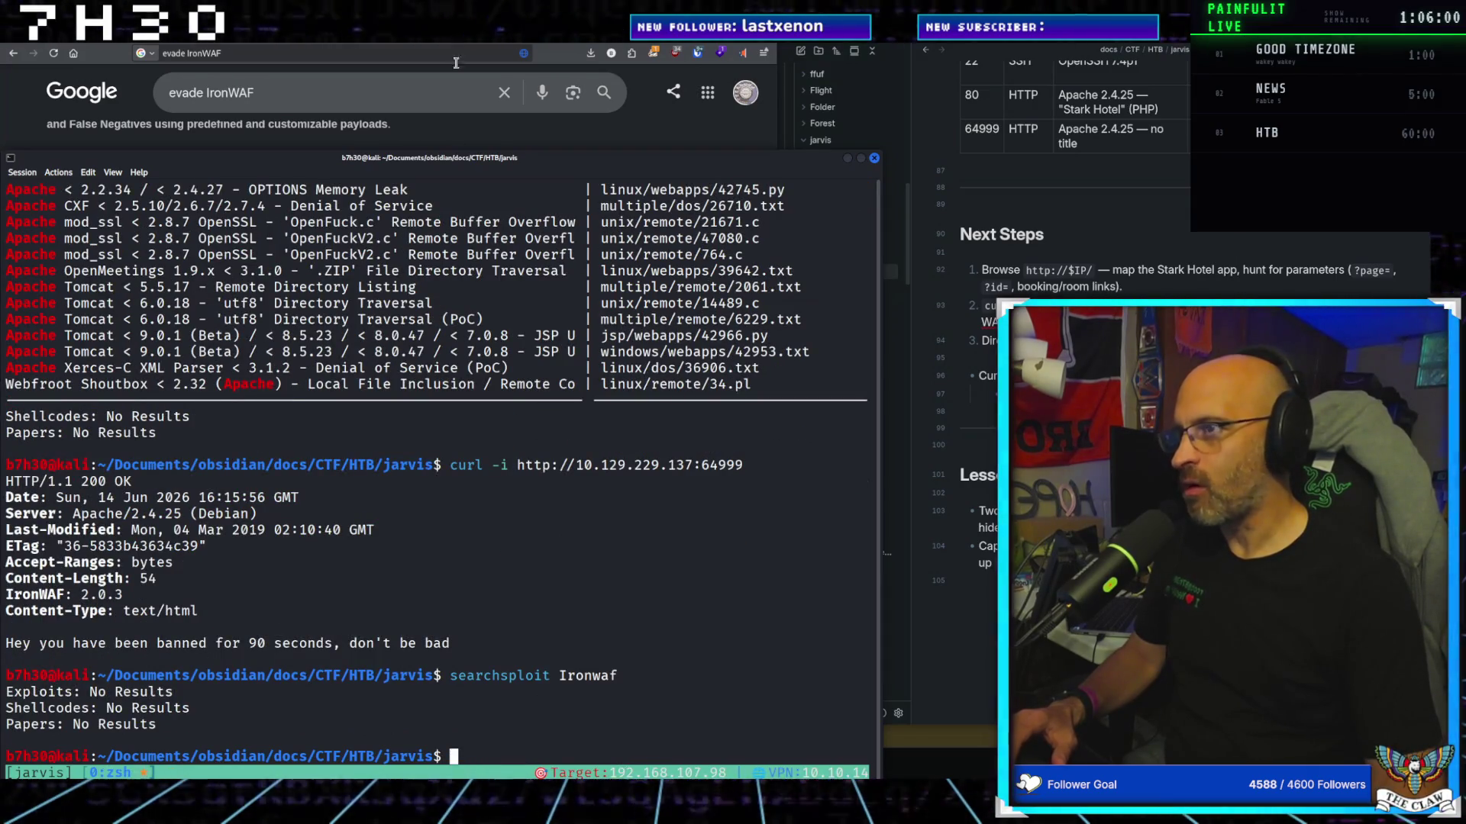
Return to the top of the evade IronWAF results and open the Medium 'Bypassing WAFs in 2025' article.
{"action": "left_click", "coordinate": [595, 42]}
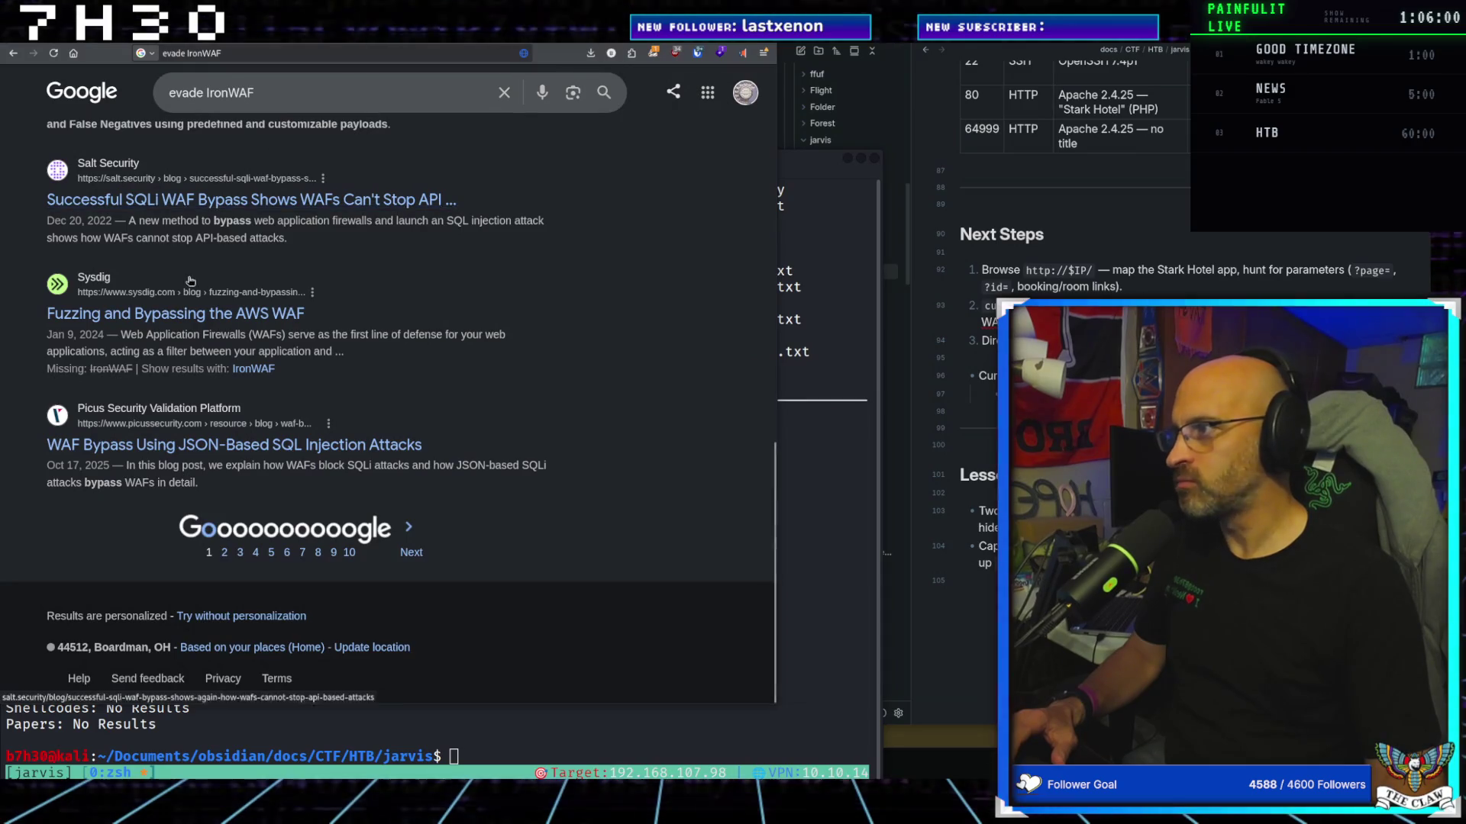
{"action": "key", "text": "F5"}
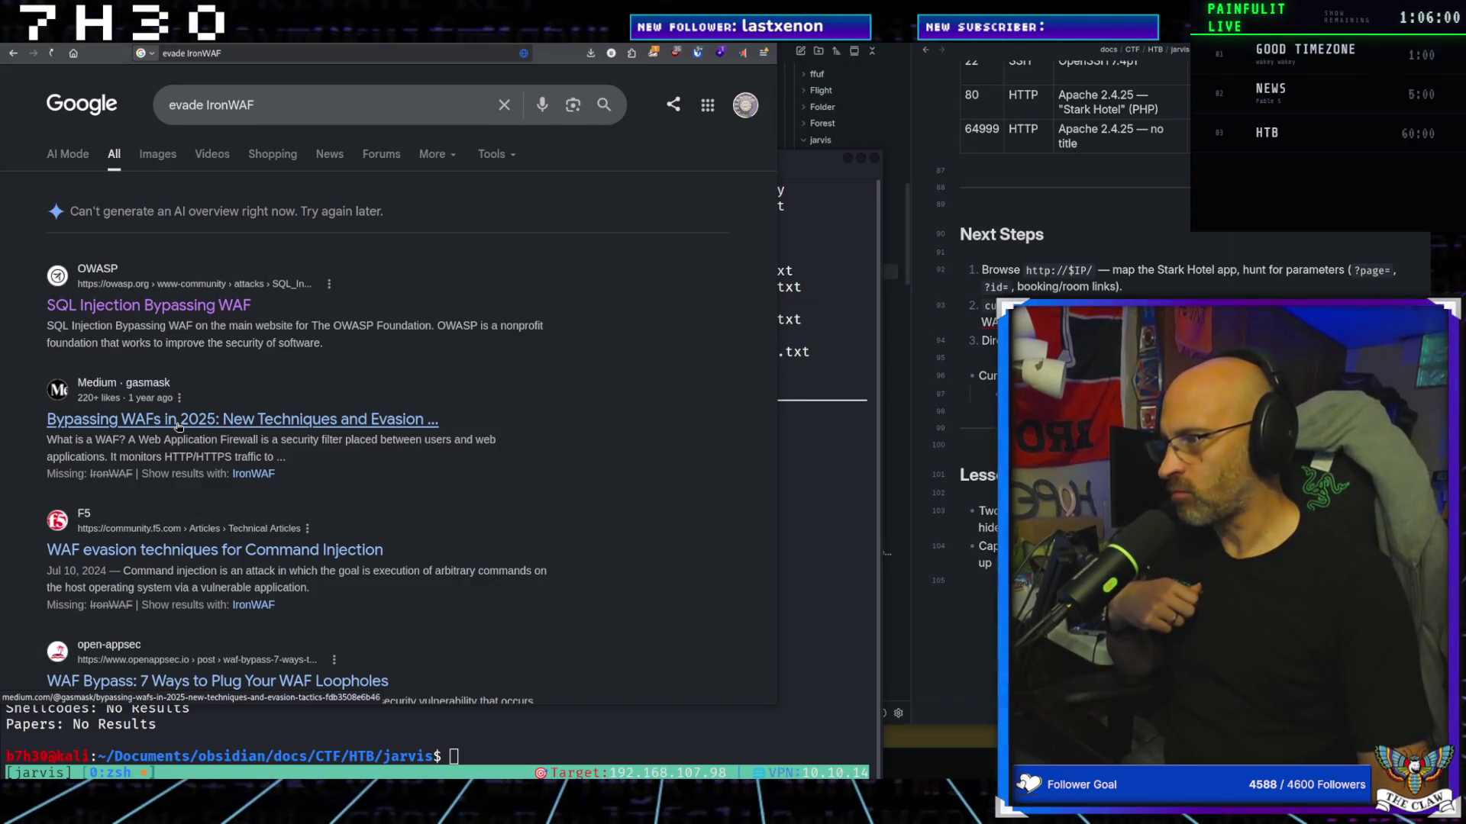
{"action": "left_click", "coordinate": [178, 426]}
Dismiss the Medium signup prompt and scroll back to the article's introduction.
{"action": "scroll", "coordinate": [177, 424], "scroll_direction": "down", "scroll_amount": 3}
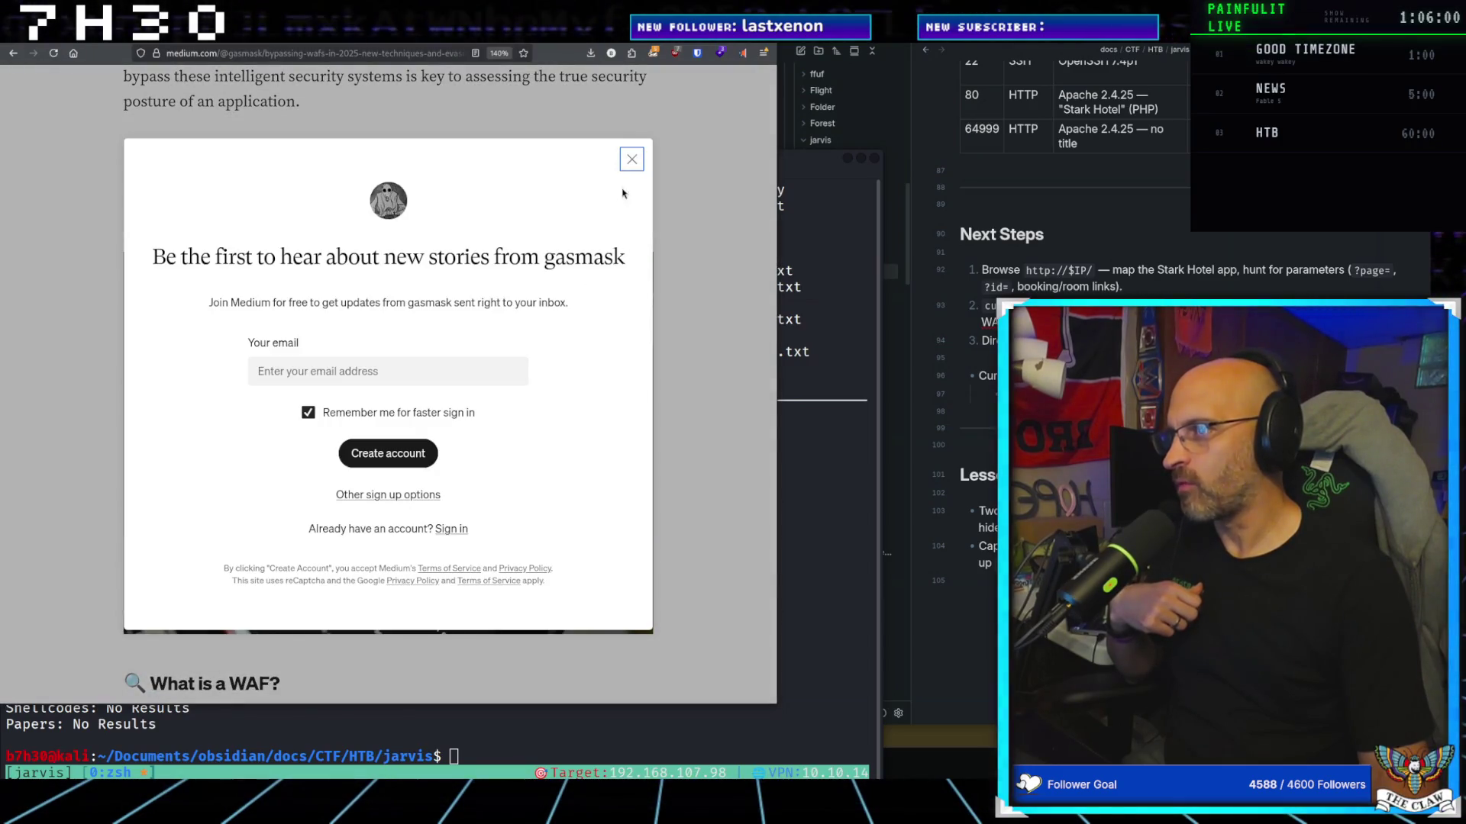
{"action": "left_click", "coordinate": [632, 158]}
{"action": "scroll", "coordinate": [480, 370], "scroll_direction": "up", "scroll_amount": 4}
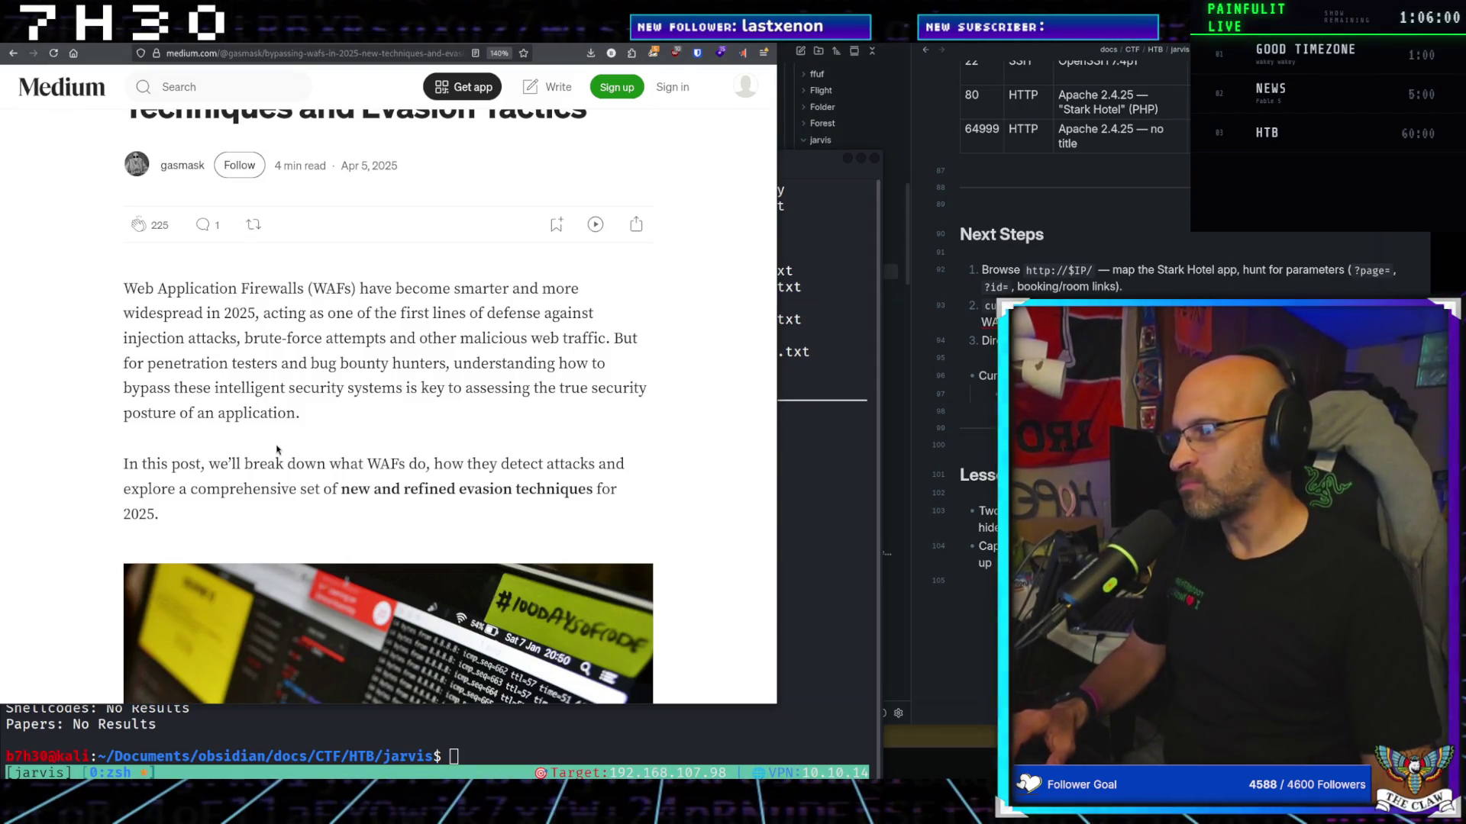
Read through tamper scripts, header manipulation, HTTP Parameter Pollution, encoded-traffic cloaking and rate-based bypass sections.
{"action": "scroll", "coordinate": [275, 457], "scroll_direction": "down", "scroll_amount": 5}
{"action": "scroll", "coordinate": [263, 475], "scroll_direction": "down", "scroll_amount": 4}
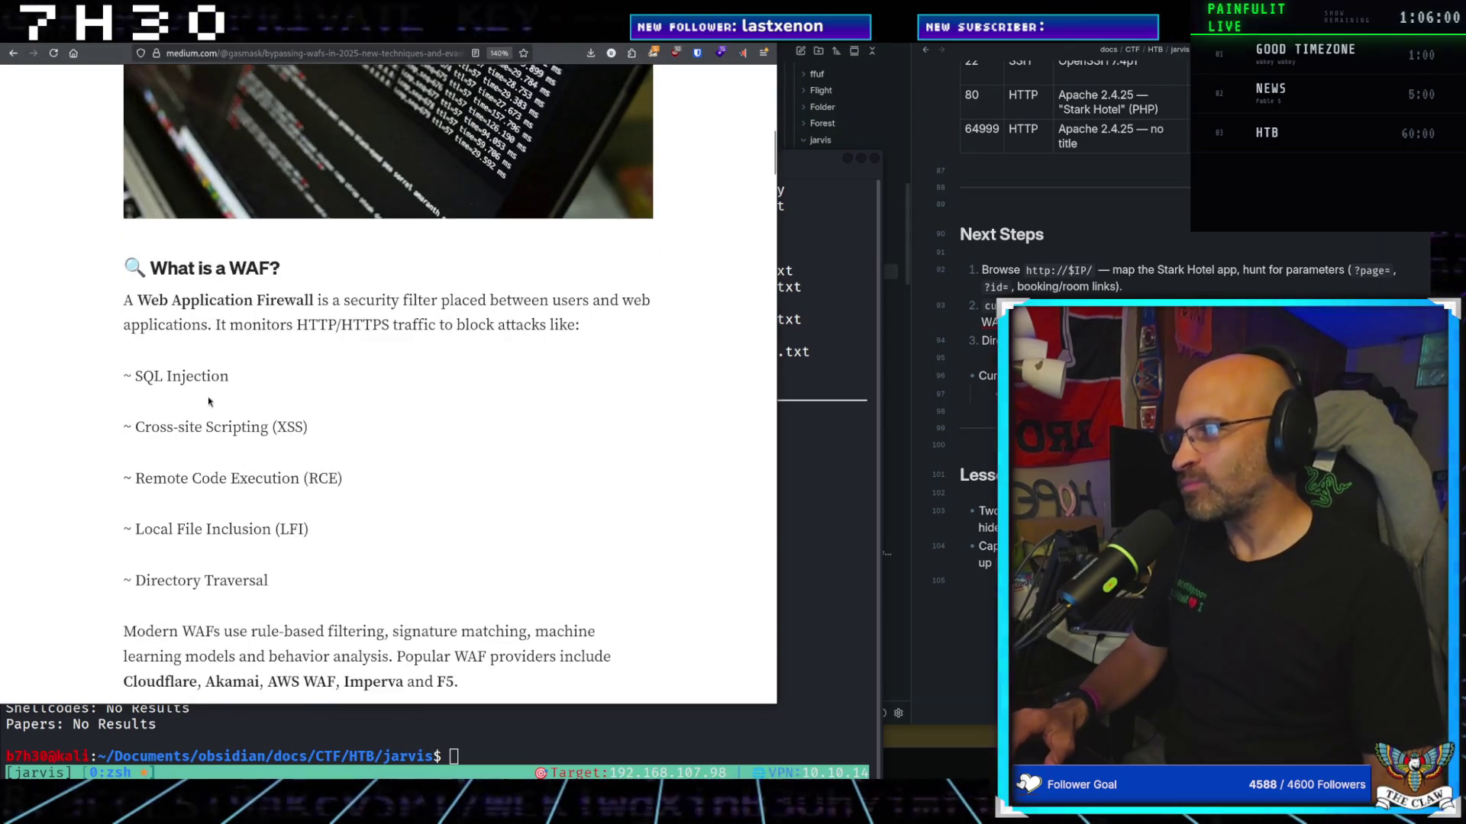
{"action": "scroll", "coordinate": [208, 402], "scroll_direction": "down", "scroll_amount": 6}
{"action": "scroll", "coordinate": [234, 357], "scroll_direction": "down", "scroll_amount": 7}
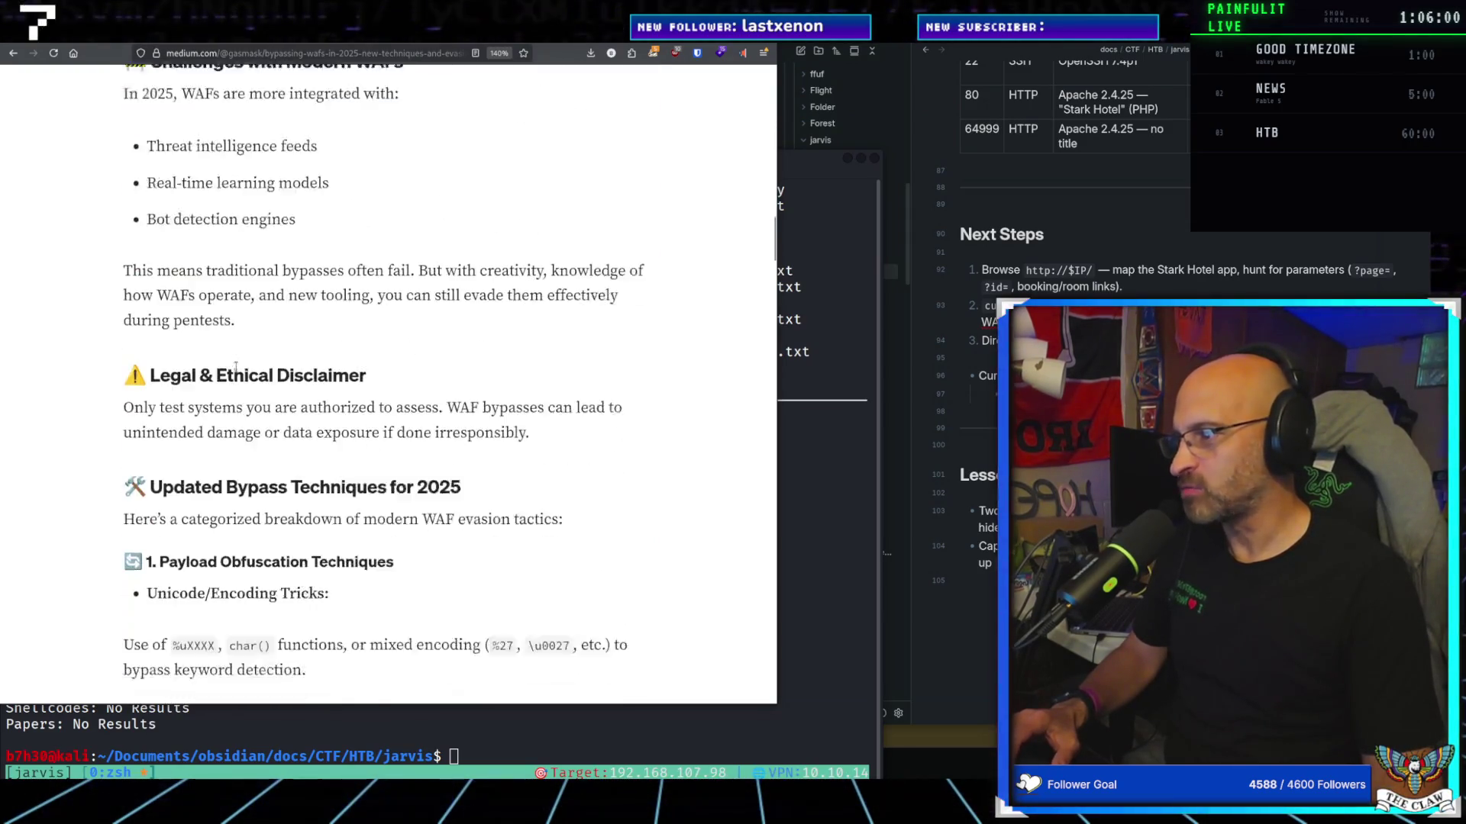
{"action": "scroll", "coordinate": [226, 310], "scroll_direction": "up", "scroll_amount": 2}
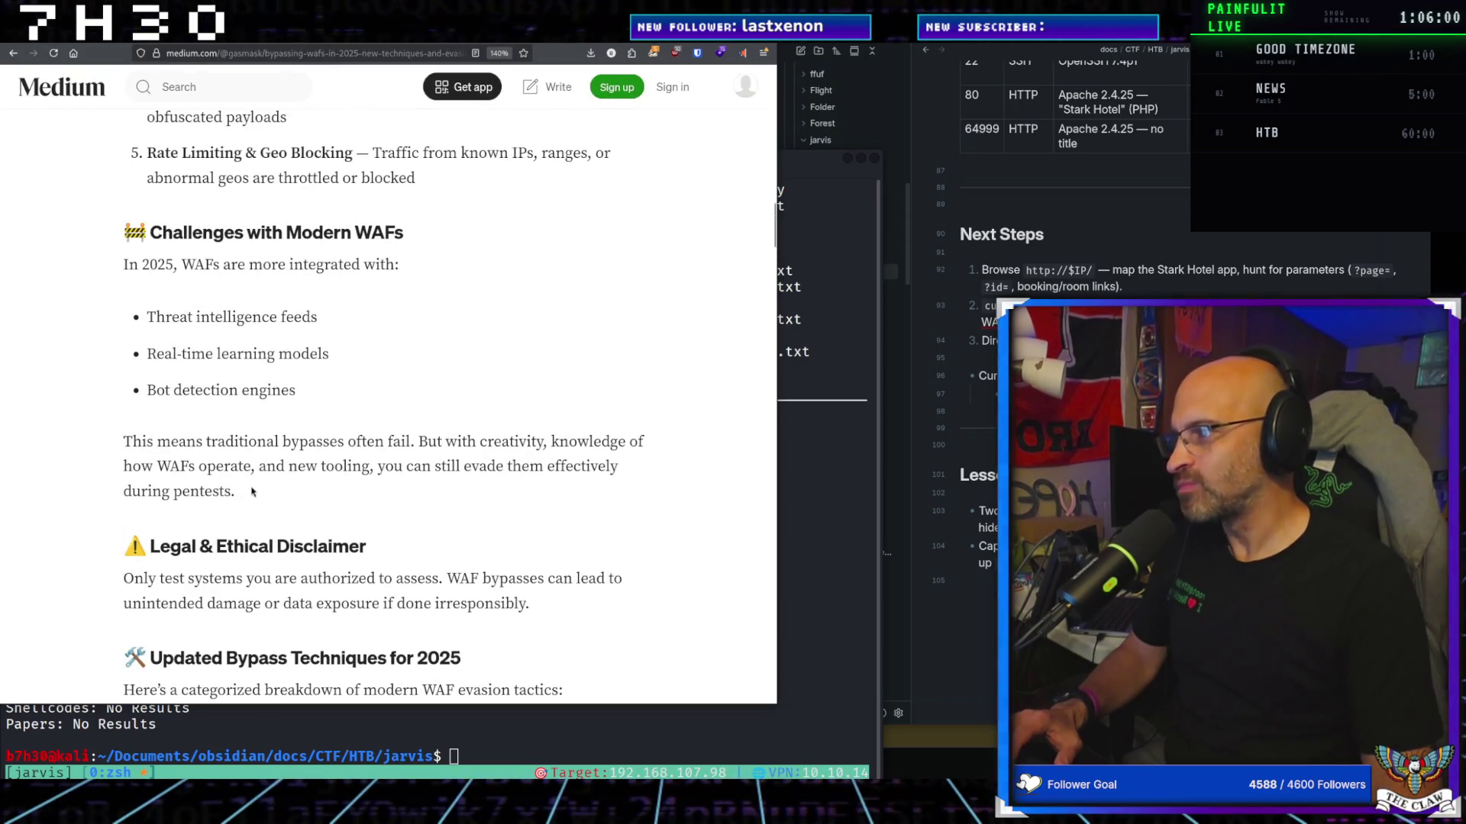
{"action": "scroll", "coordinate": [252, 493], "scroll_direction": "down", "scroll_amount": 2}
{"action": "scroll", "coordinate": [346, 391], "scroll_direction": "down", "scroll_amount": 4}
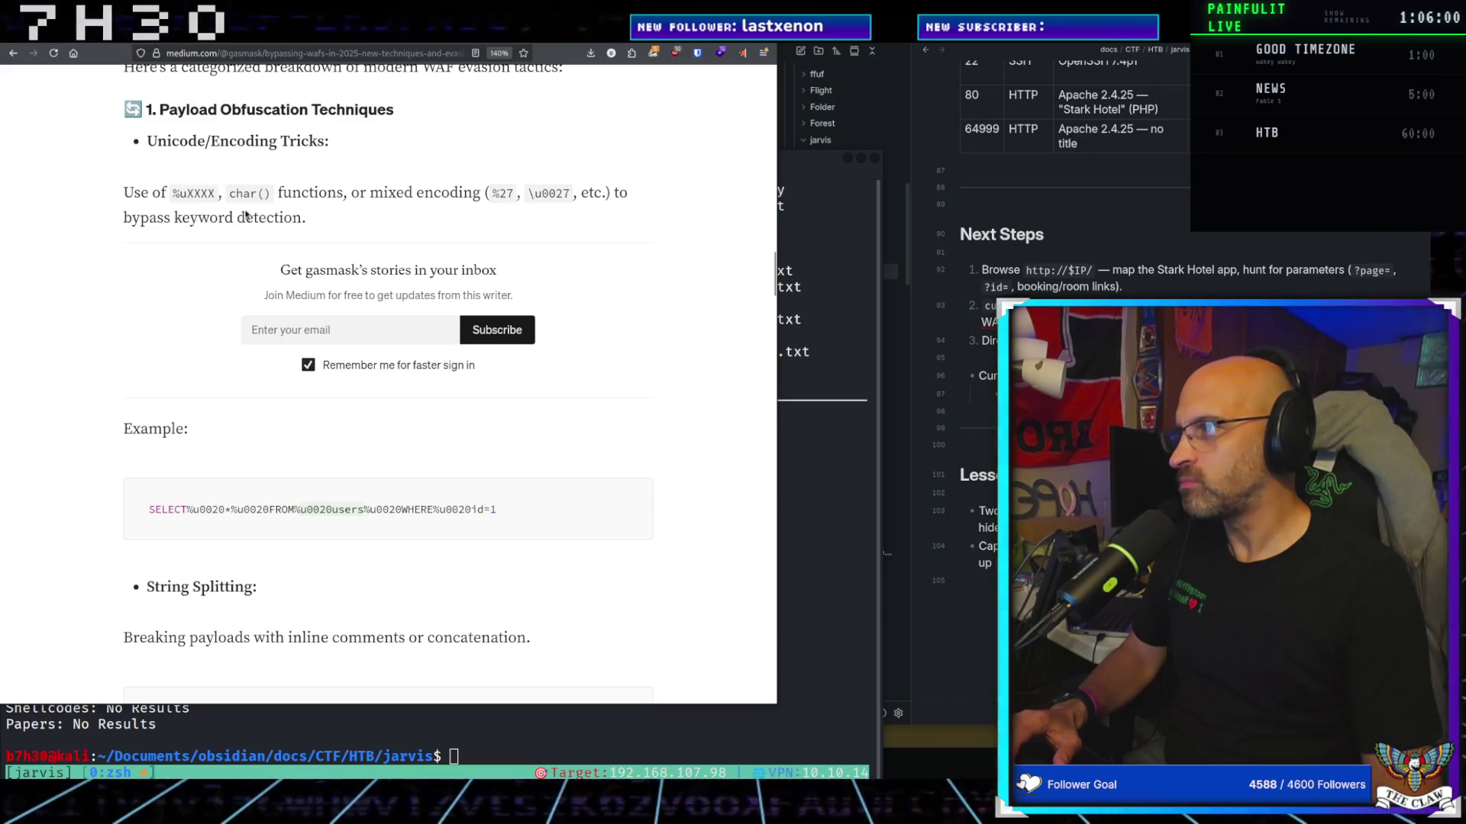
{"action": "scroll", "coordinate": [225, 242], "scroll_direction": "up", "scroll_amount": 1}
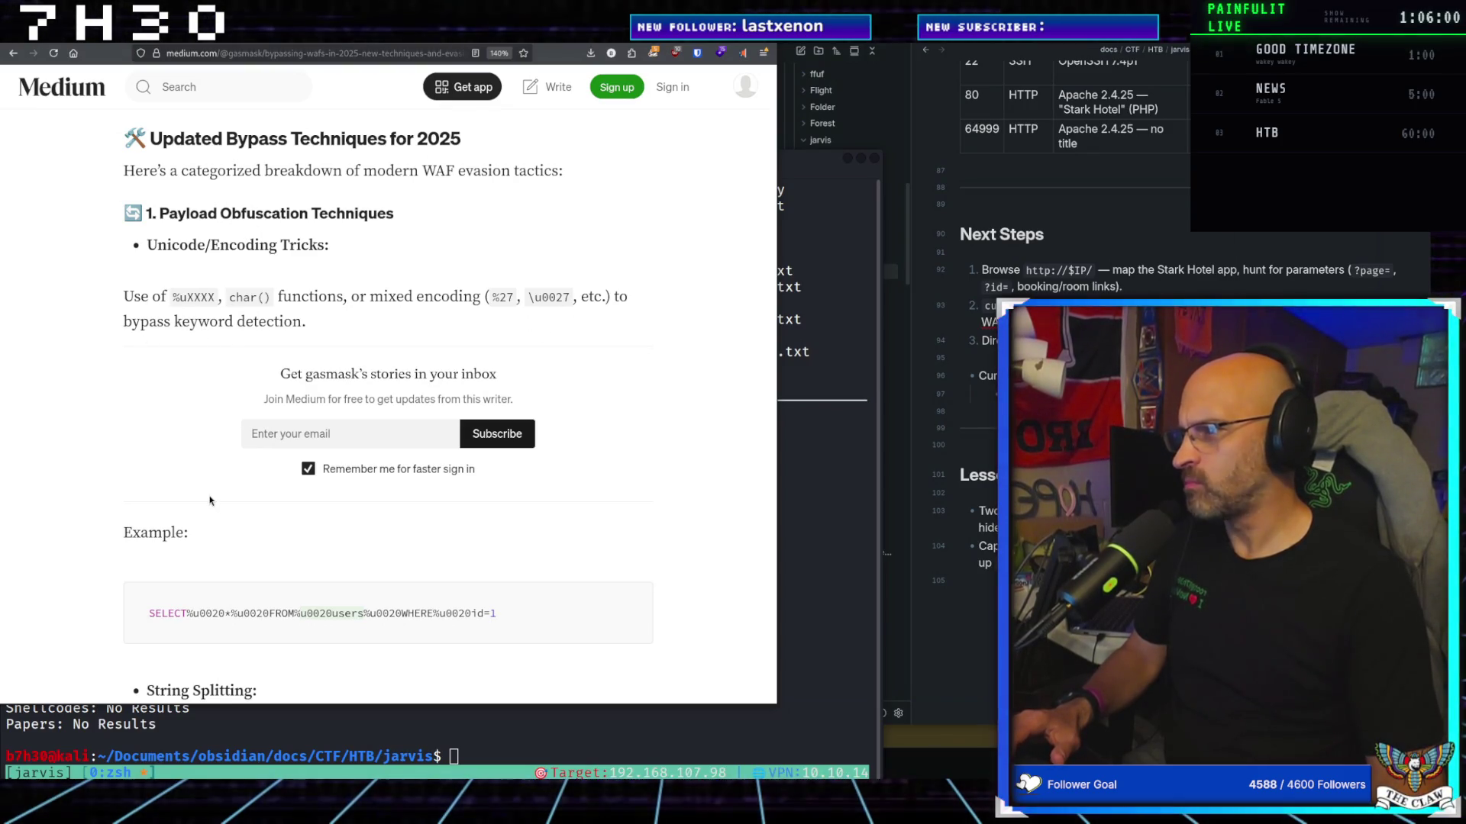
{"action": "scroll", "coordinate": [212, 492], "scroll_direction": "down", "scroll_amount": 4}
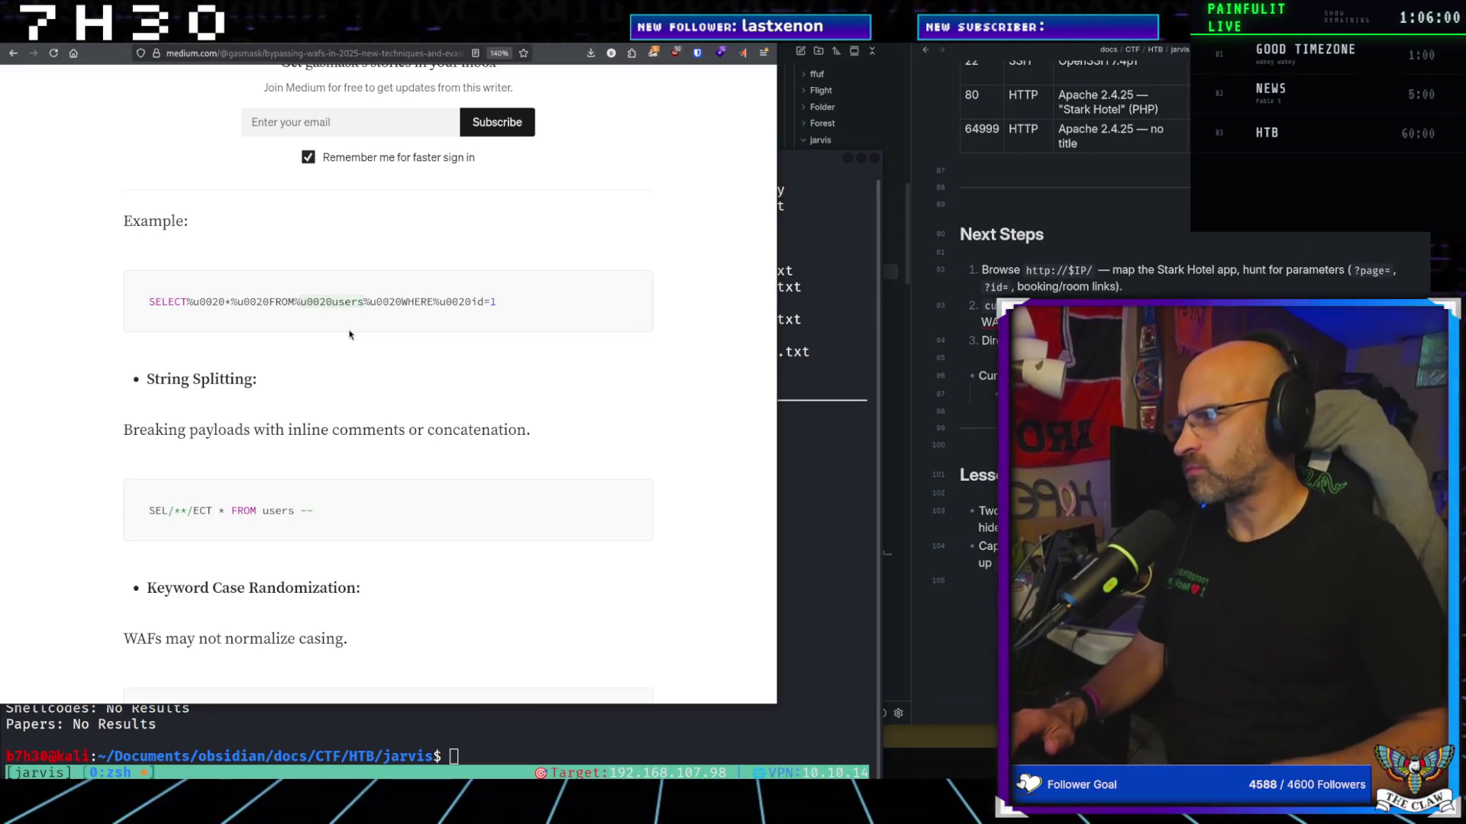
{"action": "scroll", "coordinate": [350, 334], "scroll_direction": "up", "scroll_amount": 15}
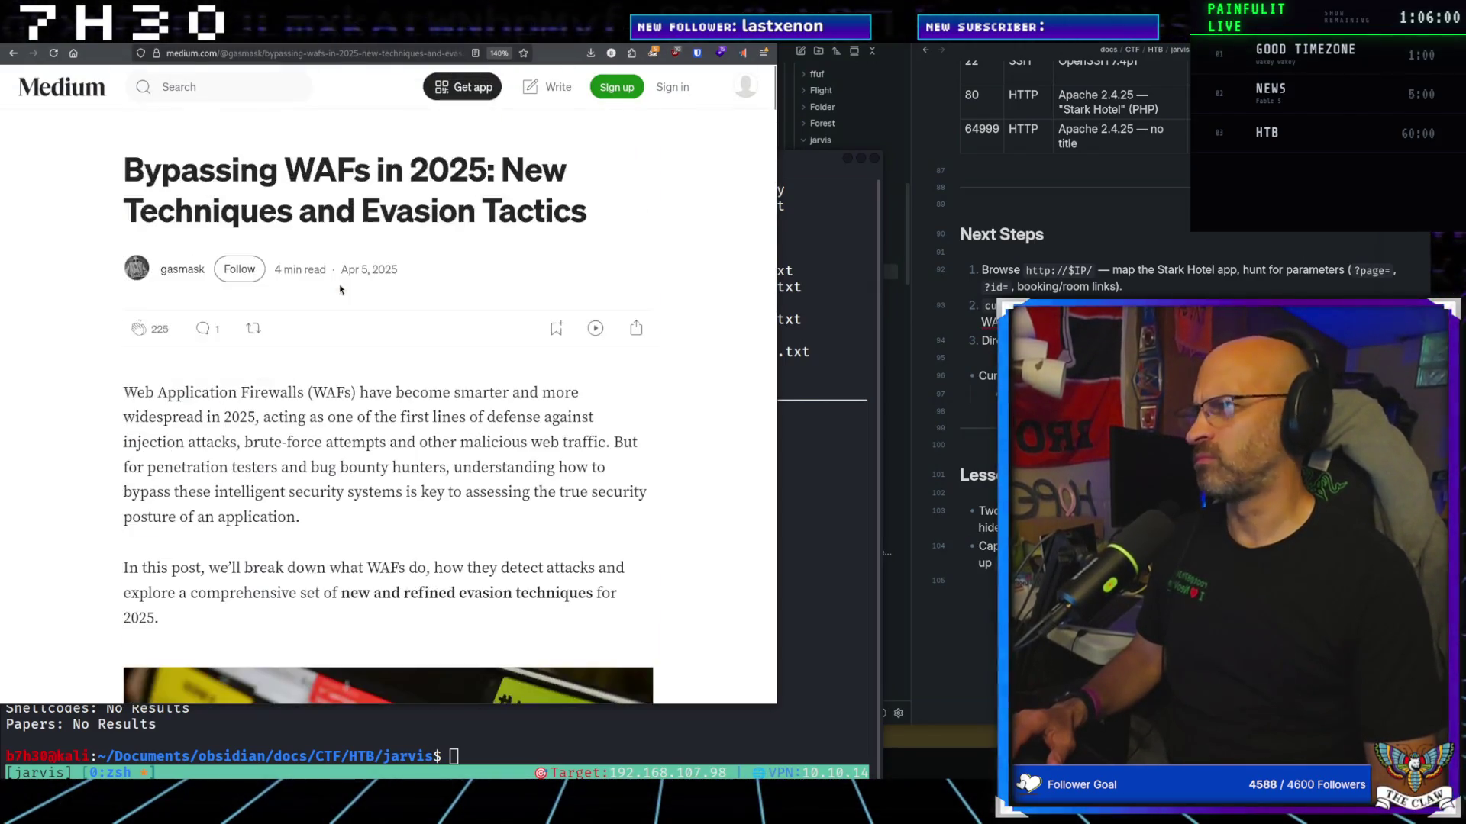
{"action": "scroll", "coordinate": [328, 261], "scroll_direction": "down", "scroll_amount": 15}
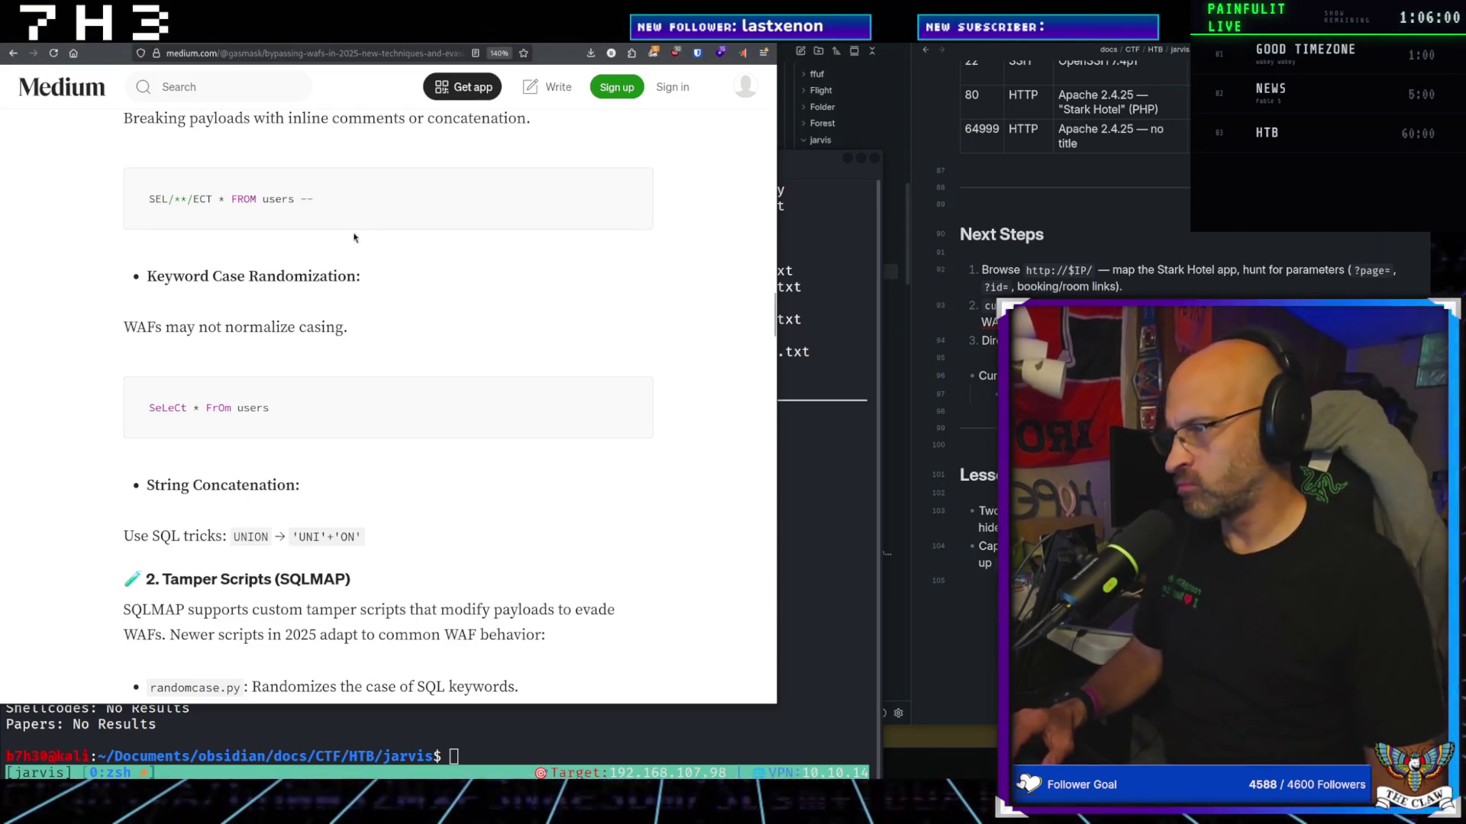
{"action": "scroll", "coordinate": [352, 293], "scroll_direction": "up", "scroll_amount": 2}
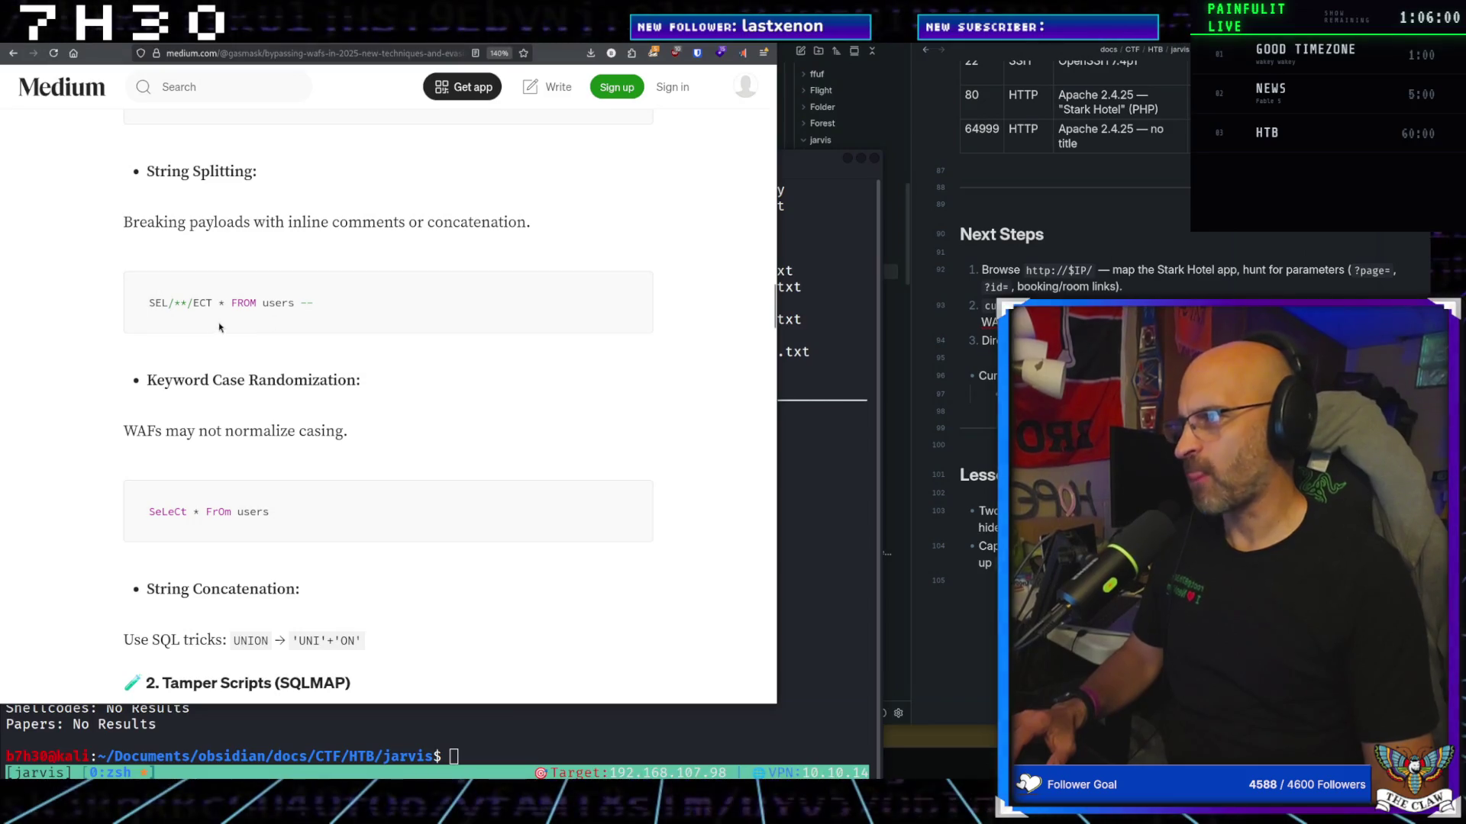
{"action": "scroll", "coordinate": [203, 331], "scroll_direction": "down", "scroll_amount": 5}
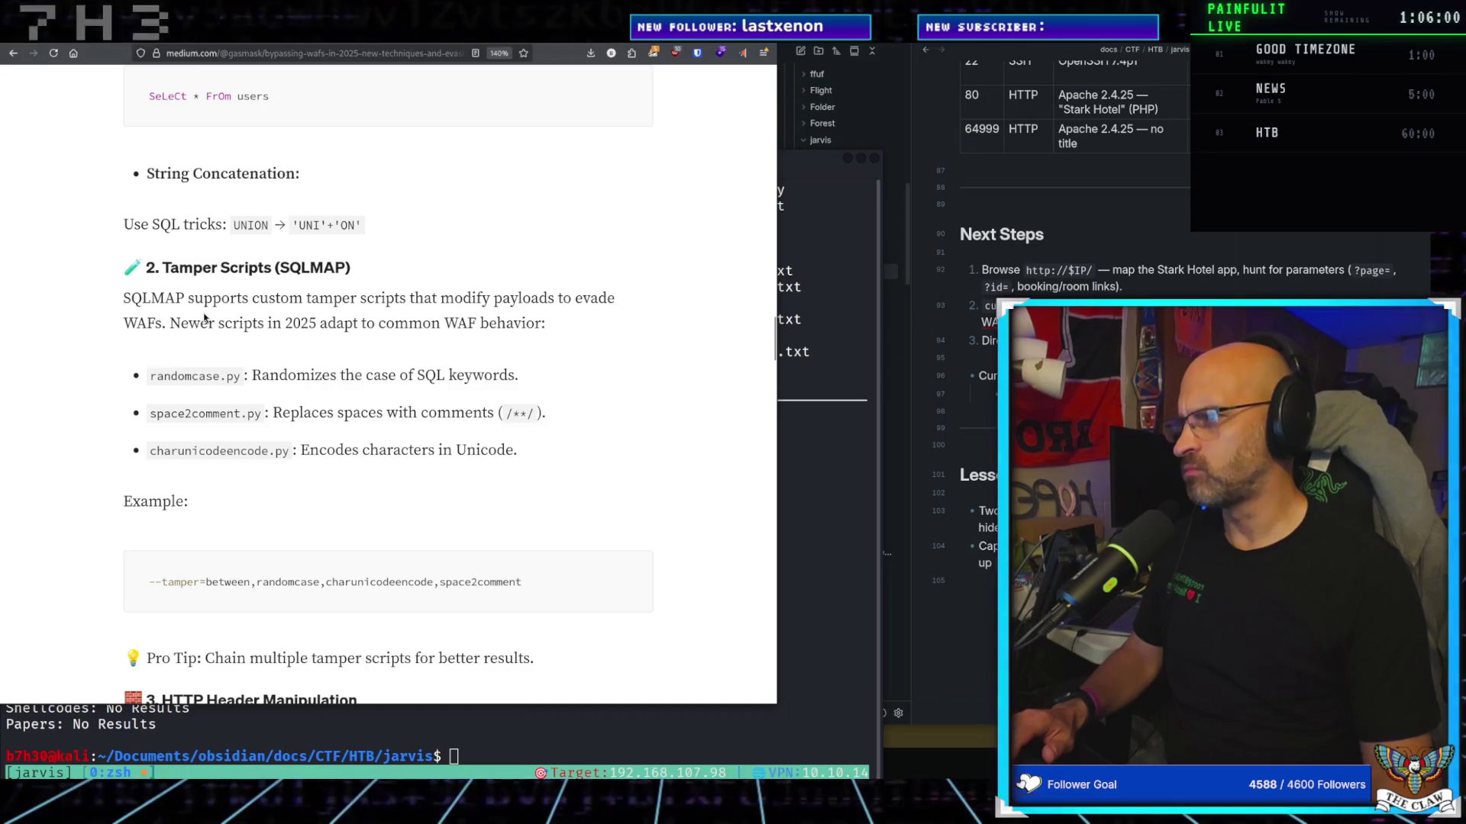
{"action": "scroll", "coordinate": [205, 317], "scroll_direction": "down", "scroll_amount": 7}
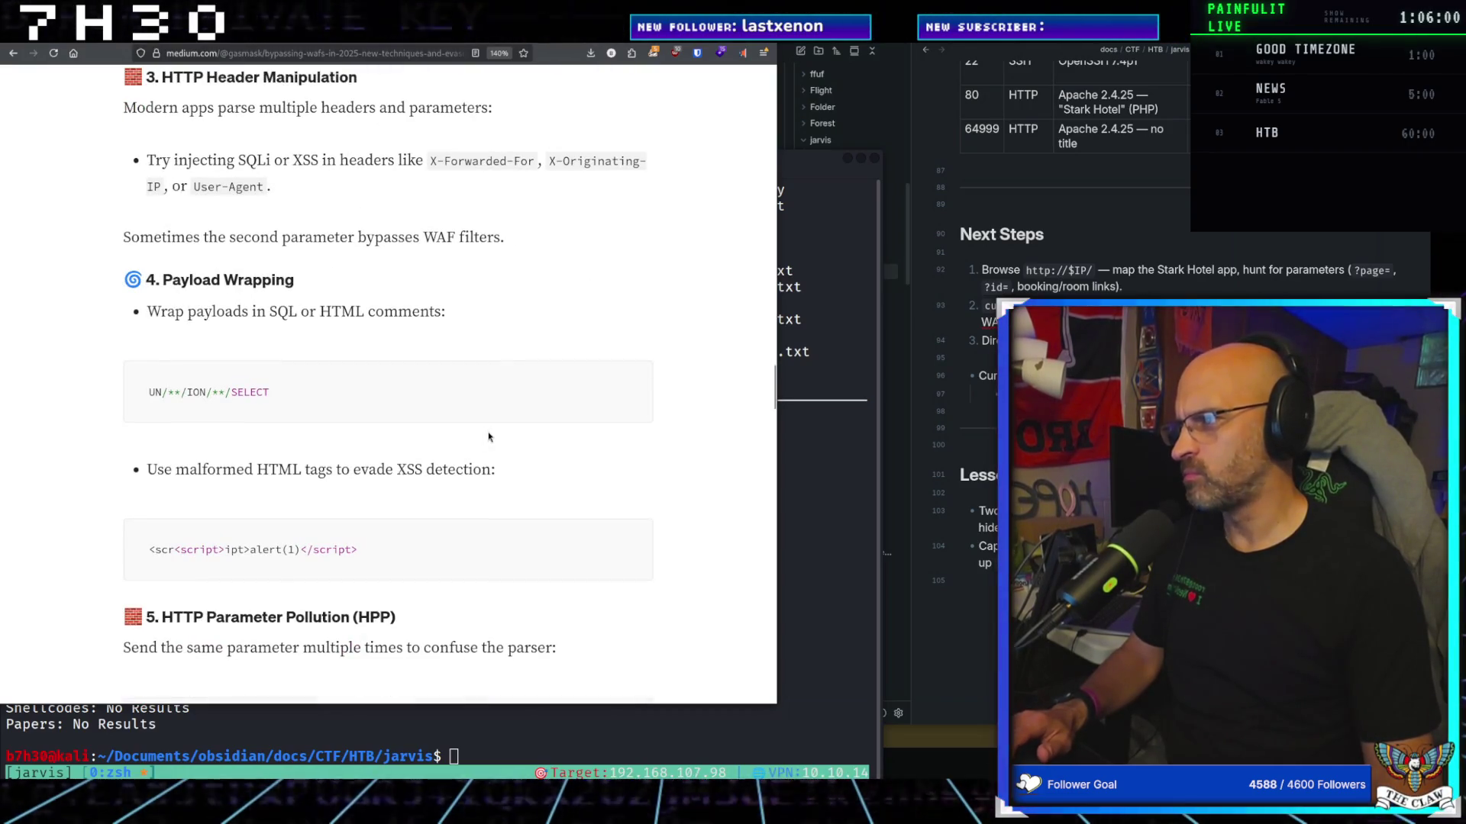
{"action": "scroll", "coordinate": [489, 437], "scroll_direction": "down", "scroll_amount": 6}
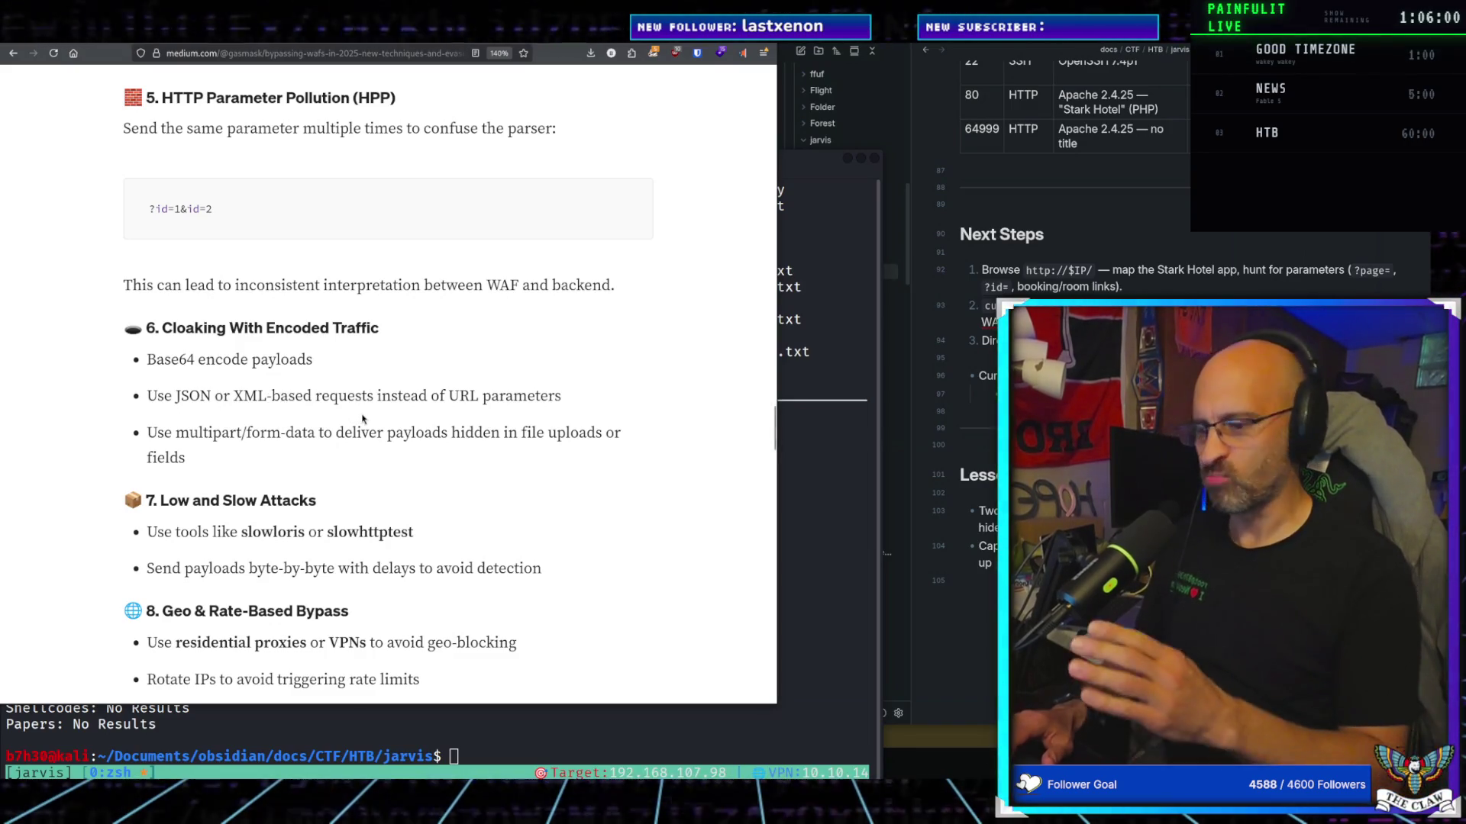
Raise QTerminal to show the IronWAF 2.0.3 response and its 90-second ban message.
{"action": "left_click", "coordinate": [539, 740]}
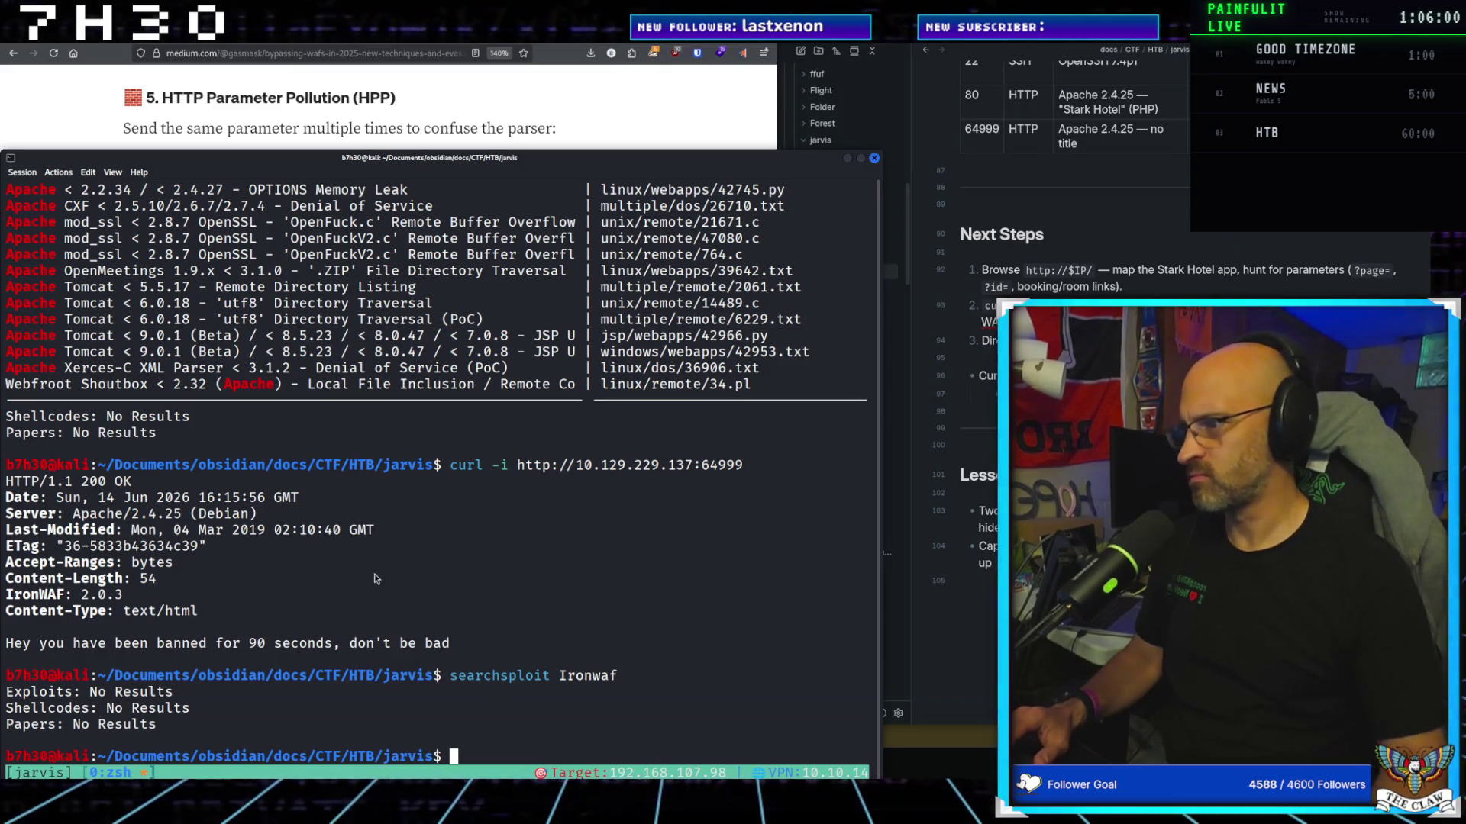
{"action": "key", "text": "Up"}
{"action": "key", "text": "Left"}
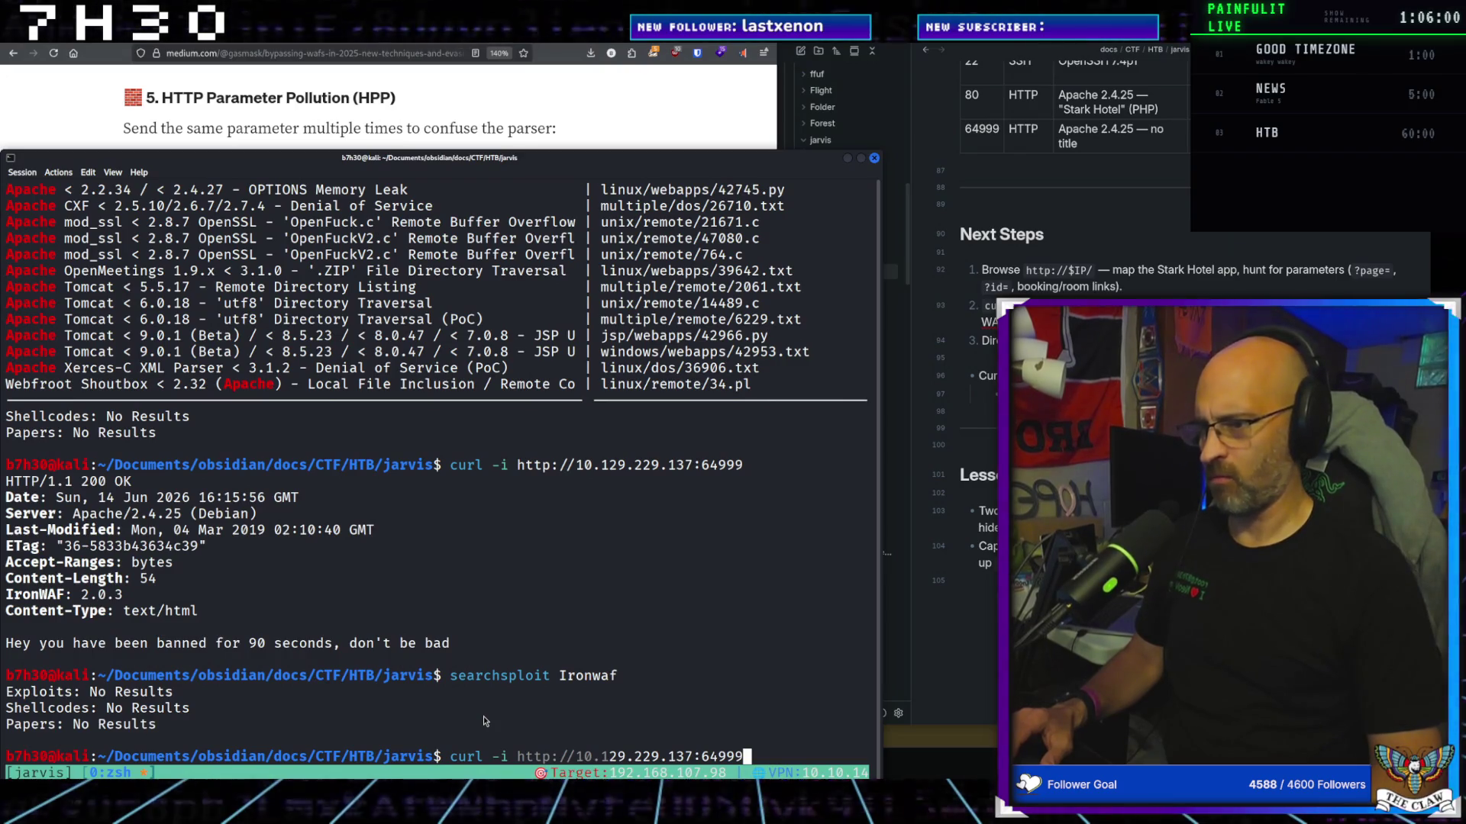
{"action": "key", "text": "Left"}
{"action": "key", "text": "Left"}
{"action": "key", "text": "Left"}
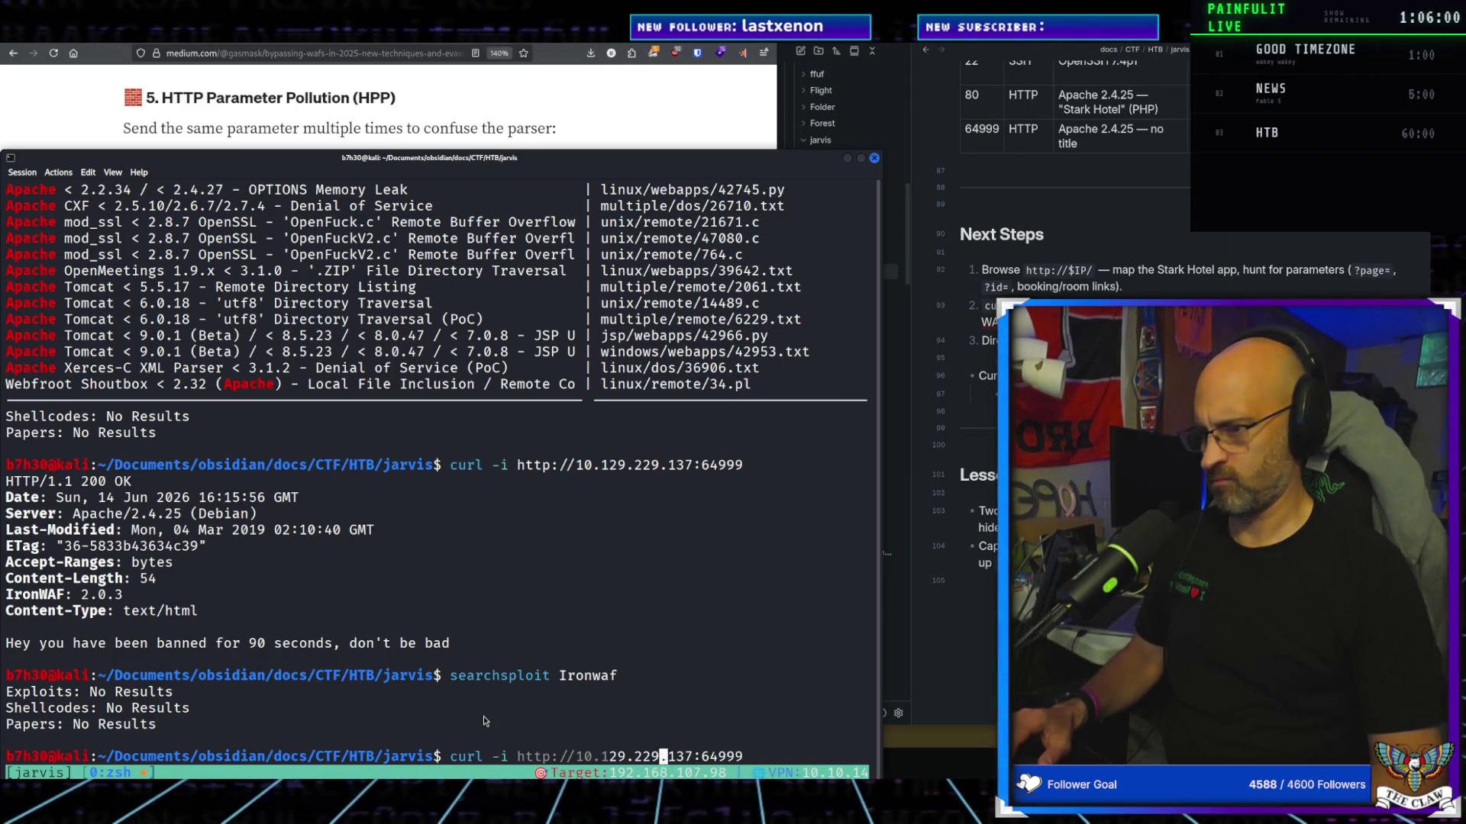
{"action": "key", "text": "BackSpace"}
{"action": "key", "text": "BackSpace"}
{"action": "key", "text": "BackSpace"}
{"action": "key", "text": "Return"}
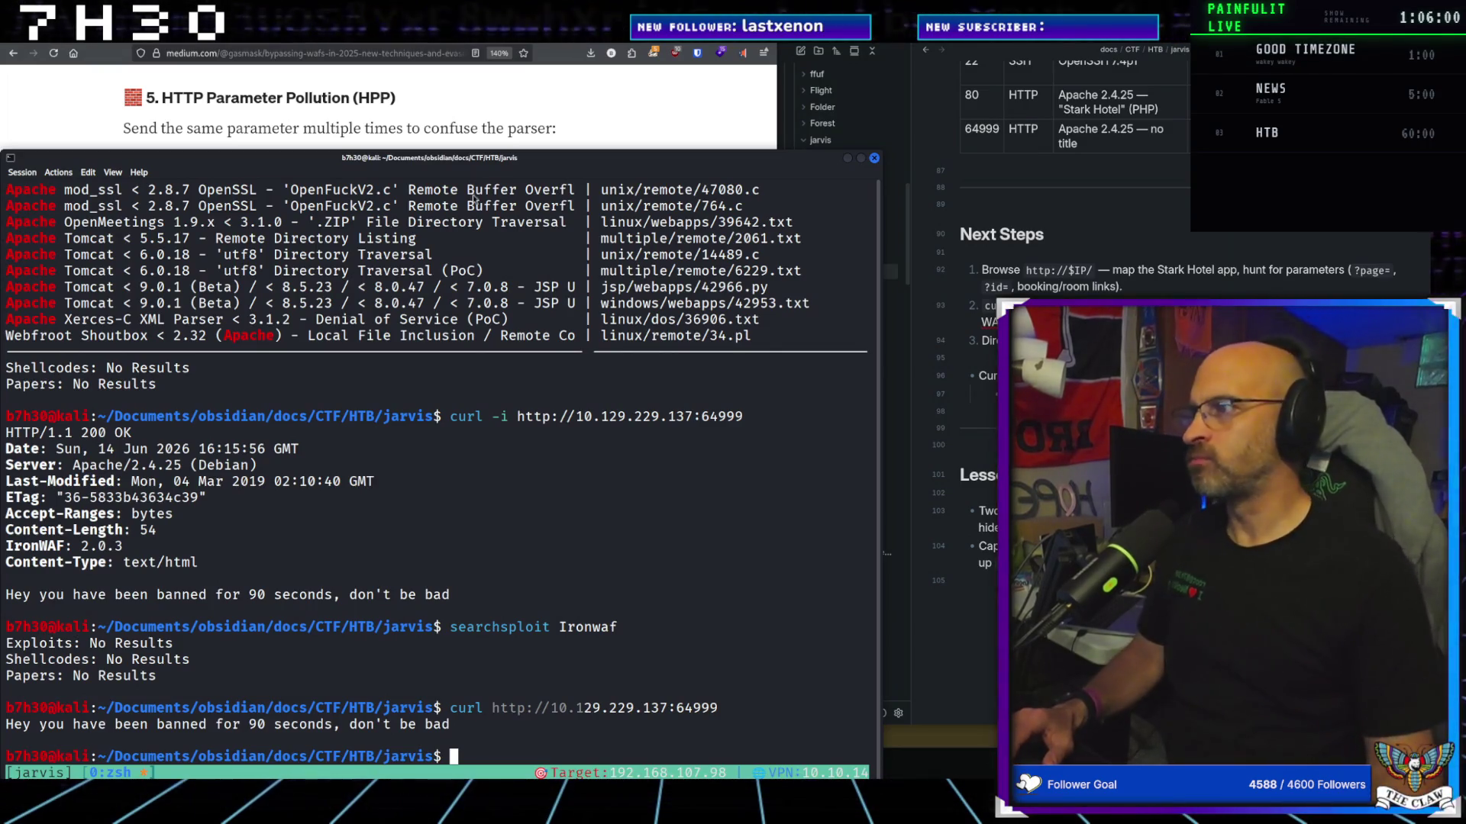
Compare the Medium article against the terminal output, ending with the terminal in front.
{"action": "left_click", "coordinate": [620, 128]}
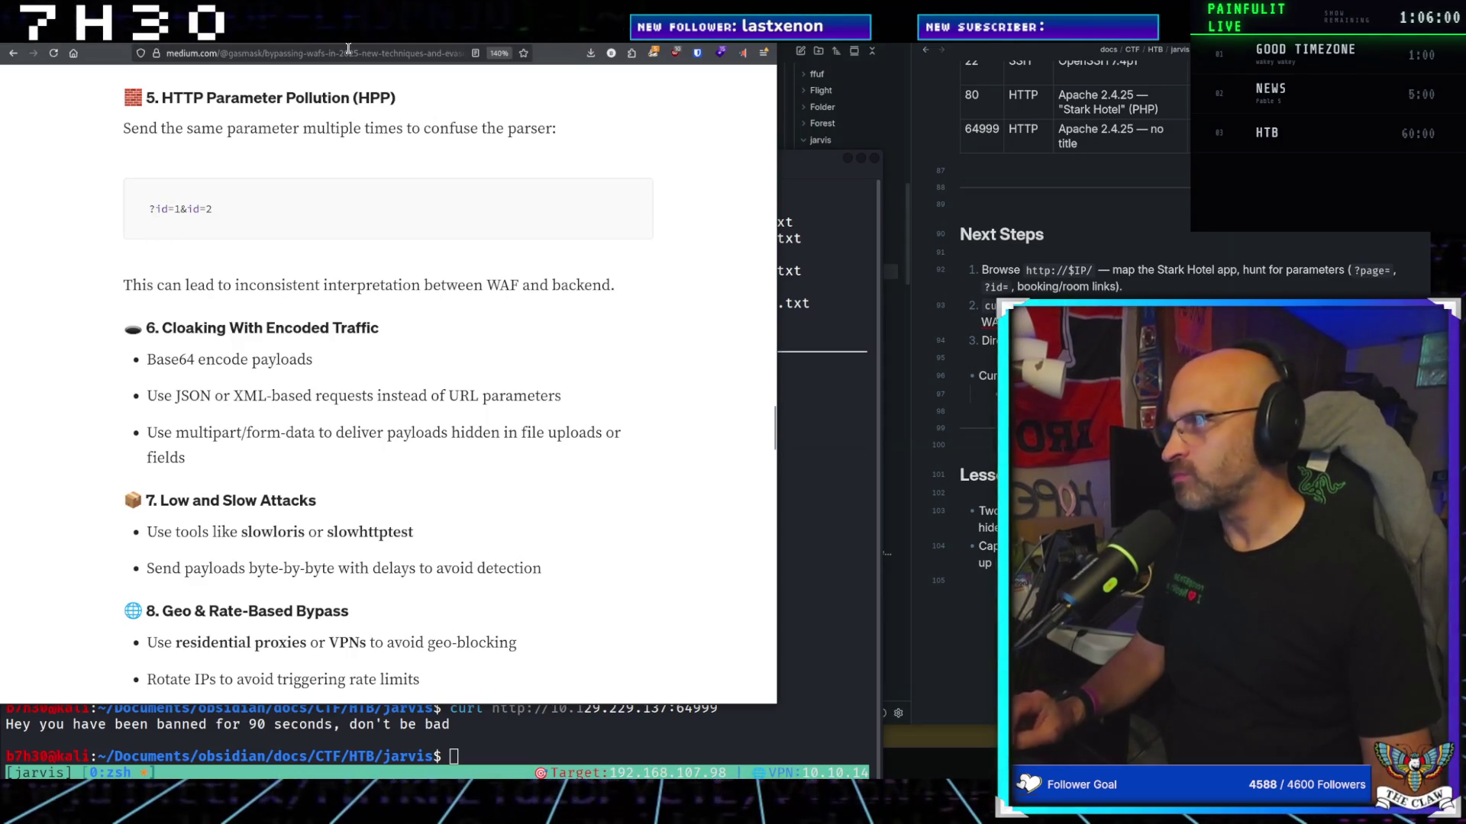
{"action": "left_click", "coordinate": [596, 758]}
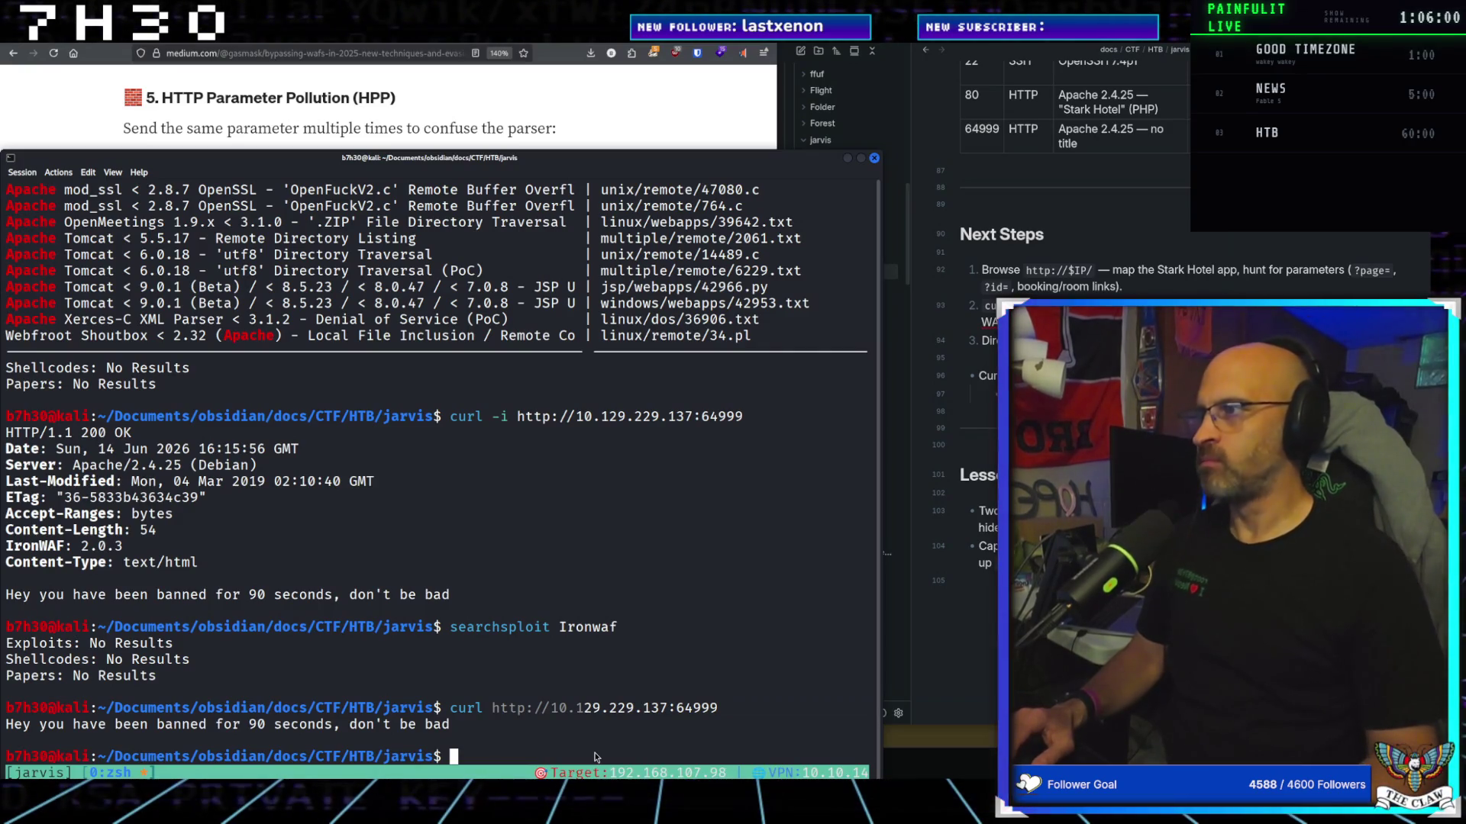
{"action": "key", "text": "alt+Tab"}
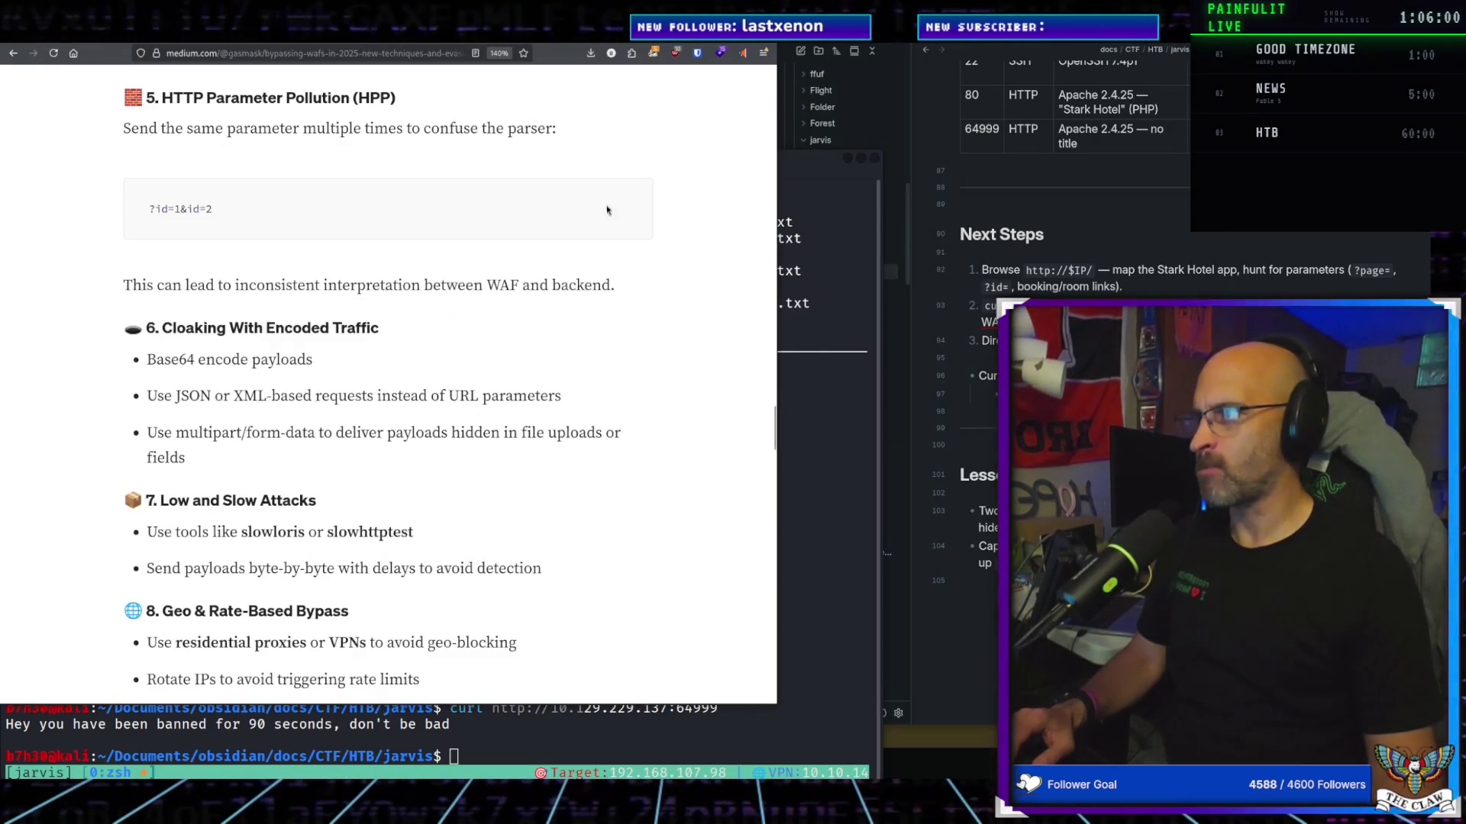
{"action": "scroll", "coordinate": [657, 745], "scroll_direction": "down", "scroll_amount": 3}
{"action": "left_click", "coordinate": [672, 740]}
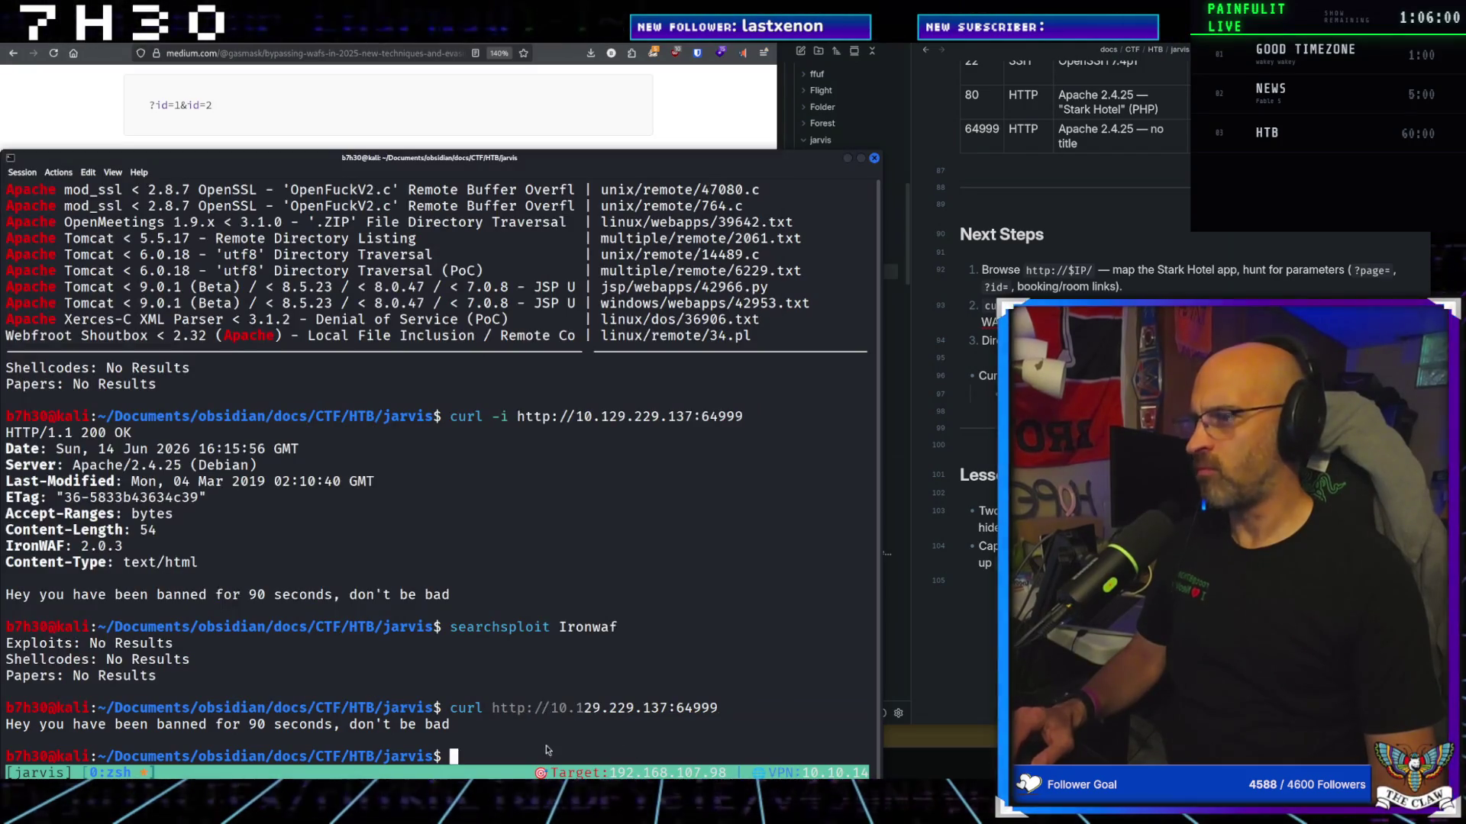
Retry the port 64999 curl with ?it, ?id, ?id=1 and ?id=1&id=2 query strings.
{"action": "key", "text": "Up"}
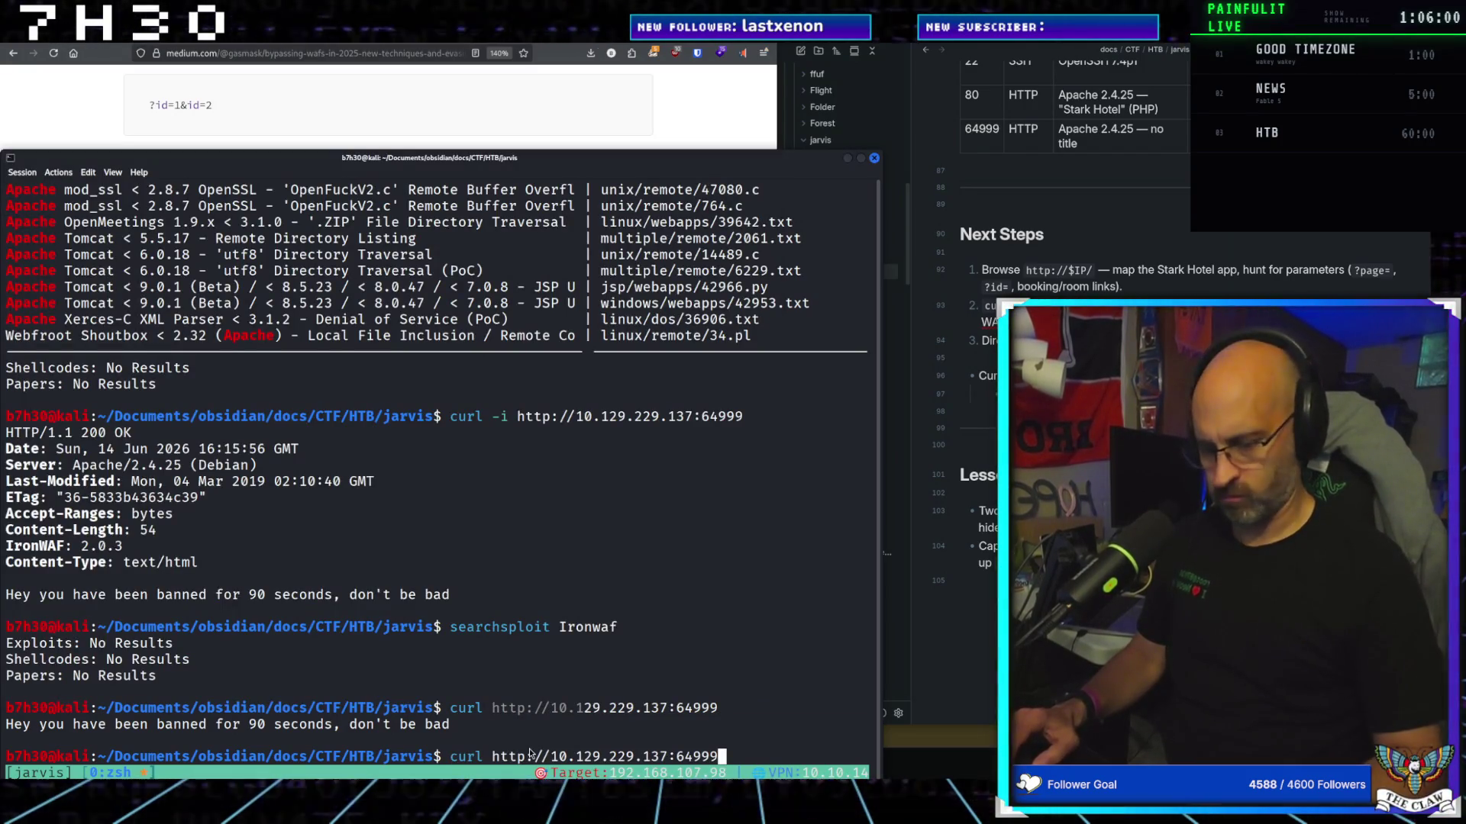
{"action": "type", "text": "?it"}
{"action": "key", "text": "Return"}
{"action": "key", "text": "Up"}
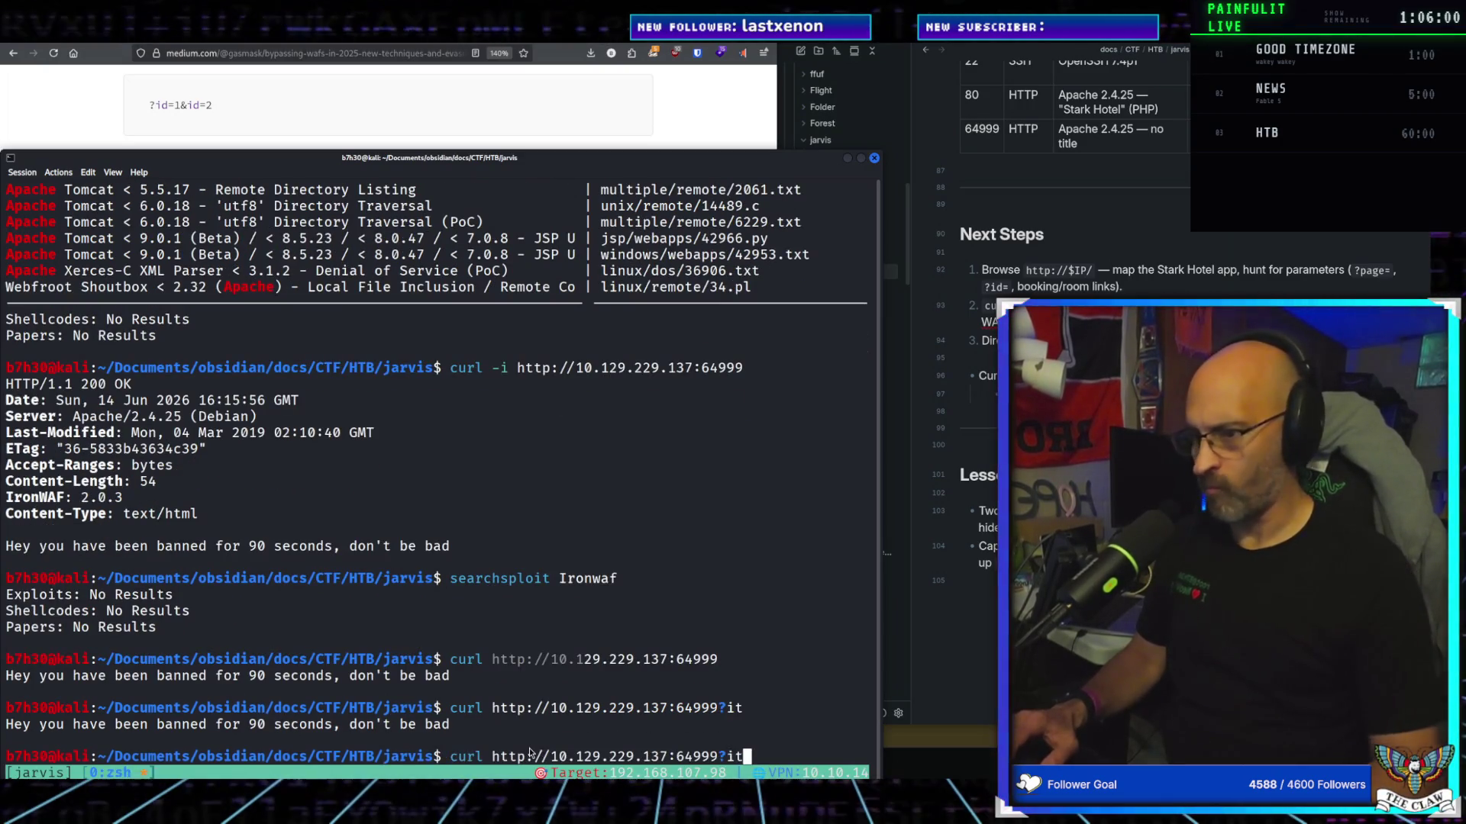
{"action": "key", "text": "Return"}
{"action": "key", "text": "Up"}
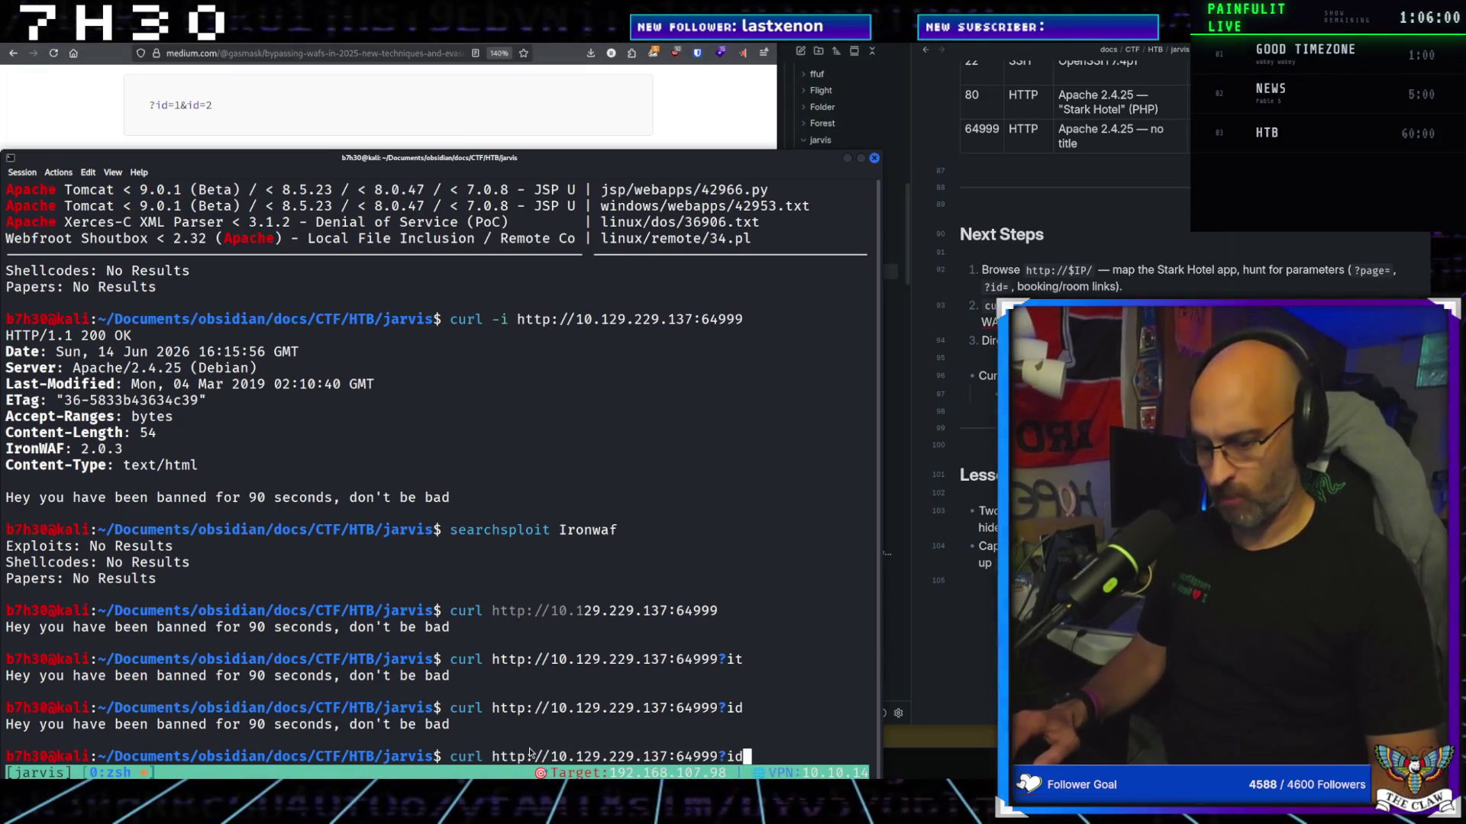
{"action": "type", "text": "=1"}
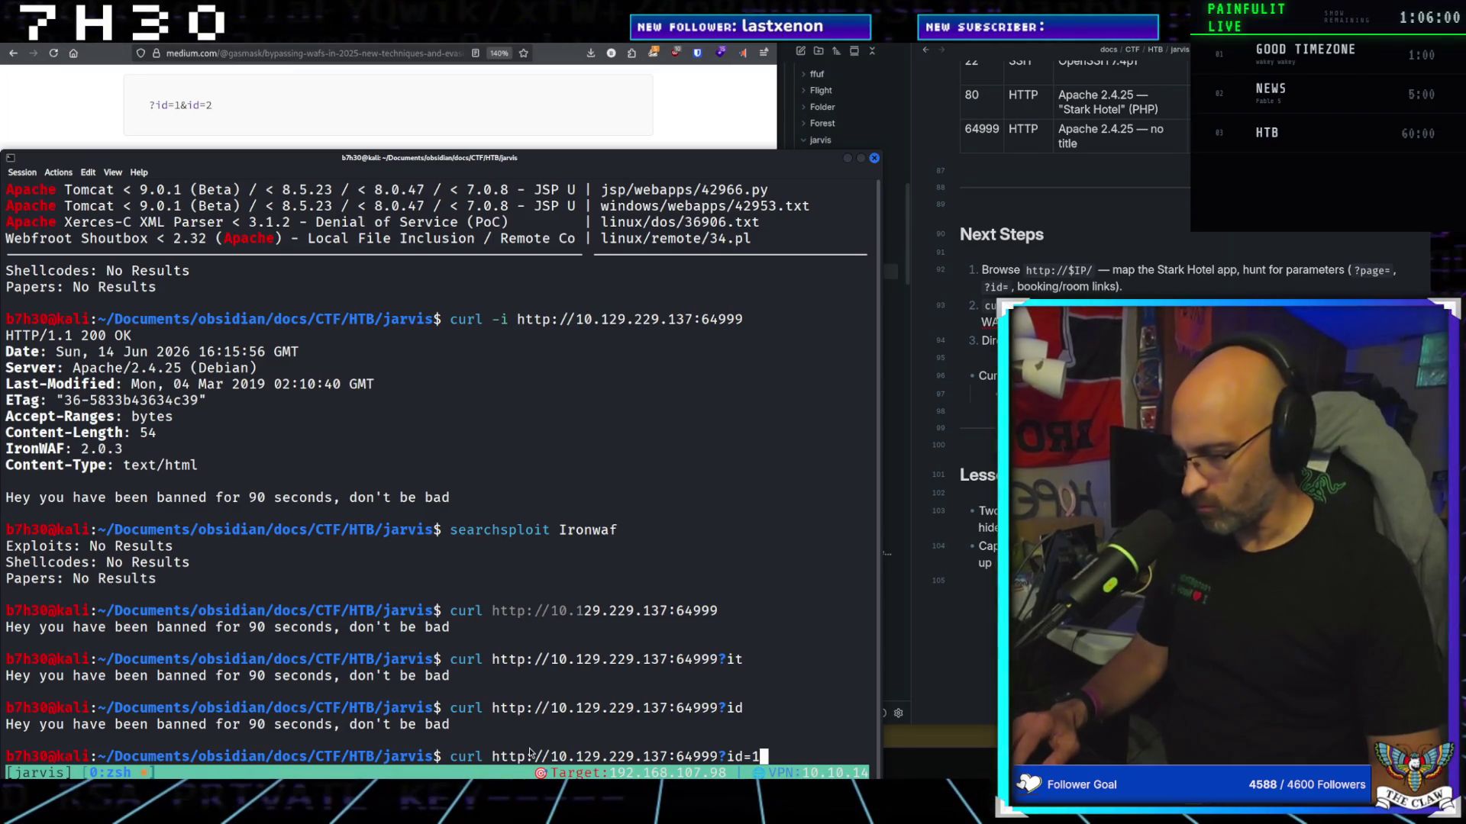
{"action": "key", "text": "Return"}
{"action": "key", "text": "Up"}
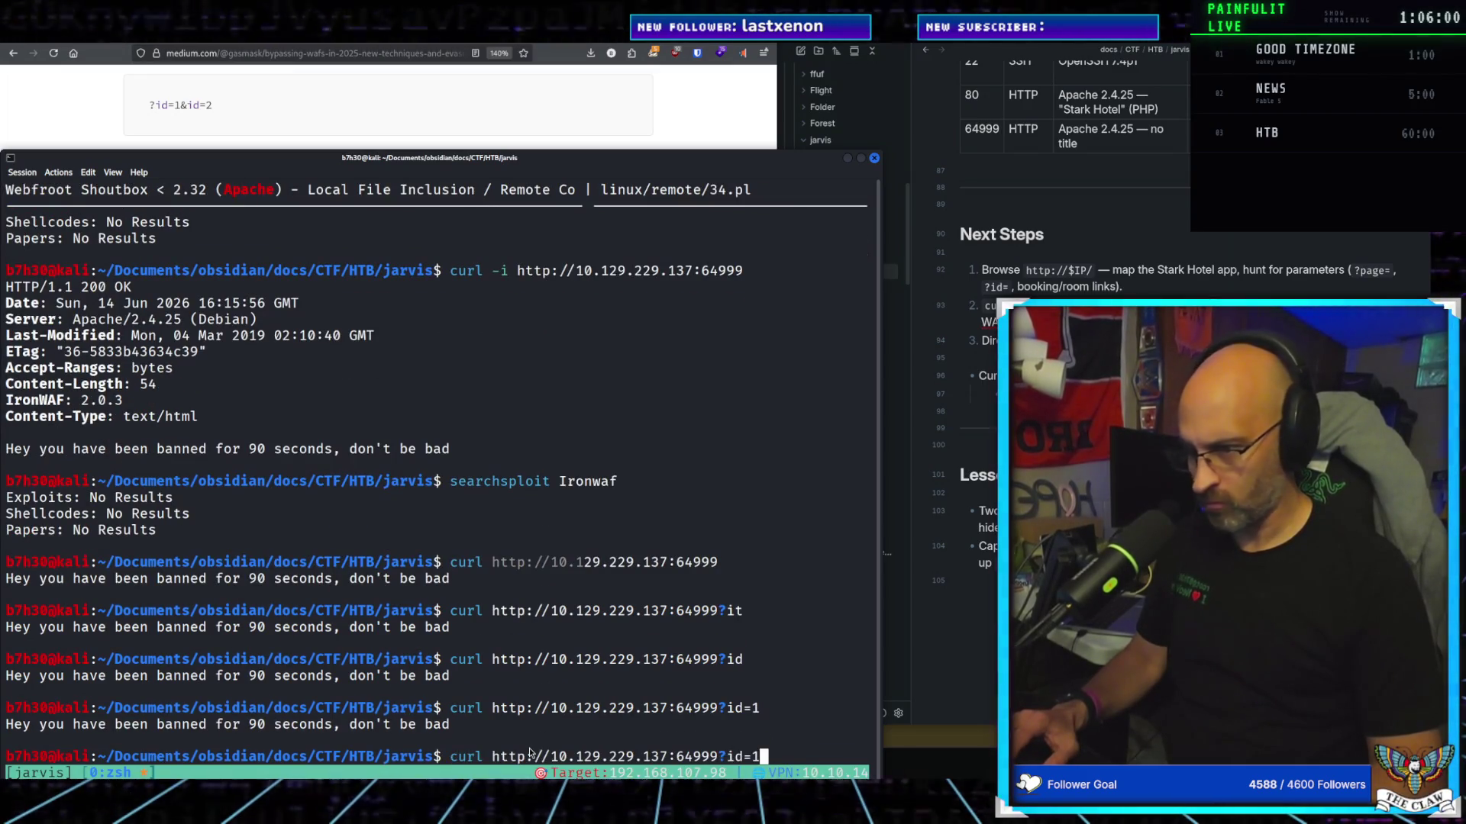
{"action": "type", "text": "&"}
{"action": "type", "text": "id="}
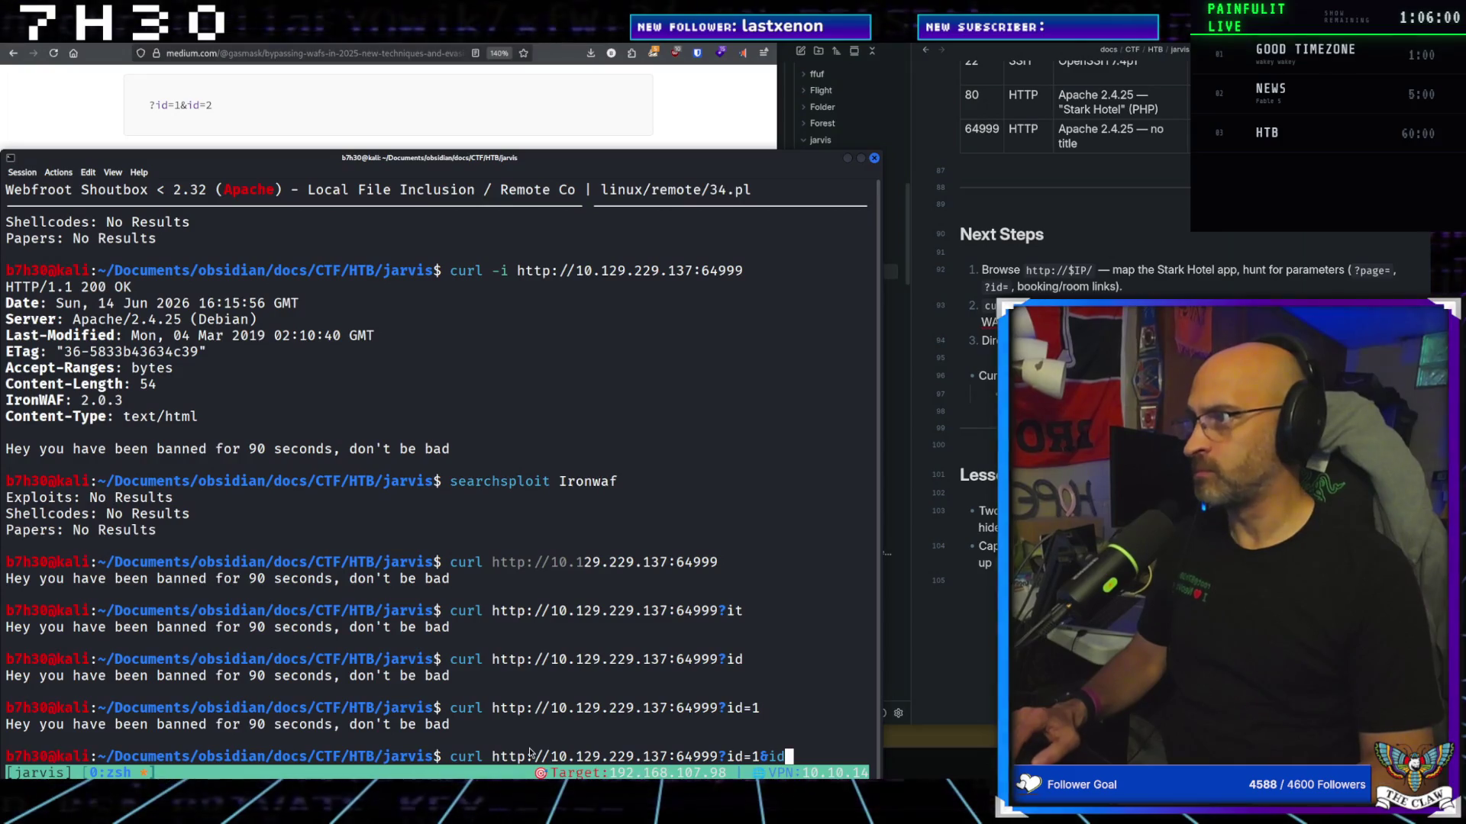
{"action": "type", "text": "2"}
{"action": "key", "text": "Return"}
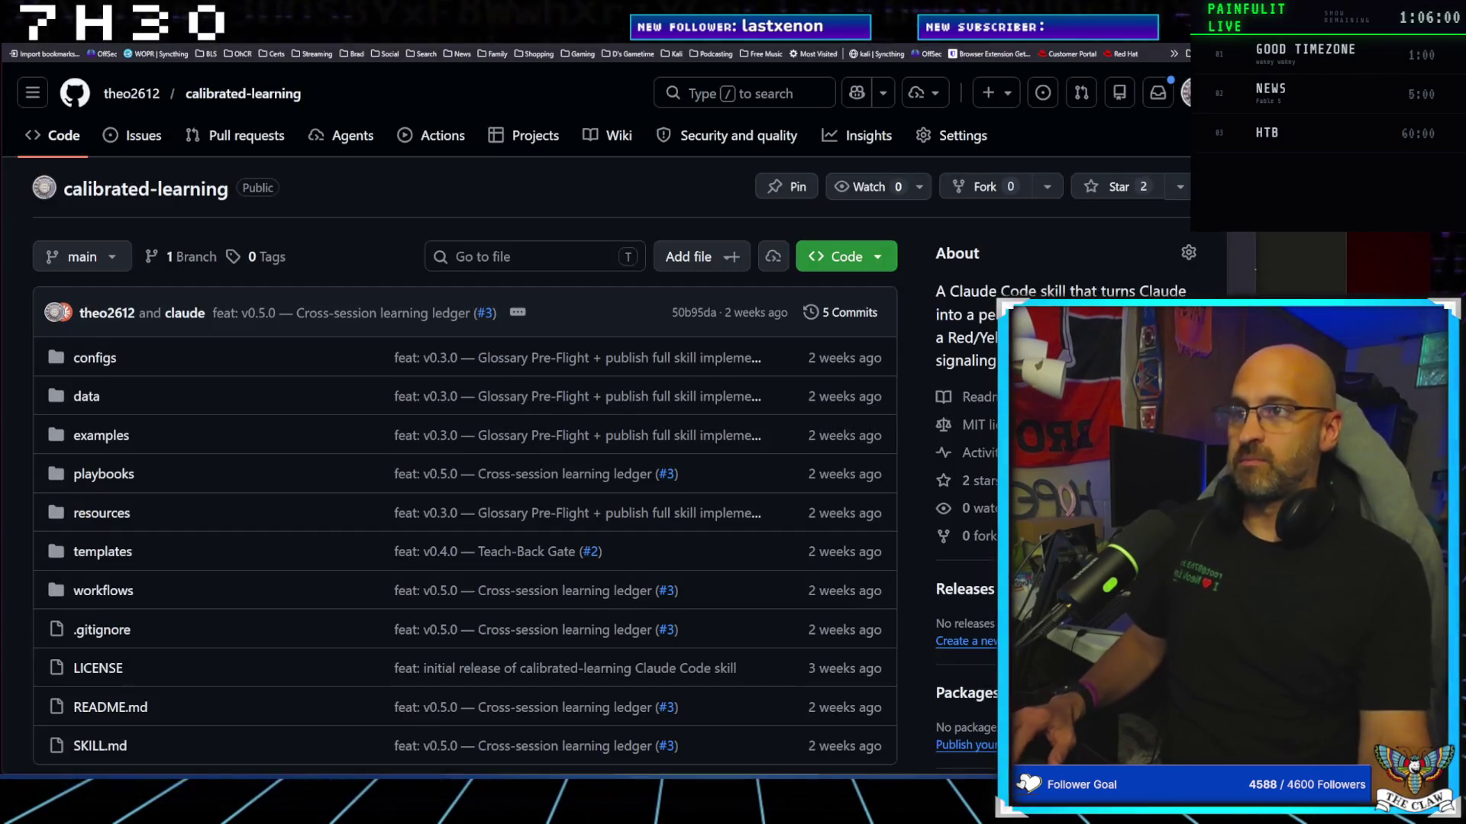
Search the web for 'lilys world' in a new tab and open its Steam store result.
{"action": "key", "text": "ctrl+t"}
{"action": "key", "text": "ctrl+l"}
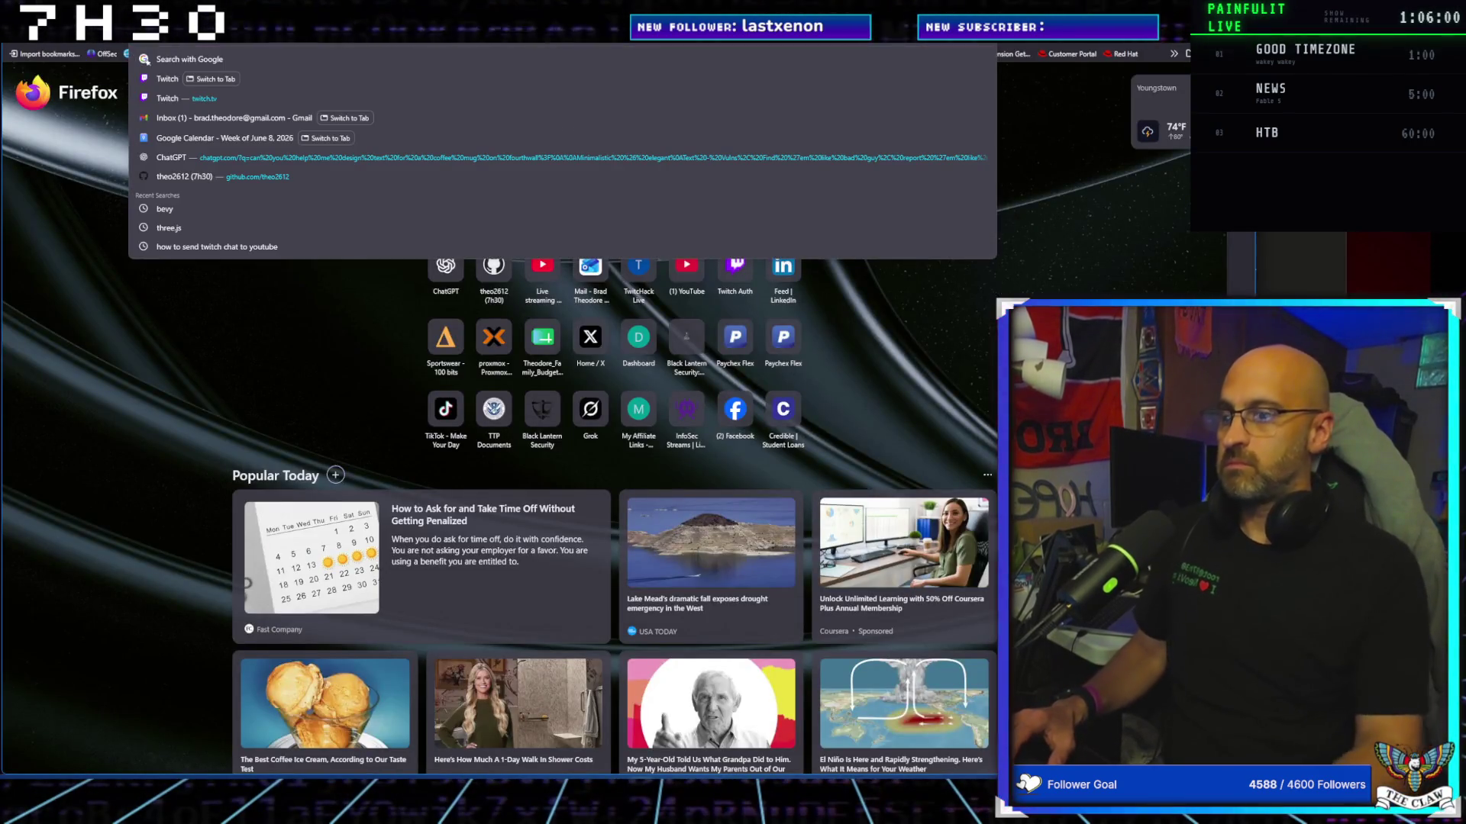
{"action": "type", "text": "lils"}
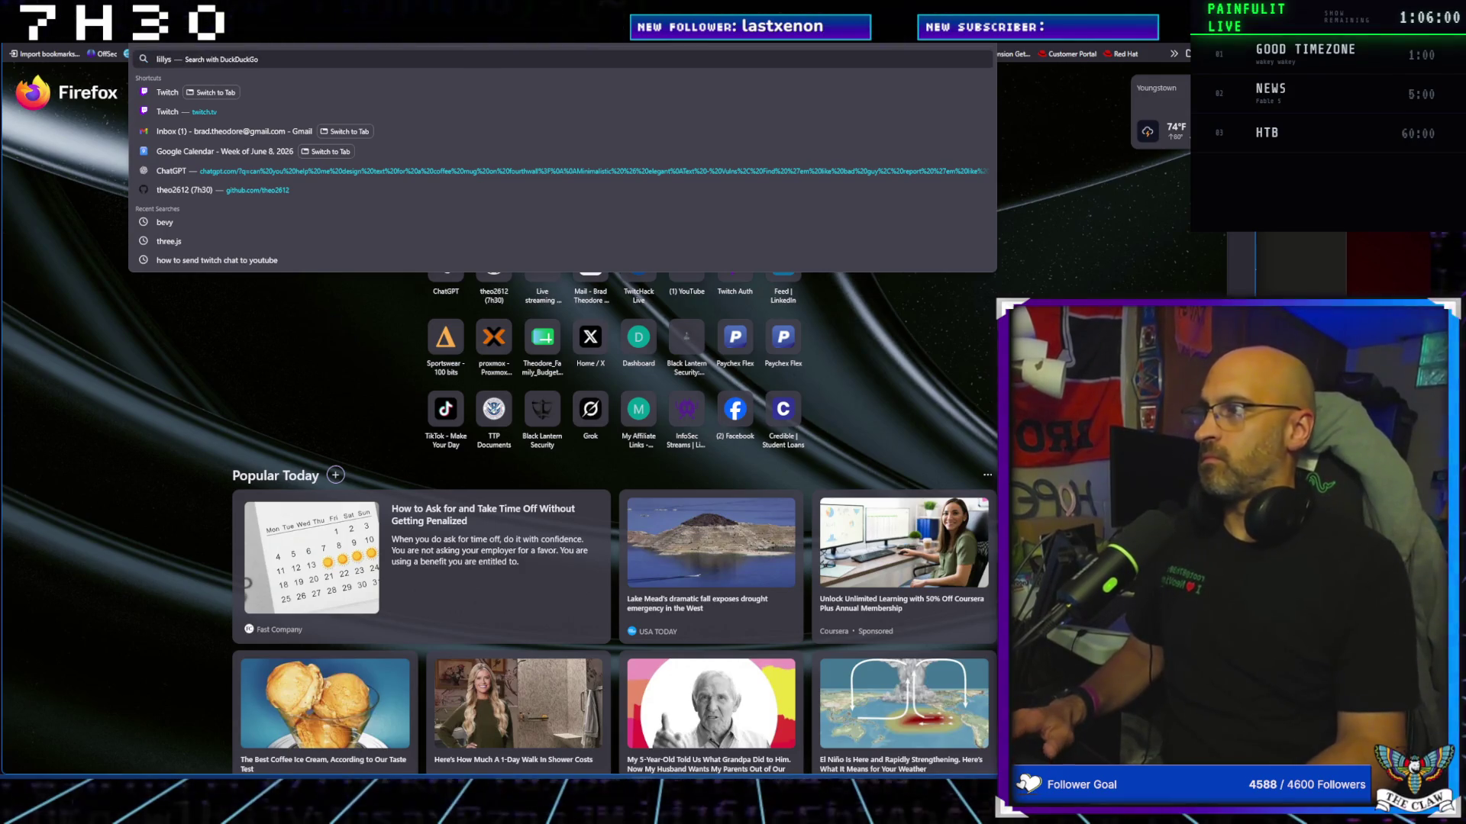
{"action": "key", "text": "BackSpace"}
{"action": "type", "text": "ys wor"}
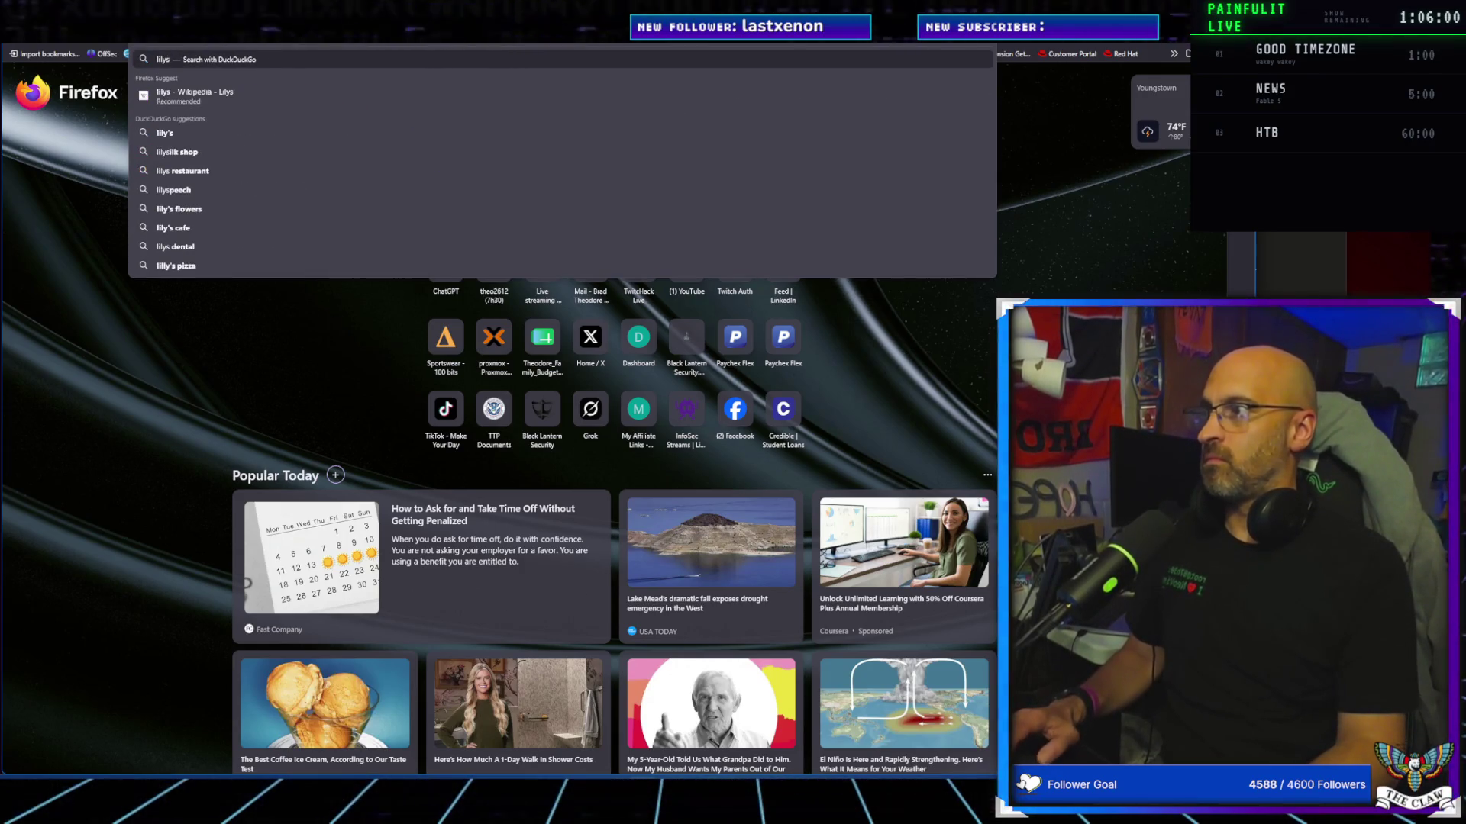
{"action": "type", "text": "ld"}
{"action": "key", "text": "Return"}
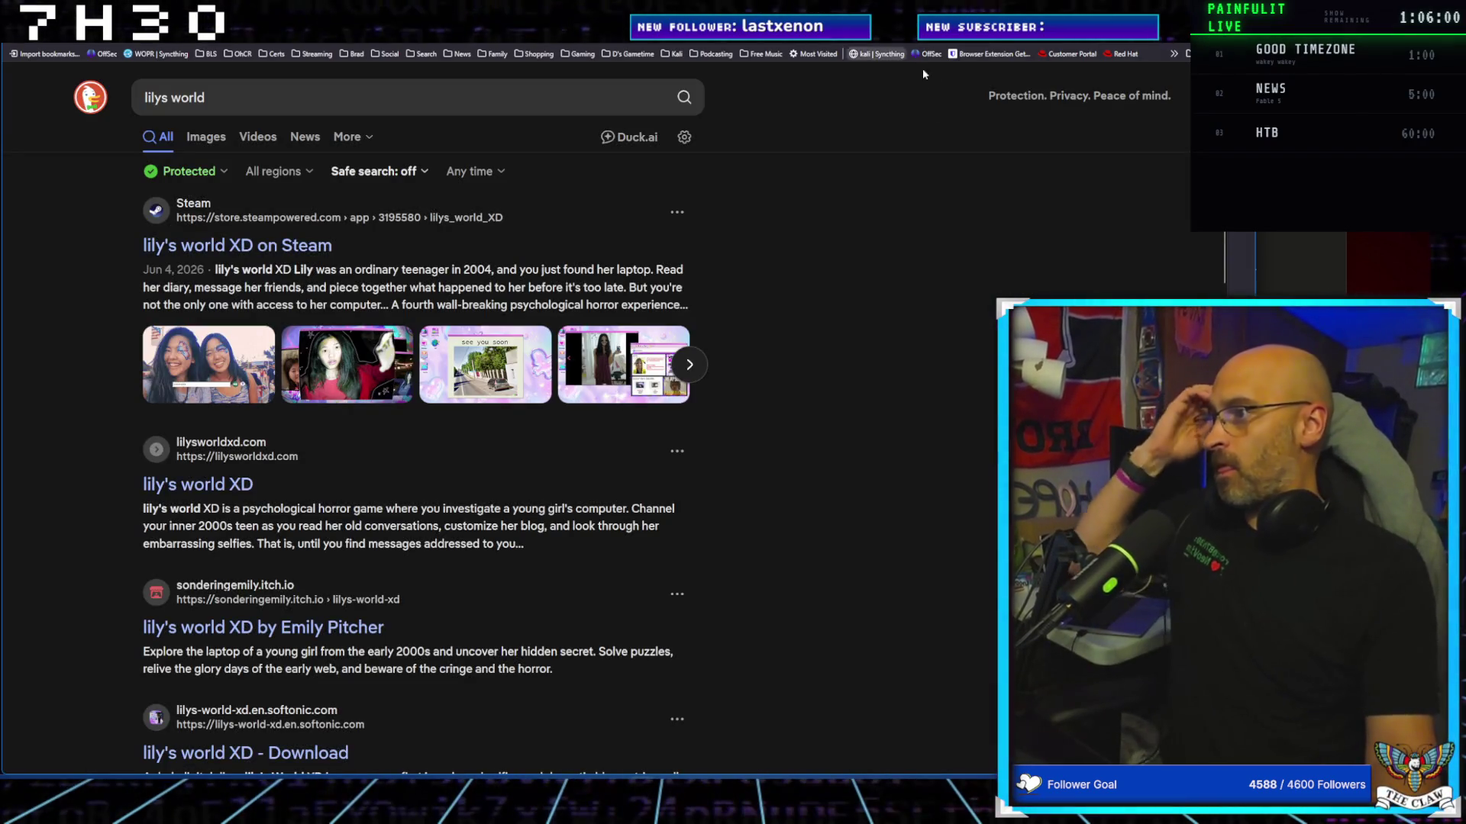
{"action": "left_click", "coordinate": [259, 245]}
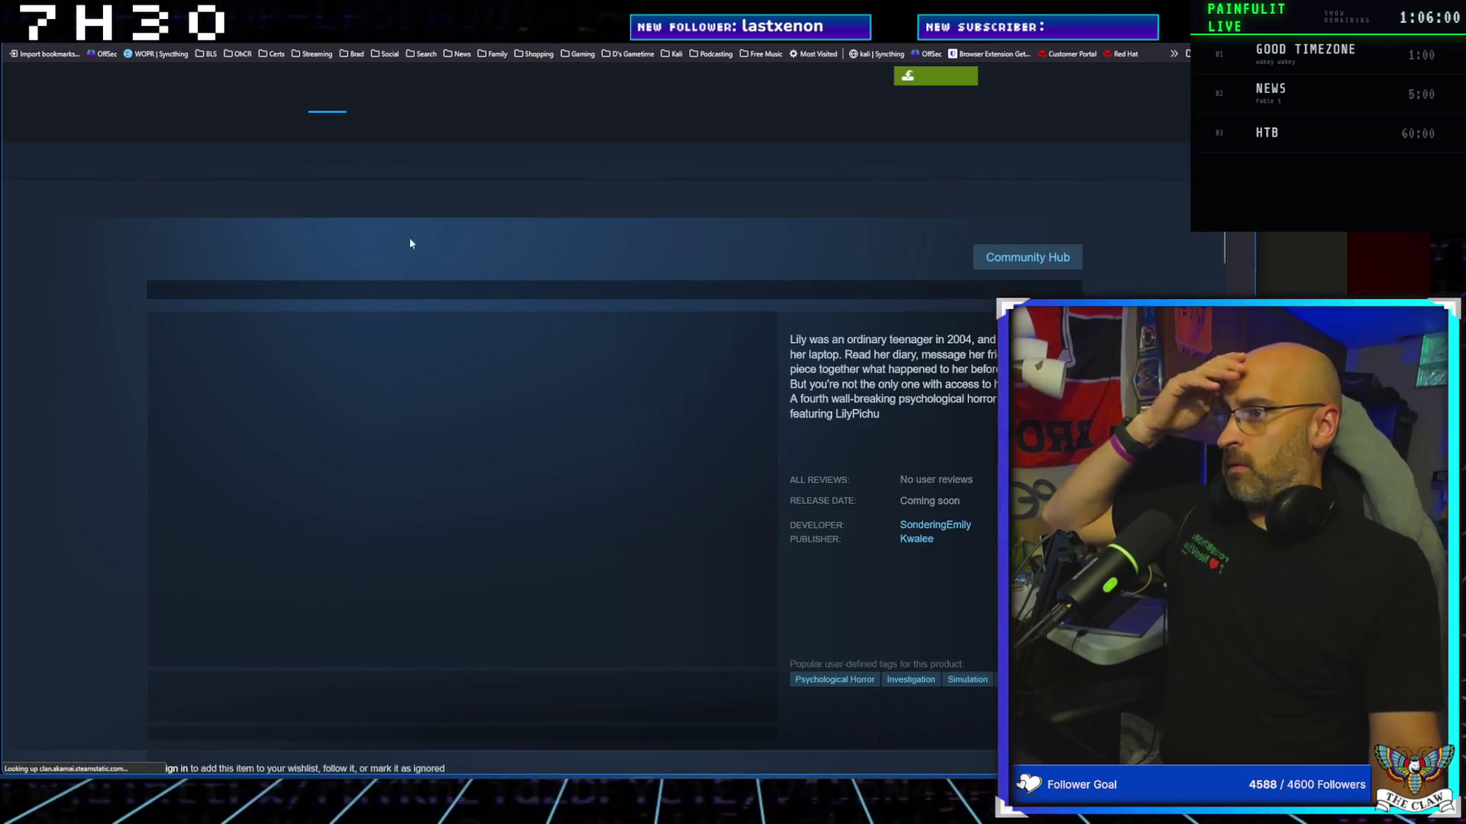
Switch to the GitHub tab, then bring the Steam store window forward and focus its search box.
{"action": "key", "text": "ctrl+Tab"}
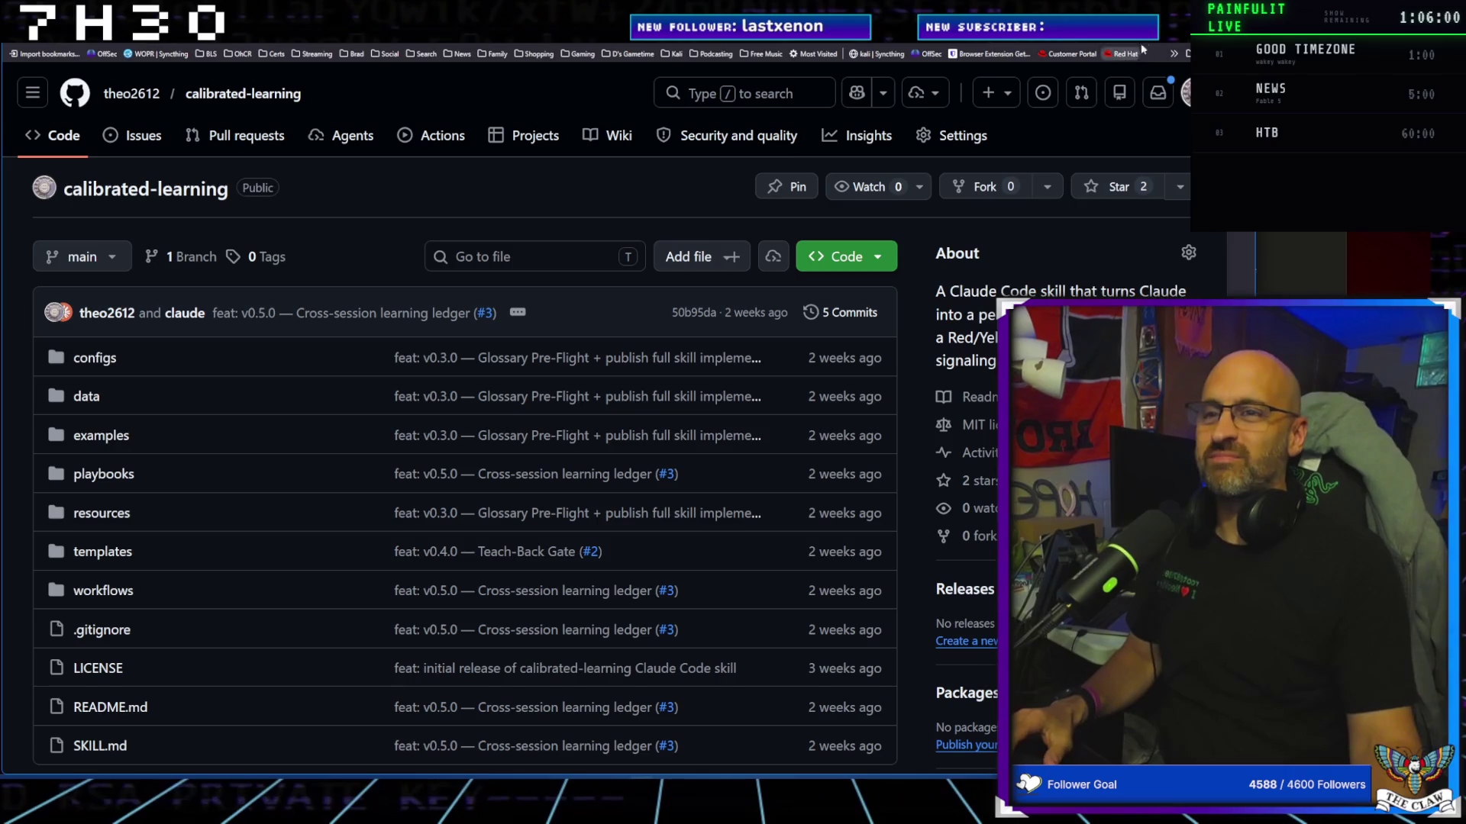
{"action": "left_click", "coordinate": [926, 776]}
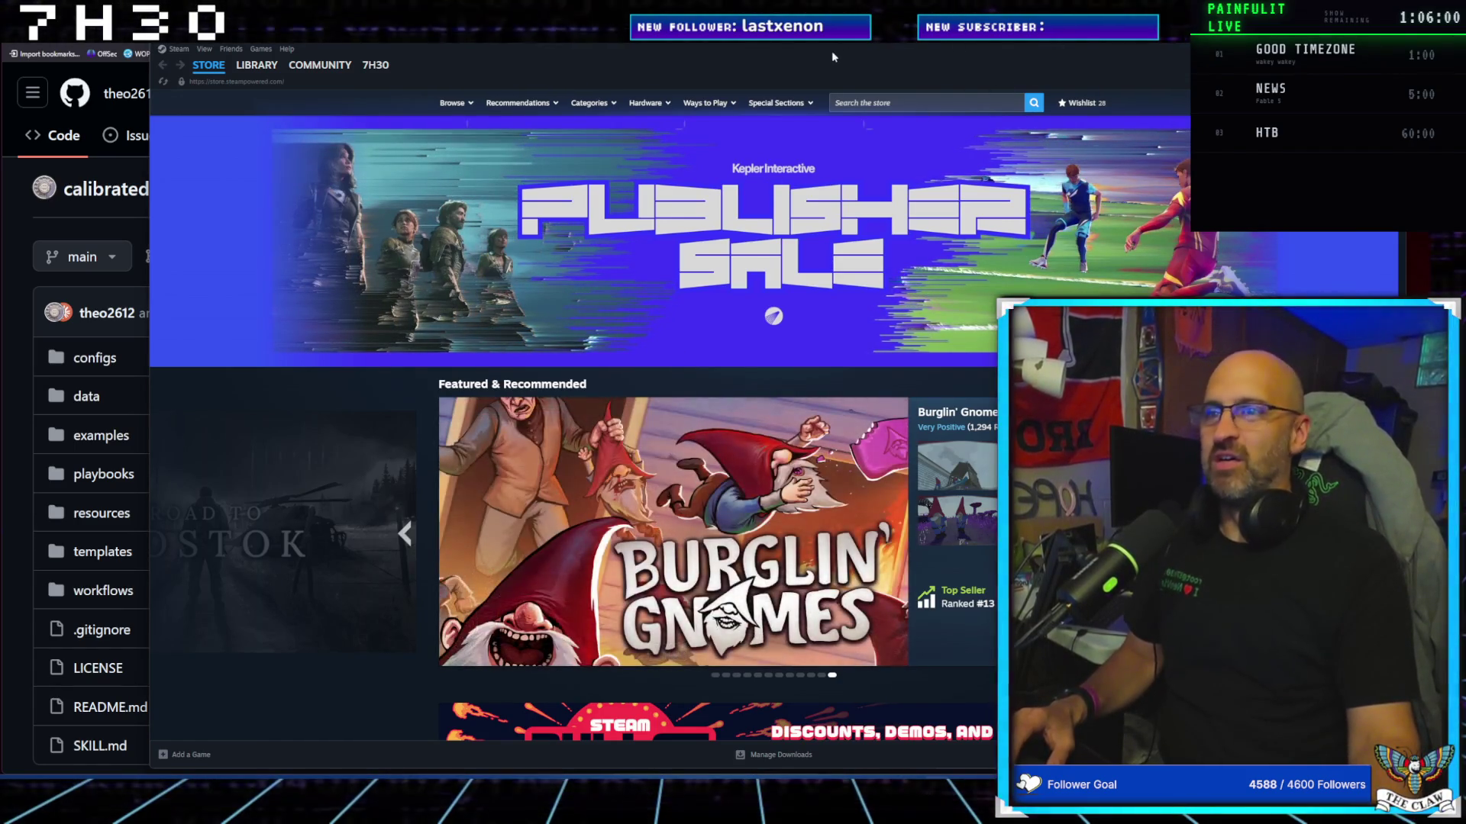
{"action": "left_click", "coordinate": [880, 104]}
Search Steam for 'lily', open lily's world XD, and play its trailer from the start full-size.
{"action": "type", "text": "lily"}
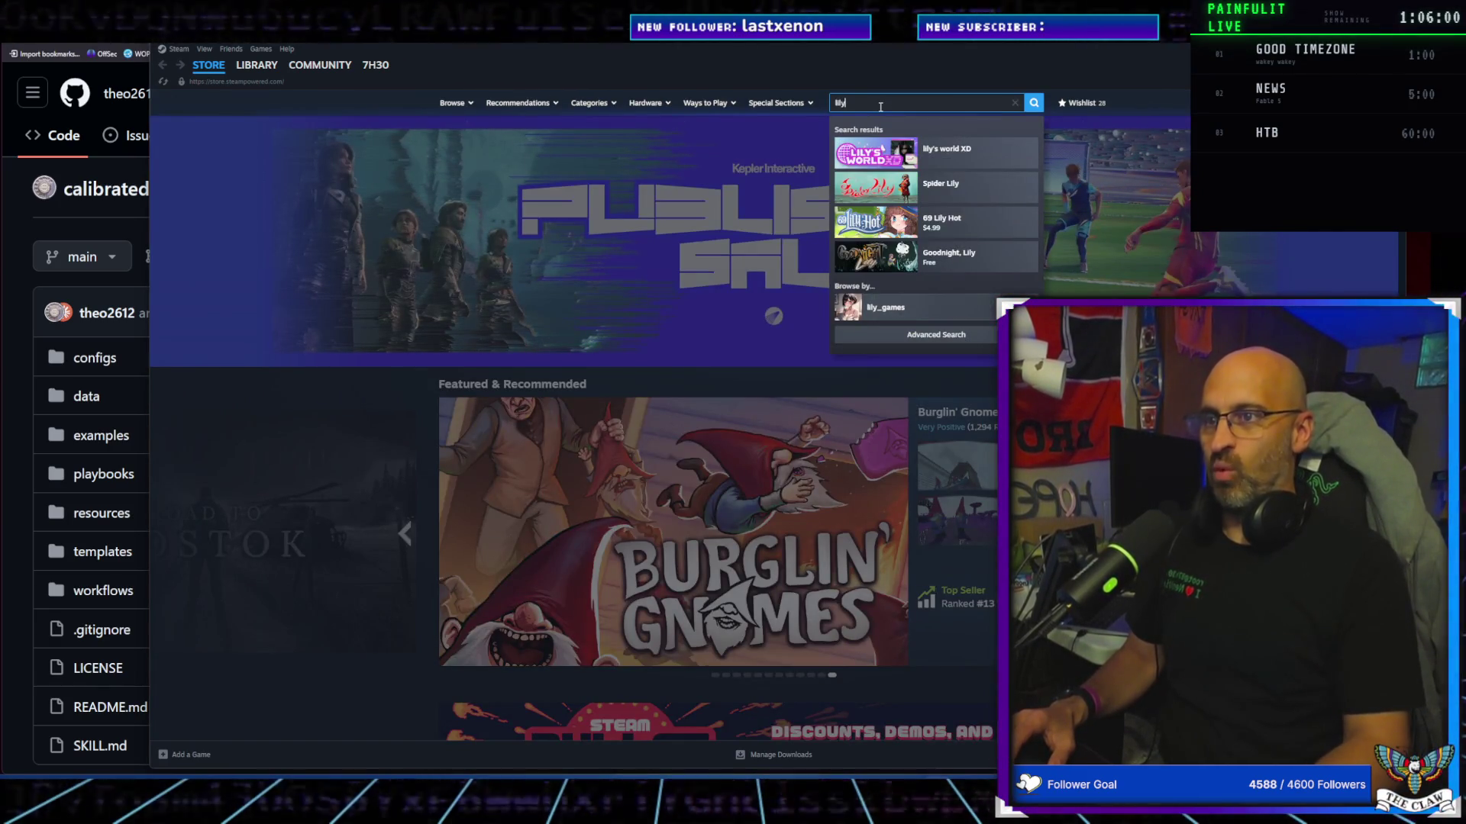
{"action": "left_click", "coordinate": [873, 157]}
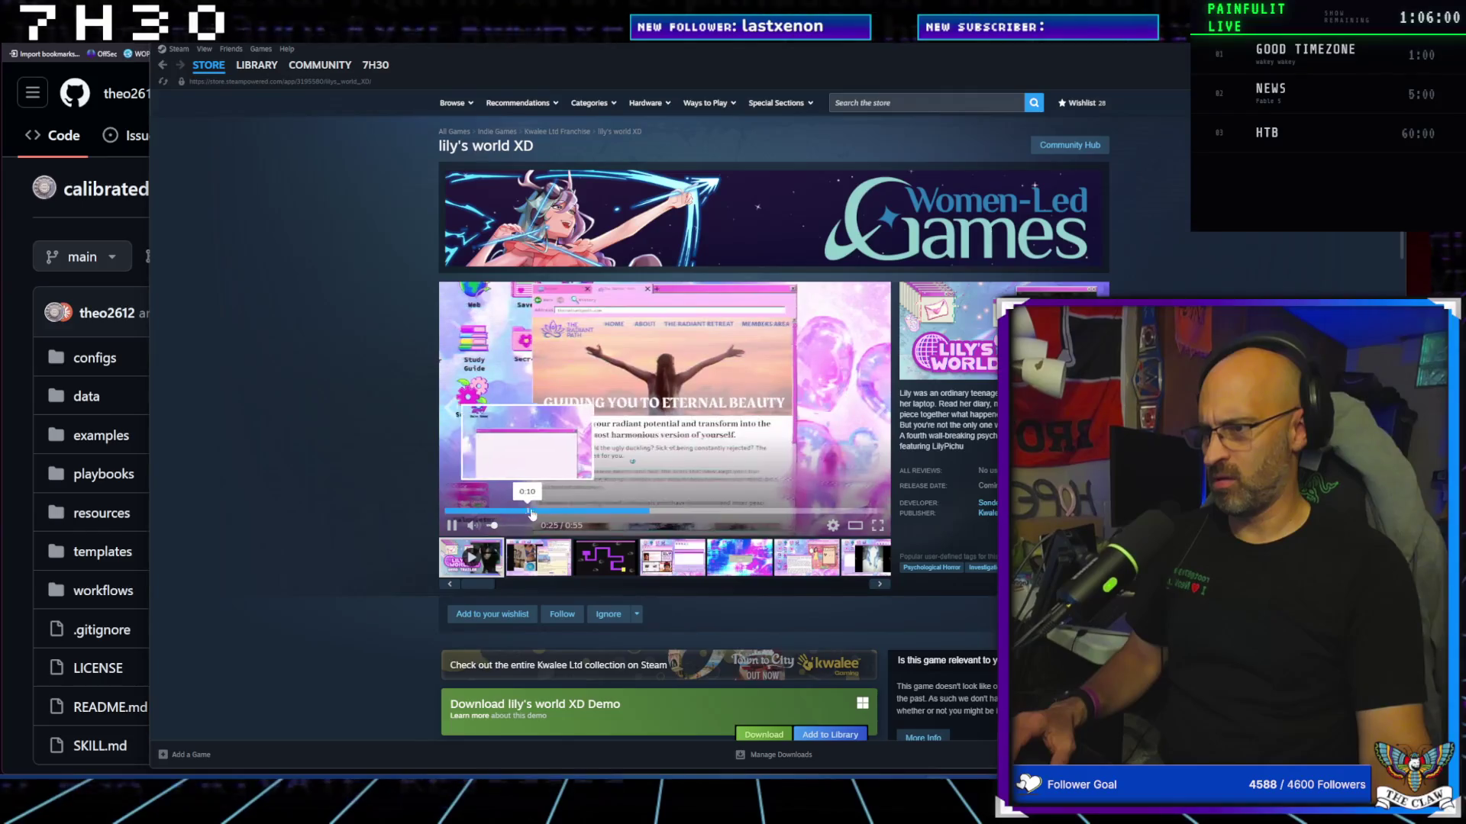
{"action": "left_click", "coordinate": [532, 510]}
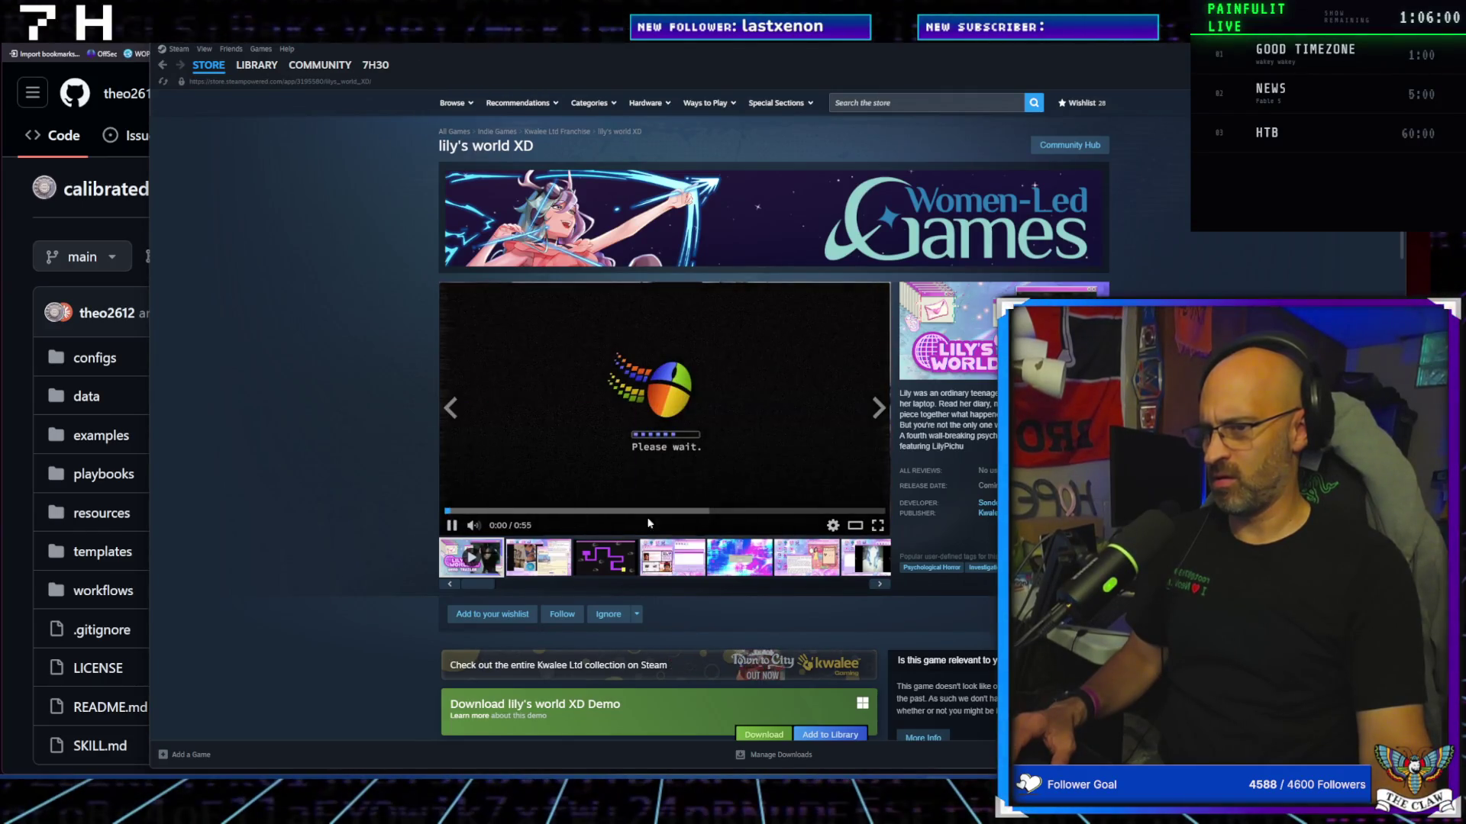
{"action": "left_click", "coordinate": [650, 523]}
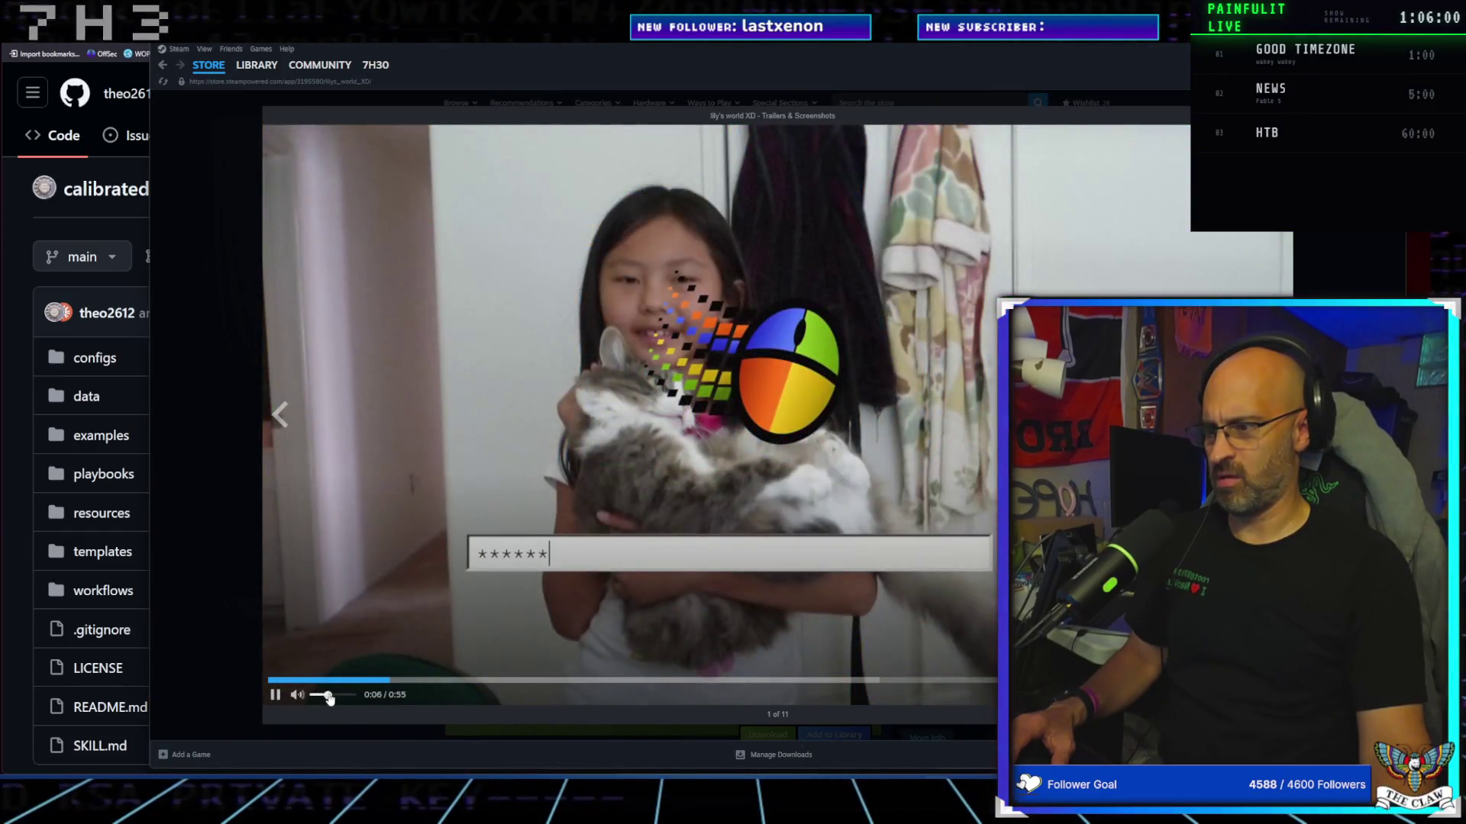
Raise the lily's world XD trailer volume, watch it through, then pause it back on the store page.
{"action": "left_click_drag", "start_coordinate": [329, 698], "coordinate": [337, 699]}
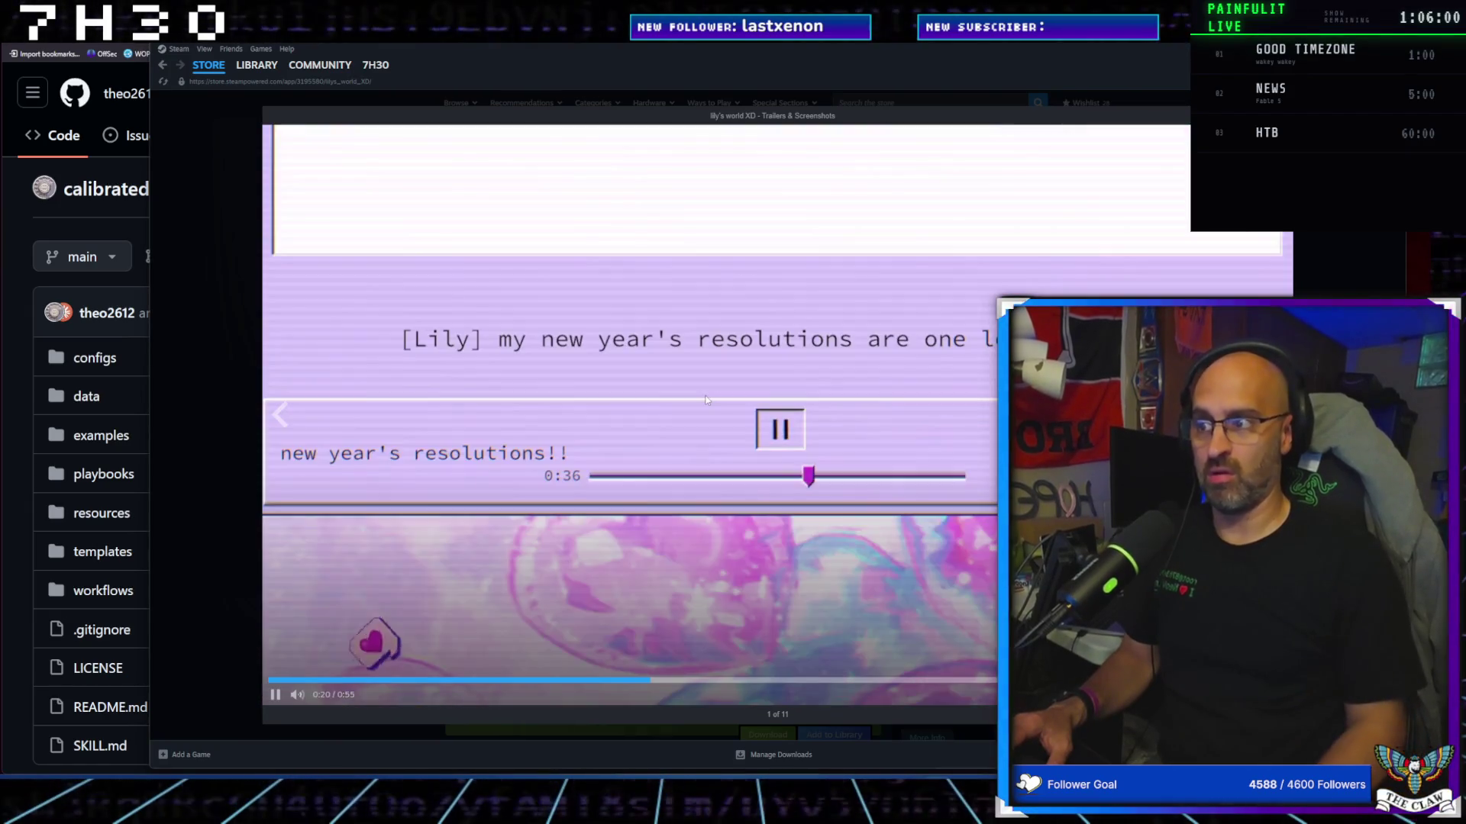
{"action": "left_click", "coordinate": [907, 465]}
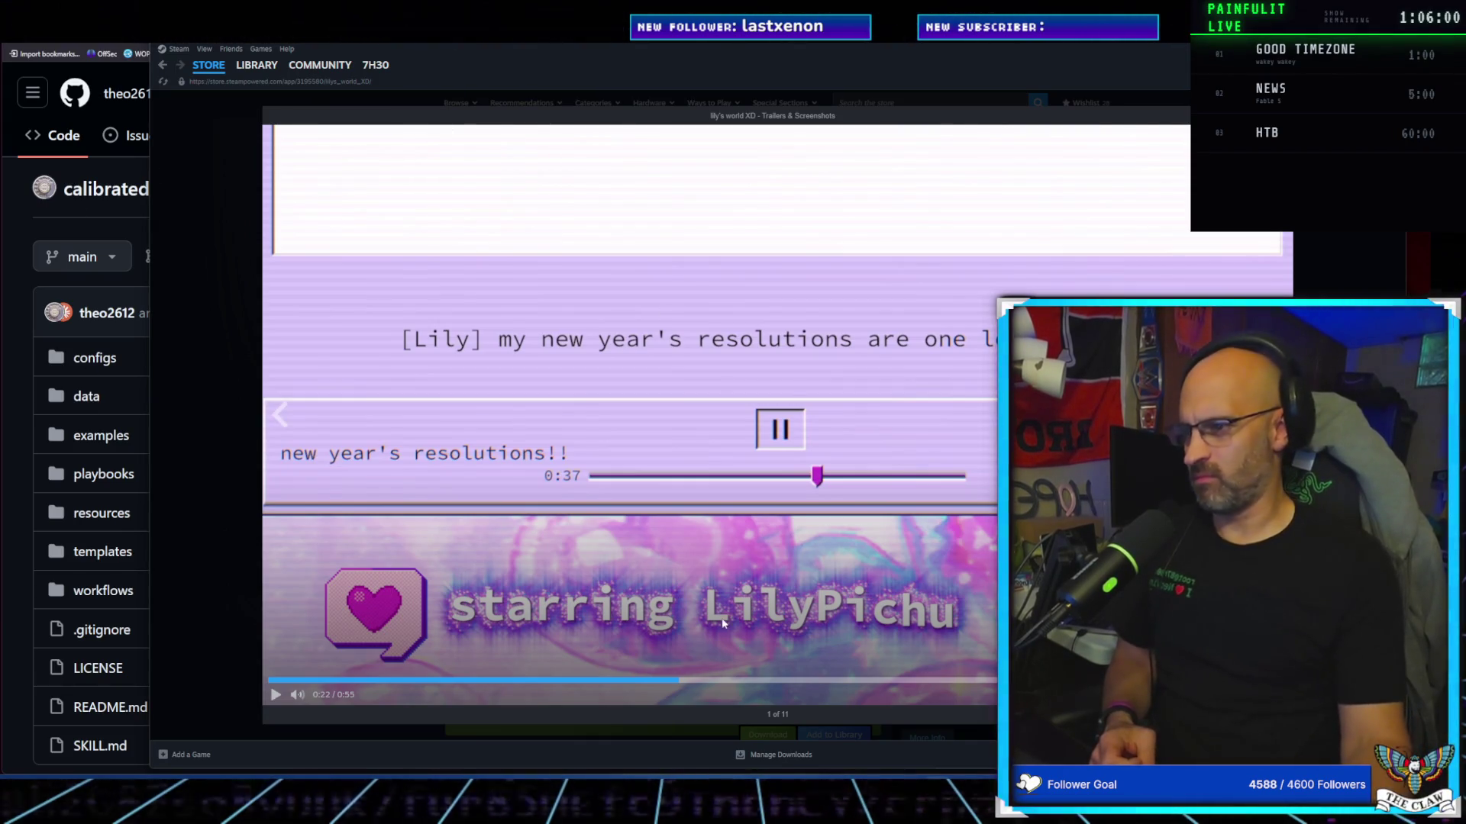
{"action": "left_click", "coordinate": [772, 547]}
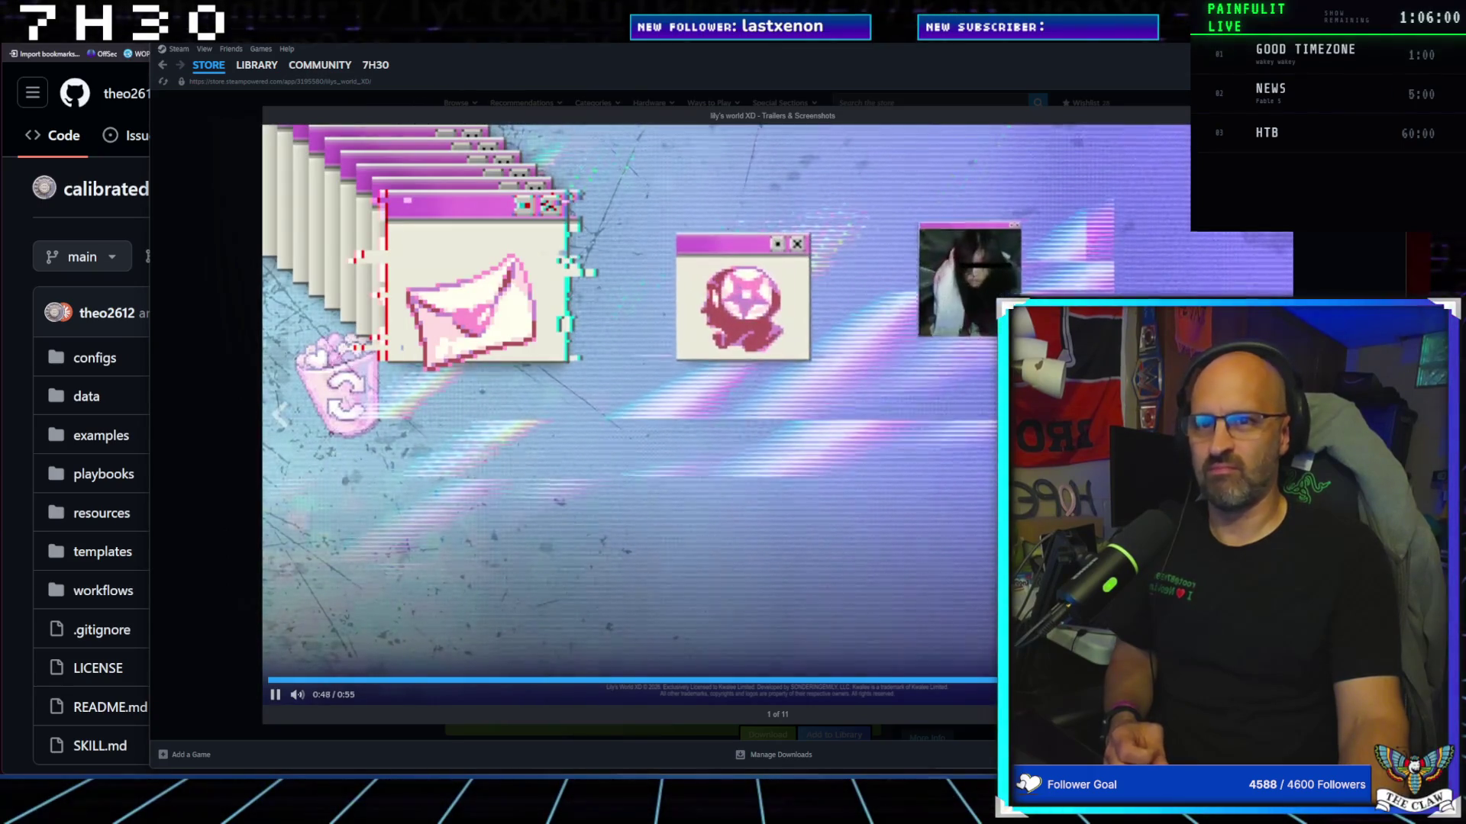
{"action": "key", "text": "Escape"}
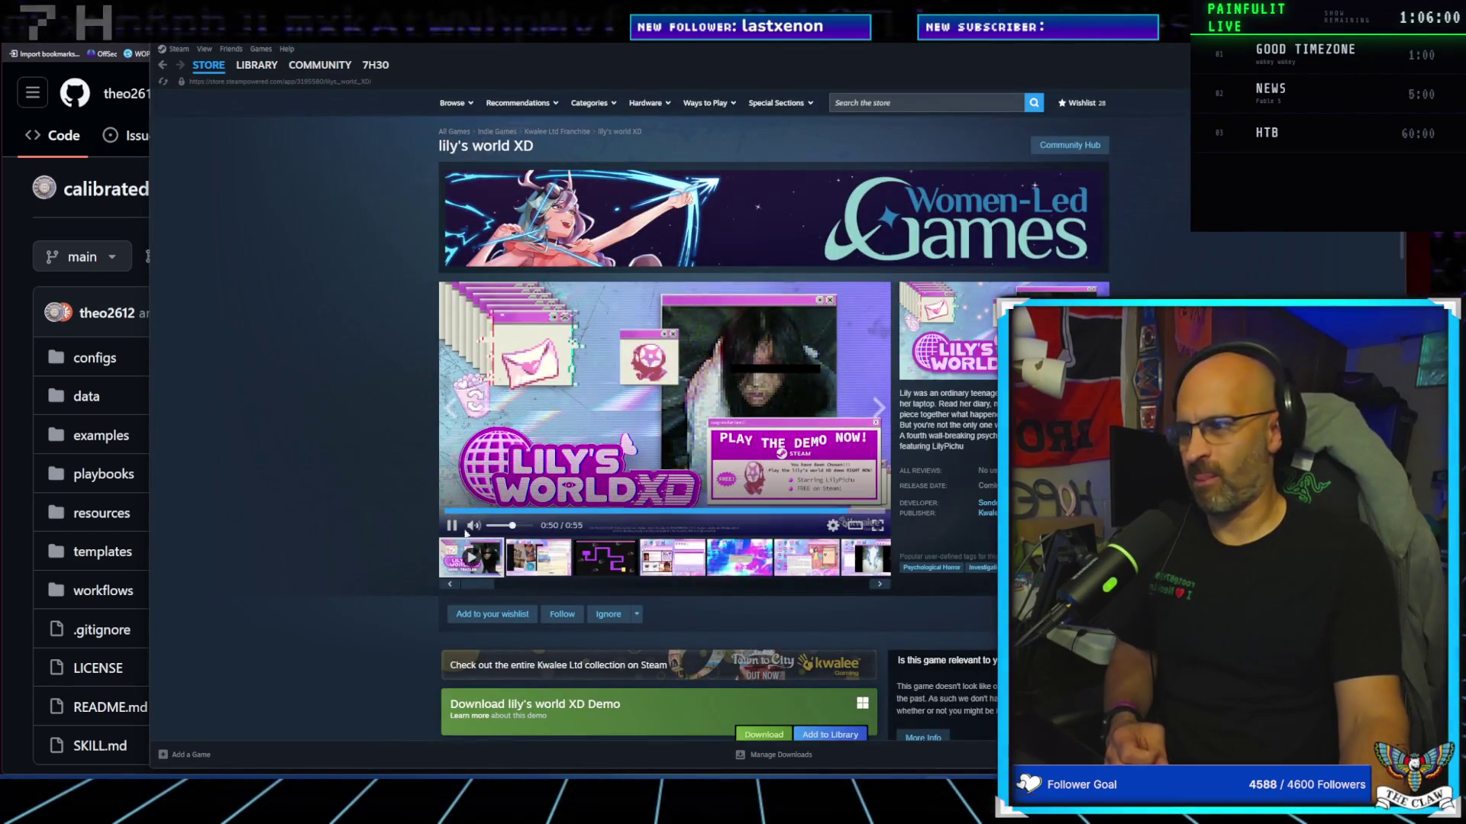
{"action": "left_click", "coordinate": [453, 526]}
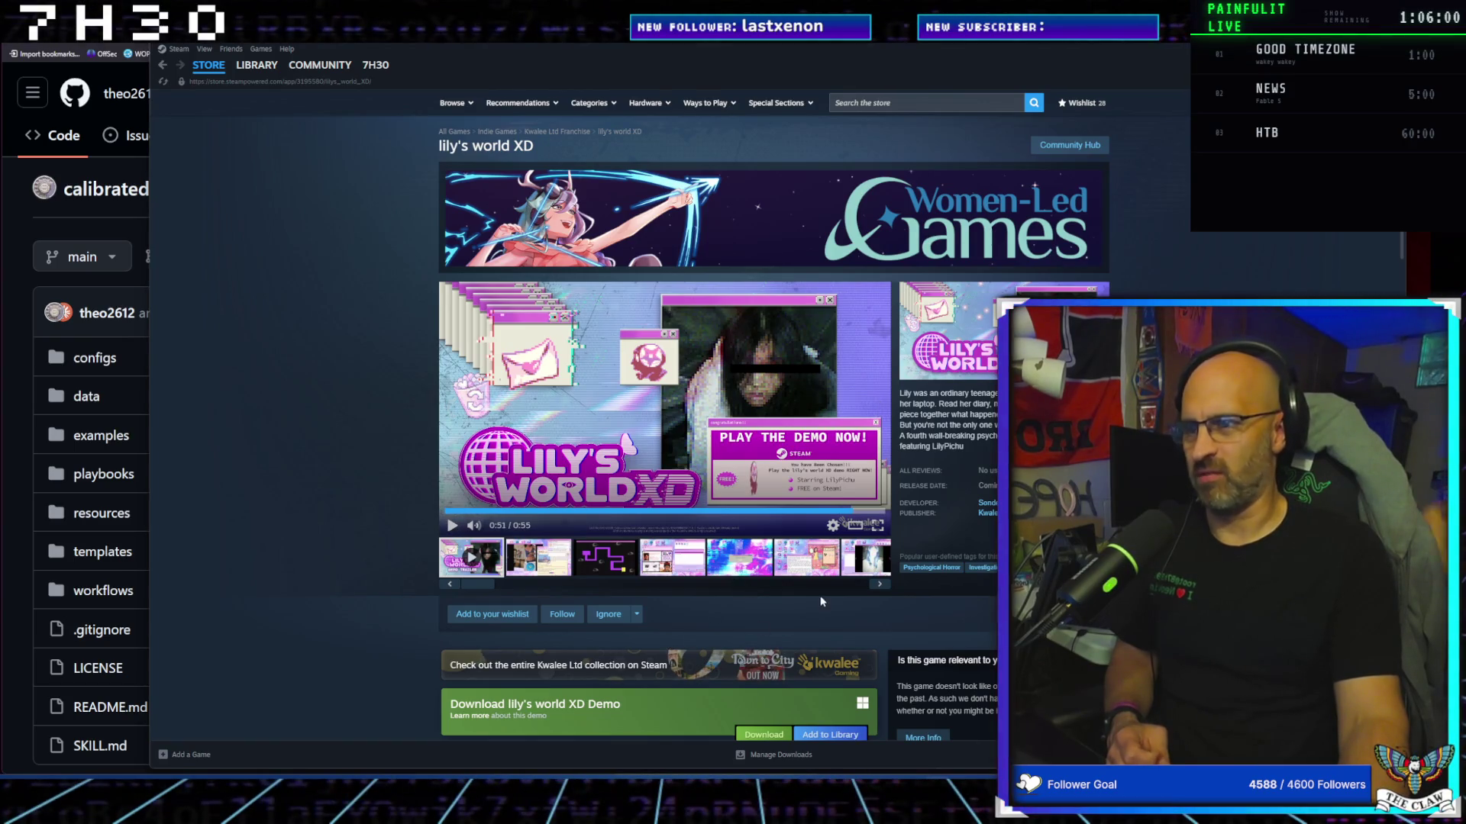
Scroll down the lily's world XD store page and add the game to the Steam wishlist.
{"action": "scroll", "coordinate": [821, 604], "scroll_direction": "down", "scroll_amount": 1}
{"action": "scroll", "coordinate": [870, 638], "scroll_direction": "down", "scroll_amount": 3}
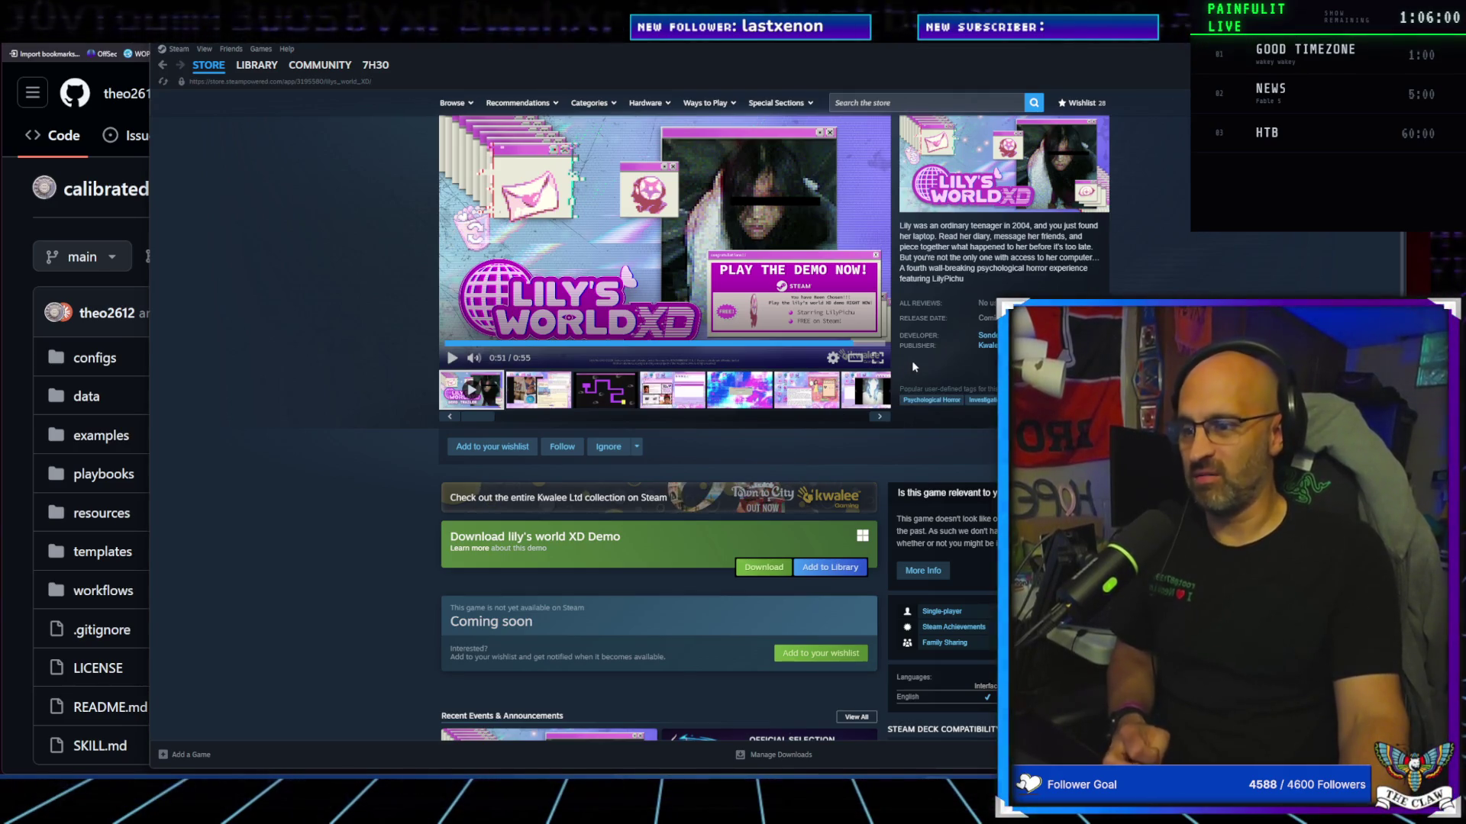
{"action": "left_click", "coordinate": [821, 653]}
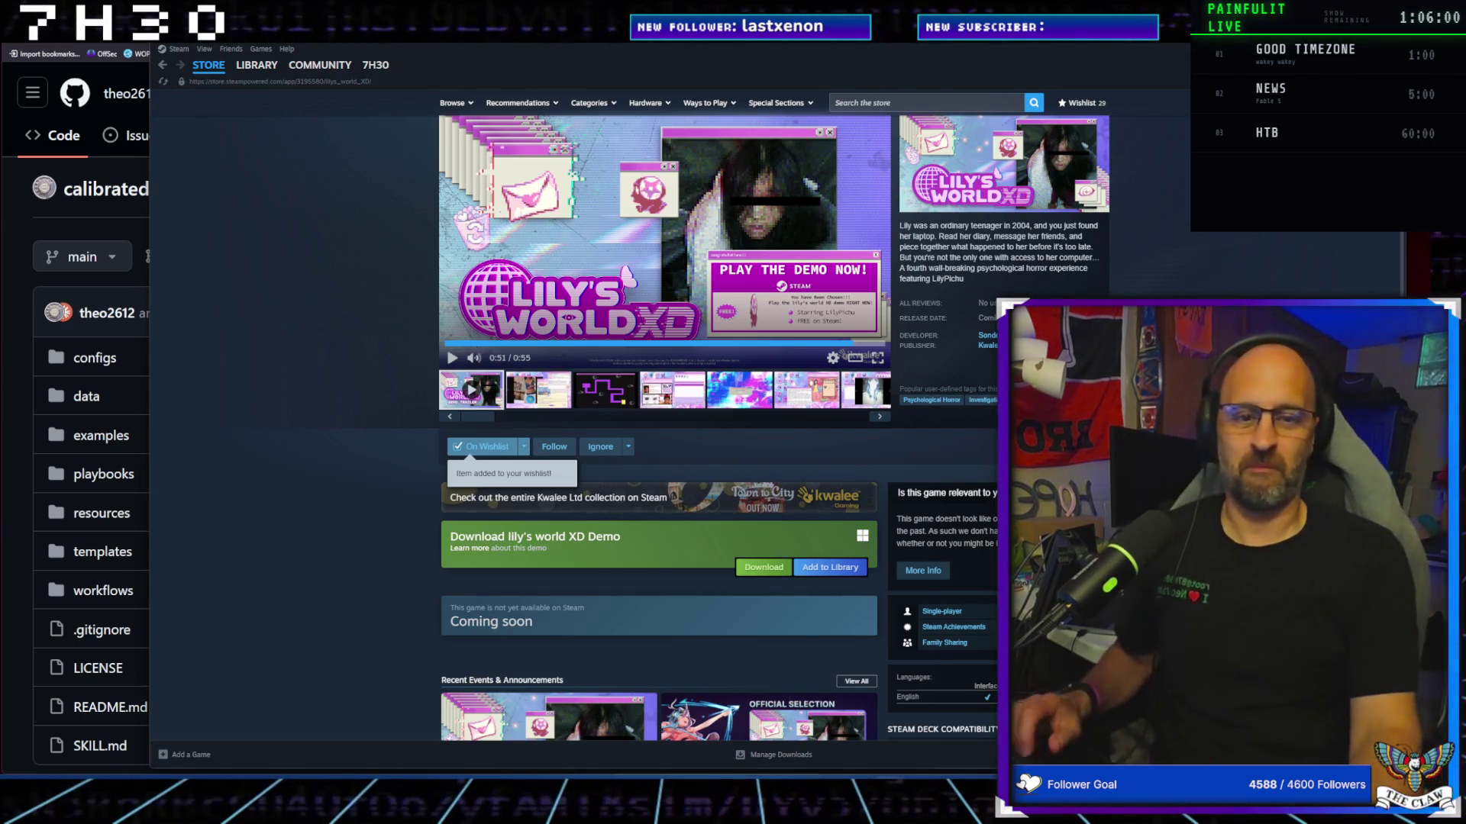
Search 'maze runner streaming' in a new Firefox tab and scroll the DuckDuckGo results.
{"action": "key", "text": "ctrl+t"}
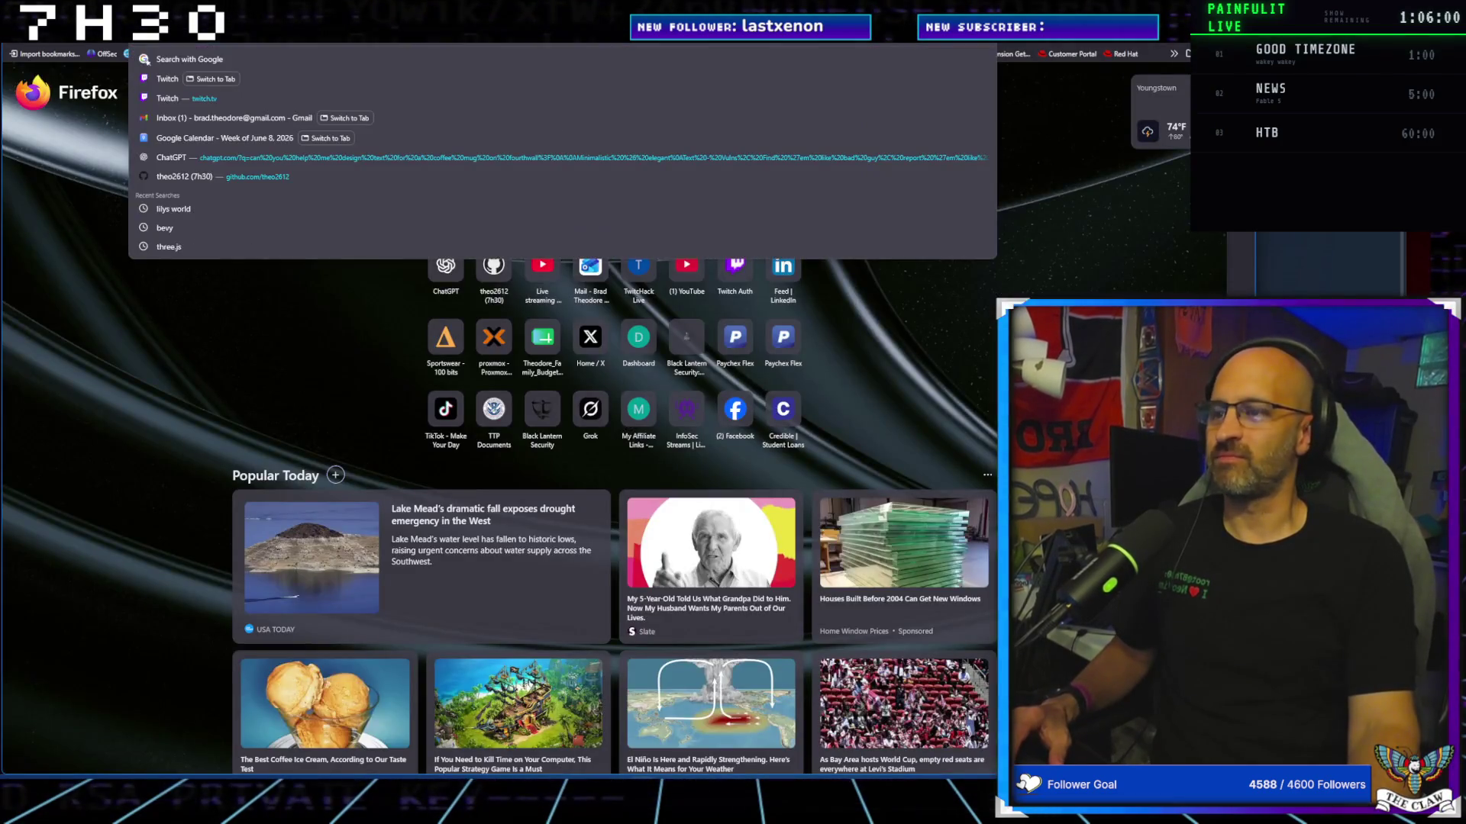
{"action": "type", "text": "maze"}
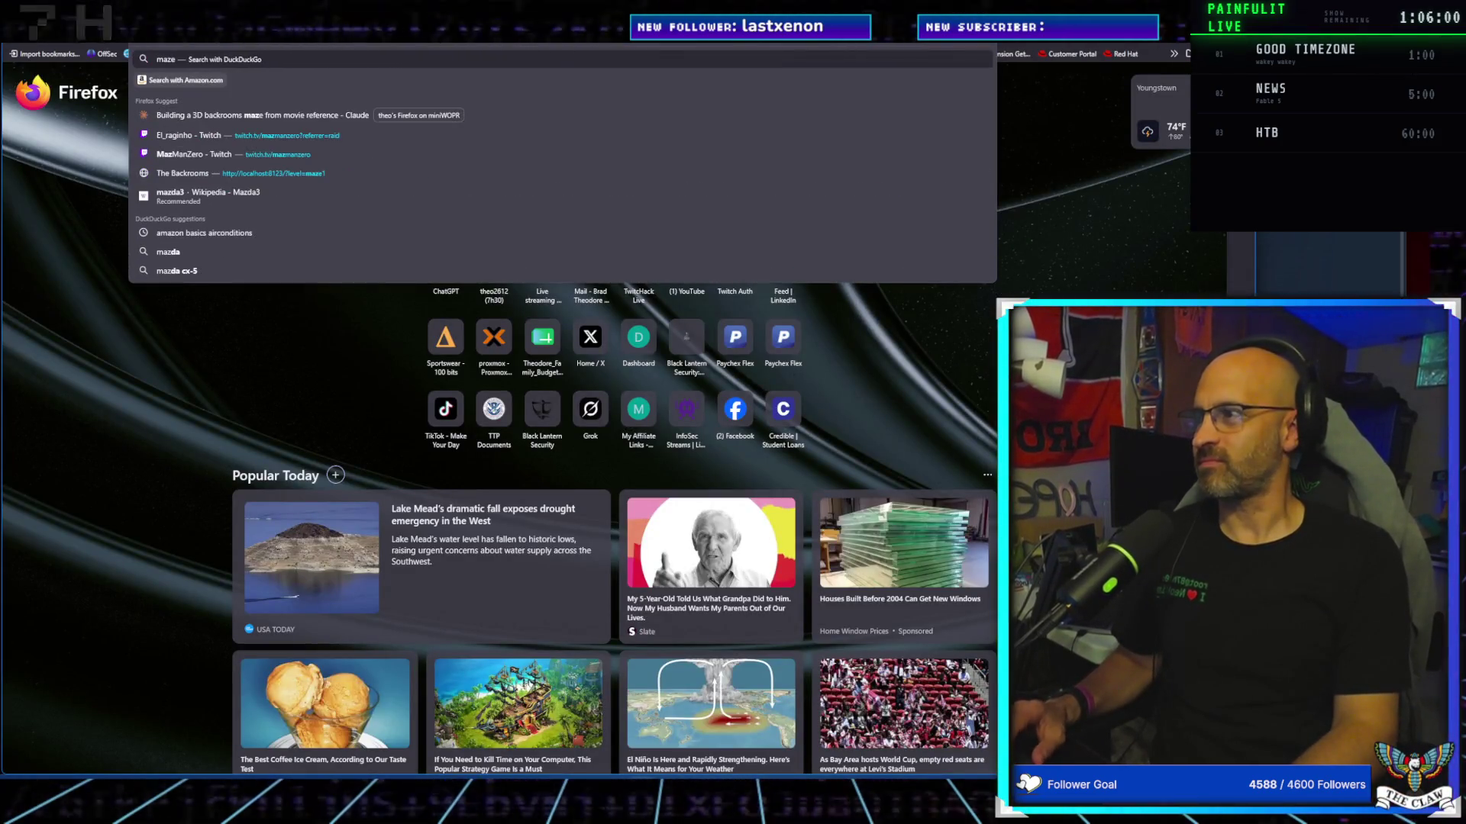
{"action": "type", "text": "runner s"}
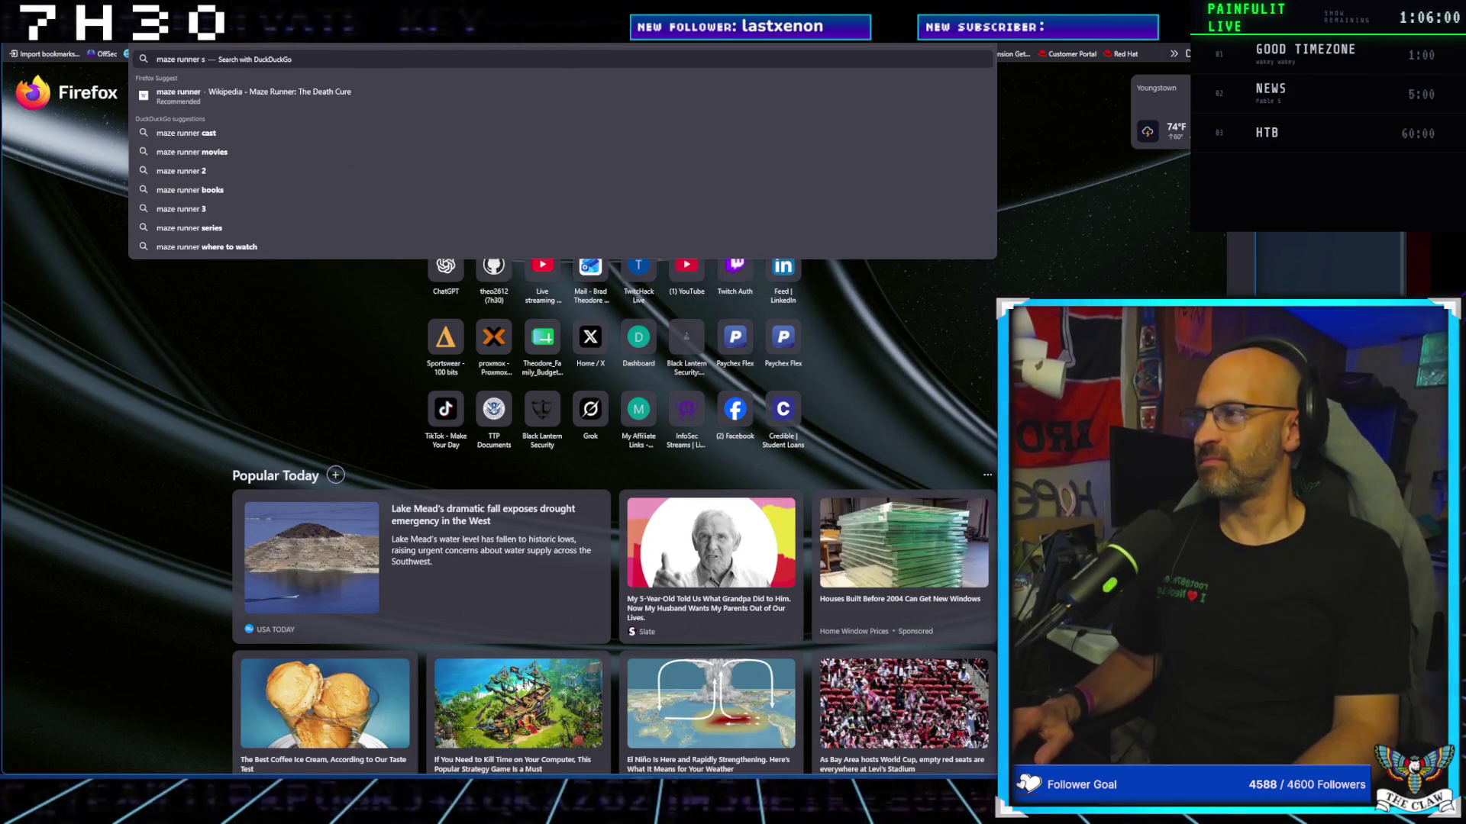
{"action": "type", "text": "e"}
{"action": "type", "text": "e"}
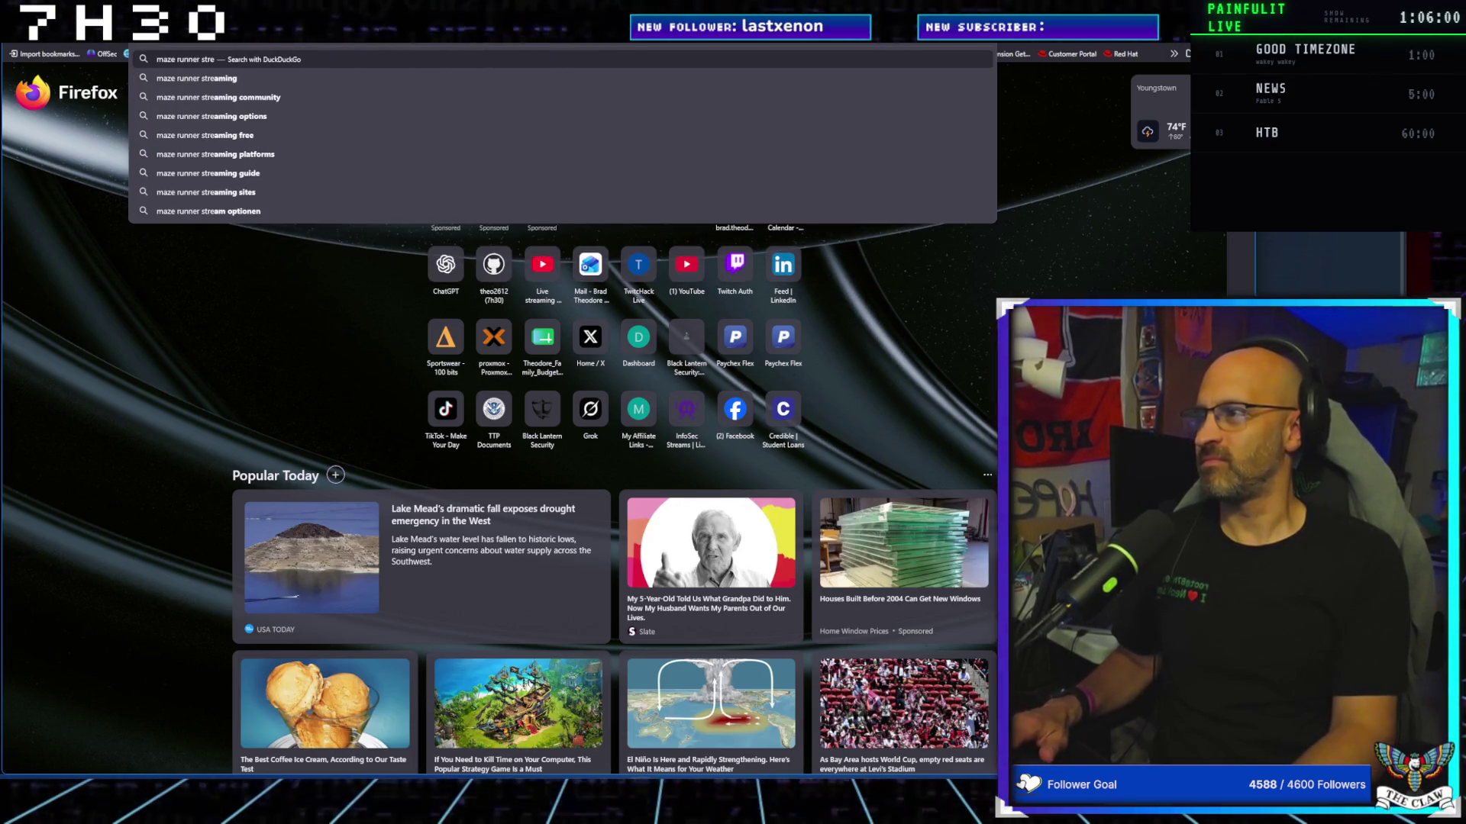
{"action": "type", "text": "ng"}
{"action": "key", "text": "Return"}
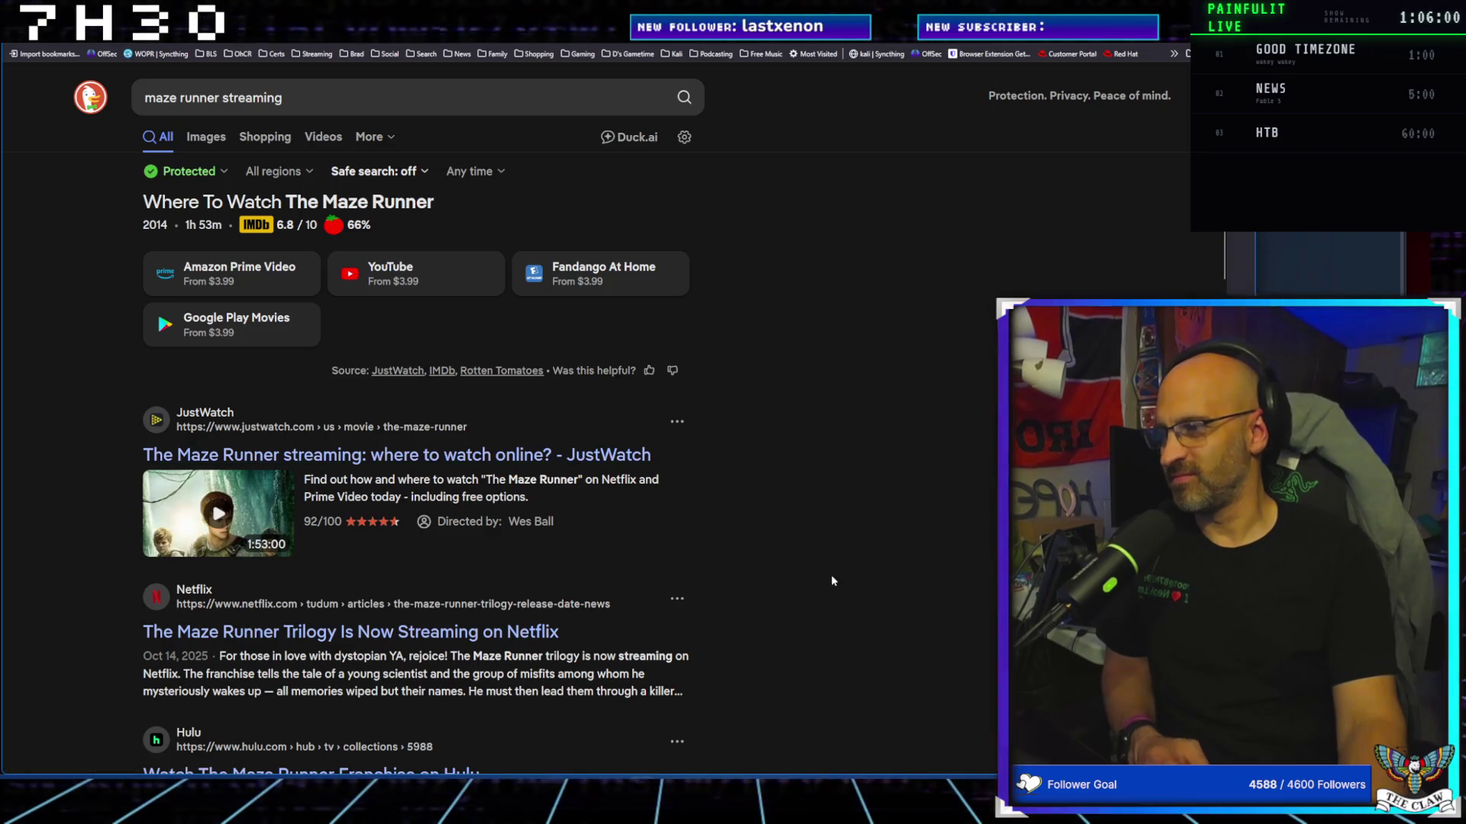
{"action": "scroll", "coordinate": [726, 586], "scroll_direction": "down", "scroll_amount": 2}
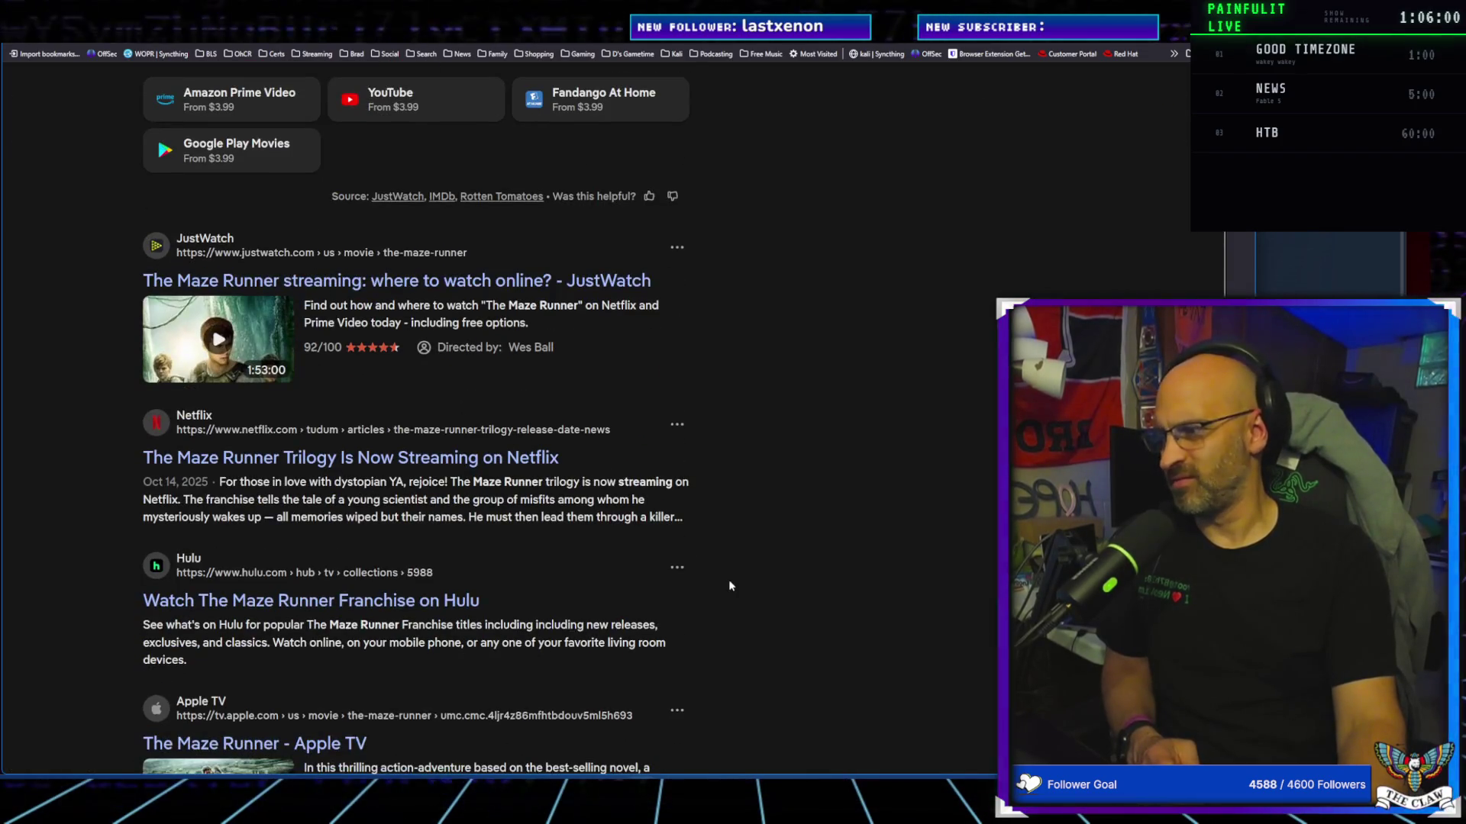